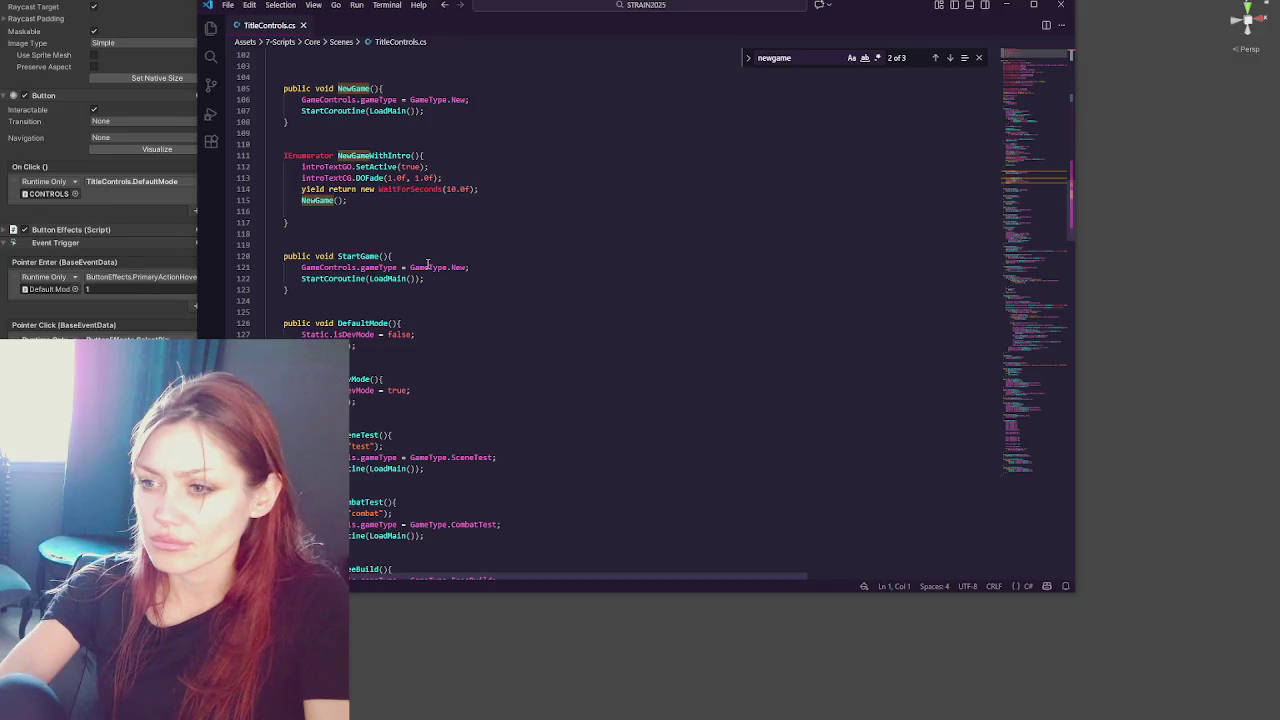
- Look up DefaultMode and StartGame in TitleControls.cs, searching the file for StartGame
{"action": "left_click", "coordinate": [363, 324]}
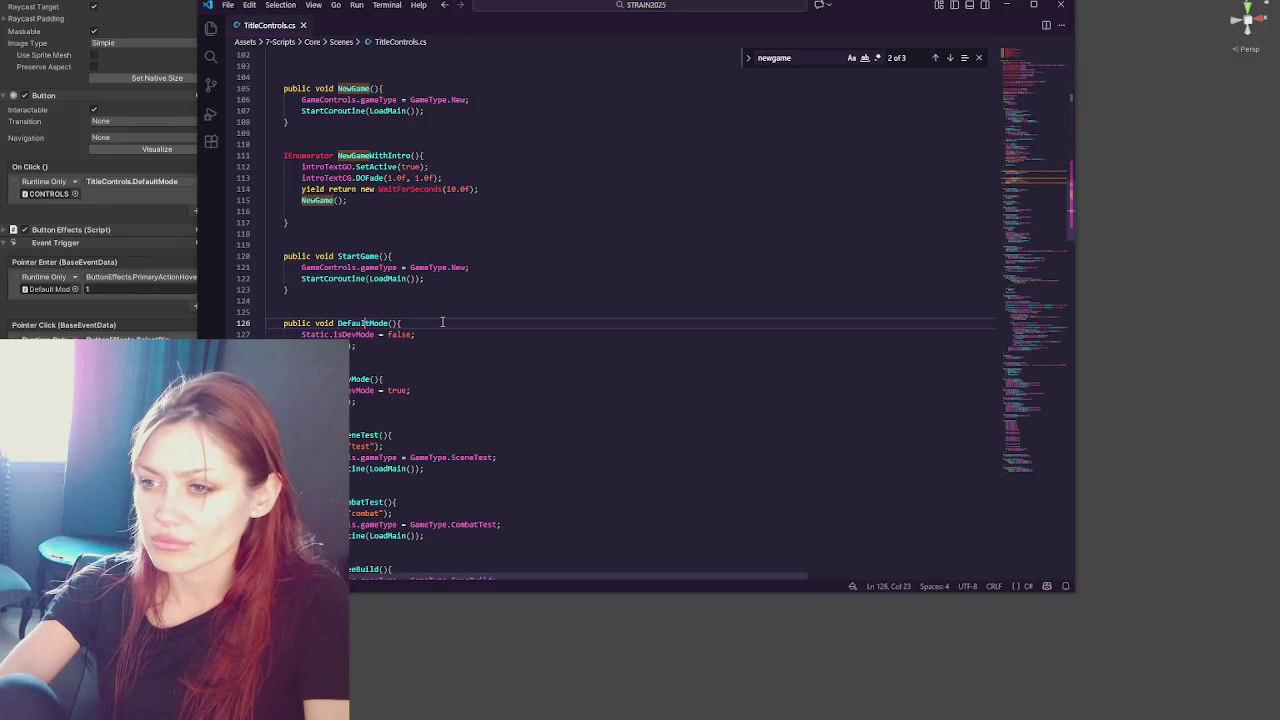
{"action": "double_click", "coordinate": [362, 323]}
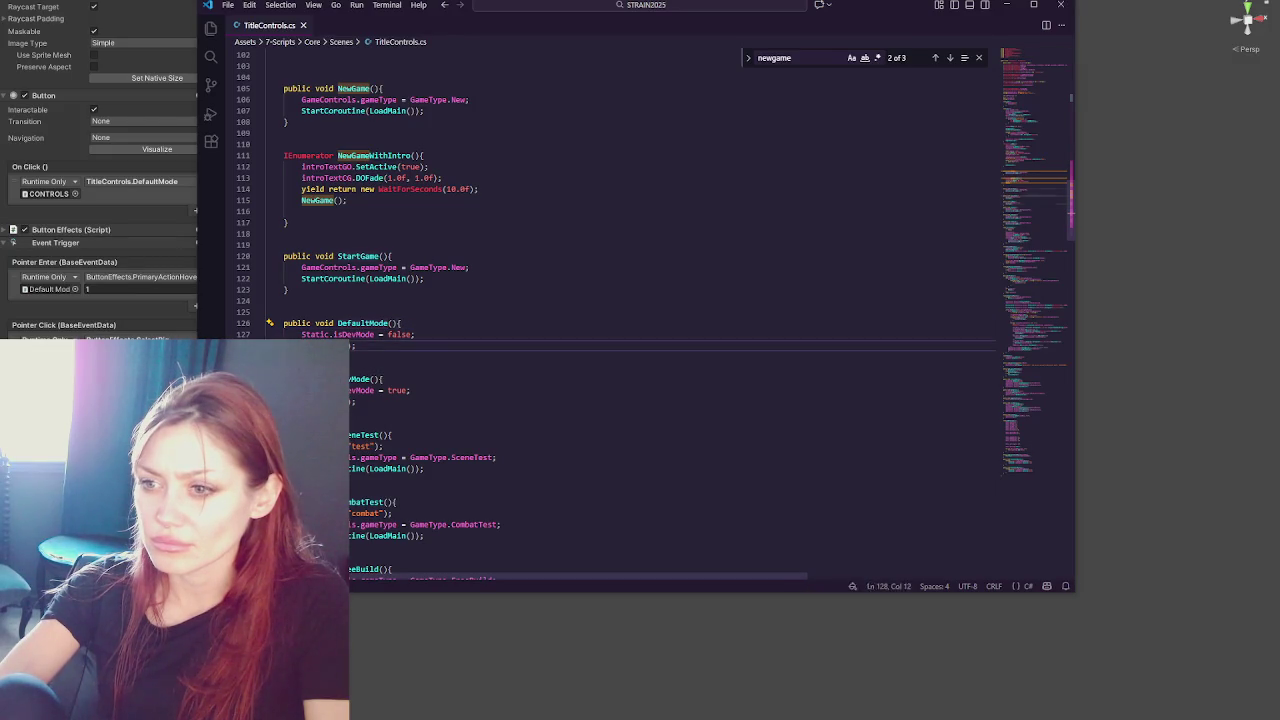
{"action": "double_click", "coordinate": [357, 256]}
{"action": "key", "text": "ctrl+f"}
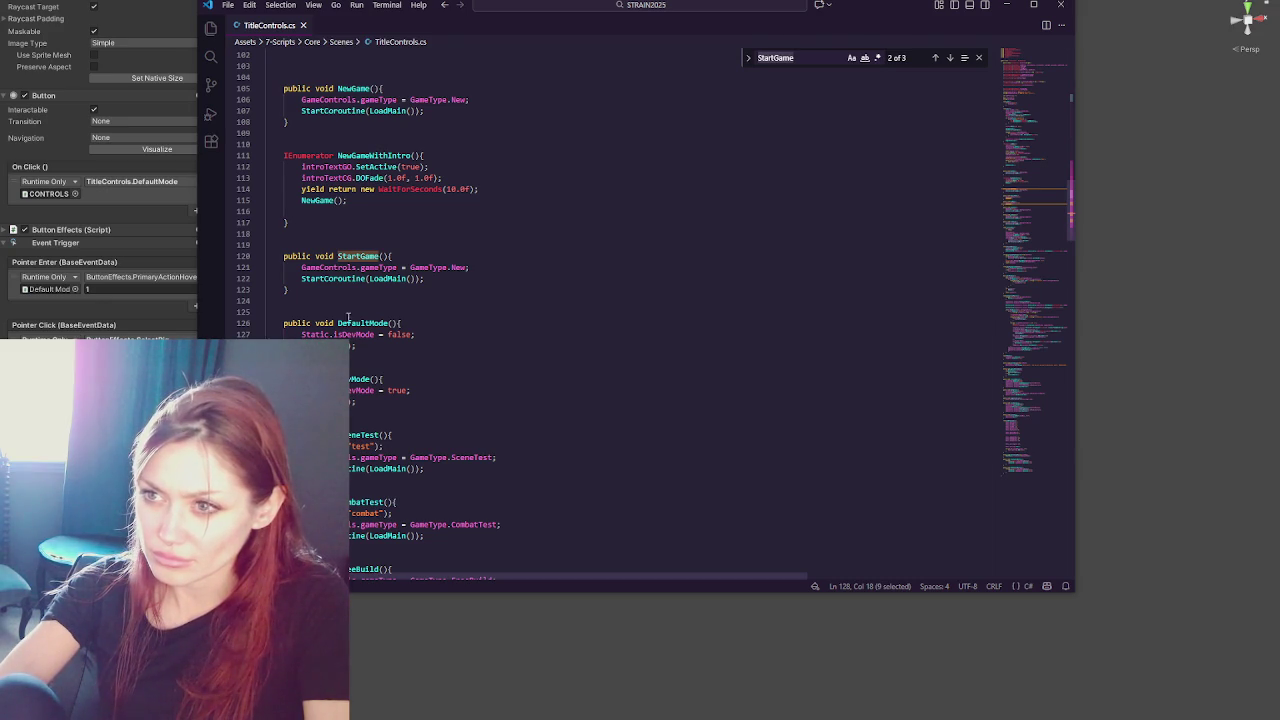
{"action": "scroll", "coordinate": [380, 150], "scroll_direction": "down", "scroll_amount": 1}
- Replace LoadMain with NewGameWithIntro in NewGame and save TitleControls.cs
{"action": "double_click", "coordinate": [373, 126]}
{"action": "key", "text": "ctrl+c"}
{"action": "double_click", "coordinate": [387, 81]}
{"action": "key", "text": "ctrl+v"}
{"action": "scroll", "coordinate": [385, 90], "scroll_direction": "up", "scroll_amount": 2}
{"action": "double_click", "coordinate": [353, 118]}
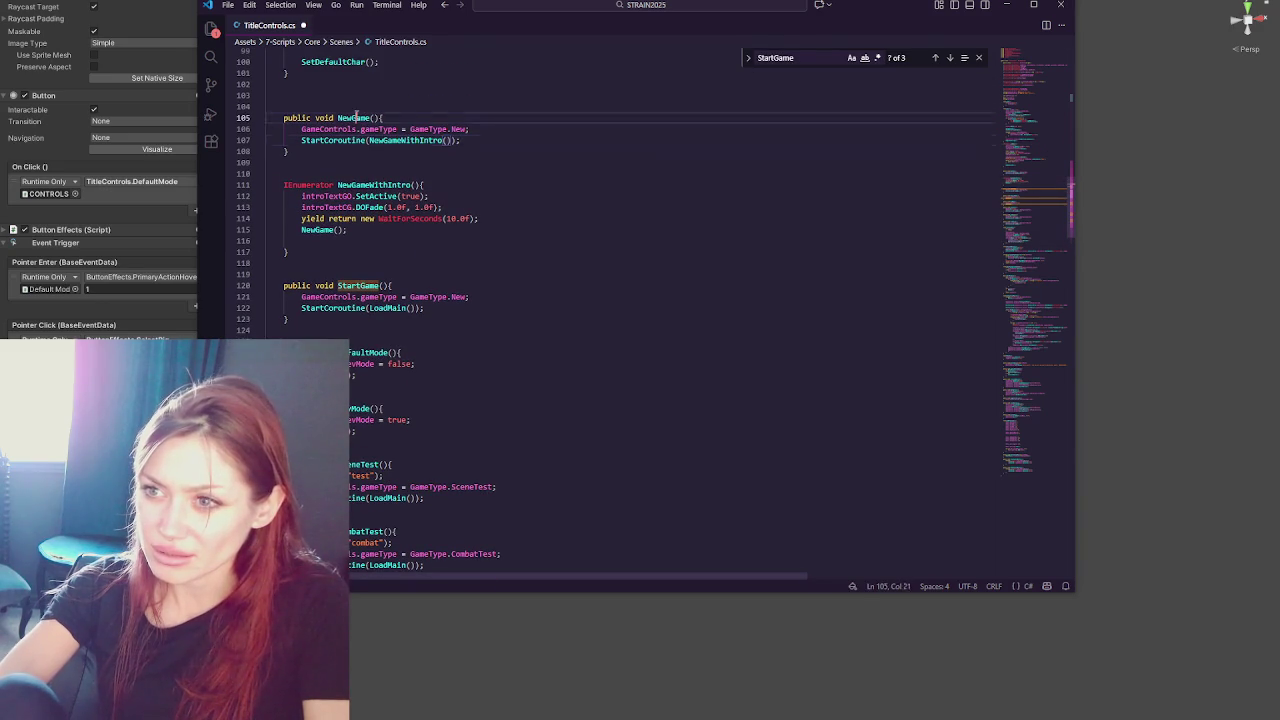
{"action": "key", "text": "ctrl+s"}
{"action": "left_click", "coordinate": [405, 375]}
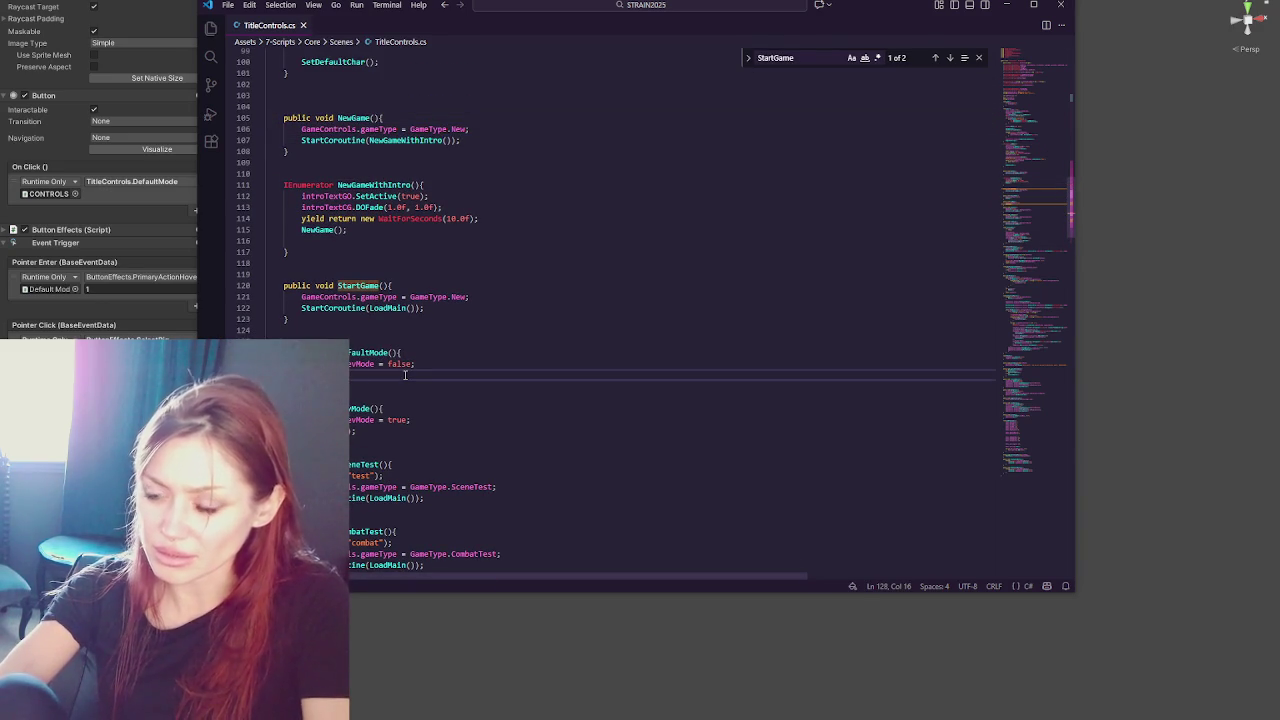
{"action": "key", "text": "alt+Tab"}
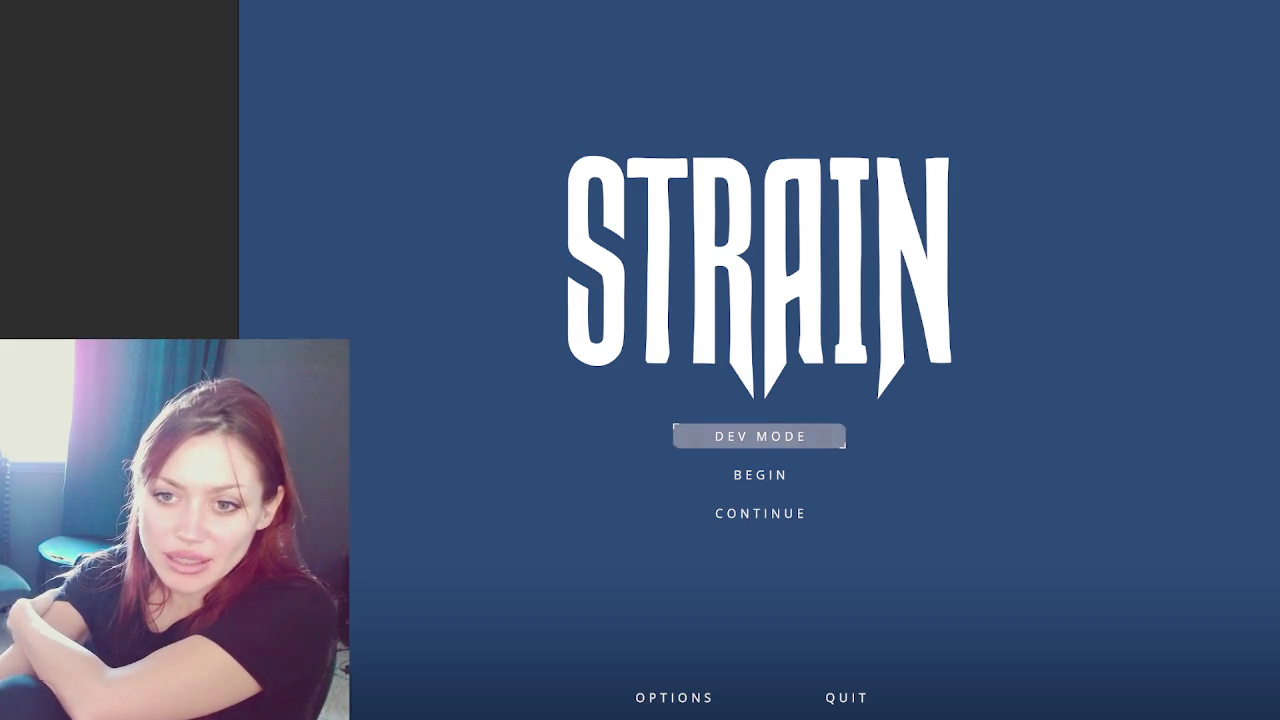
{"action": "key", "text": "alt+F4"}
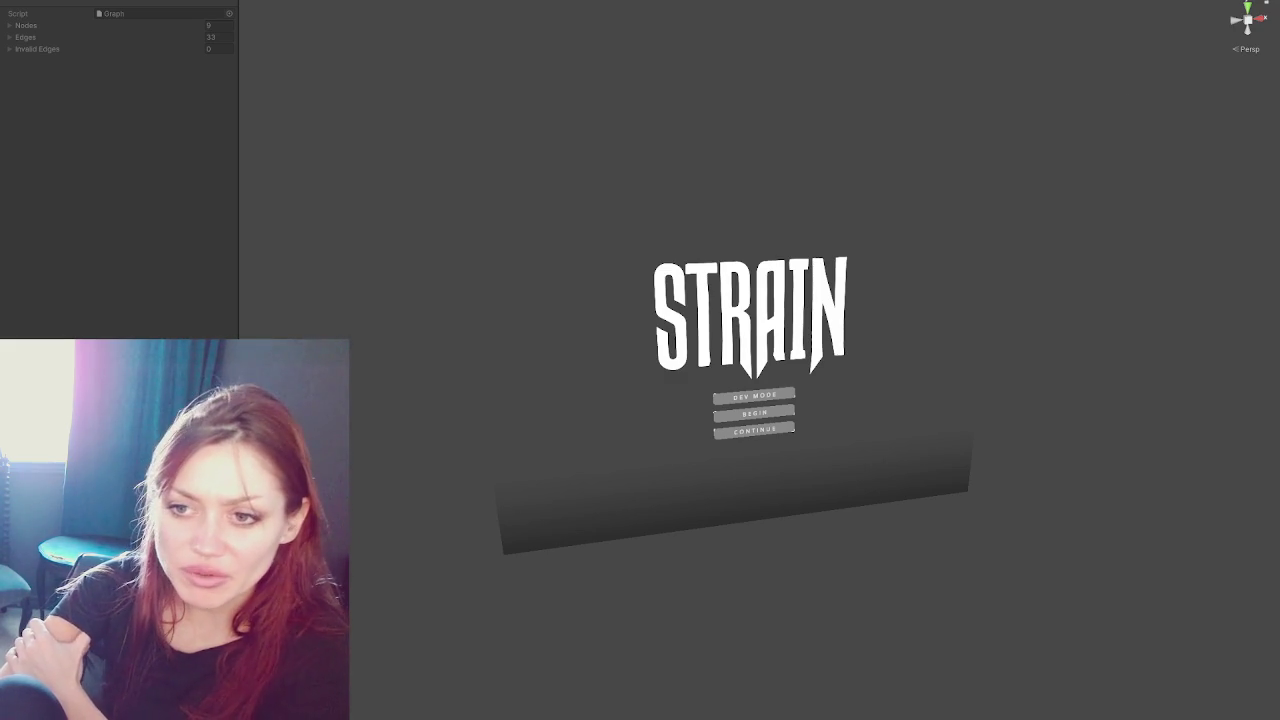
{"action": "key", "text": "ctrl+p"}
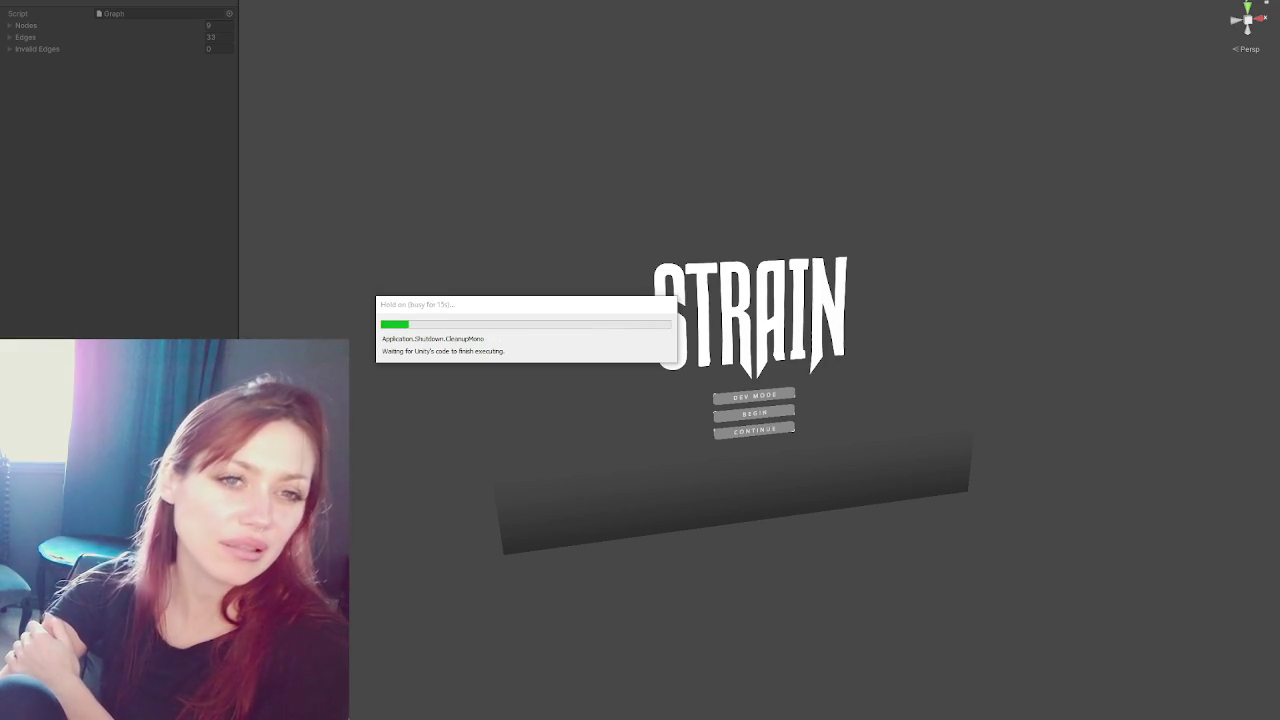
- Leave the shutting-down Unity Editor and return to Visual Studio Code
{"action": "key", "text": "alt+Tab"}
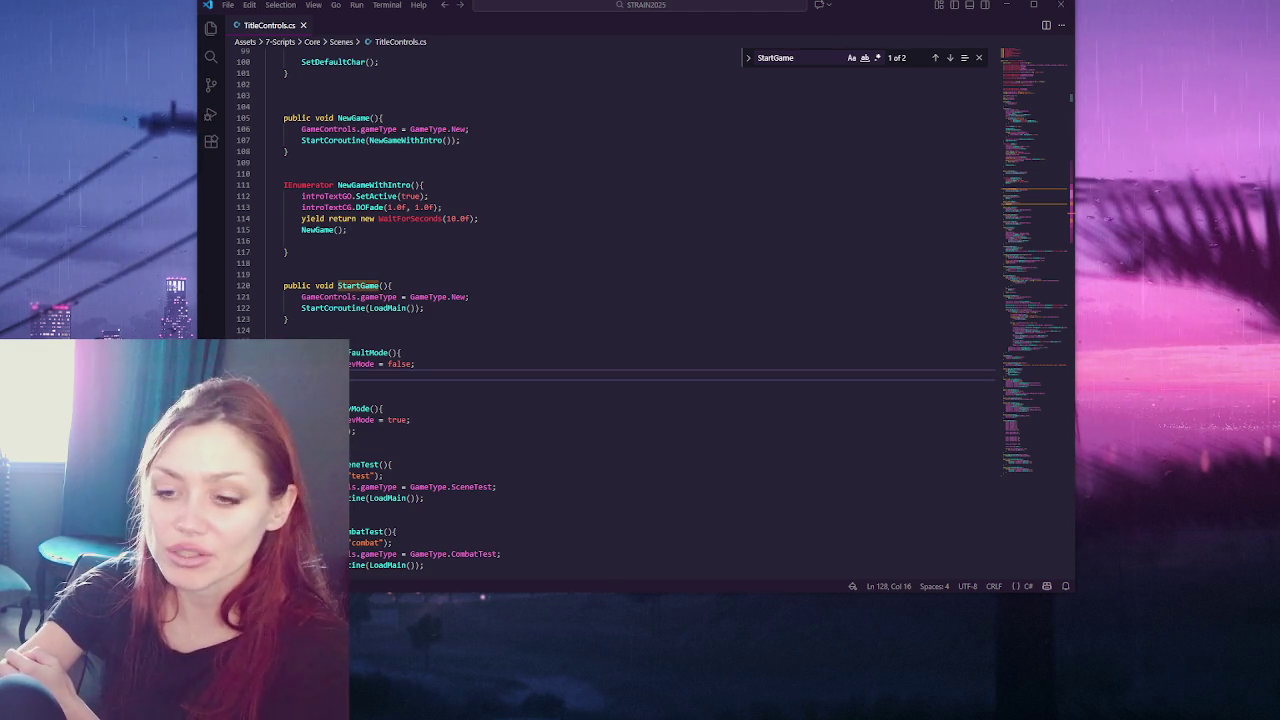
- Place the cursor at the end of line 121 and bring up Unity Hub's Projects list
{"action": "left_click", "coordinate": [509, 297]}
{"action": "scroll", "coordinate": [509, 270], "scroll_direction": "down", "scroll_amount": 2}
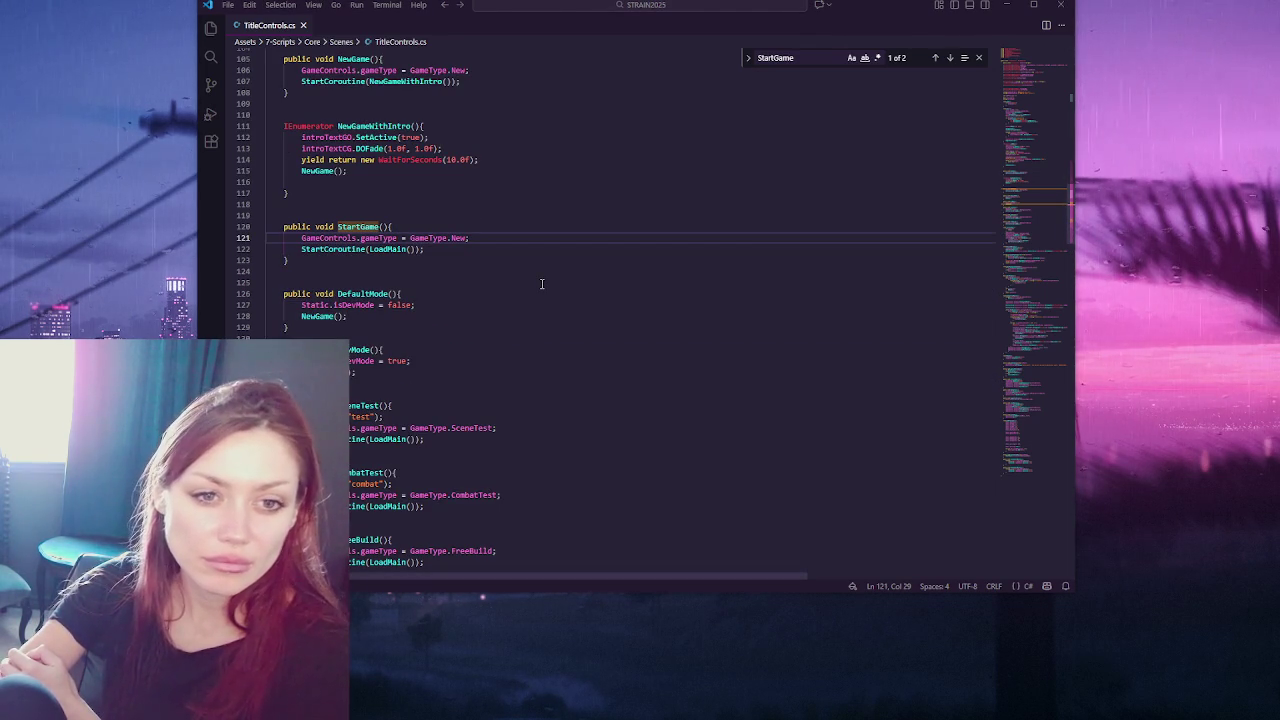
{"action": "key", "text": "alt+Tab"}
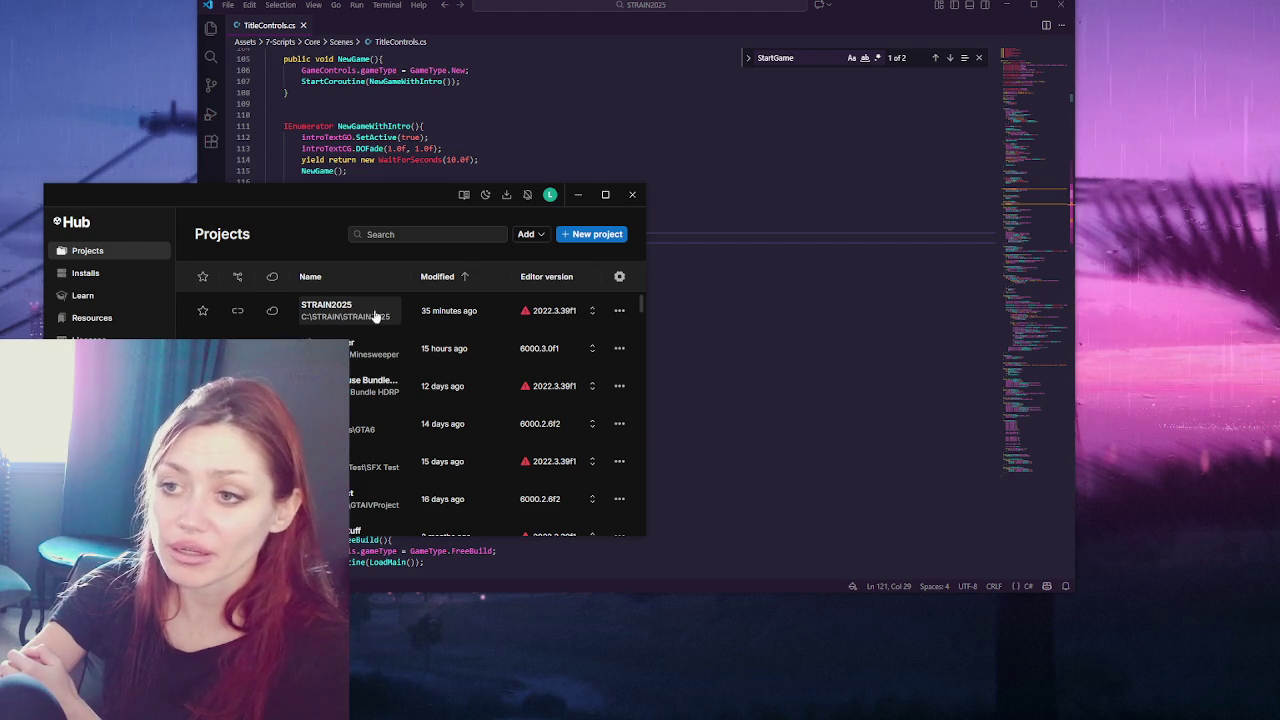
- Open STRAIN2025 from Unity Hub and close the Hub window while it loads
{"action": "left_click", "coordinate": [367, 316]}
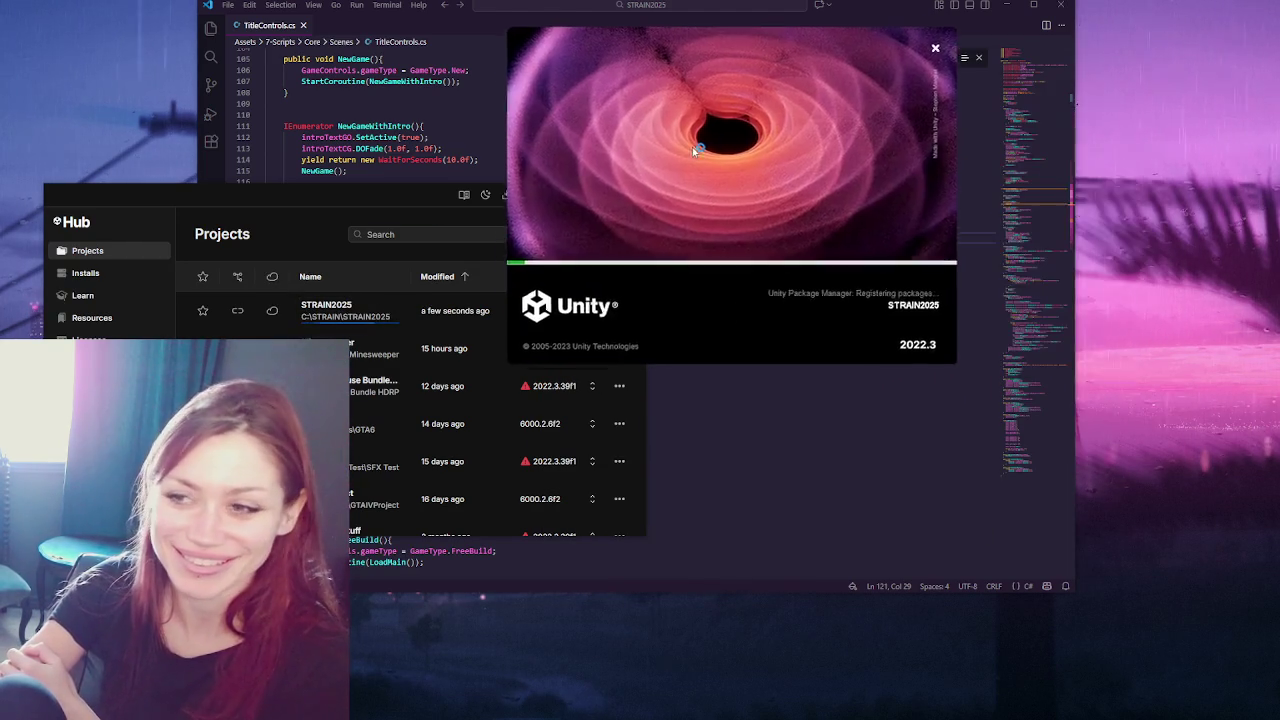
{"action": "left_click", "coordinate": [629, 192]}
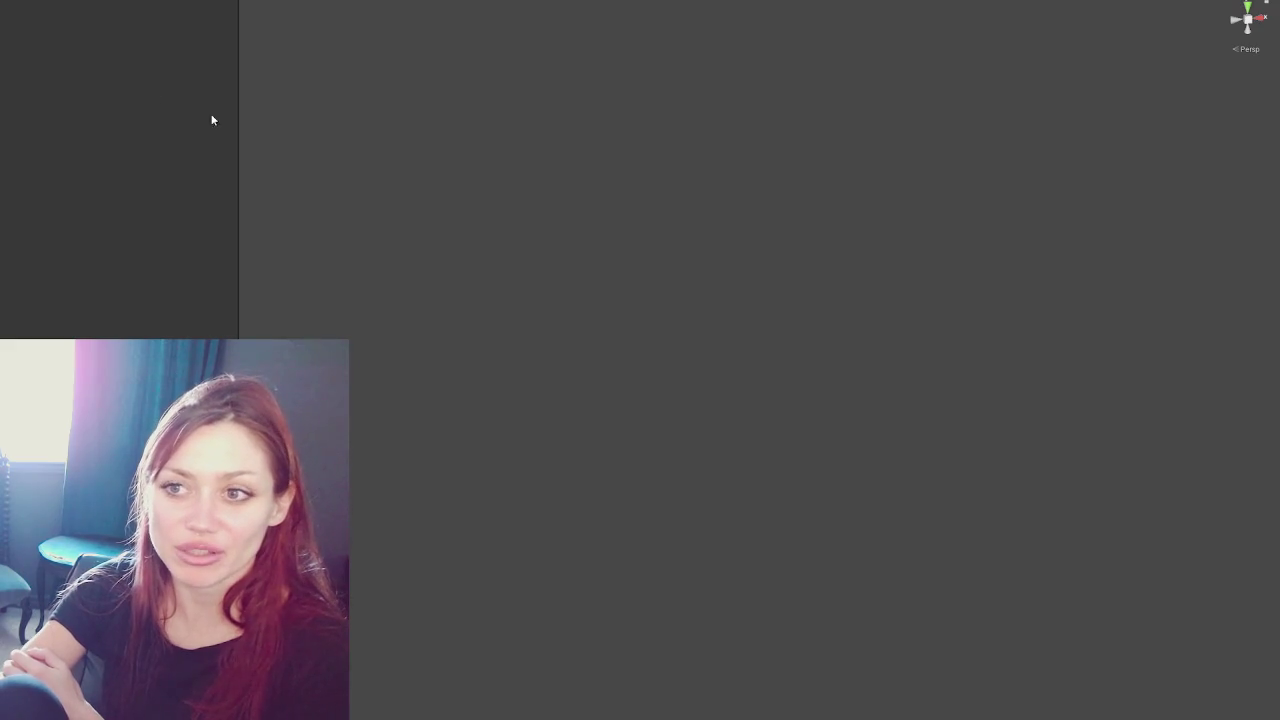
- Narrow the side panel to enlarge the Scene view, then stop the test run
{"action": "left_click_drag", "start_coordinate": [237, 131], "coordinate": [92, 147]}
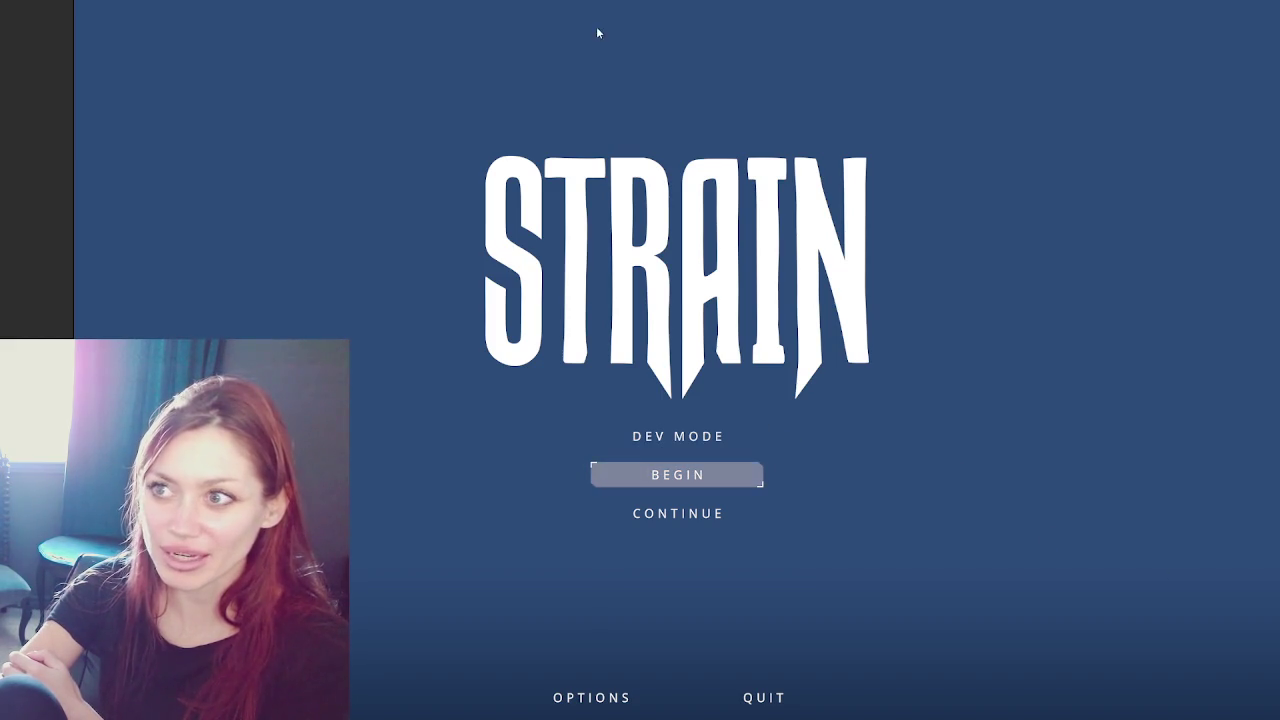
{"action": "key", "text": "ctrl+p"}
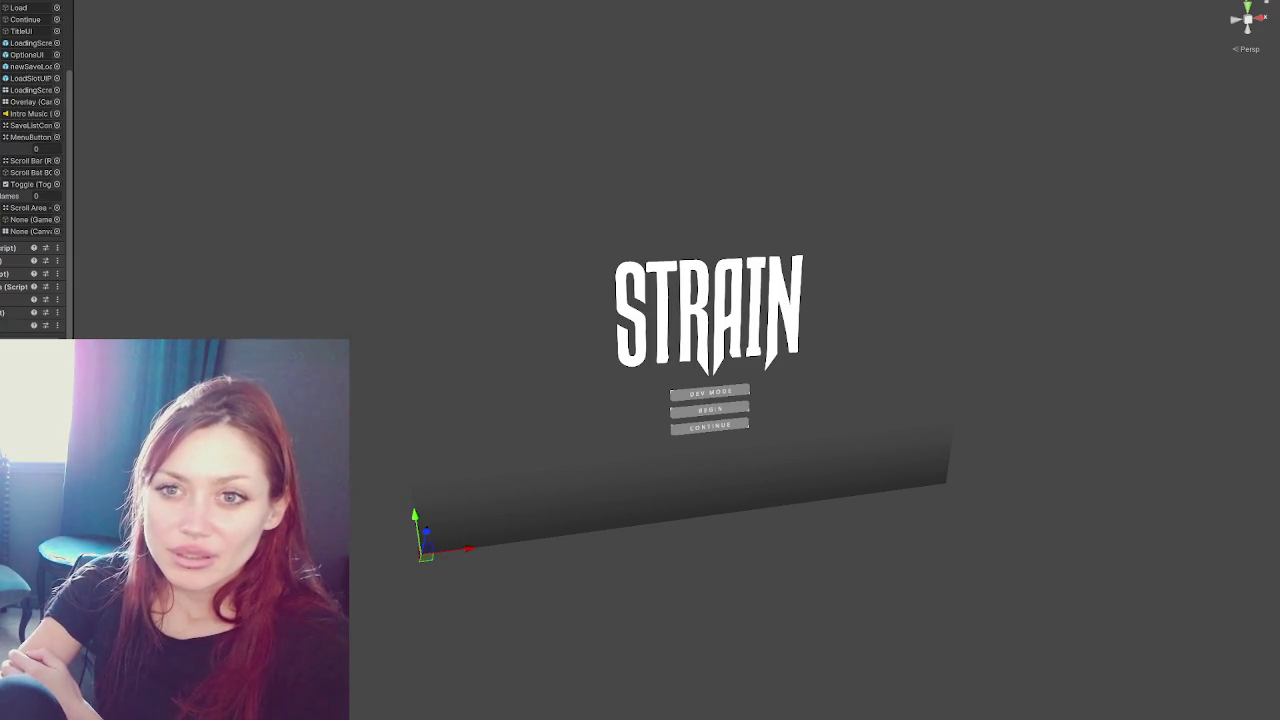
- Assign the Intro Text object to the empty reference on TitleControls
{"action": "mouse_move", "coordinate": [108, 239]}
{"action": "left_mouse_down"}
{"action": "mouse_move", "coordinate": [30, 219]}
{"action": "mouse_move", "coordinate": [40, 231]}
{"action": "left_mouse_up"}
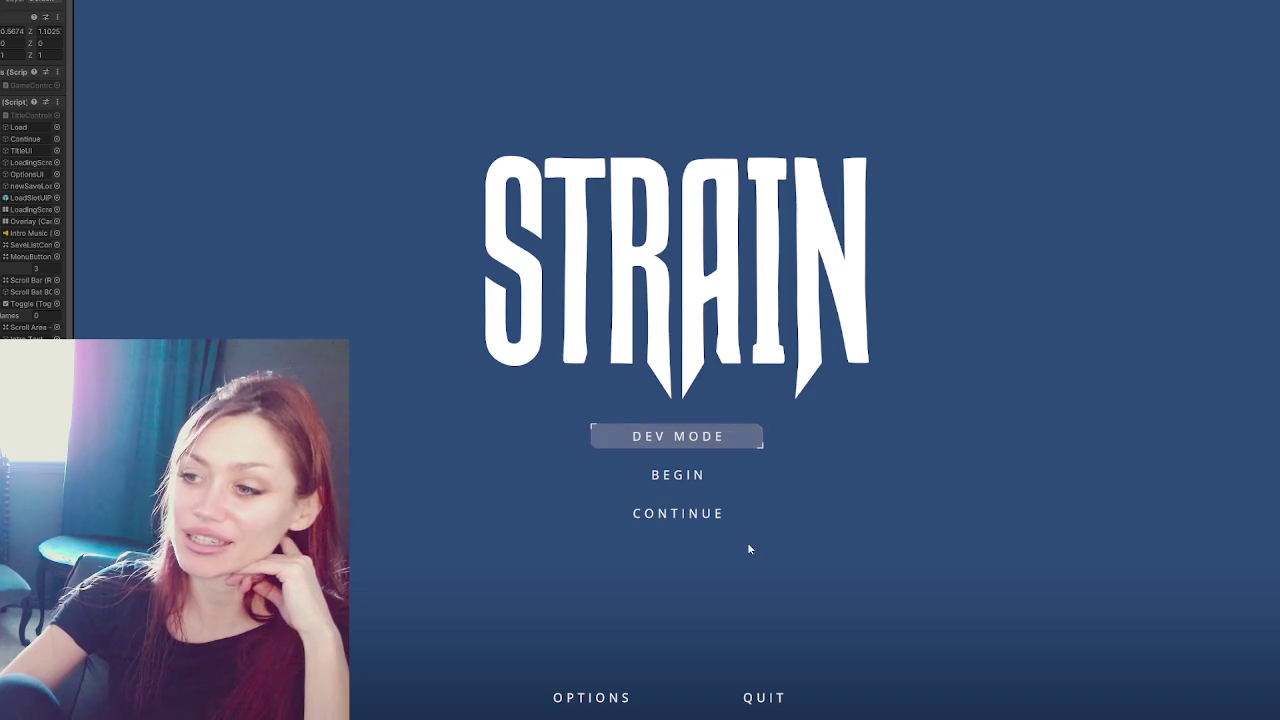
- Move the title menu selection back and forth between Dev Mode and Continue
{"action": "key", "text": "Down"}
{"action": "key", "text": "Down"}
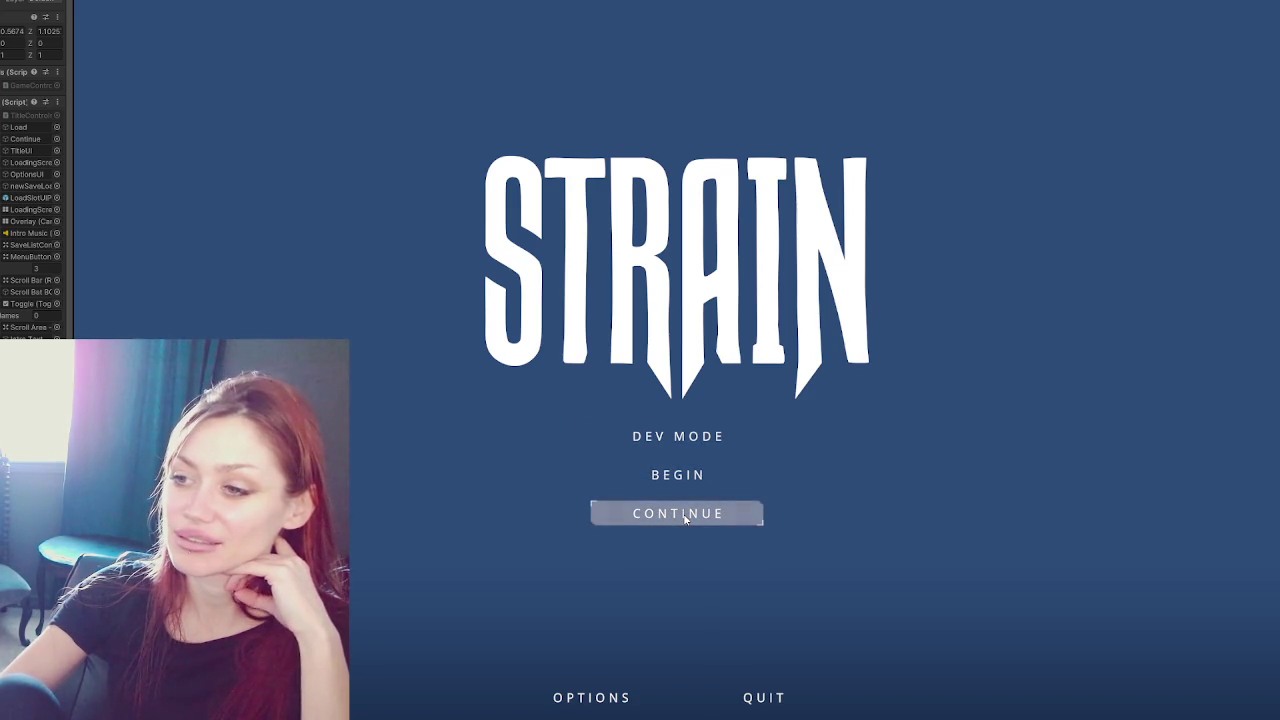
{"action": "key", "text": "Down"}
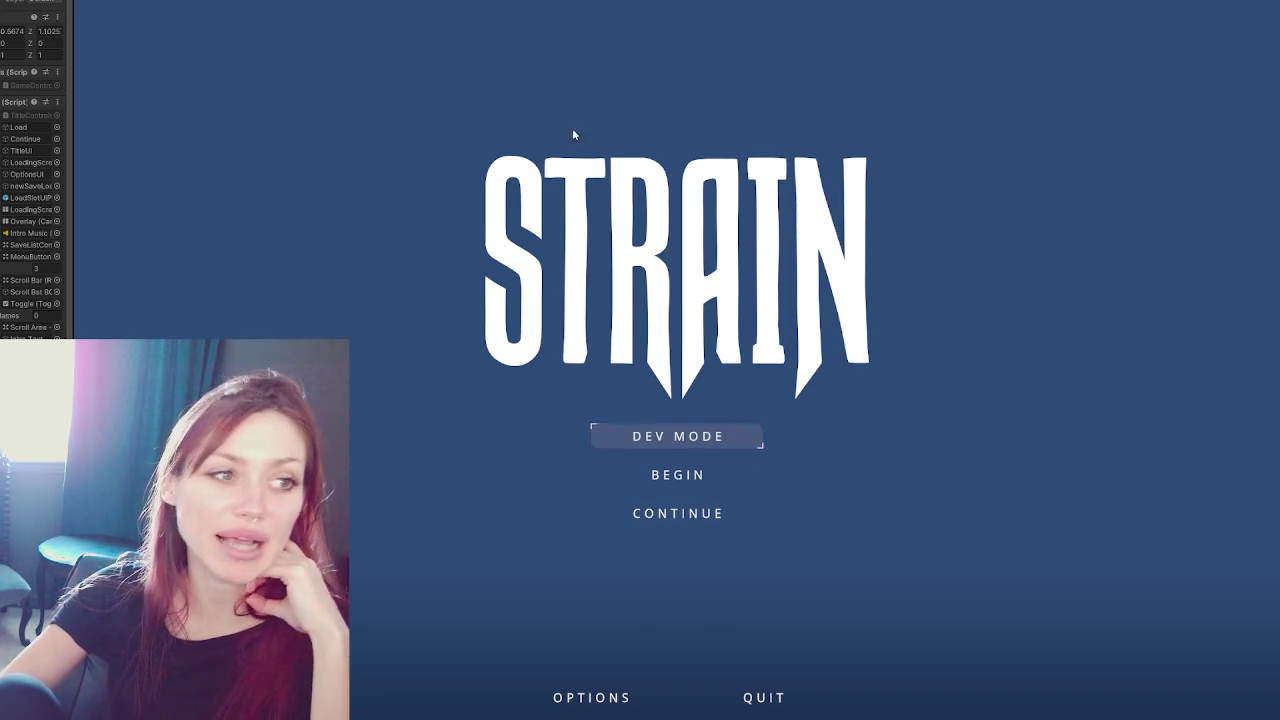
{"action": "key", "text": "Up"}
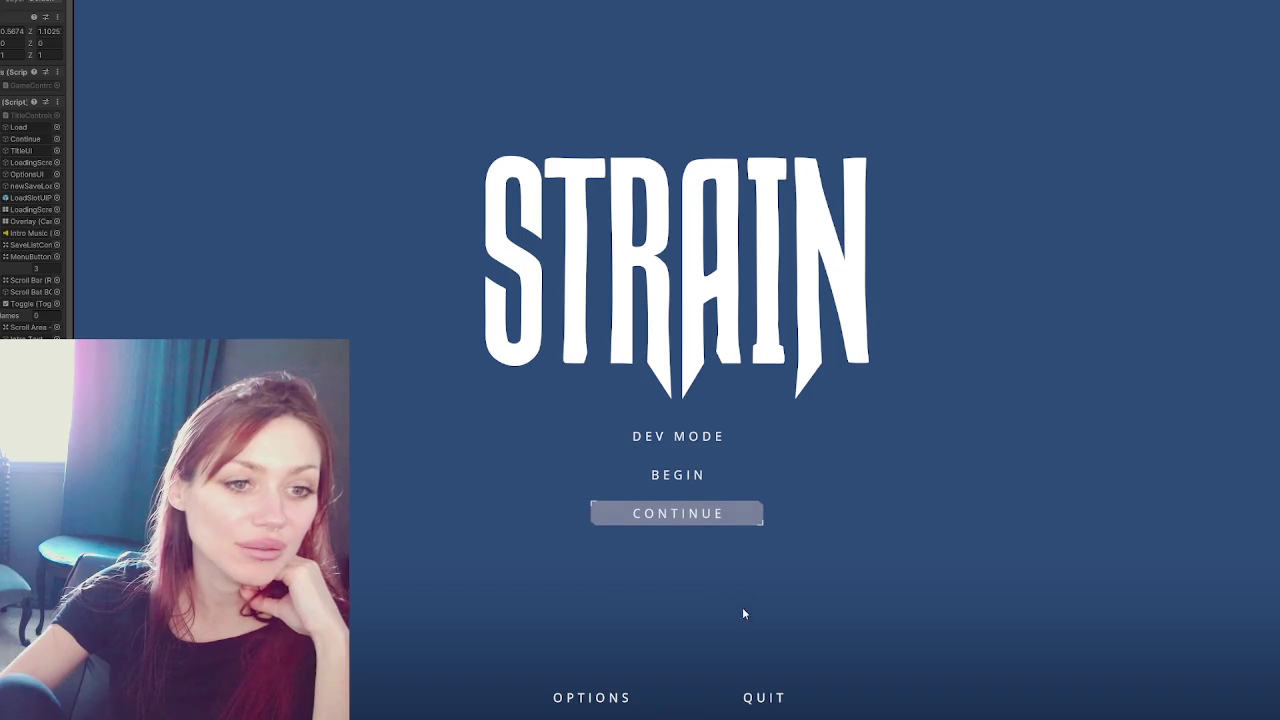
{"action": "key", "text": "Down"}
{"action": "key", "text": "Up"}
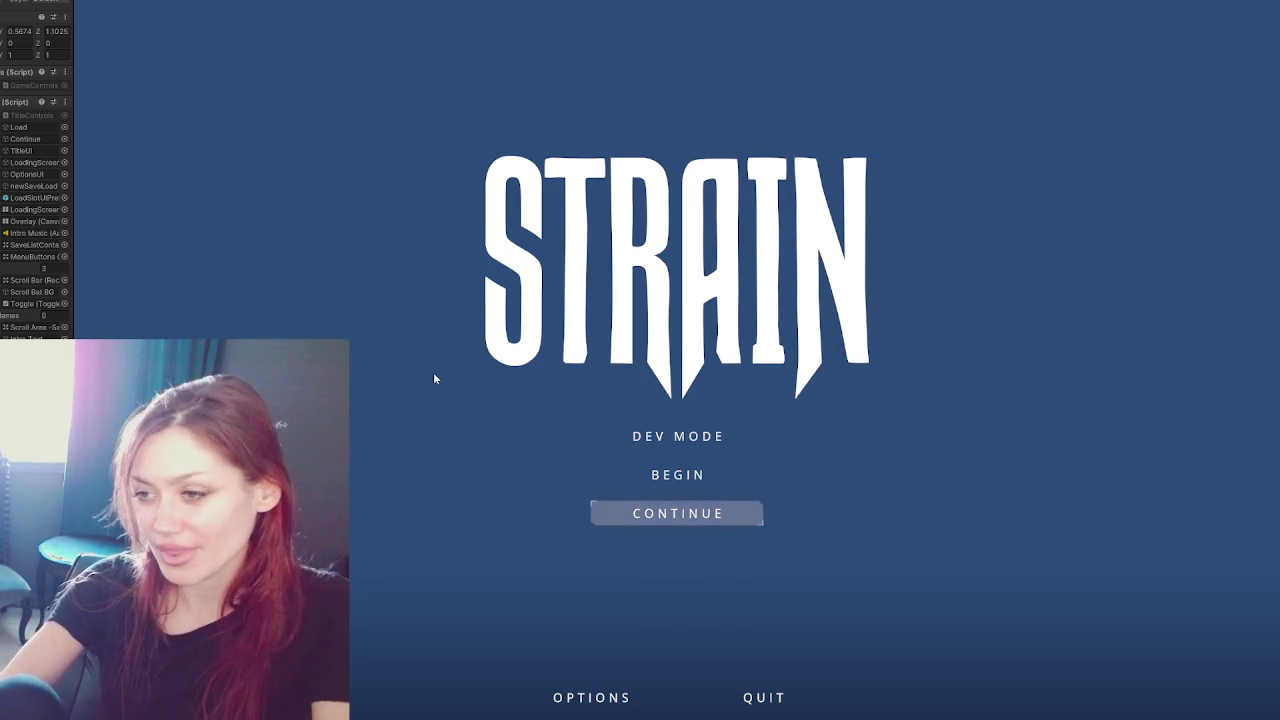
- Start a new game, then replace the NewGame call on line 115 with StartGame
{"action": "left_click", "coordinate": [738, 492]}
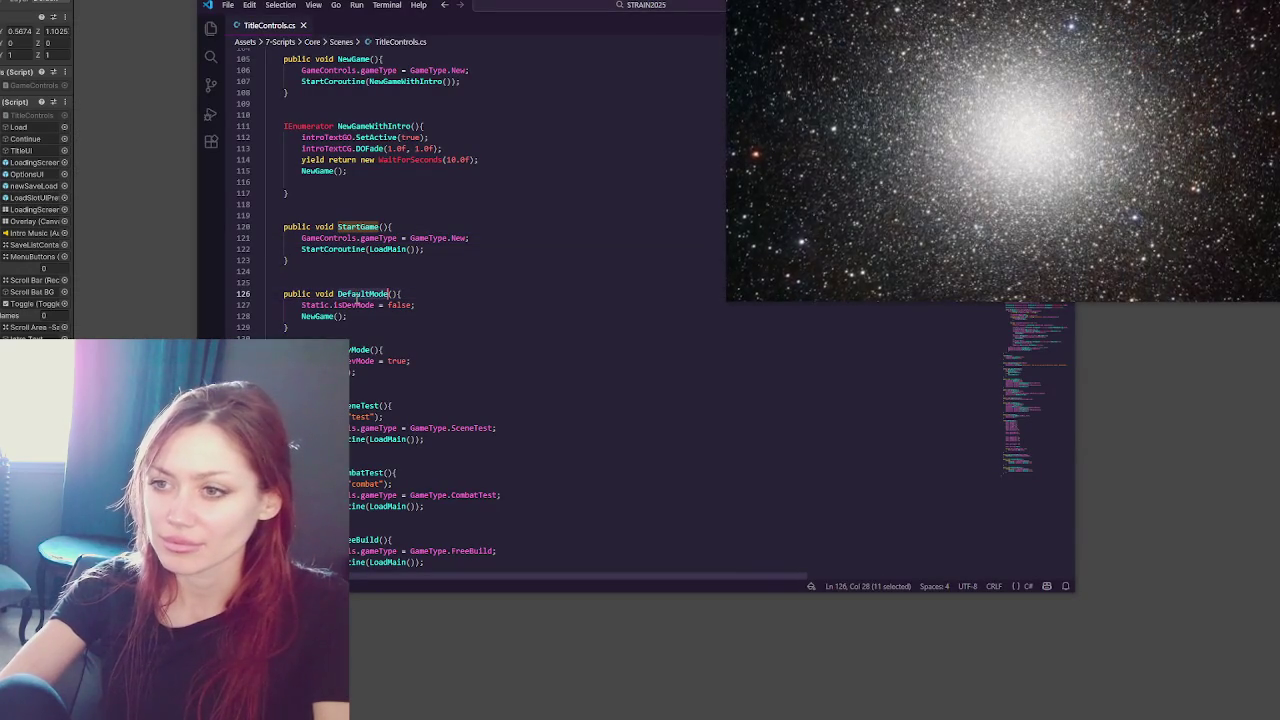
{"action": "double_click", "coordinate": [358, 227]}
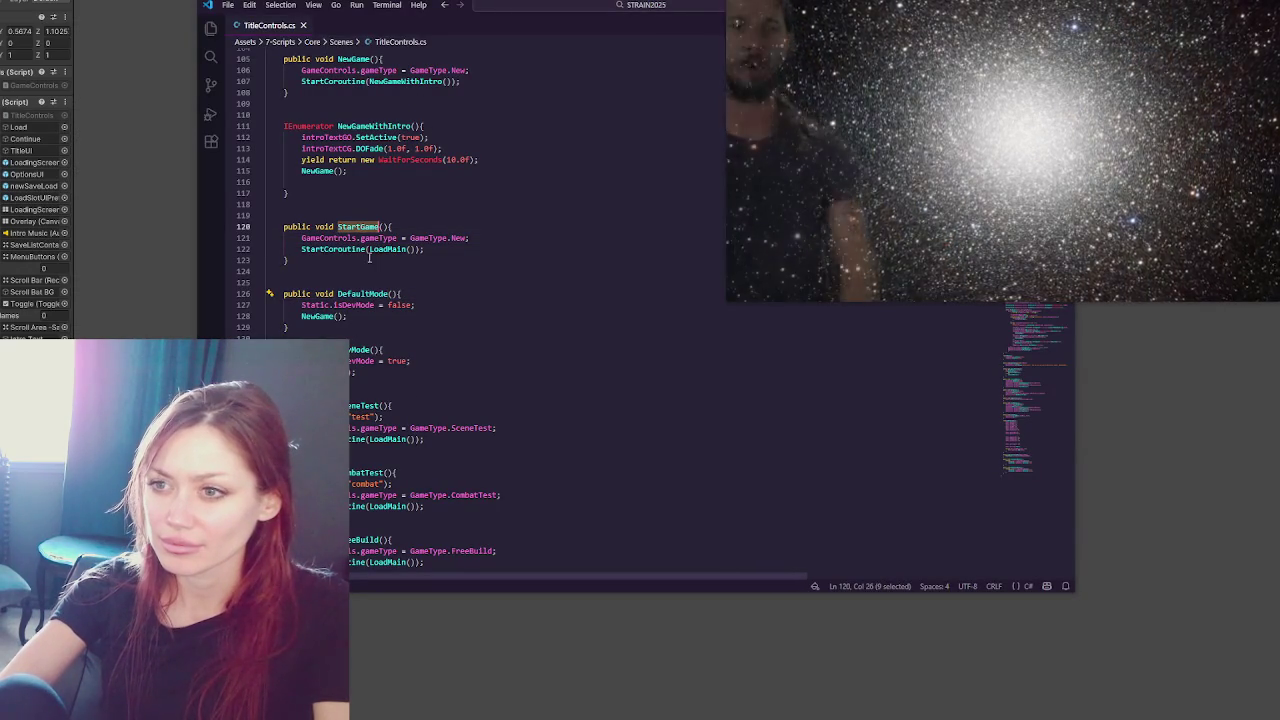
{"action": "double_click", "coordinate": [318, 316]}
{"action": "key", "text": "F12"}
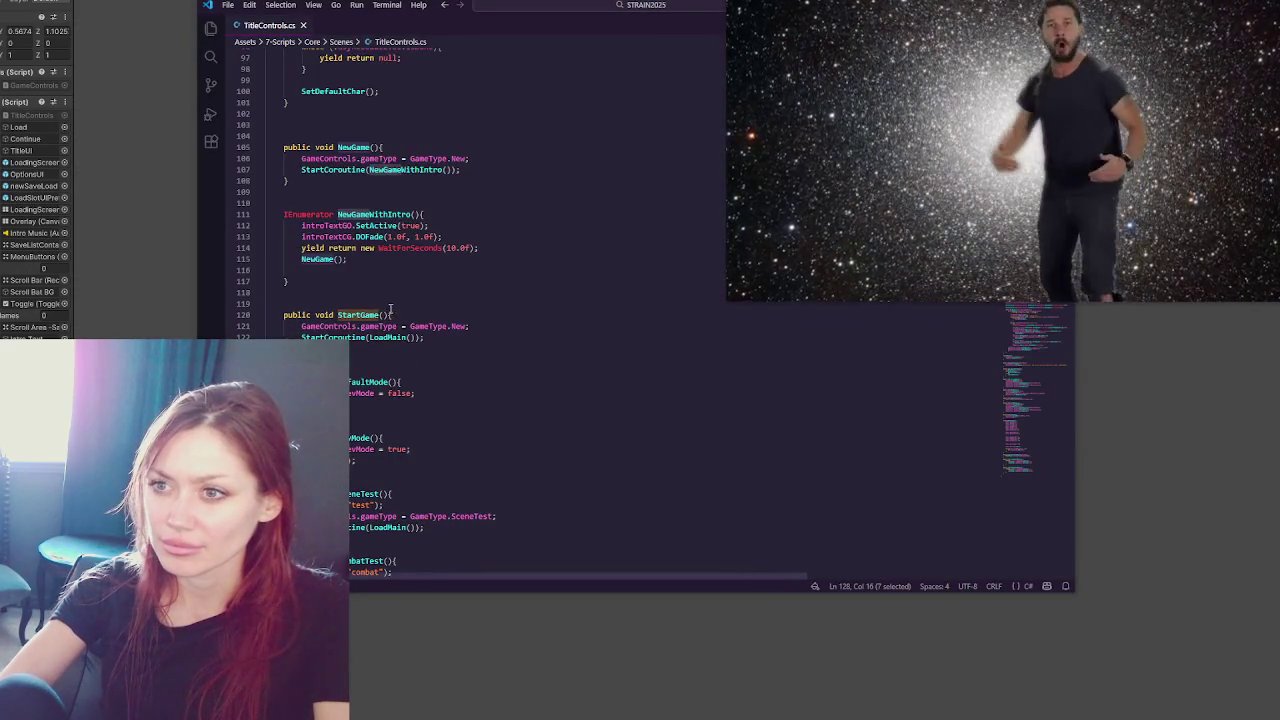
{"action": "double_click", "coordinate": [375, 169]}
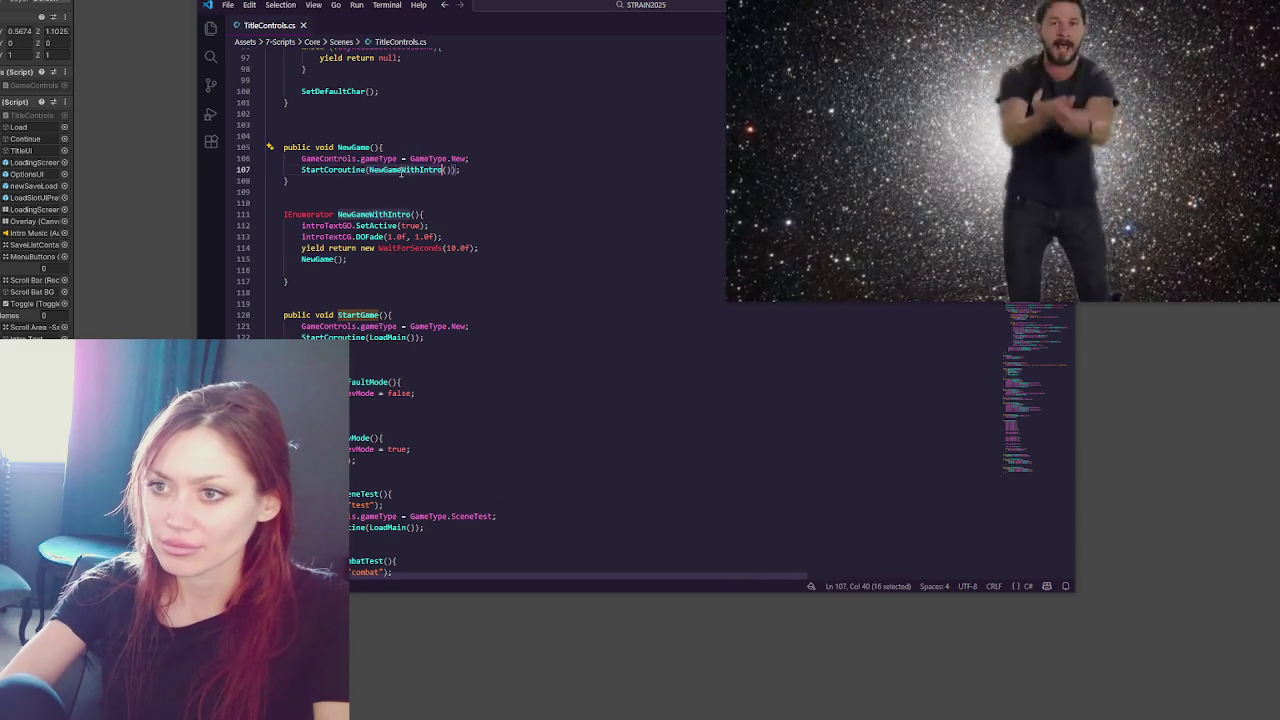
{"action": "double_click", "coordinate": [357, 315]}
{"action": "key", "text": "ctrl+c"}
{"action": "double_click", "coordinate": [317, 259]}
{"action": "key", "text": "ctrl+v"}
- Add a yield return new WaitForSeconds(2f); line inside the intro coroutine
{"action": "left_click", "coordinate": [446, 214]}
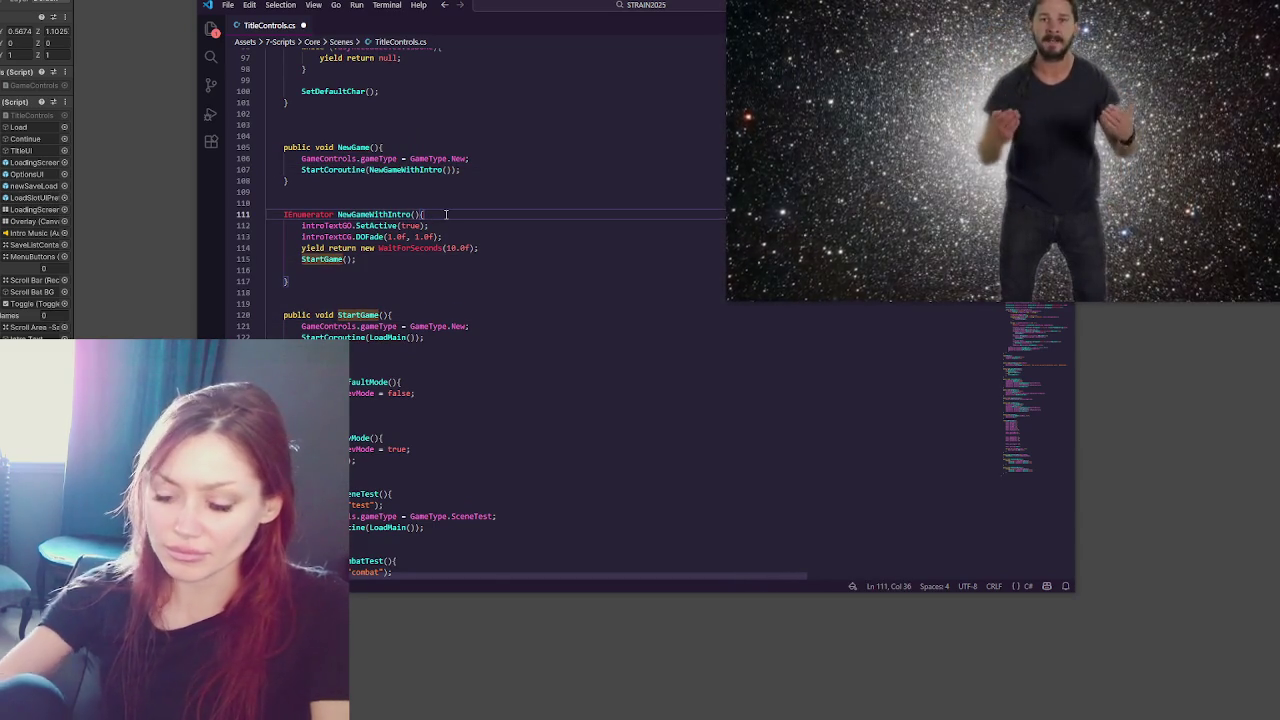
{"action": "key", "text": "Return"}
{"action": "type", "text": "yield return new"}
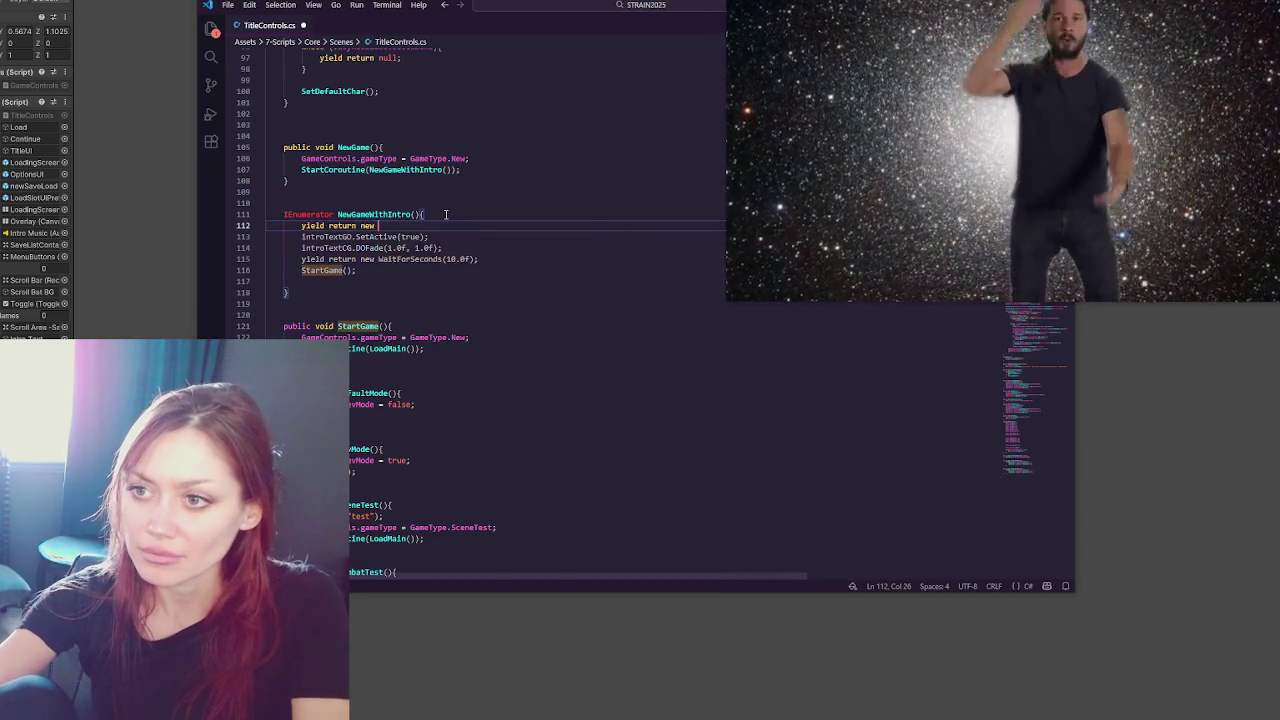
{"action": "type", "text": " WaitForSeconds("}
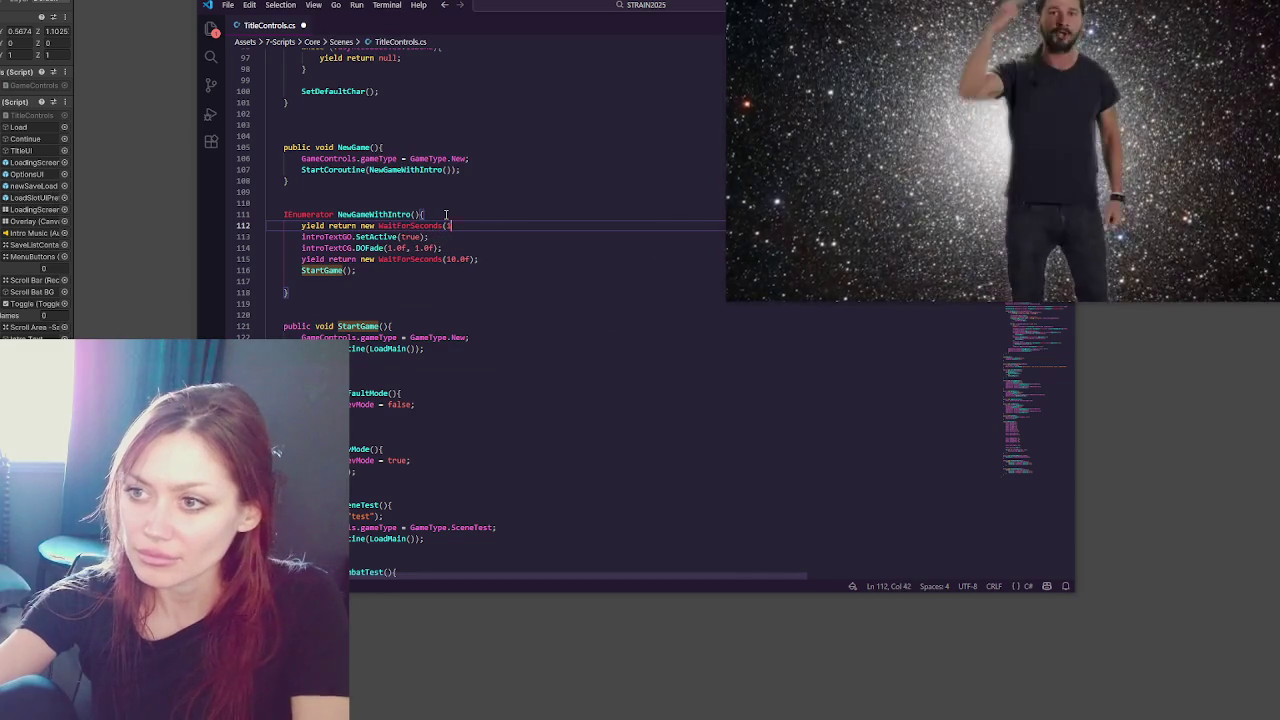
{"action": "type", "text": "2.0f"}
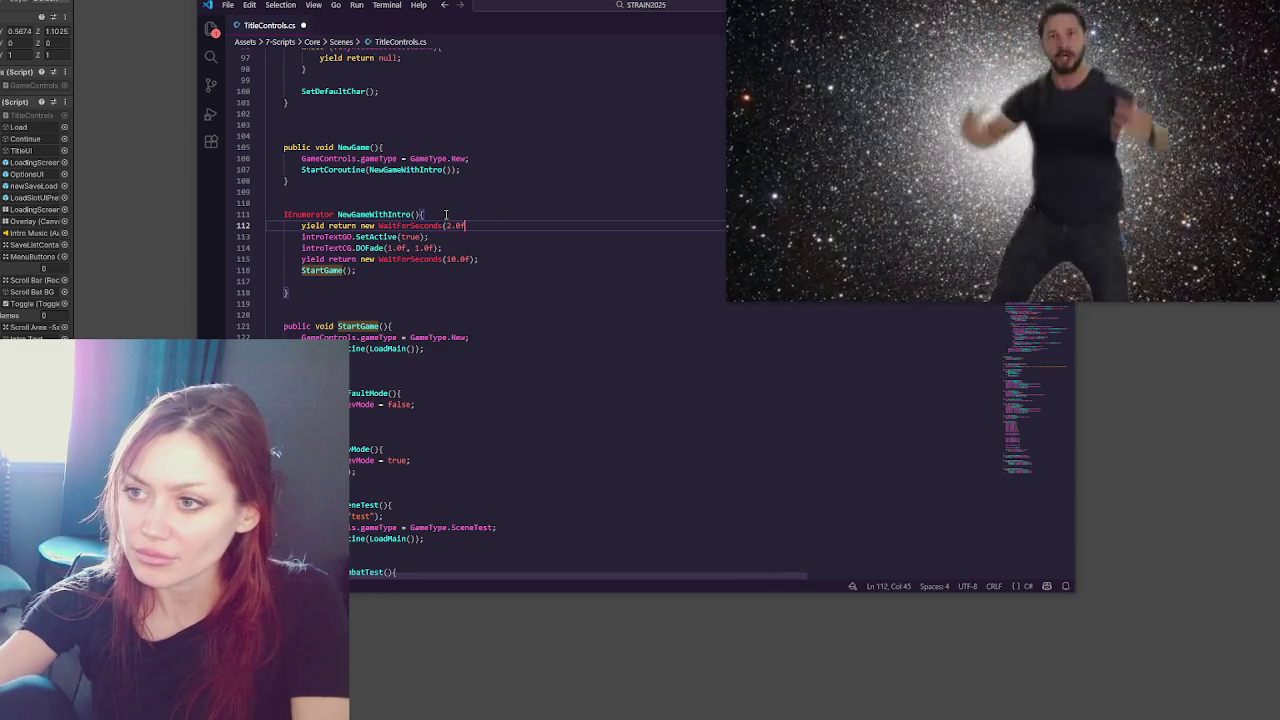
{"action": "key", "text": "BackSpace"}
{"action": "key", "text": "BackSpace"}
{"action": "key", "text": "BackSpace"}
{"action": "key", "text": "BackSpace"}
{"action": "type", "text": "1.0f);"}
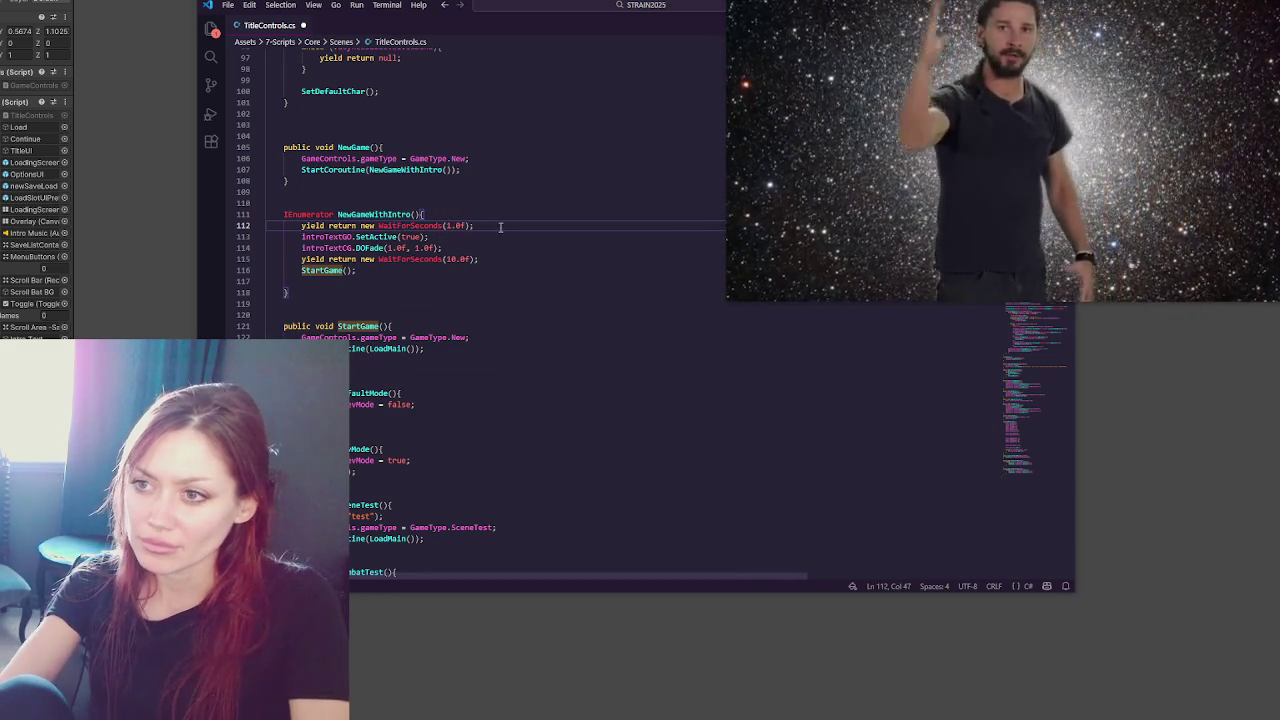
{"action": "key", "text": "shift+Up"}
{"action": "key", "text": "BackSpace"}
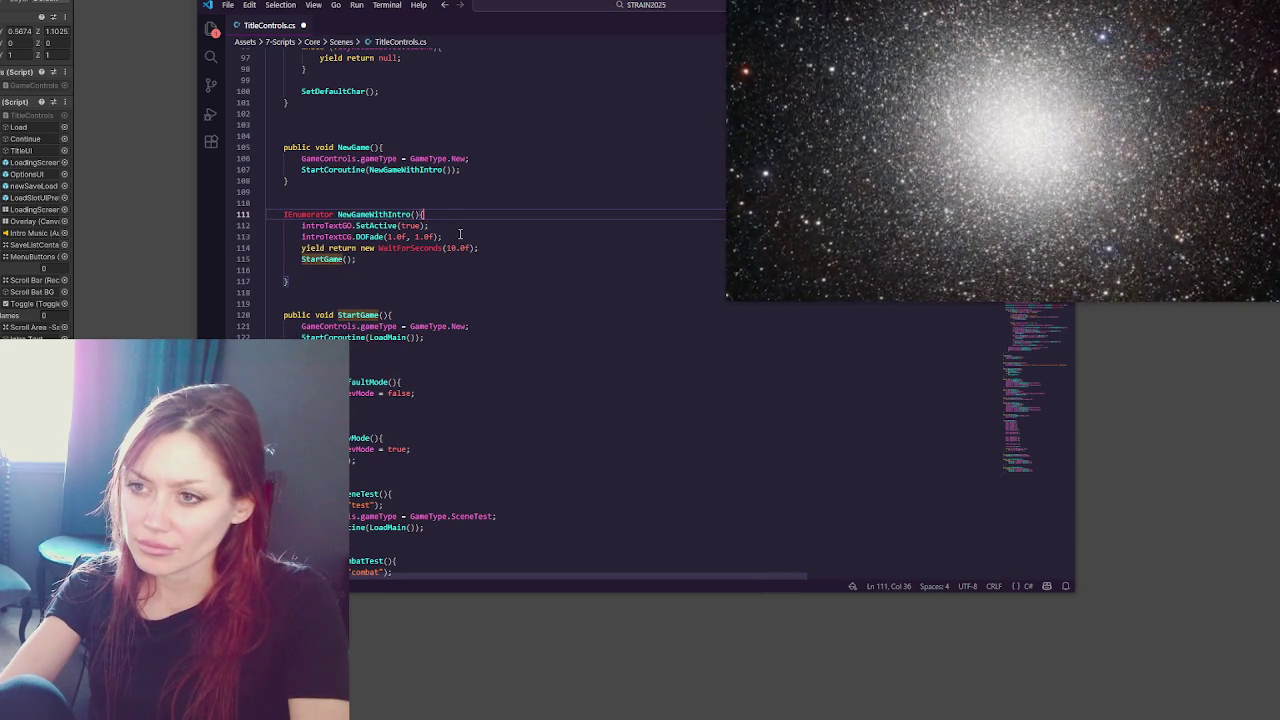
{"action": "key", "text": "ctrl+z"}
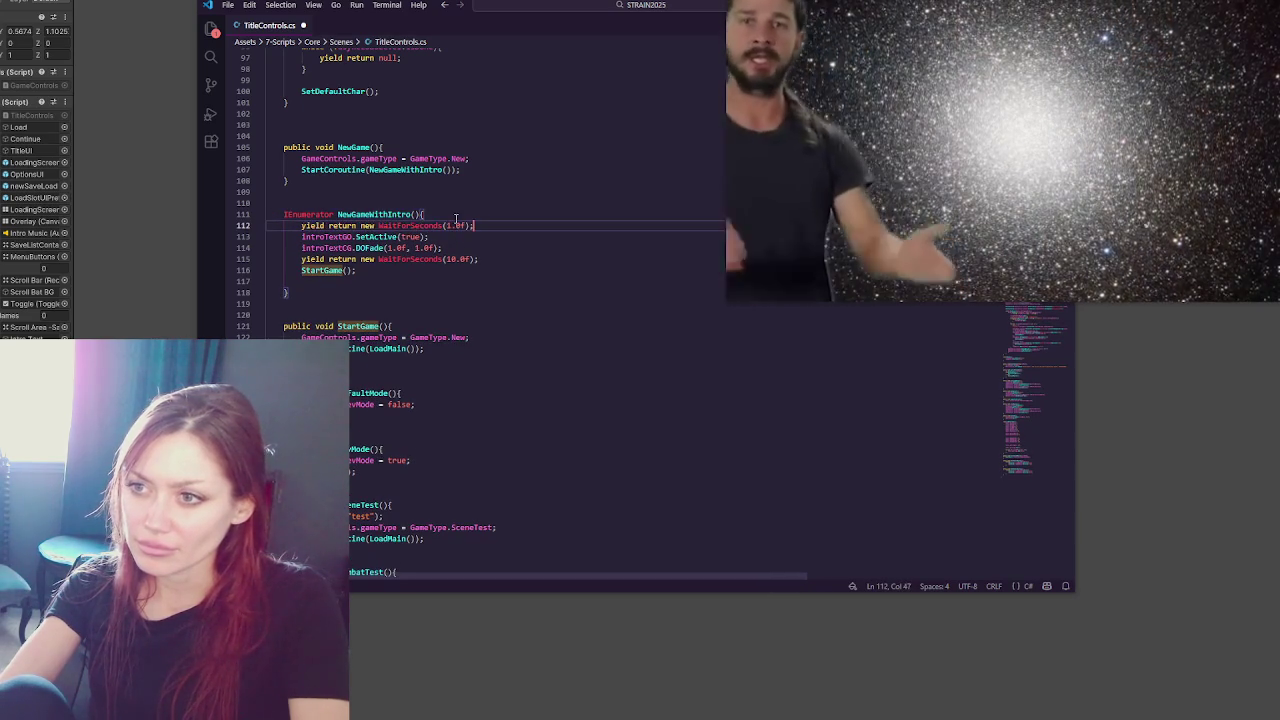
- Insert overlay.DOFade(1.0f, 1.0f); above the wait line and save the script
{"action": "left_click", "coordinate": [428, 214]}
{"action": "key", "text": "Return"}
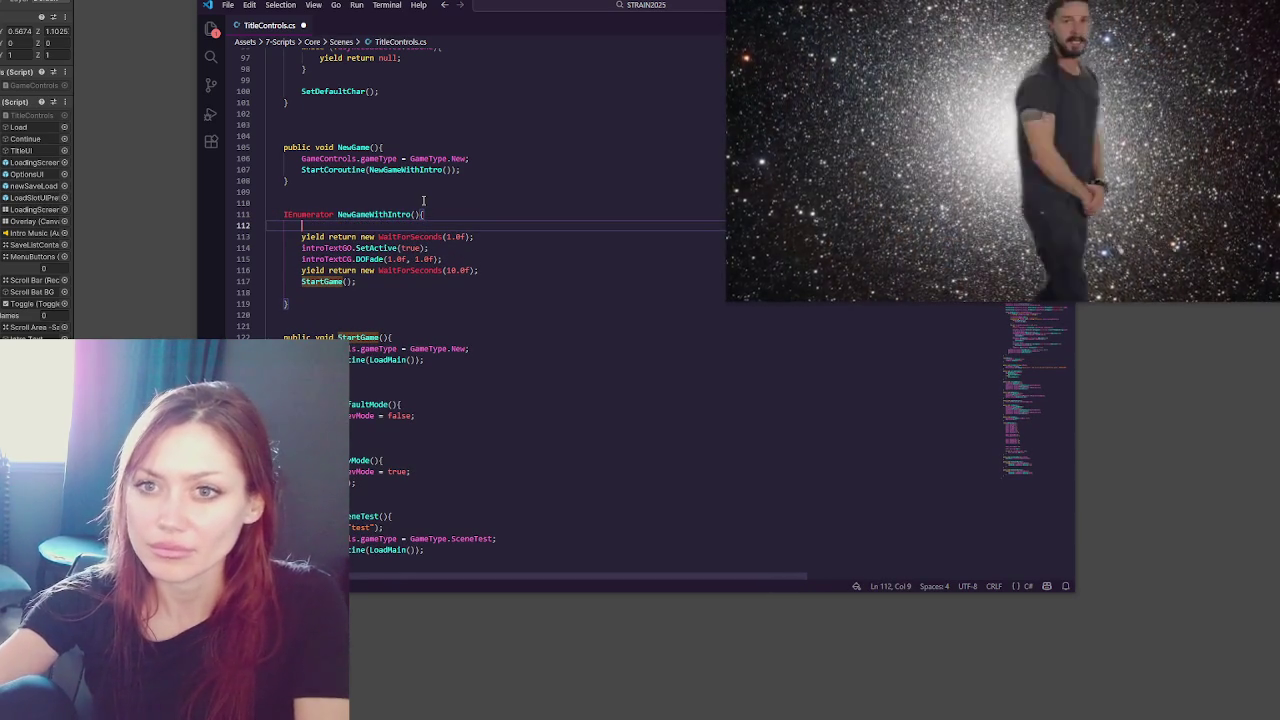
{"action": "type", "text": "overlay.DO"}
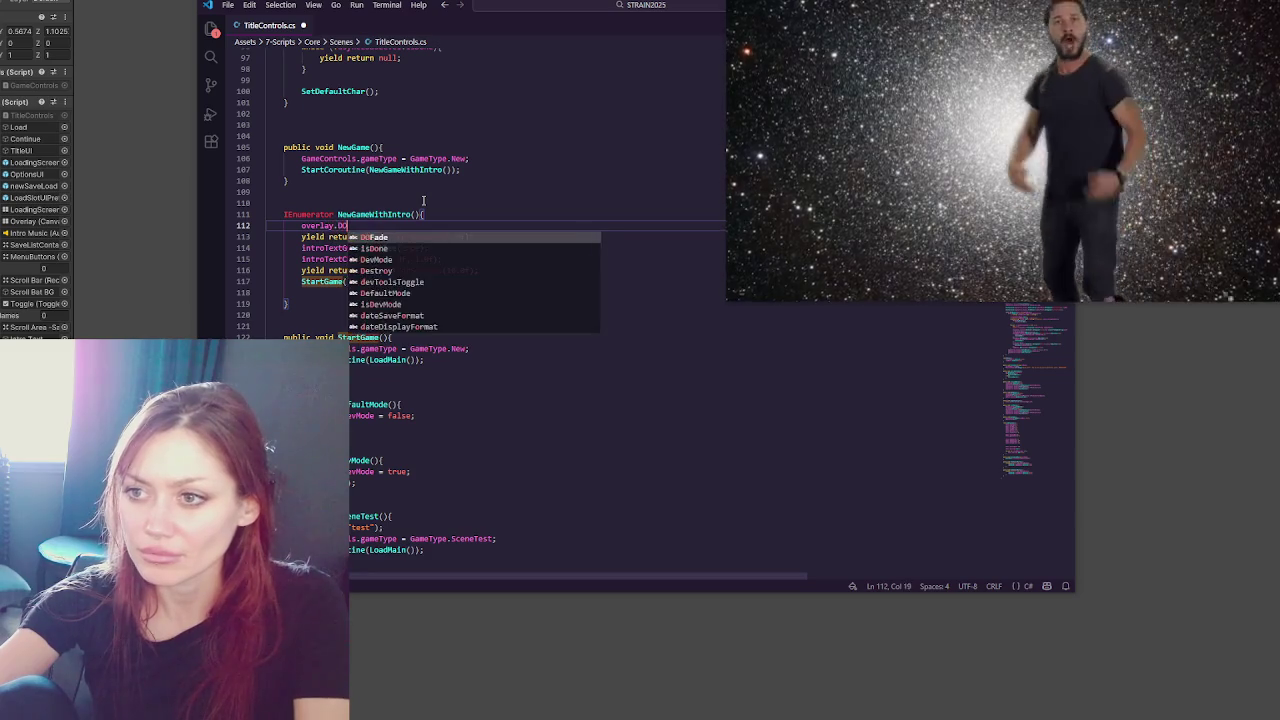
{"action": "type", "text": "Fade(1.0f"}
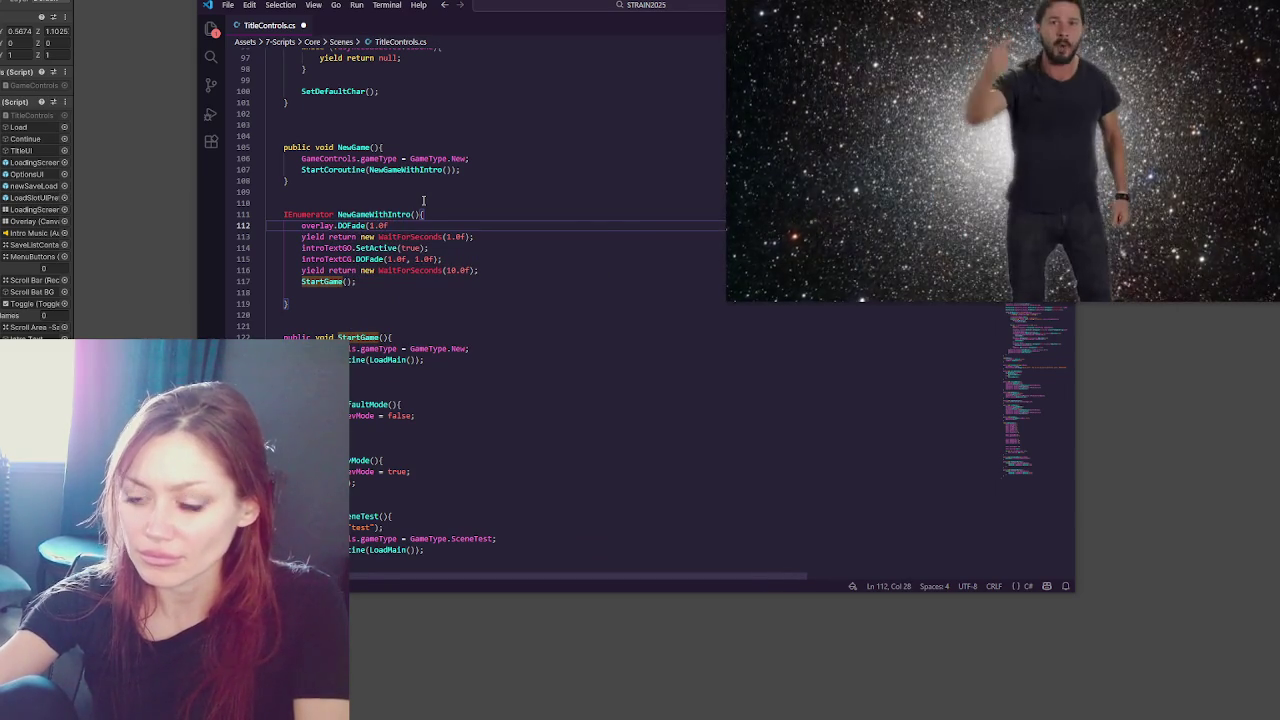
{"action": "type", "text": ", , 1.0f);"}
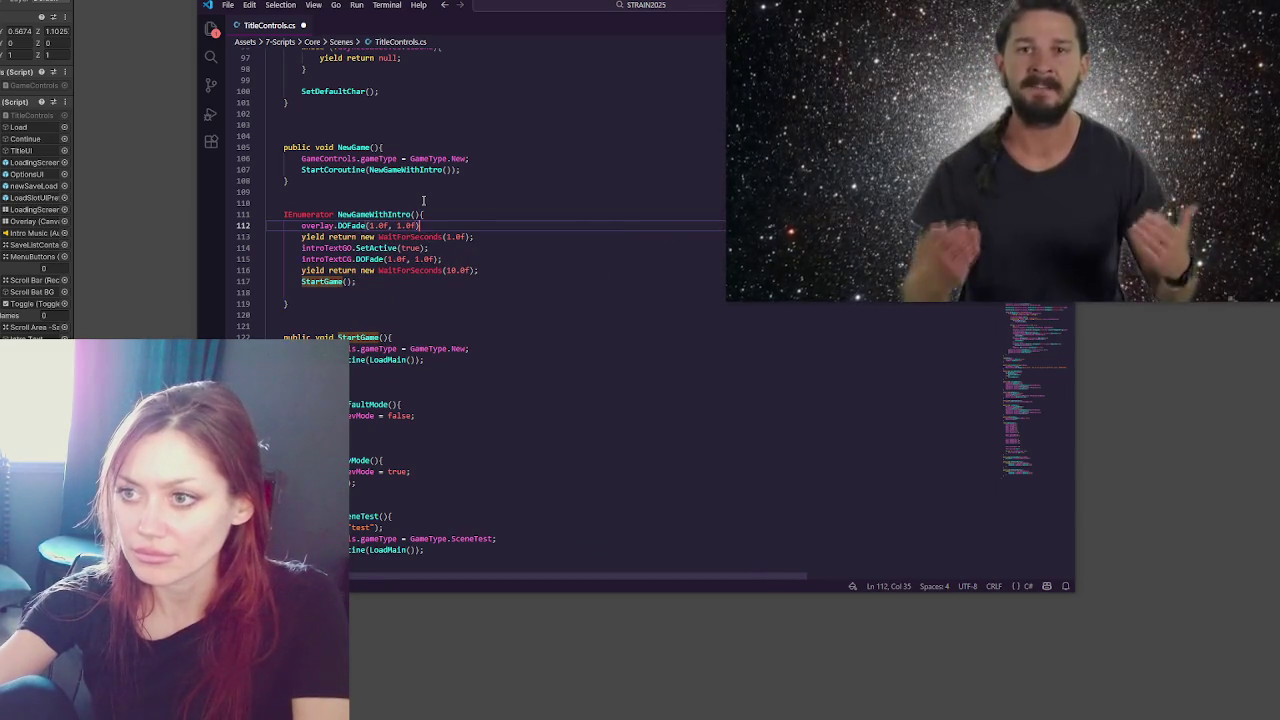
{"action": "key", "text": "ctrl+s"}
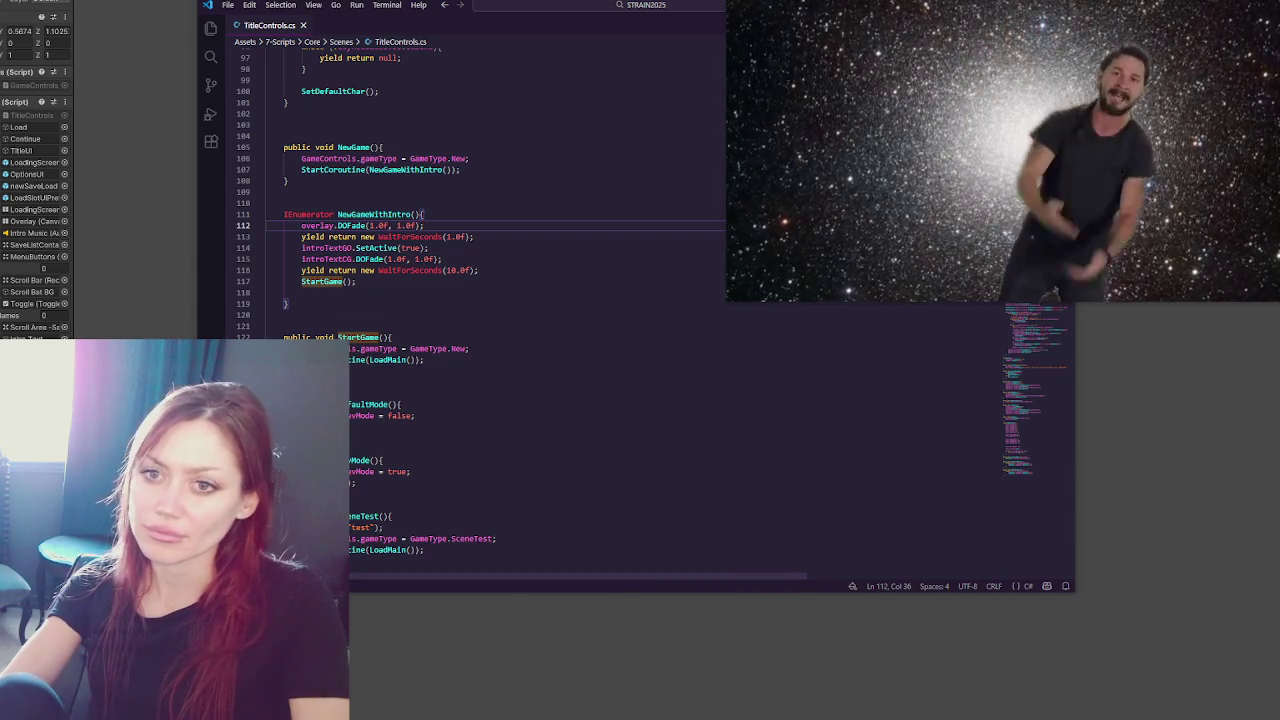
{"action": "key", "text": "alt+Tab"}
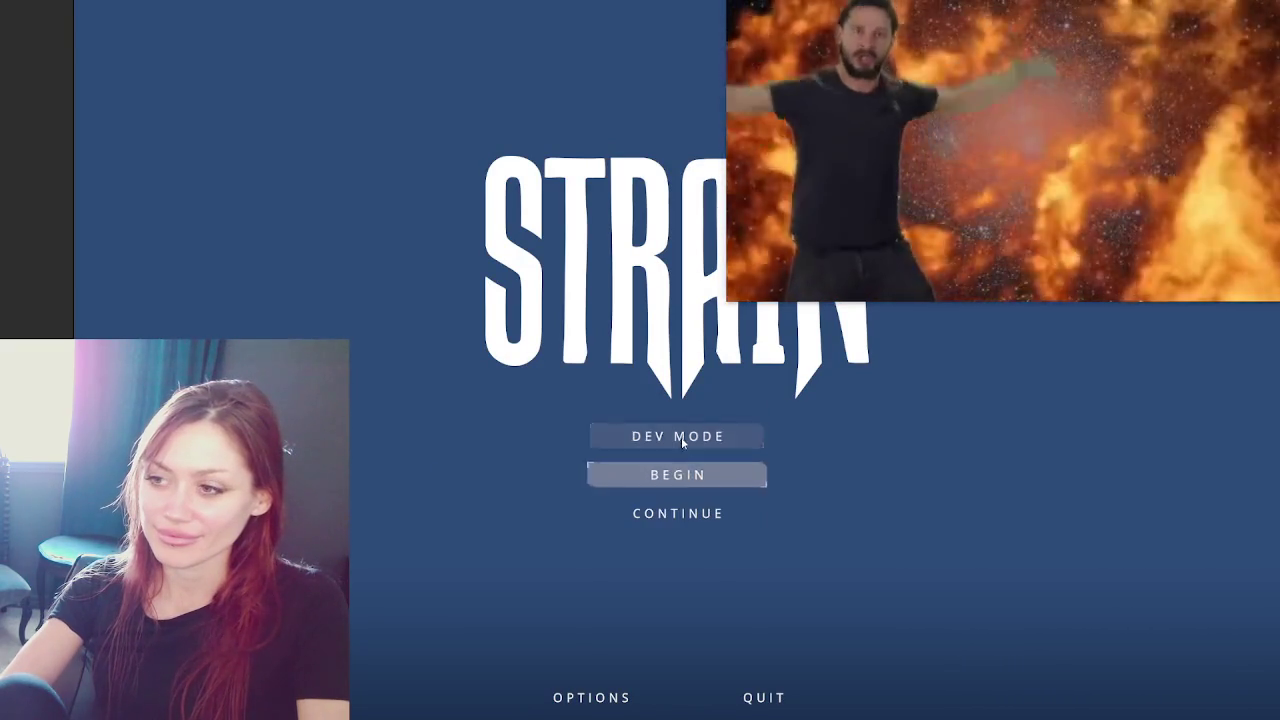
- Choose BEGIN to reach the INTRO text screen, then return to VS Code
{"action": "left_click", "coordinate": [678, 475]}
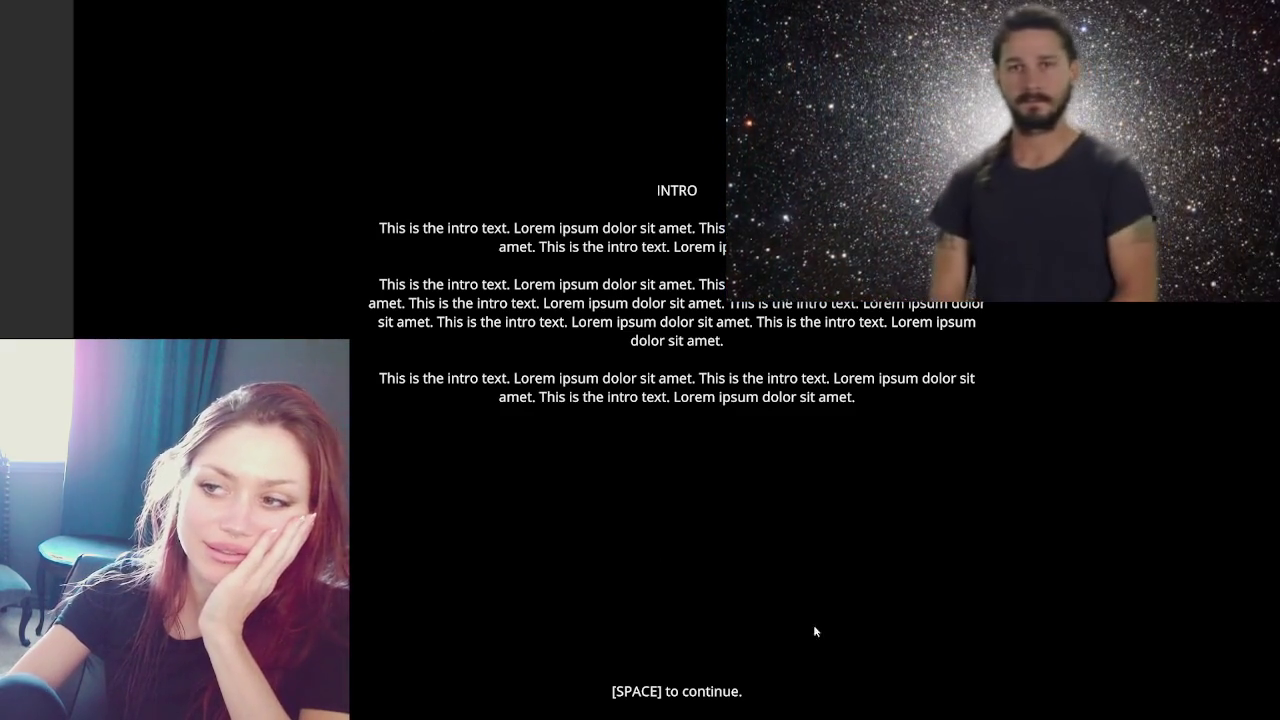
{"action": "key", "text": "alt+Tab"}
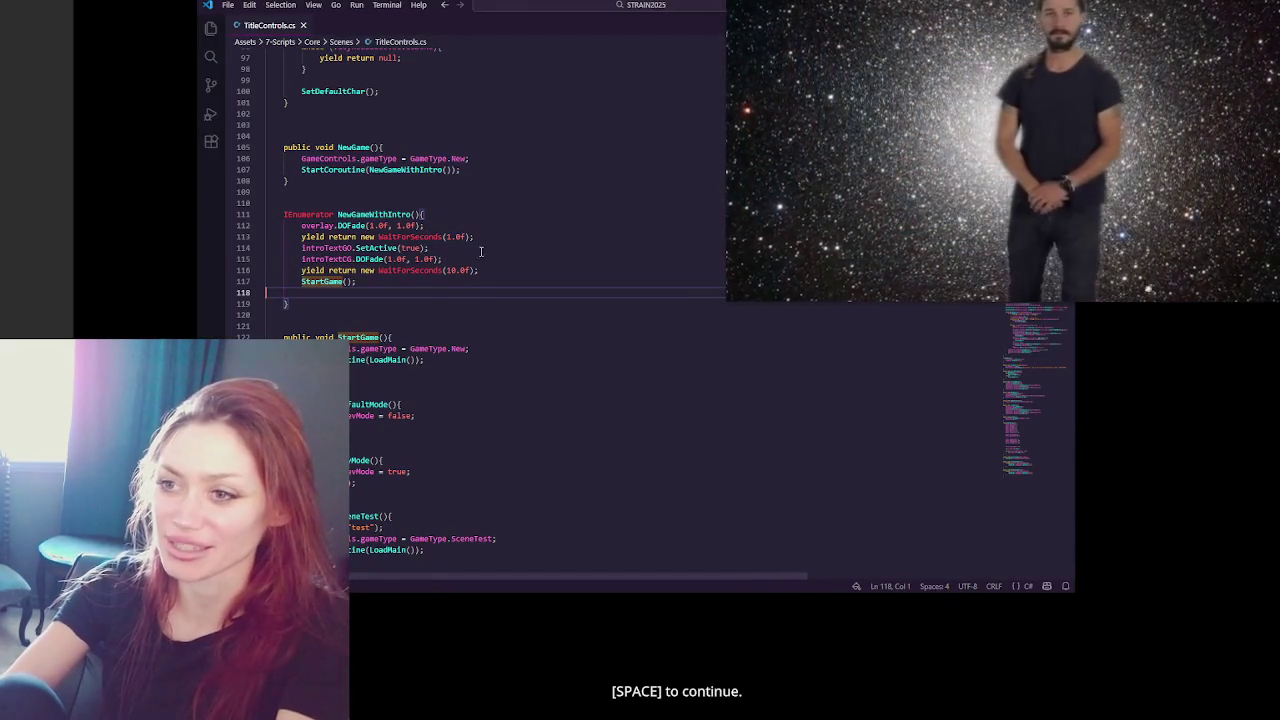
- Shorten the intro wait to 6.0f and paste a copy of the intro text fade below it
{"action": "left_click_drag", "start_coordinate": [455, 270], "coordinate": [446, 270]}
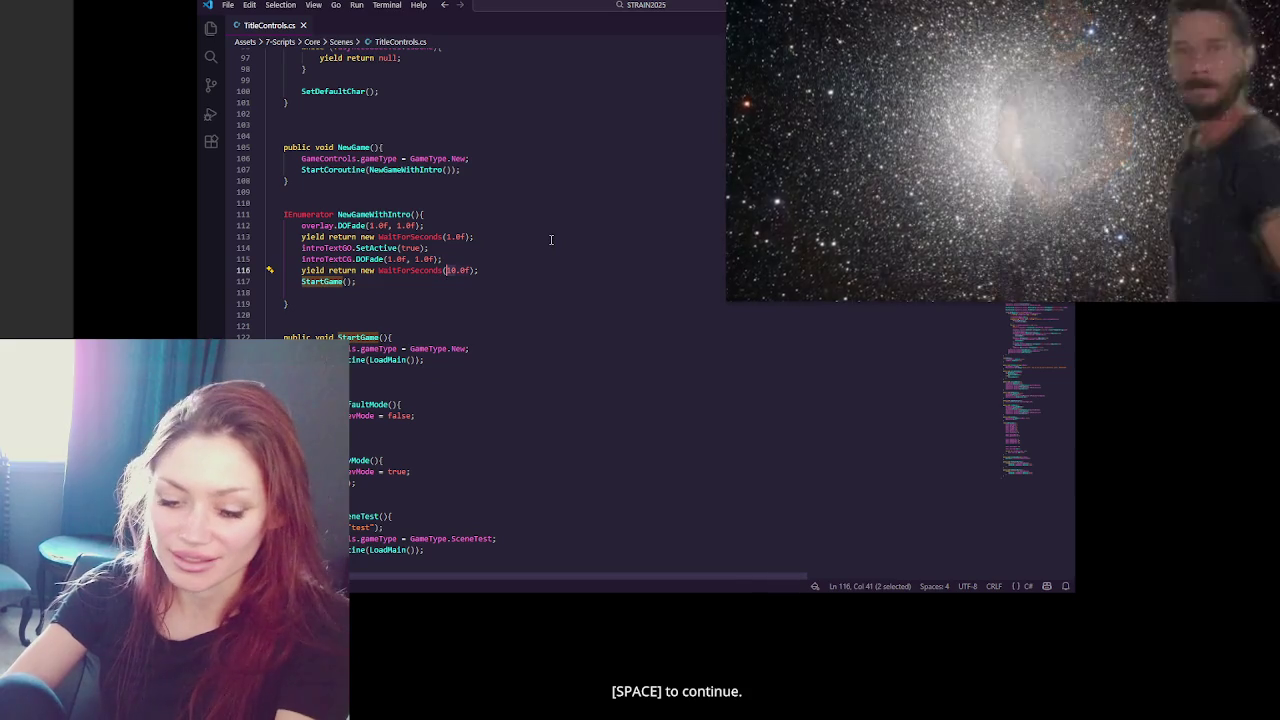
{"action": "type", "text": "6"}
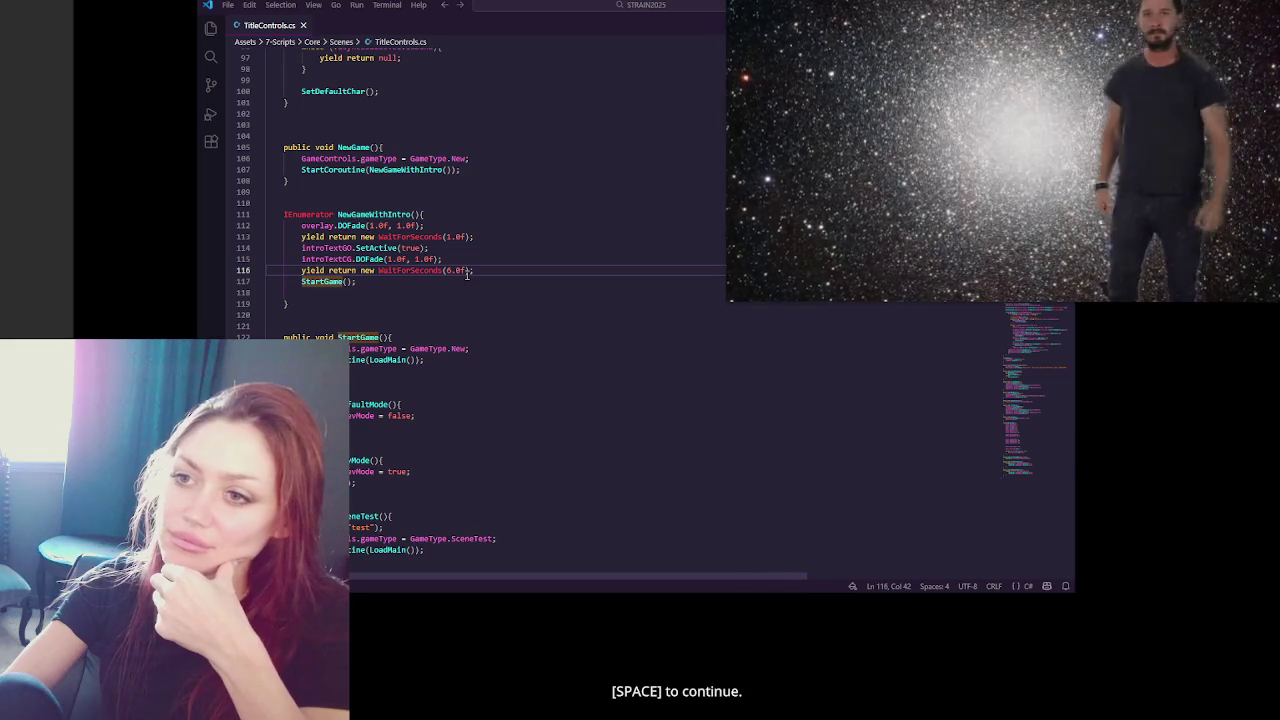
{"action": "left_click_drag", "start_coordinate": [468, 260], "coordinate": [470, 251]}
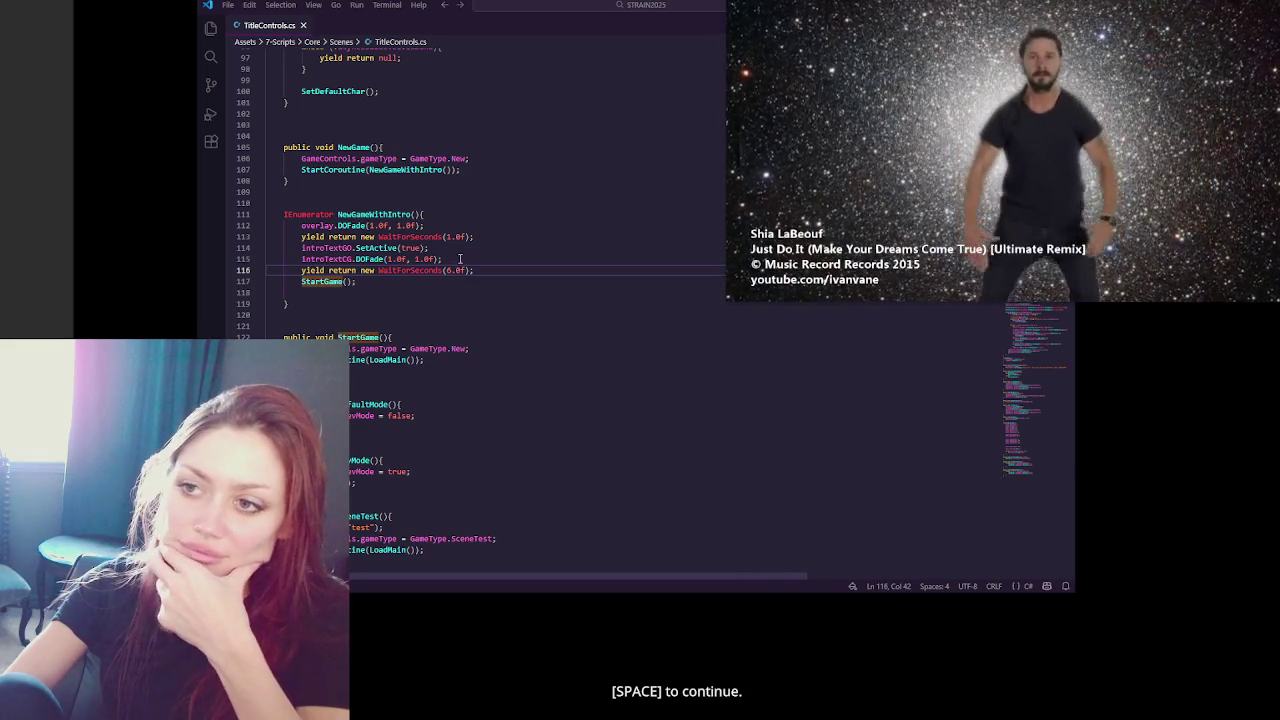
{"action": "key", "text": "ctrl+c"}
{"action": "left_click", "coordinate": [490, 270]}
{"action": "key", "text": "ctrl+v"}
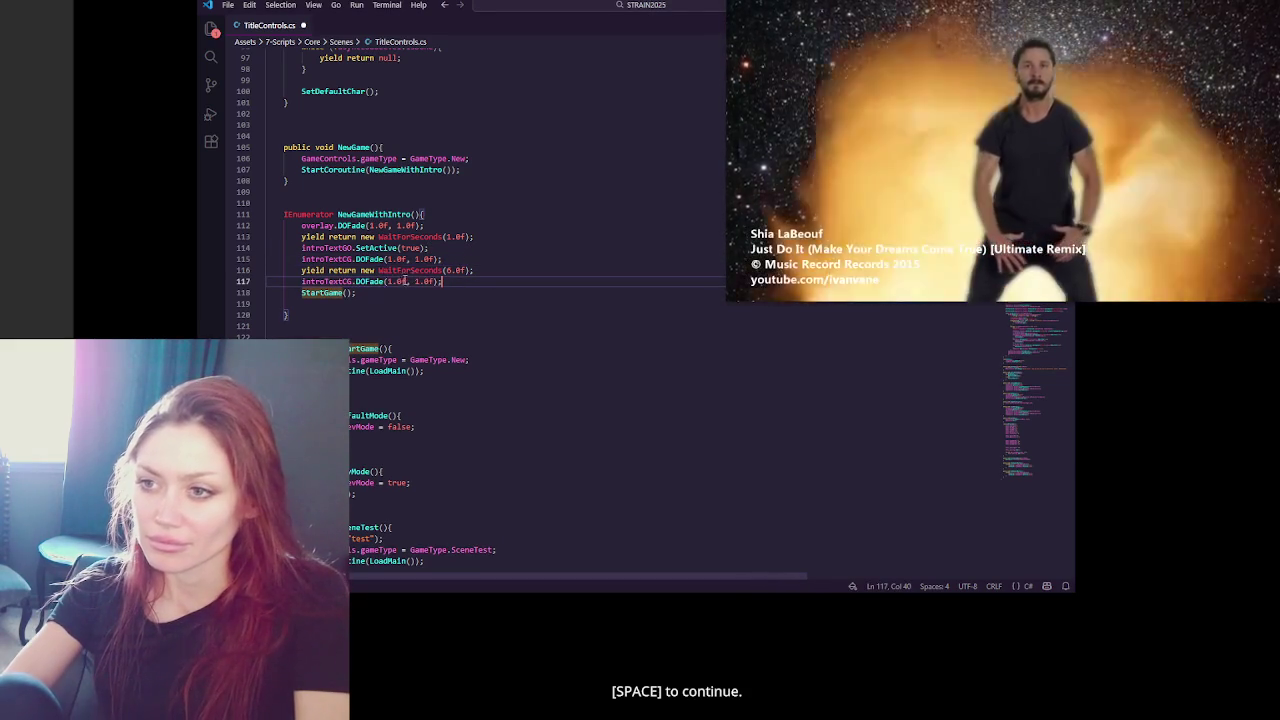
- Add a one-second wait after the new fade and set its fade target to 0
{"action": "mouse_move", "coordinate": [440, 226]}
{"action": "left_mouse_down"}
{"action": "mouse_move", "coordinate": [496, 217]}
{"action": "mouse_move", "coordinate": [504, 230]}
{"action": "left_mouse_up"}
{"action": "key", "text": "ctrl+c"}
{"action": "left_click", "coordinate": [441, 281]}
{"action": "key", "text": "ctrl+v"}
{"action": "double_click", "coordinate": [399, 281]}
{"action": "type", "text": "0"}
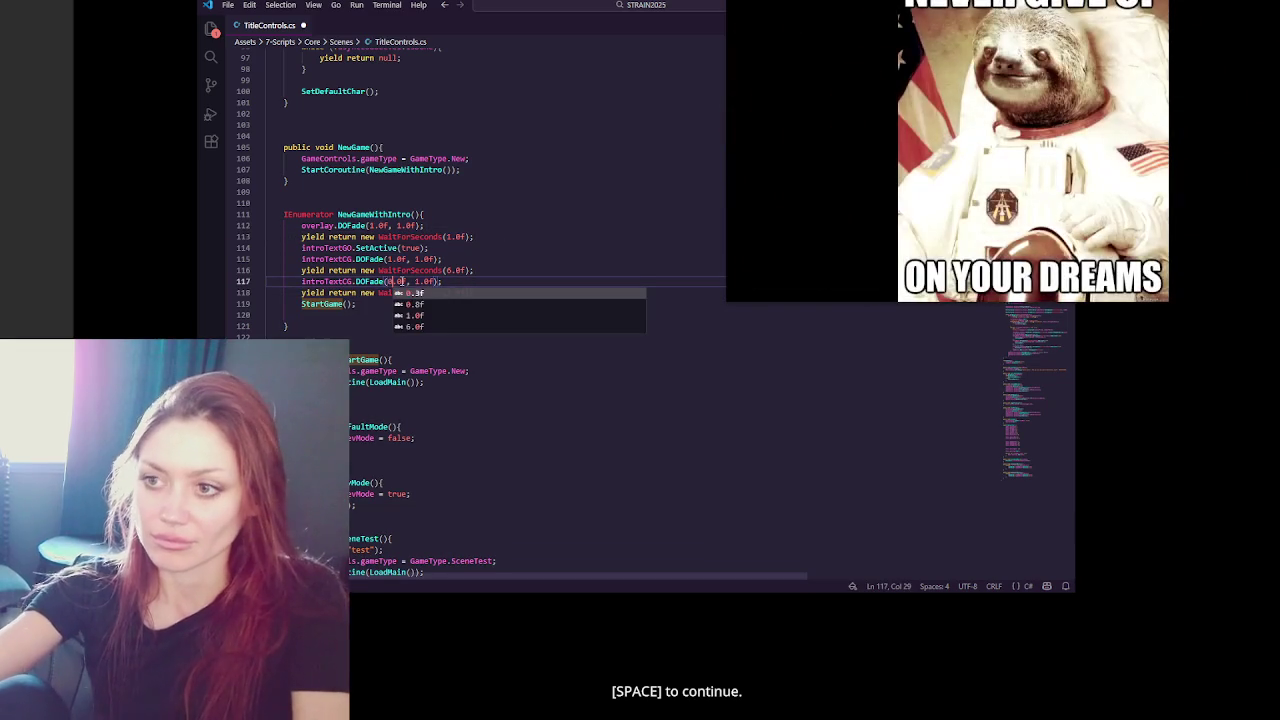
- Close the floating video player and return to Unity to recompile the script
{"action": "left_click_drag", "start_coordinate": [1209, 35], "coordinate": [1094, 57]}
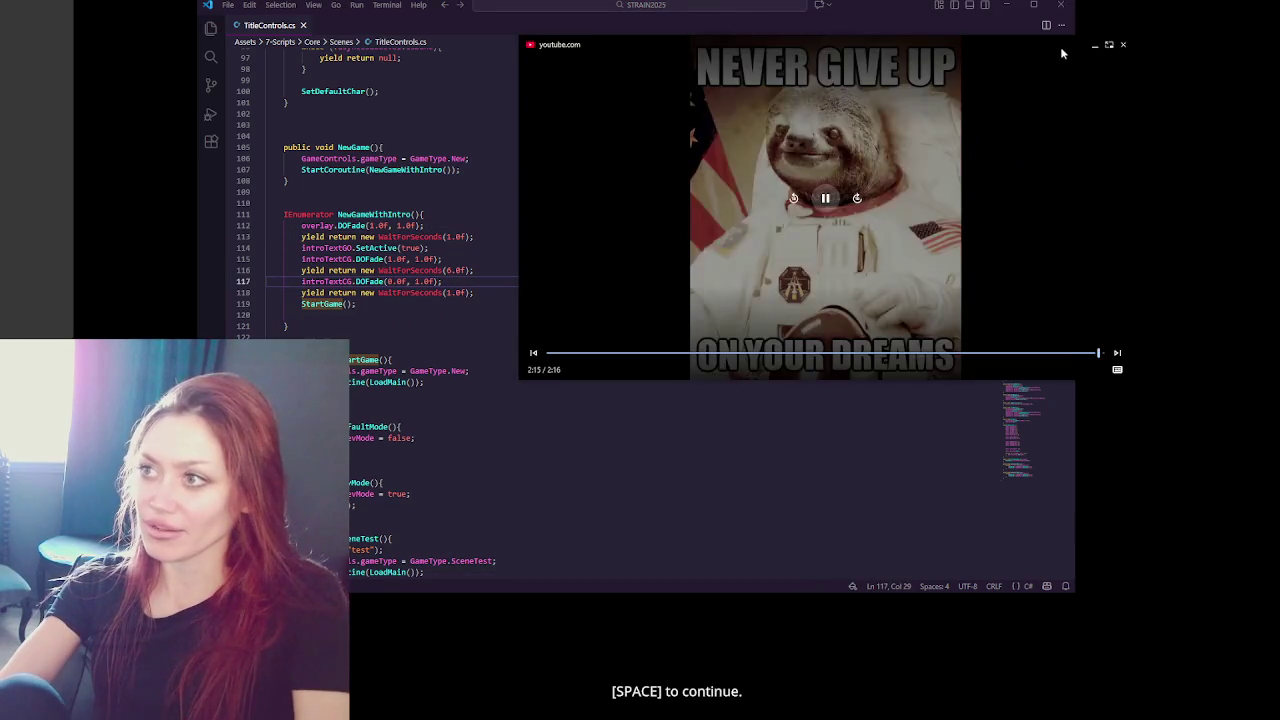
{"action": "left_click", "coordinate": [1051, 50]}
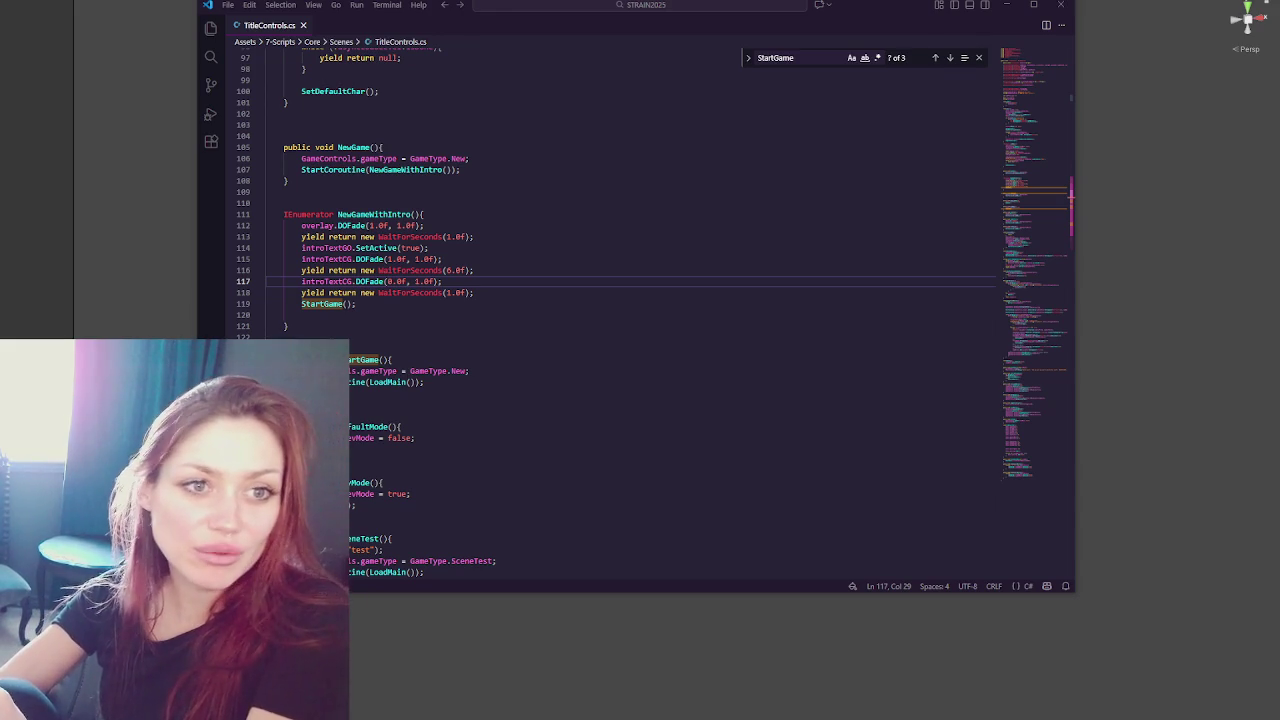
{"action": "left_click", "coordinate": [620, 281]}
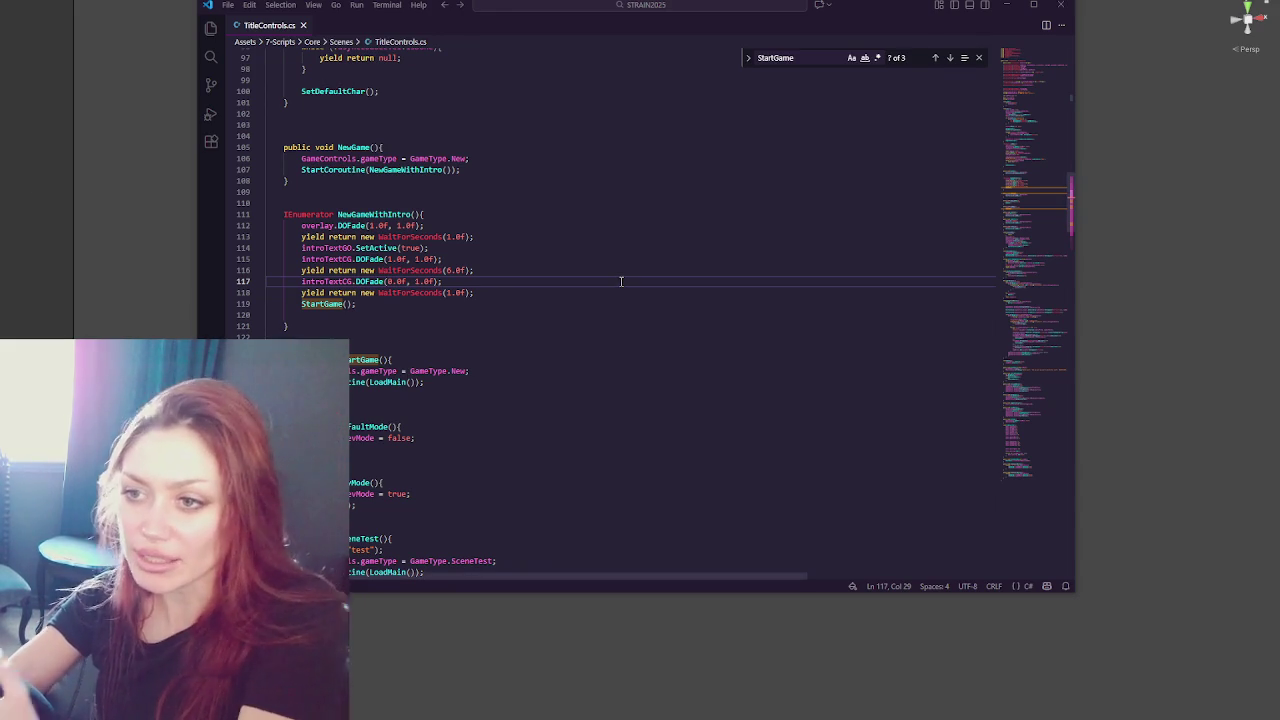
{"action": "key", "text": "alt+Tab"}
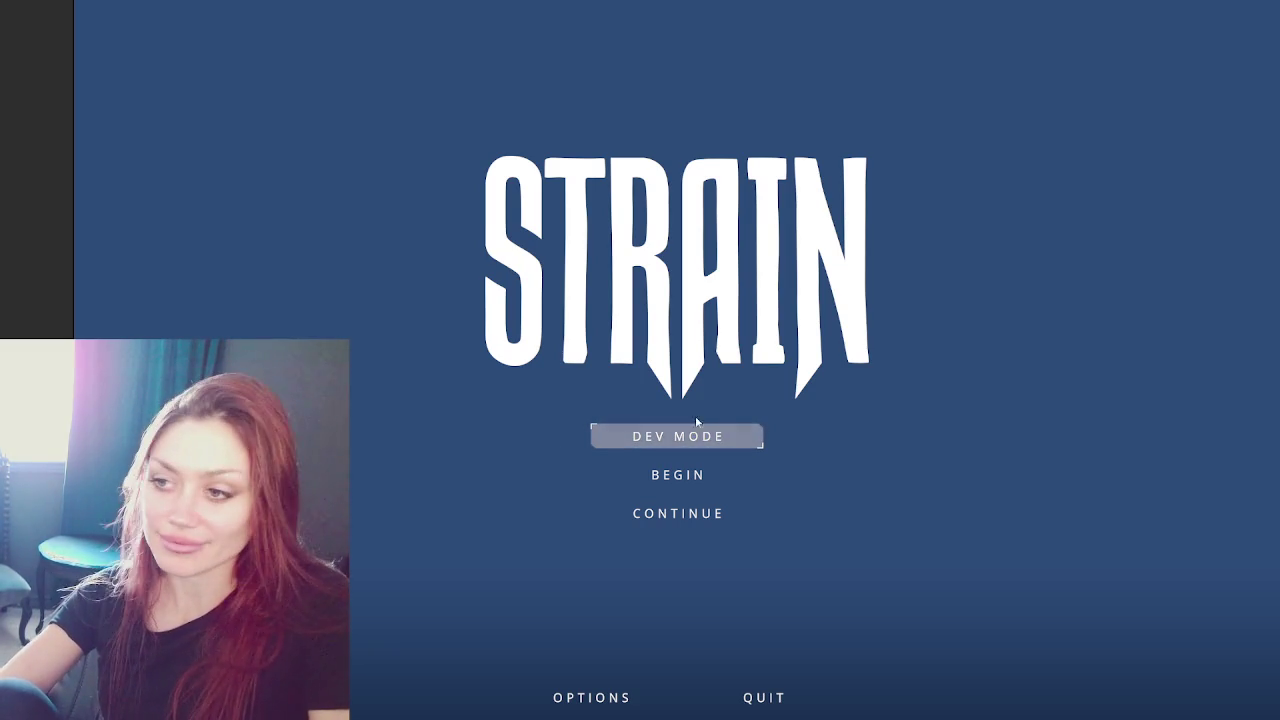
- Begin a new game, skip the intro, check tasks in the pause menu, and stop Play mode
{"action": "left_click", "coordinate": [671, 470]}
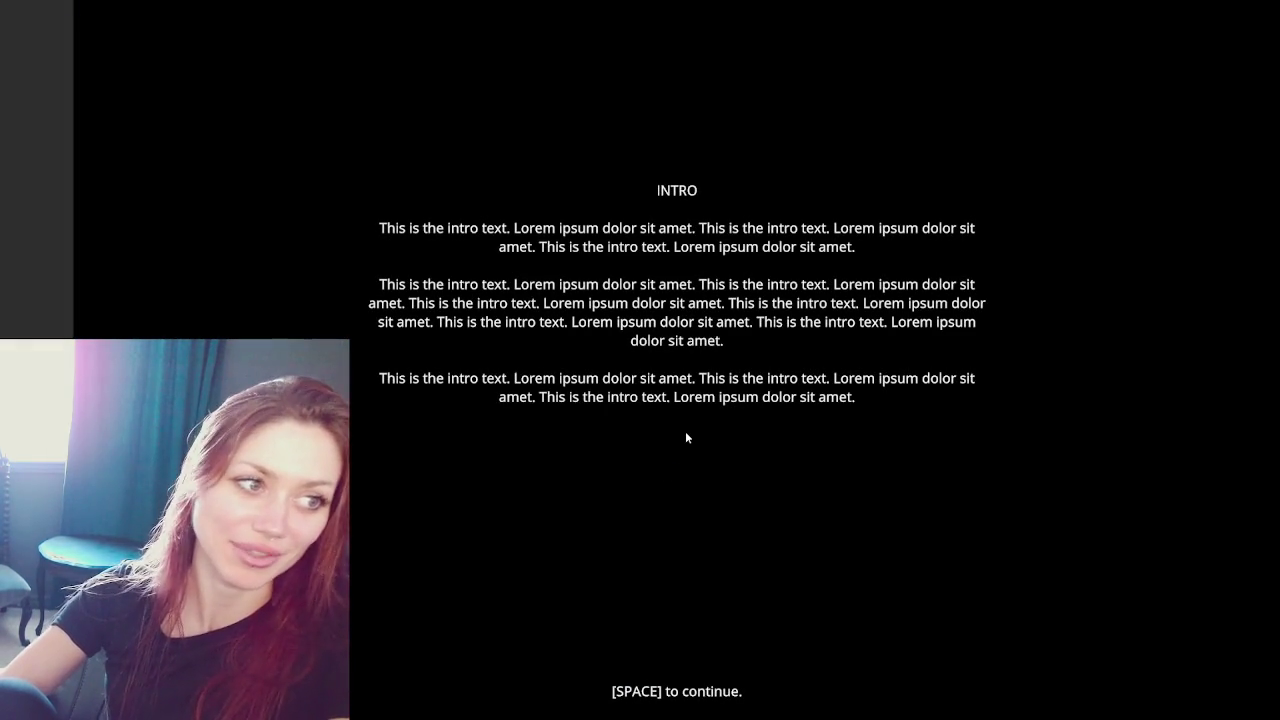
{"action": "key", "text": "space"}
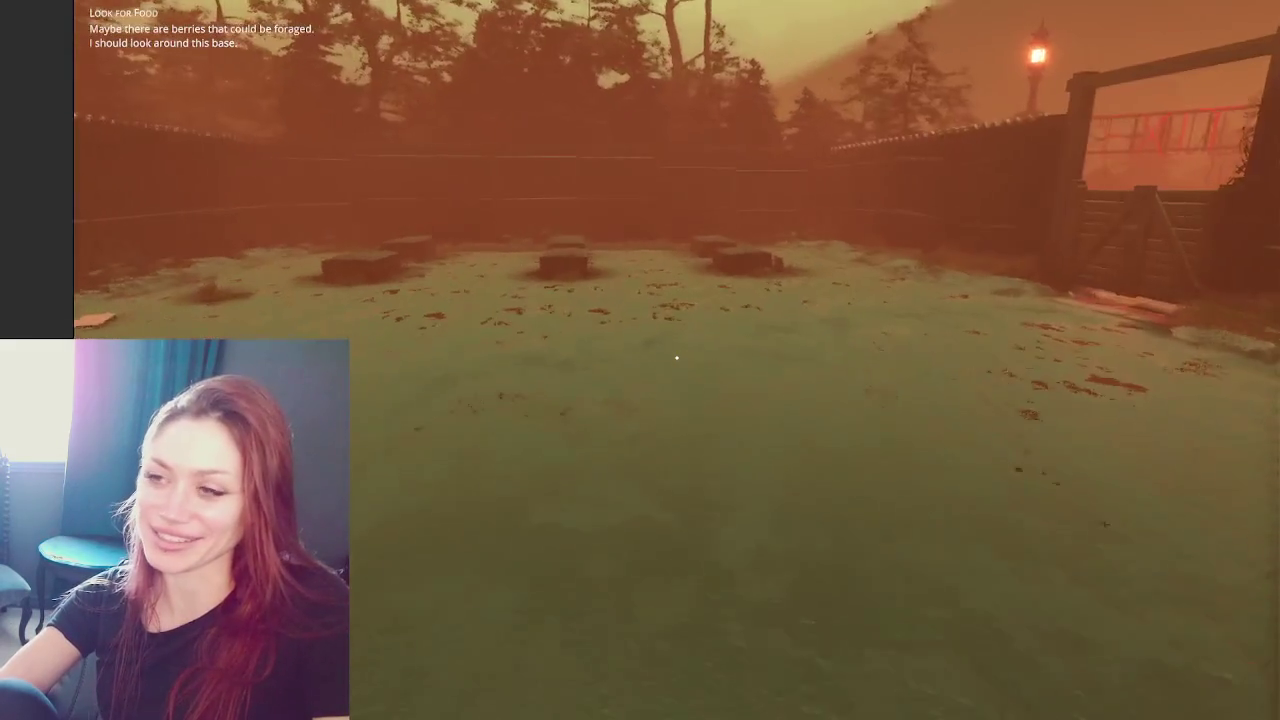
{"action": "key", "text": "Escape"}
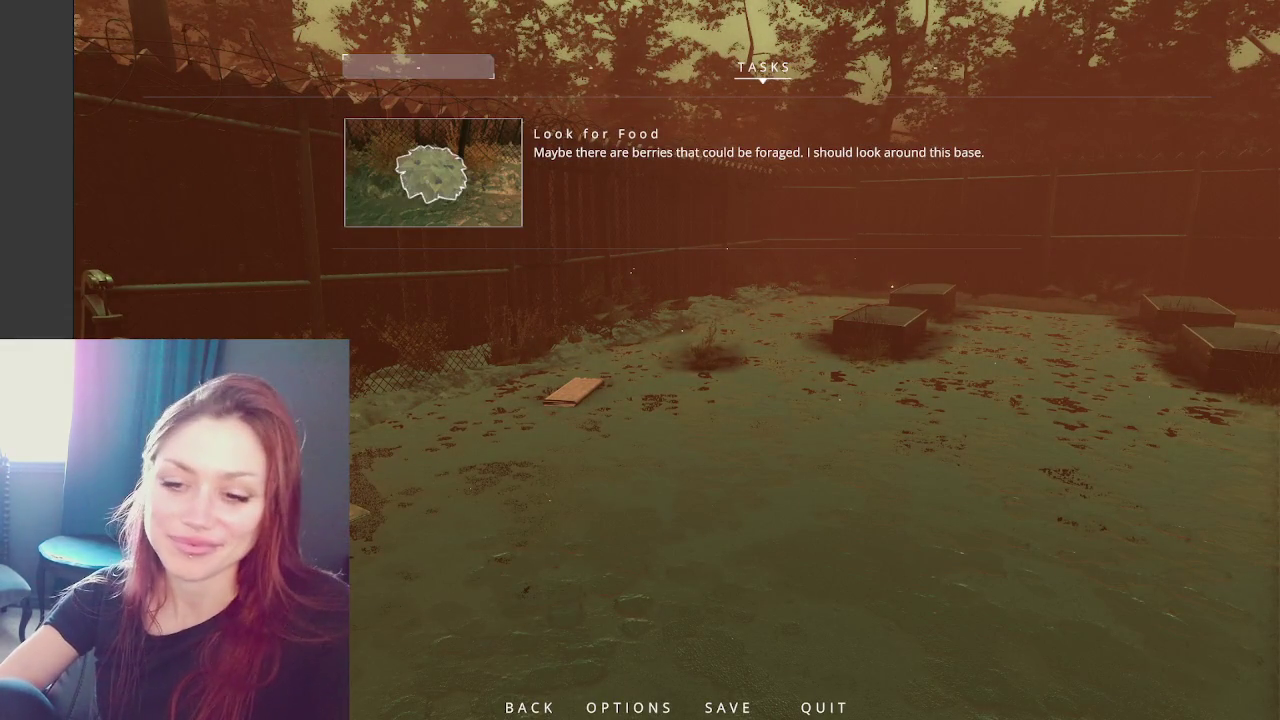
{"action": "key", "text": "ctrl+p"}
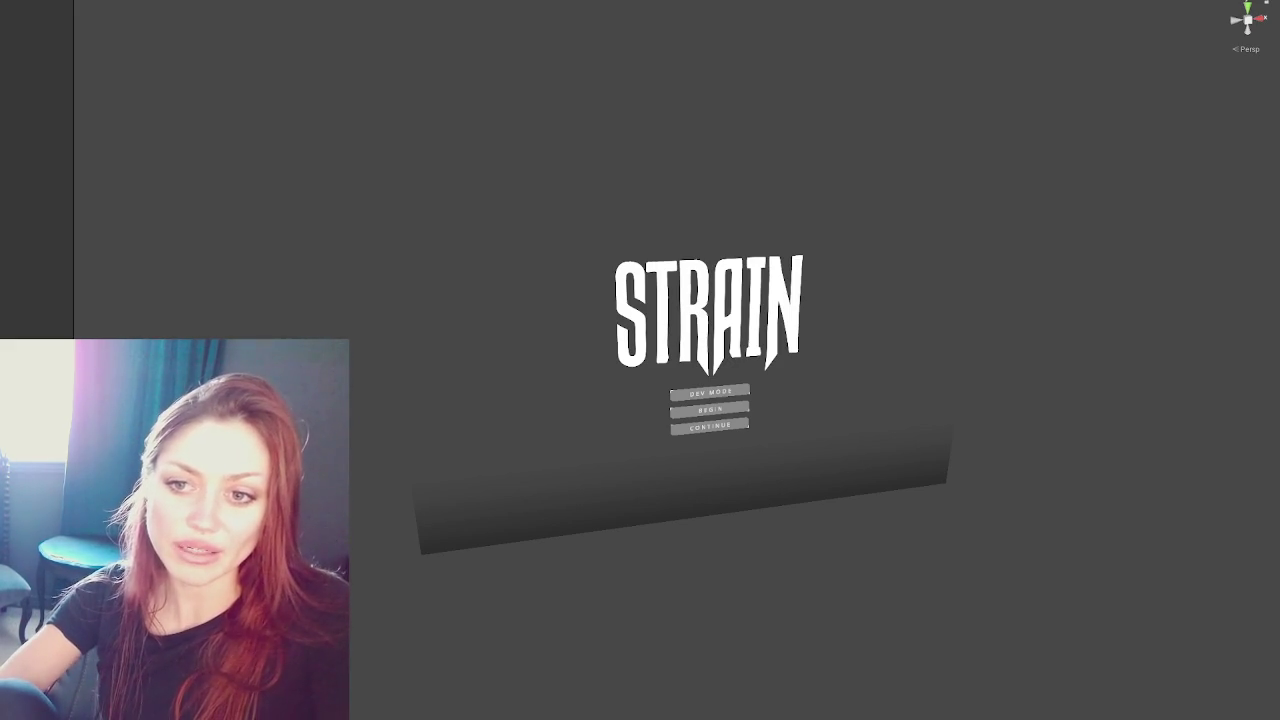
- Scroll through DevTools.cs, glancing back at the Unity title scene
{"action": "key", "text": "alt+Tab"}
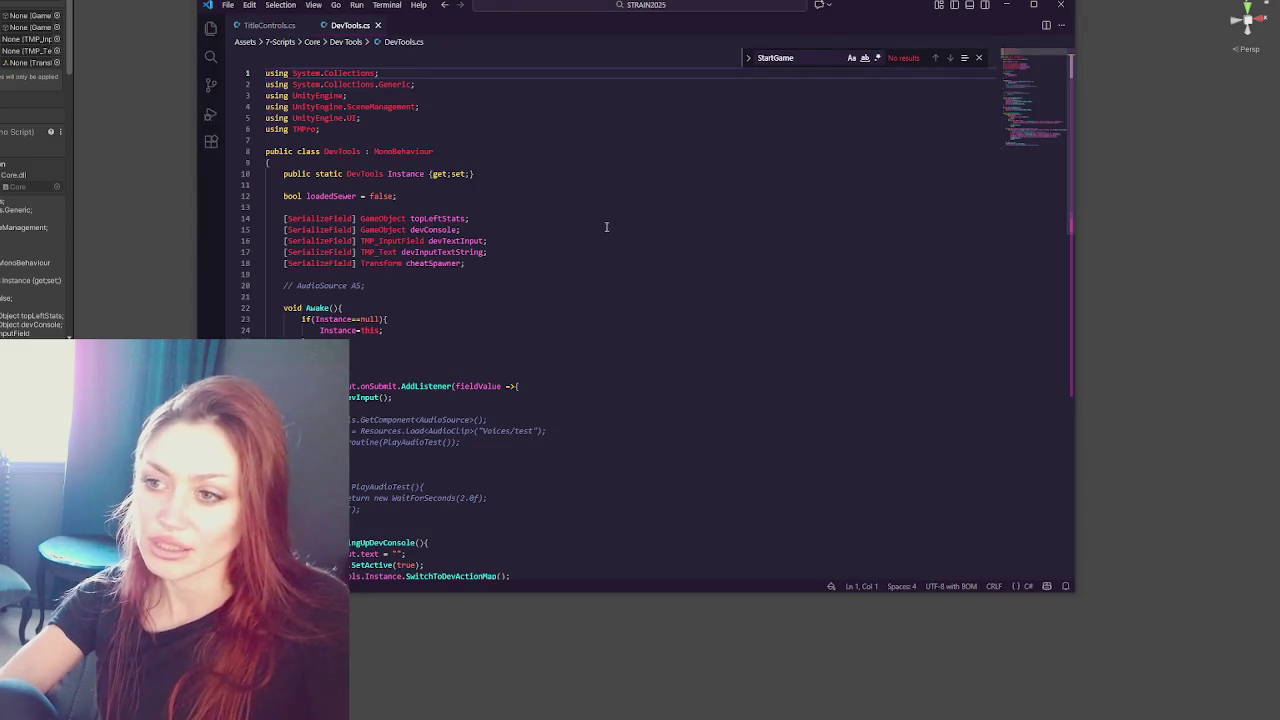
{"action": "scroll", "coordinate": [600, 240], "scroll_direction": "down", "scroll_amount": 5}
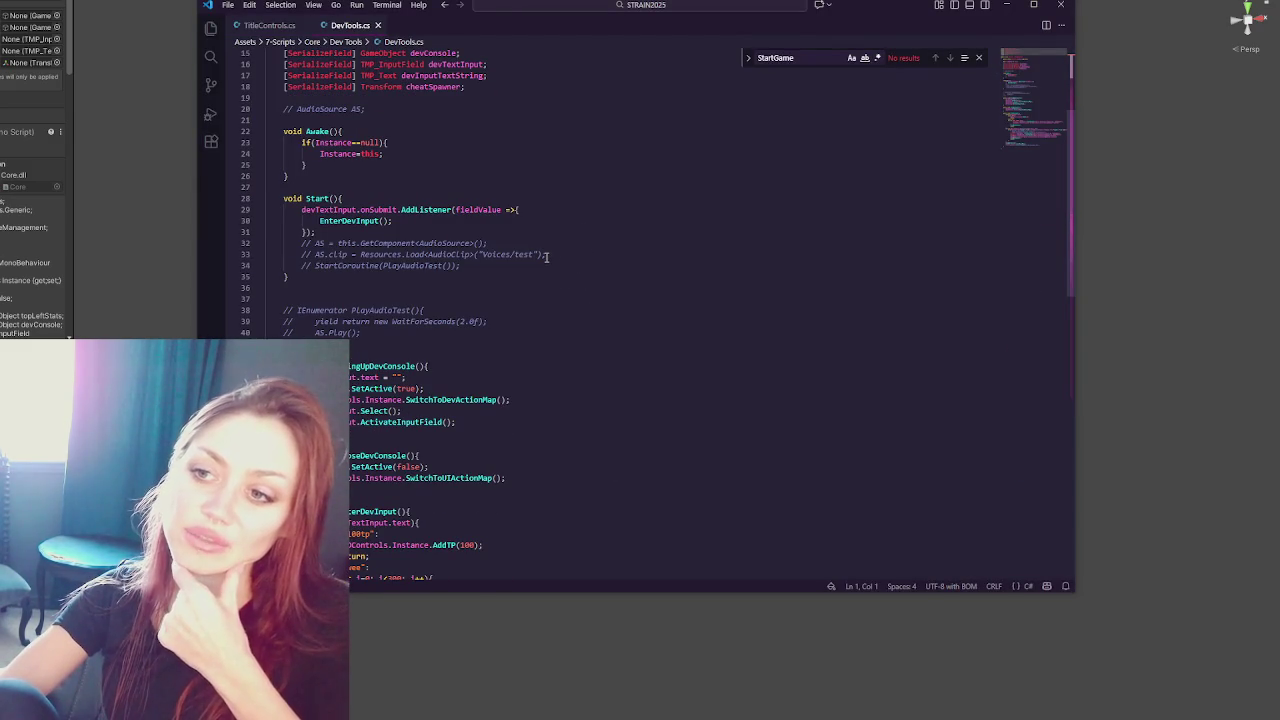
{"action": "scroll", "coordinate": [546, 256], "scroll_direction": "down", "scroll_amount": 4}
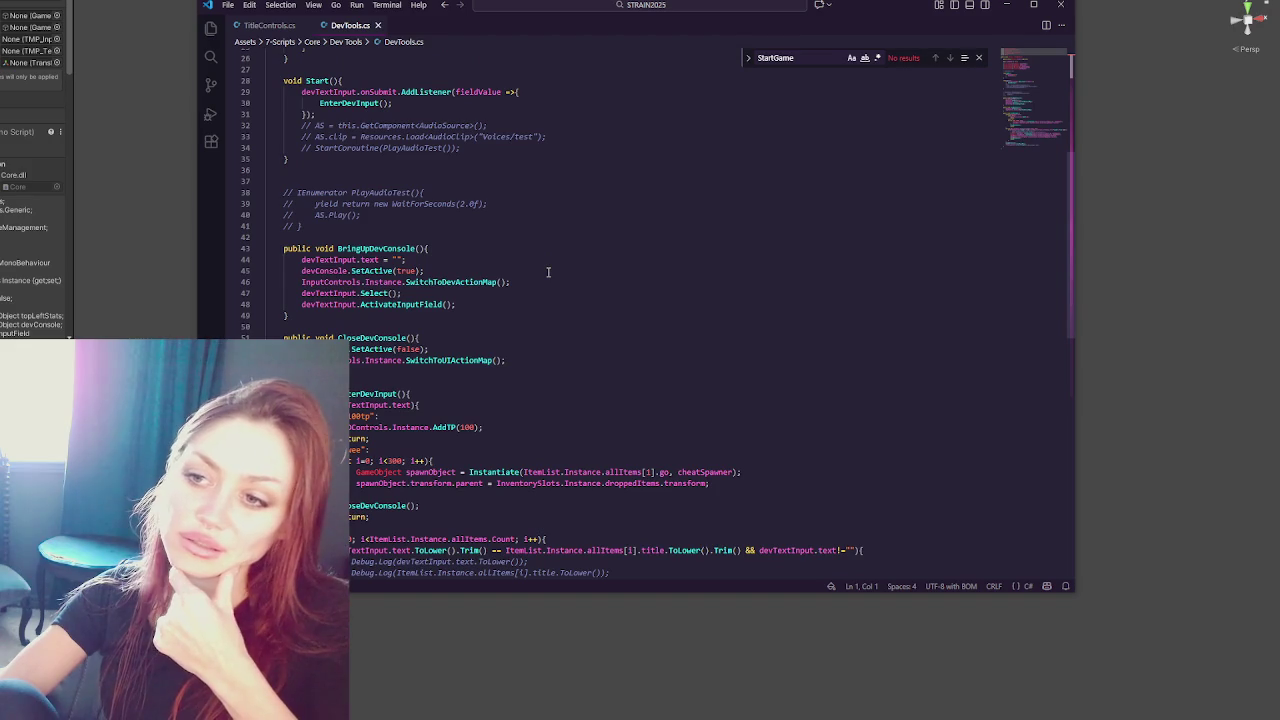
{"action": "scroll", "coordinate": [548, 272], "scroll_direction": "down", "scroll_amount": 4}
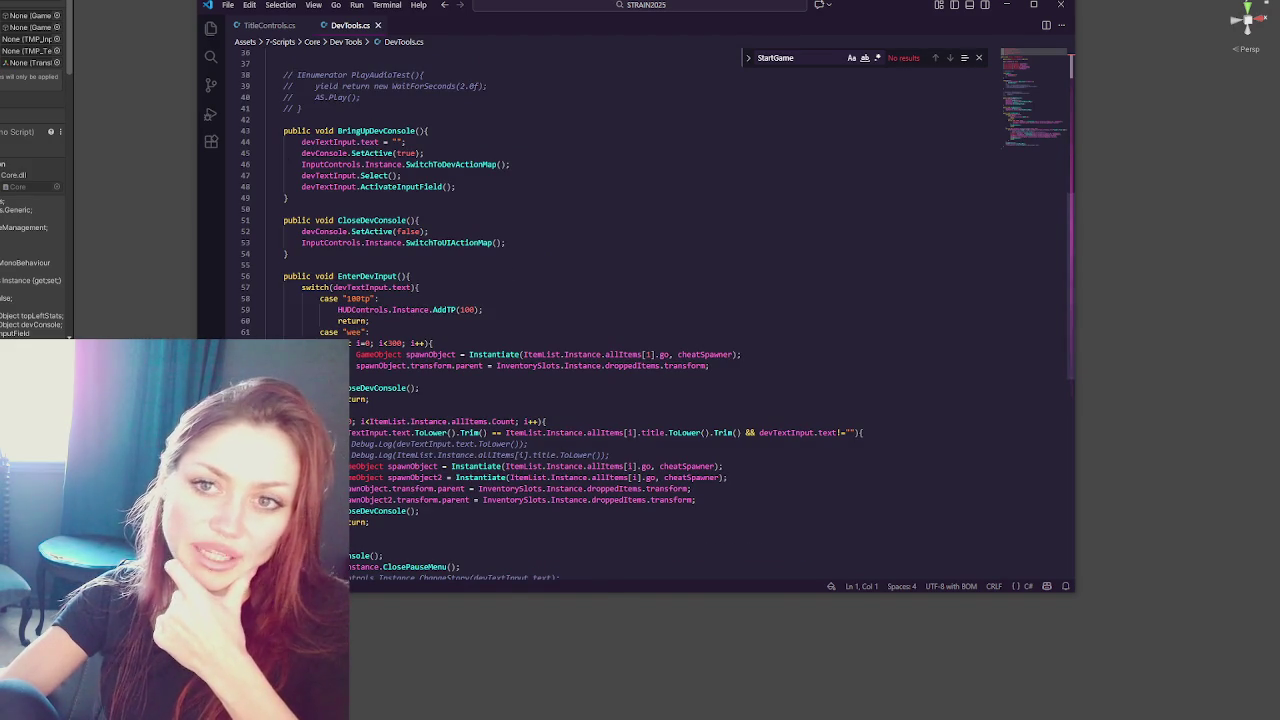
{"action": "key", "text": "alt+Tab"}
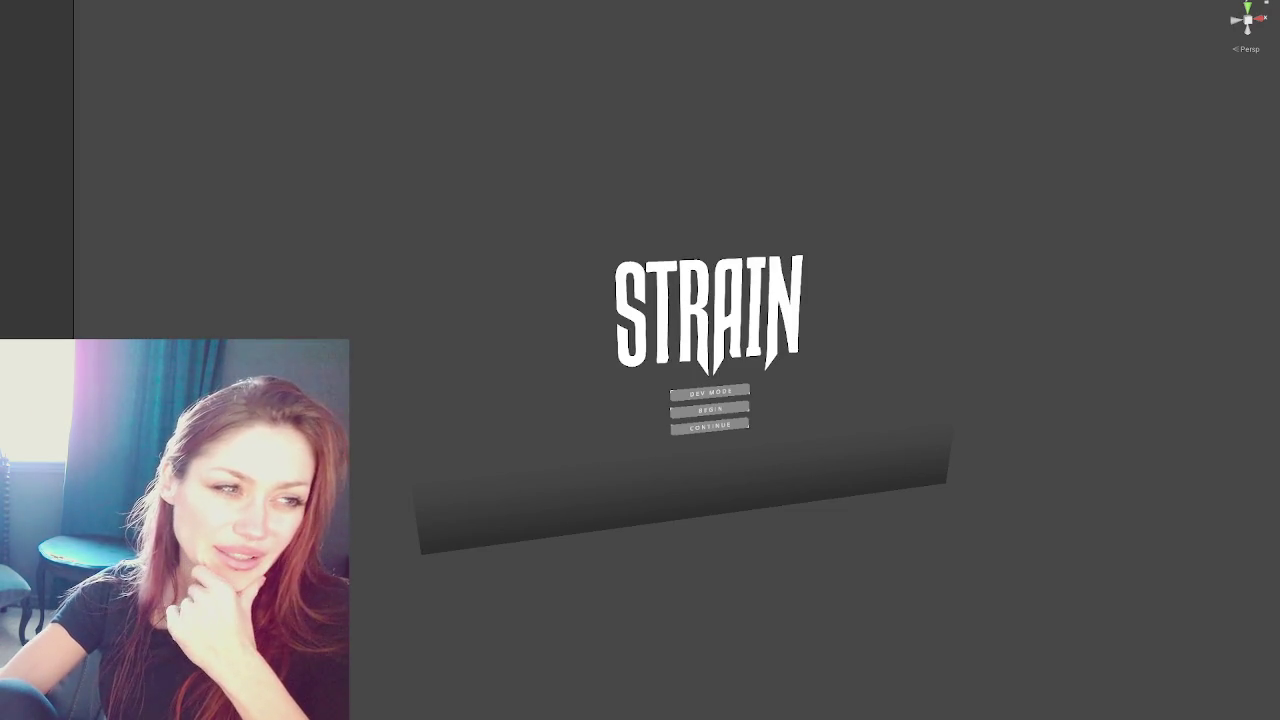
{"action": "key", "text": "alt+Tab"}
{"action": "scroll", "coordinate": [486, 175], "scroll_direction": "up", "scroll_amount": 5}
{"action": "scroll", "coordinate": [486, 175], "scroll_direction": "up", "scroll_amount": 4}
- Add a Debug.Log(isDevMode) line and closing brace at the top of BringUpDevConsole, then return to Unity
{"action": "left_click", "coordinate": [435, 258]}
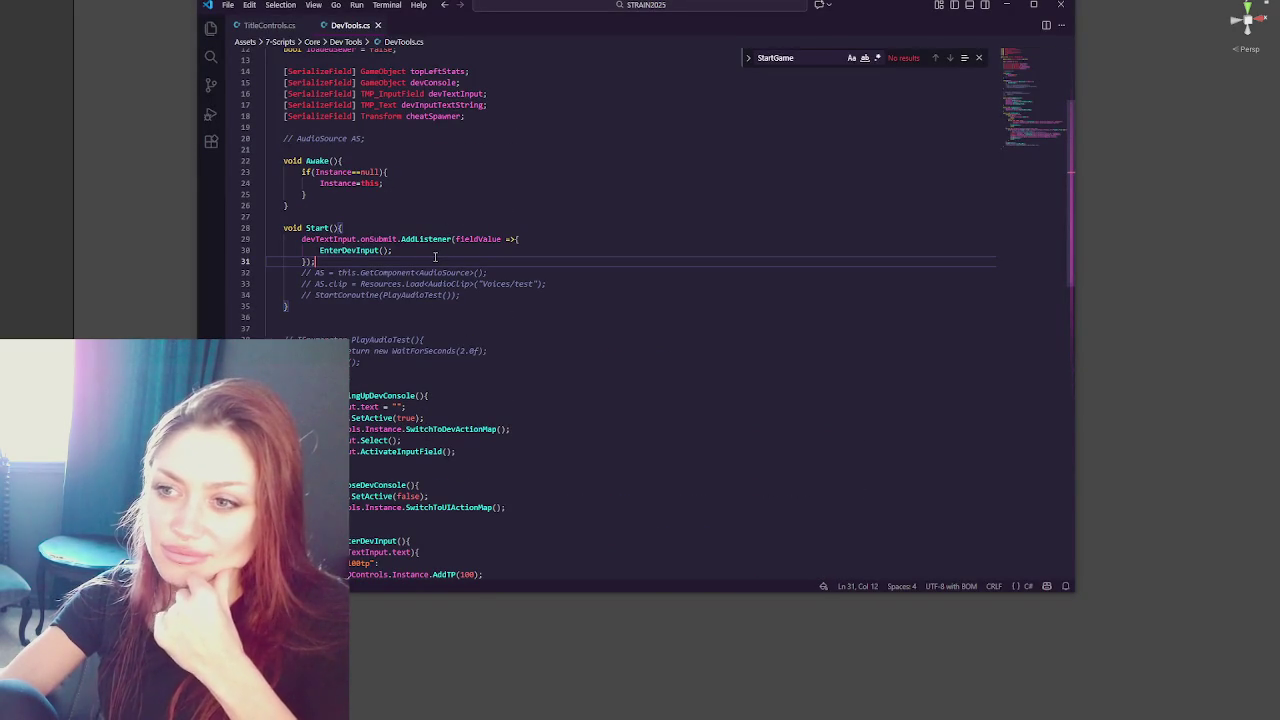
{"action": "left_click", "coordinate": [473, 390]}
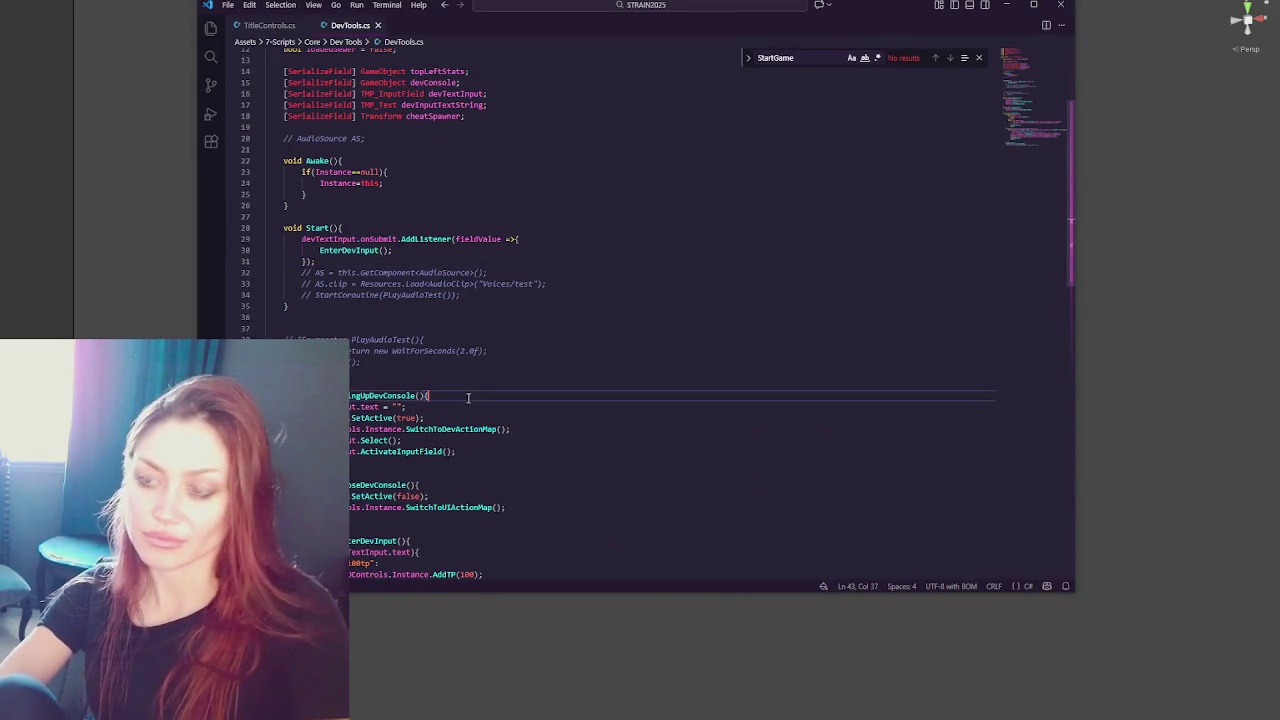
{"action": "key", "text": "Return"}
{"action": "type", "text": "Debug.Log("}
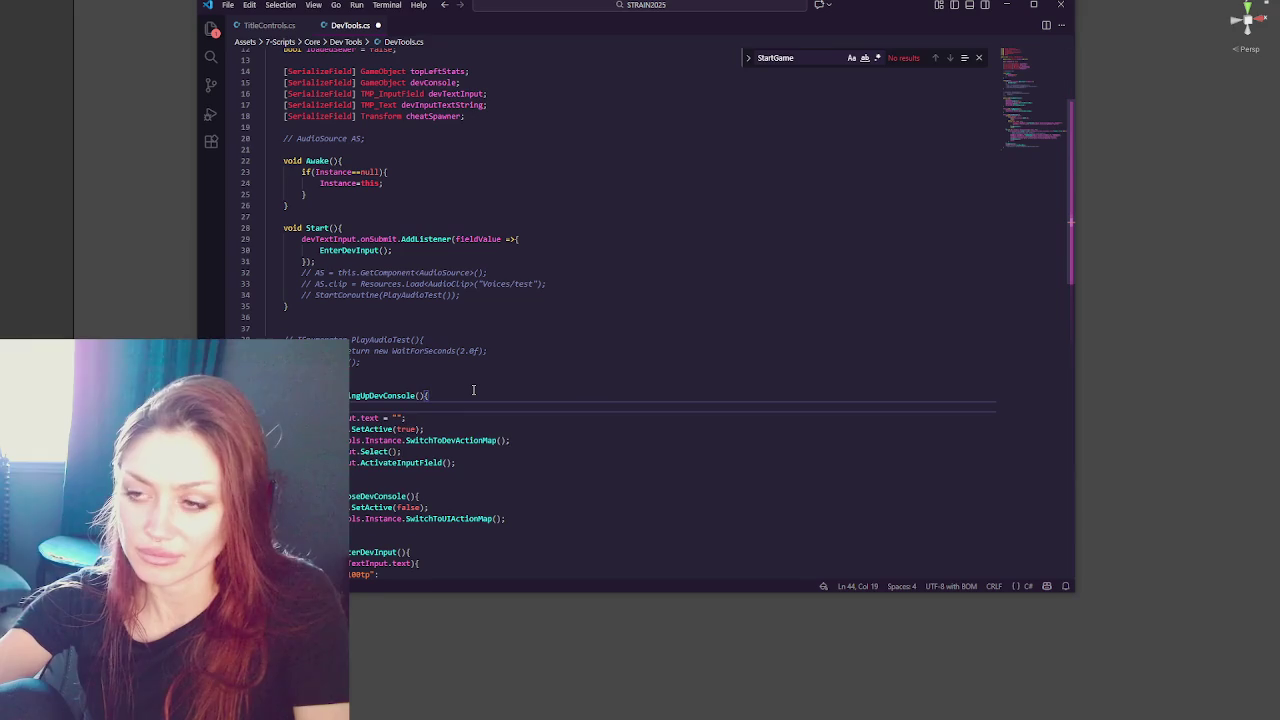
{"action": "type", "text": "isDevMode);"}
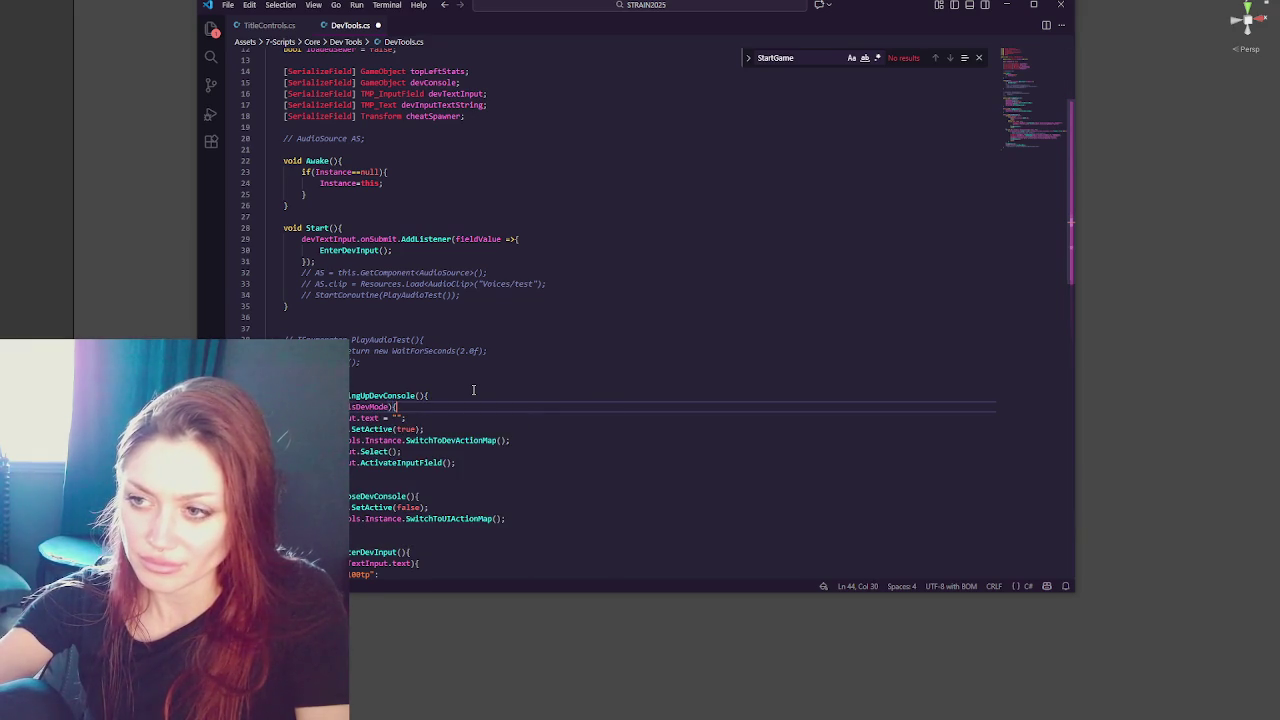
{"action": "type", "text": "{"}
{"action": "key", "text": "Return"}
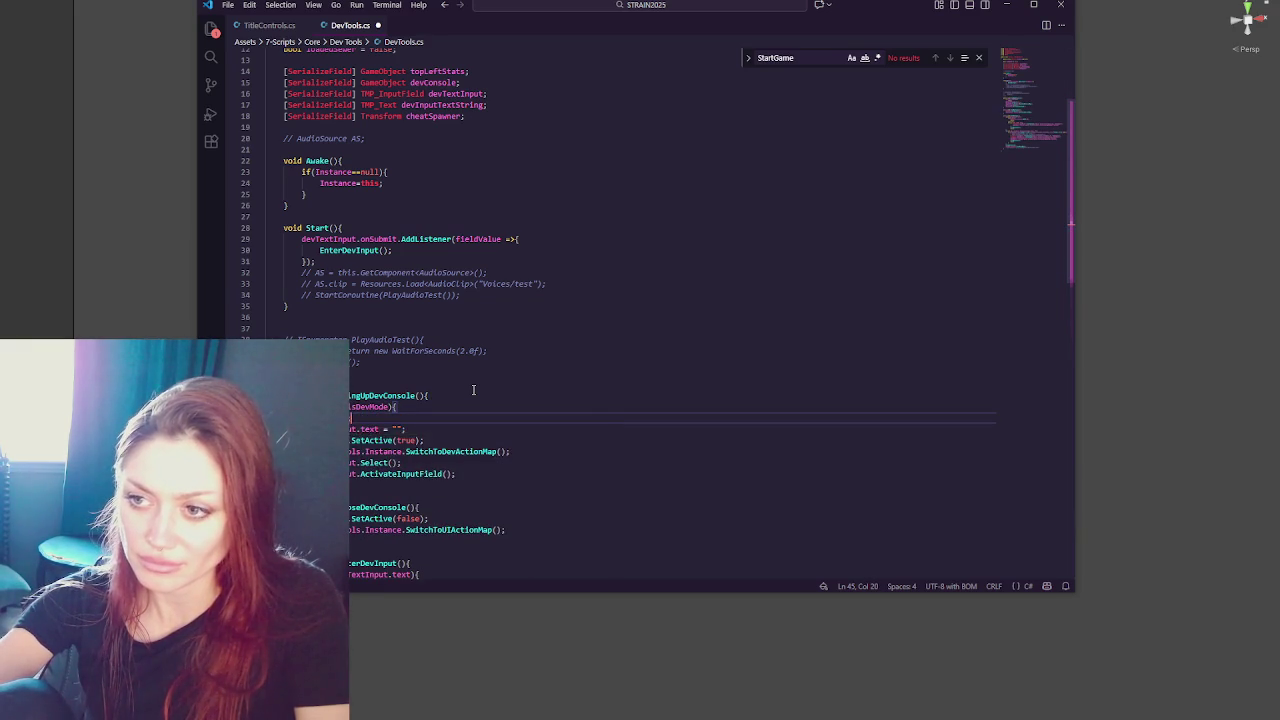
{"action": "key", "text": "Return"}
{"action": "type", "text": "}"}
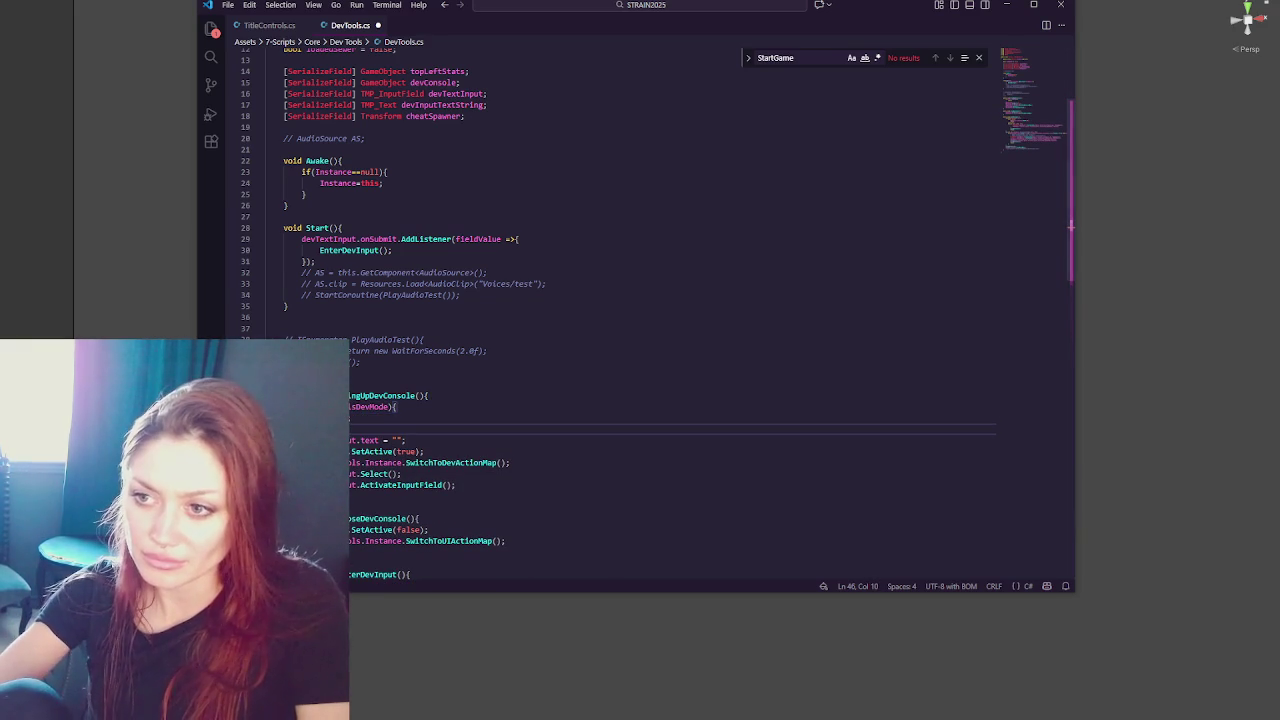
{"action": "left_click", "coordinate": [321, 406]}
{"action": "left_click", "coordinate": [120, 275]}
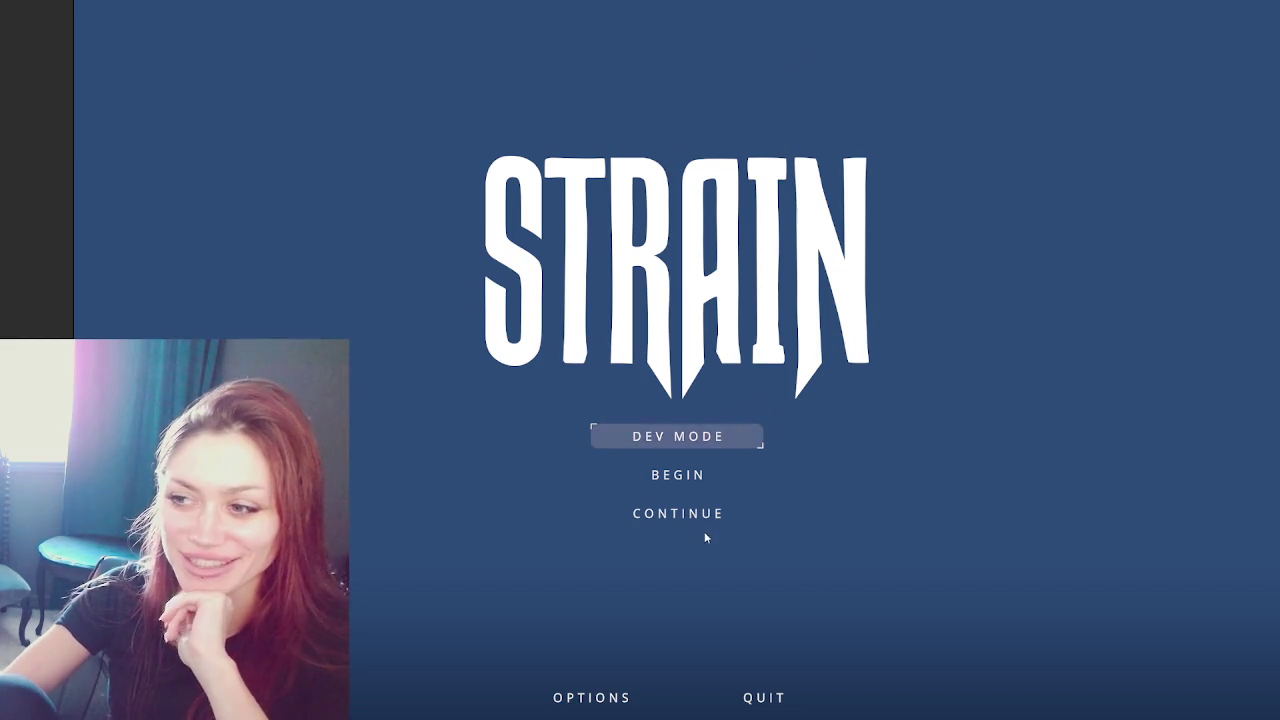
- Begin a new game, skip the intro, open and close the pause menu, then go to DevTools.cs line 42
{"action": "left_click", "coordinate": [684, 476]}
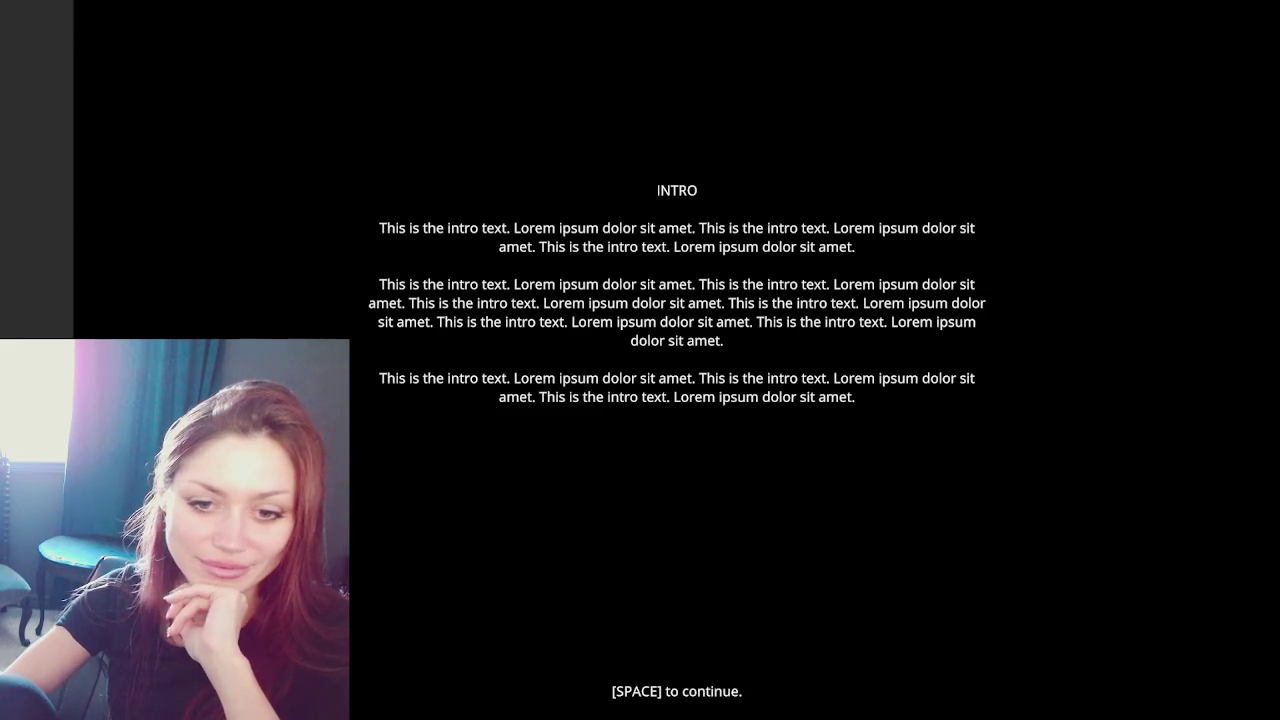
{"action": "key", "text": "space"}
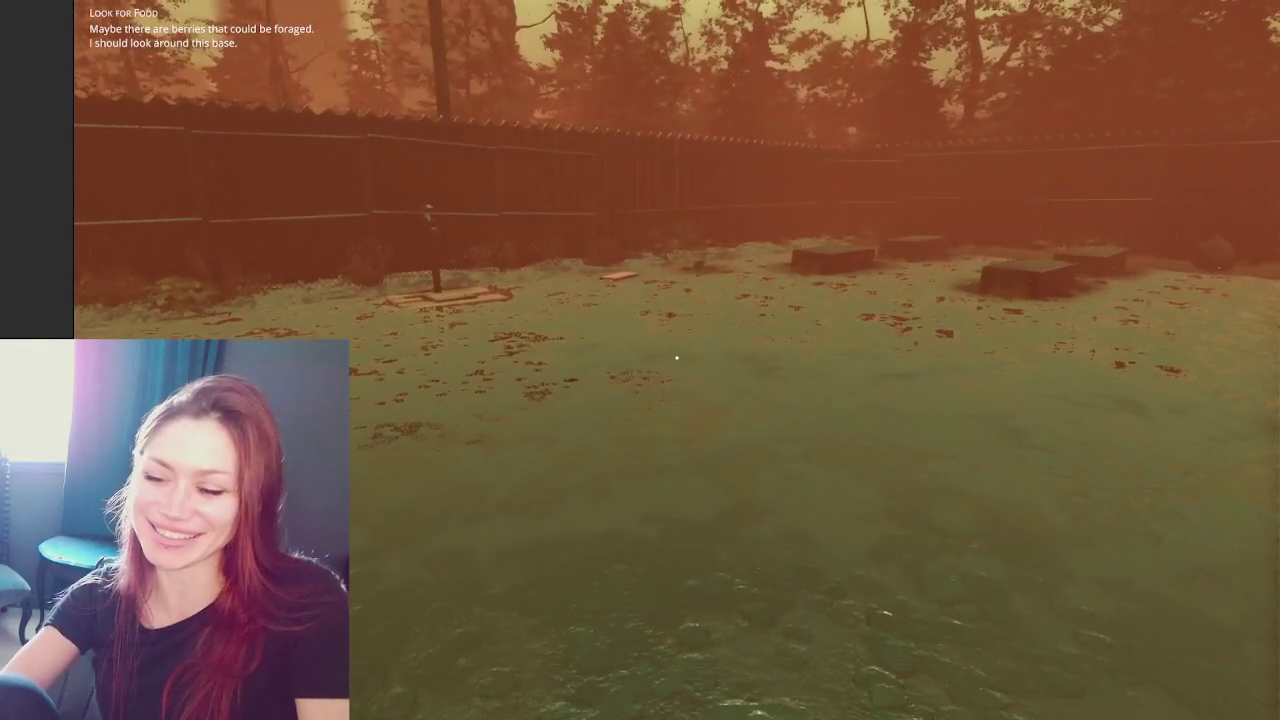
{"action": "key", "text": "Escape"}
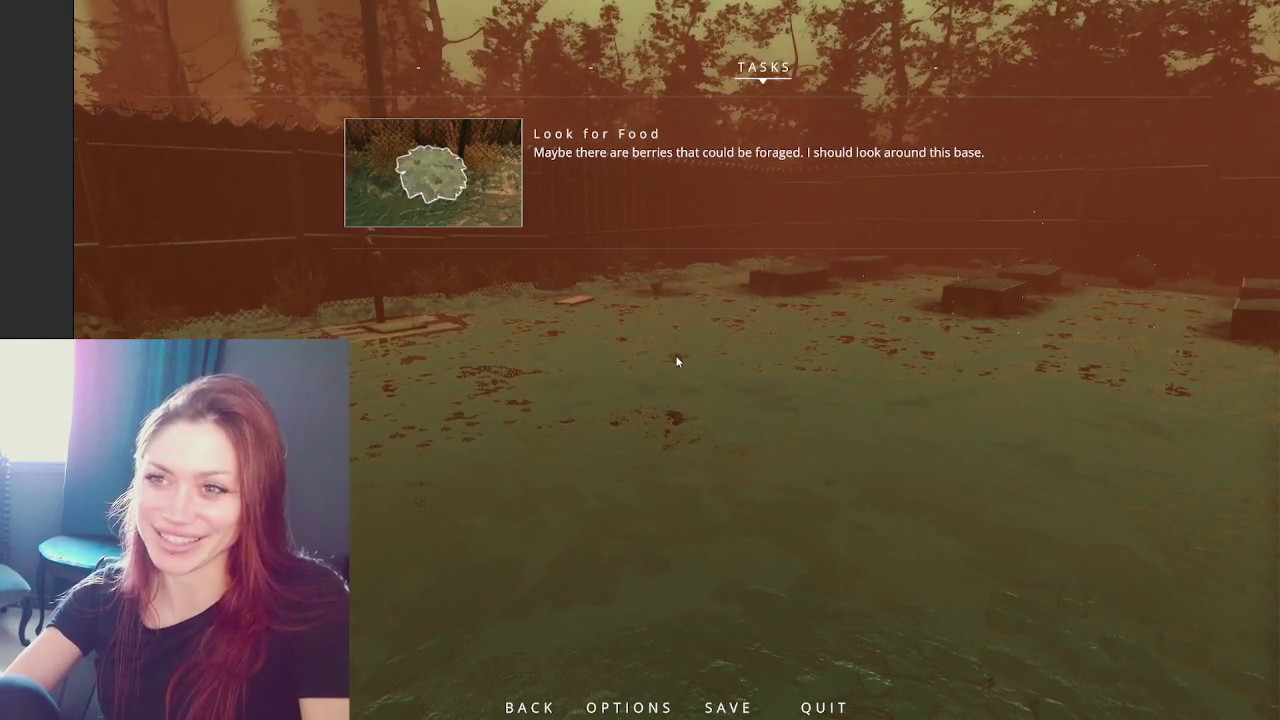
{"action": "key", "text": "Escape"}
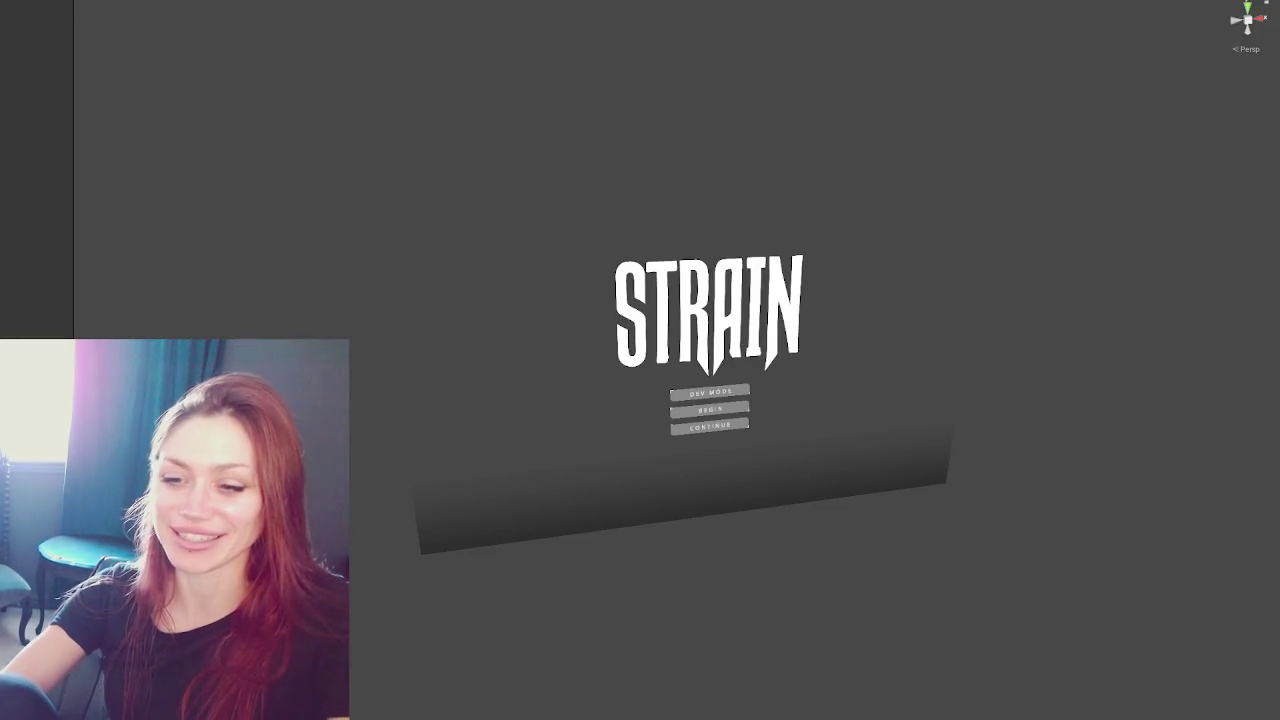
{"action": "key", "text": "alt+Tab"}
{"action": "left_click", "coordinate": [517, 384]}
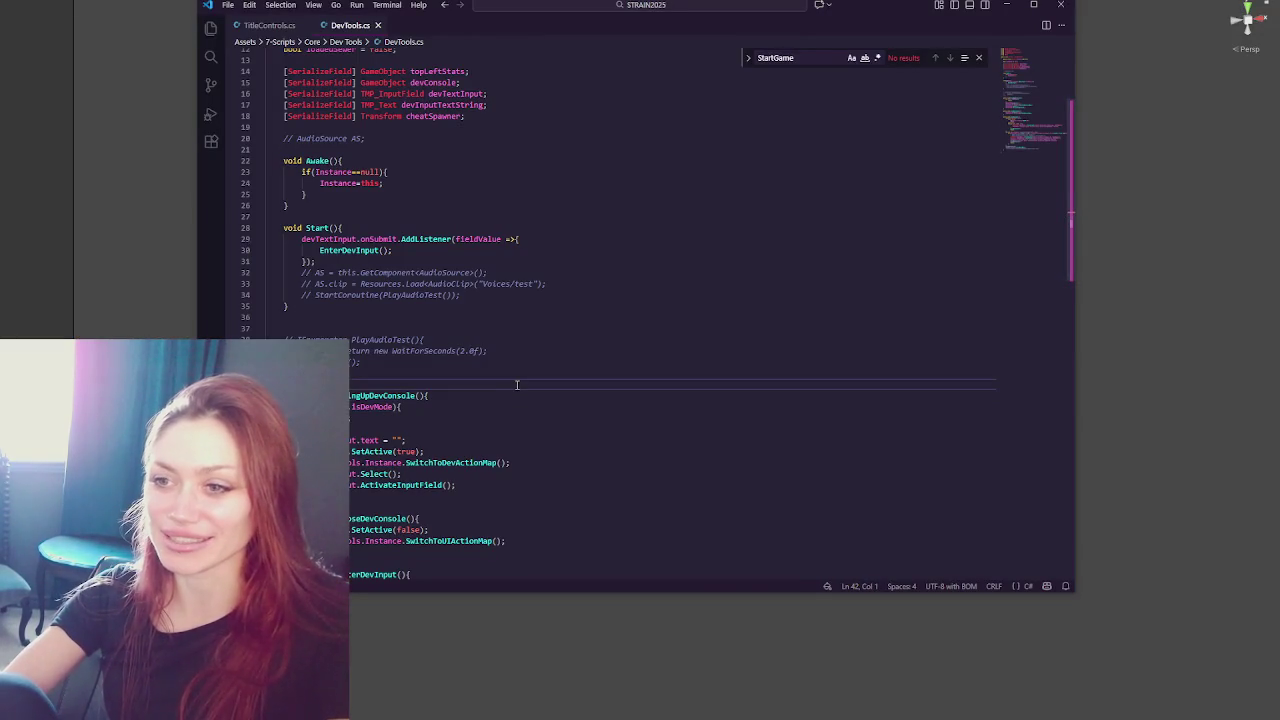
- Scroll down in DevTools.cs and switch back to the Unity scene
{"action": "scroll", "coordinate": [528, 380], "scroll_direction": "down", "scroll_amount": 2}
{"action": "left_click", "coordinate": [27, 230]}
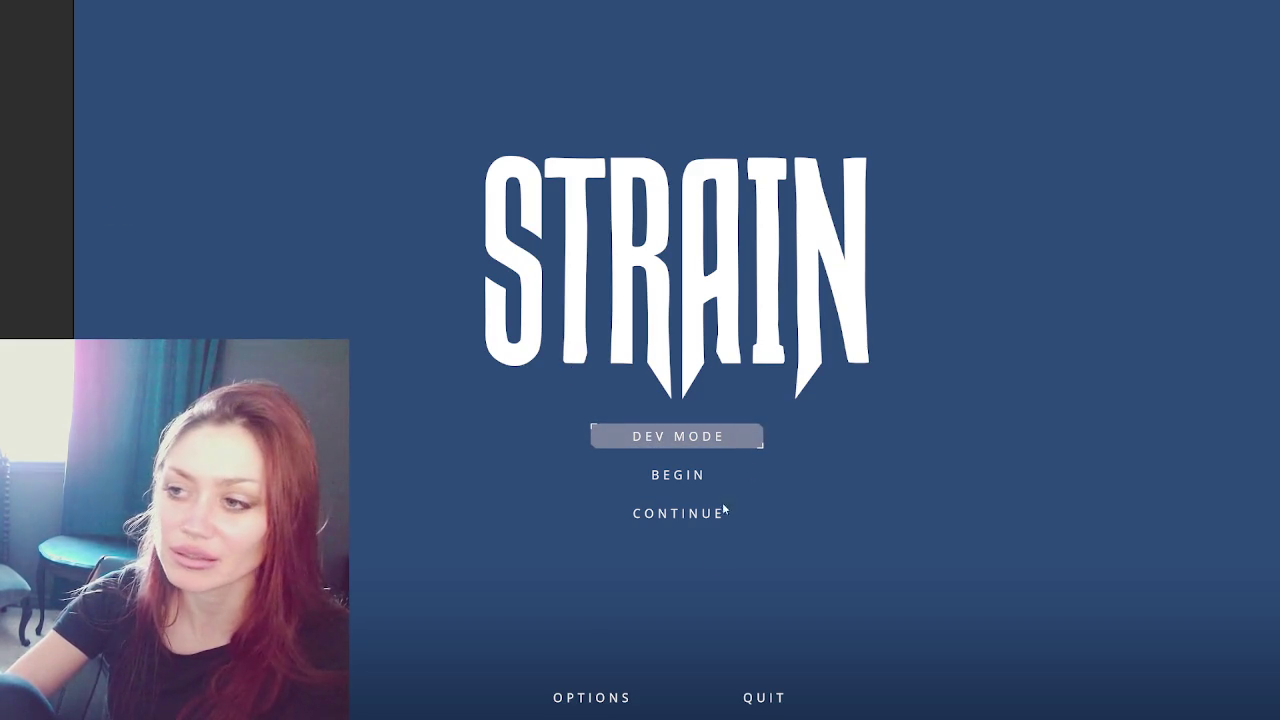
- Start the game in Dev Mode from the title menu and open the pause menu
{"action": "left_click", "coordinate": [678, 436]}
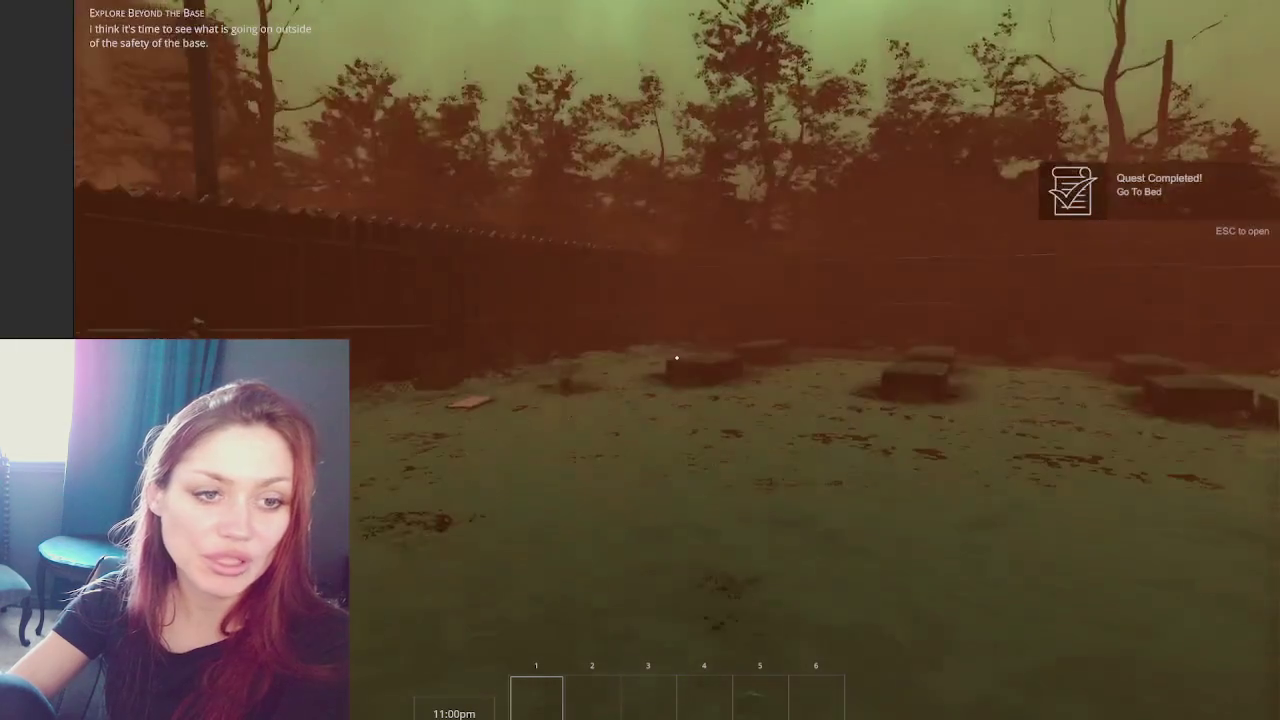
{"action": "key", "text": "Escape"}
- Flip the pause menu to its Stats section and open the developer console input
{"action": "key", "text": "e"}
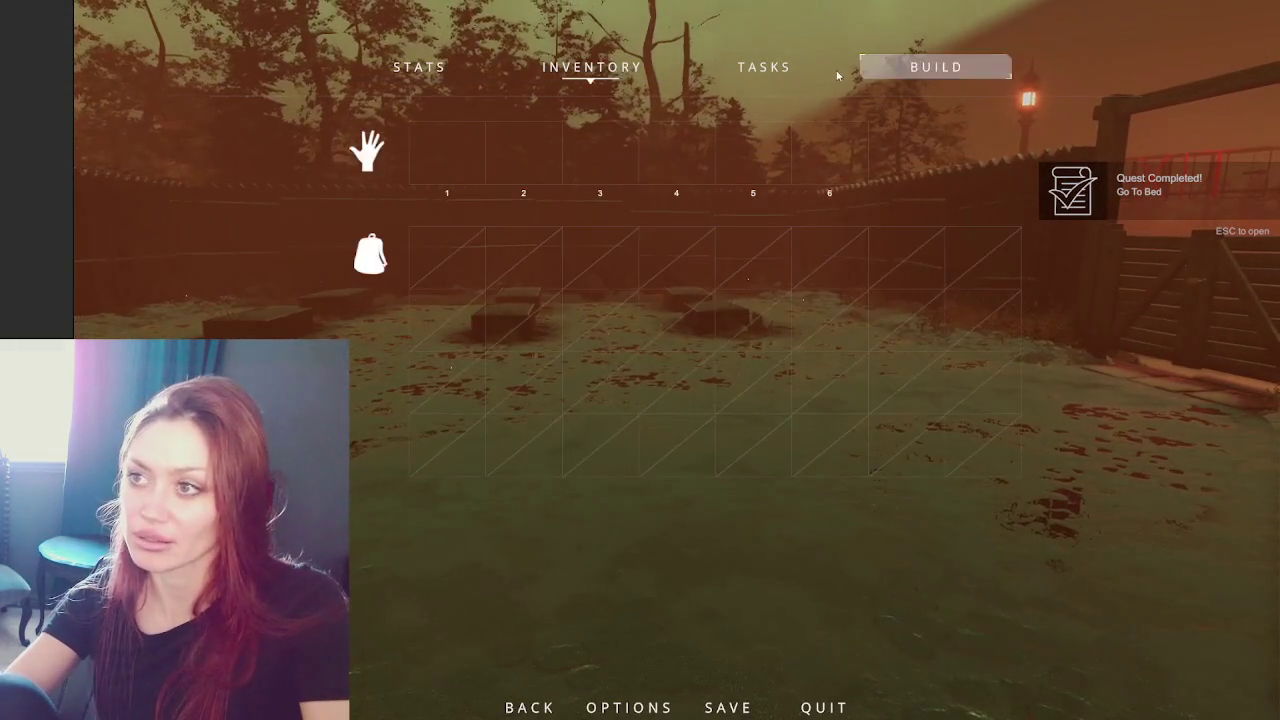
{"action": "key", "text": "Escape"}
{"action": "key", "text": "Escape"}
{"action": "key", "text": "Return"}
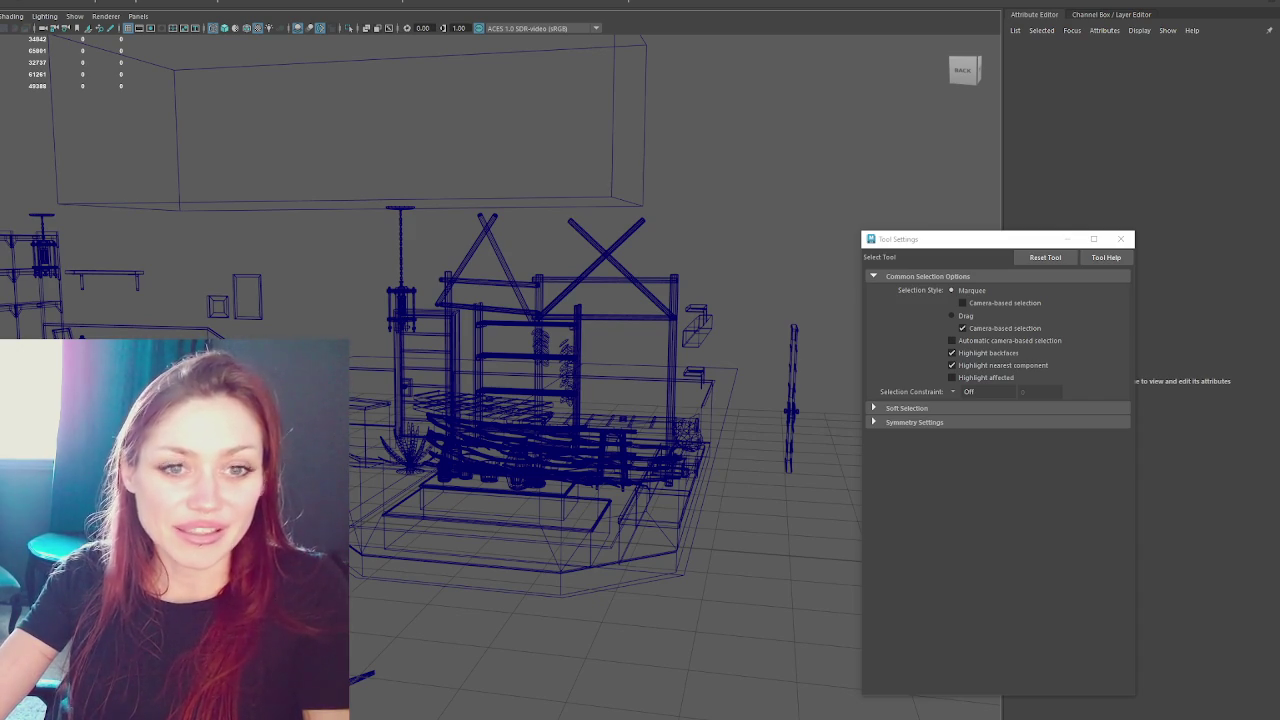
- Bring up the iPad Pro store page in the browser and scroll down
{"action": "key", "text": "alt+Tab"}
{"action": "scroll", "coordinate": [735, 255], "scroll_direction": "down", "scroll_amount": 1}
- Scroll through the iPad Pro options and choose the Apple Pencil (USB-C)
{"action": "scroll", "coordinate": [735, 255], "scroll_direction": "down", "scroll_amount": 4}
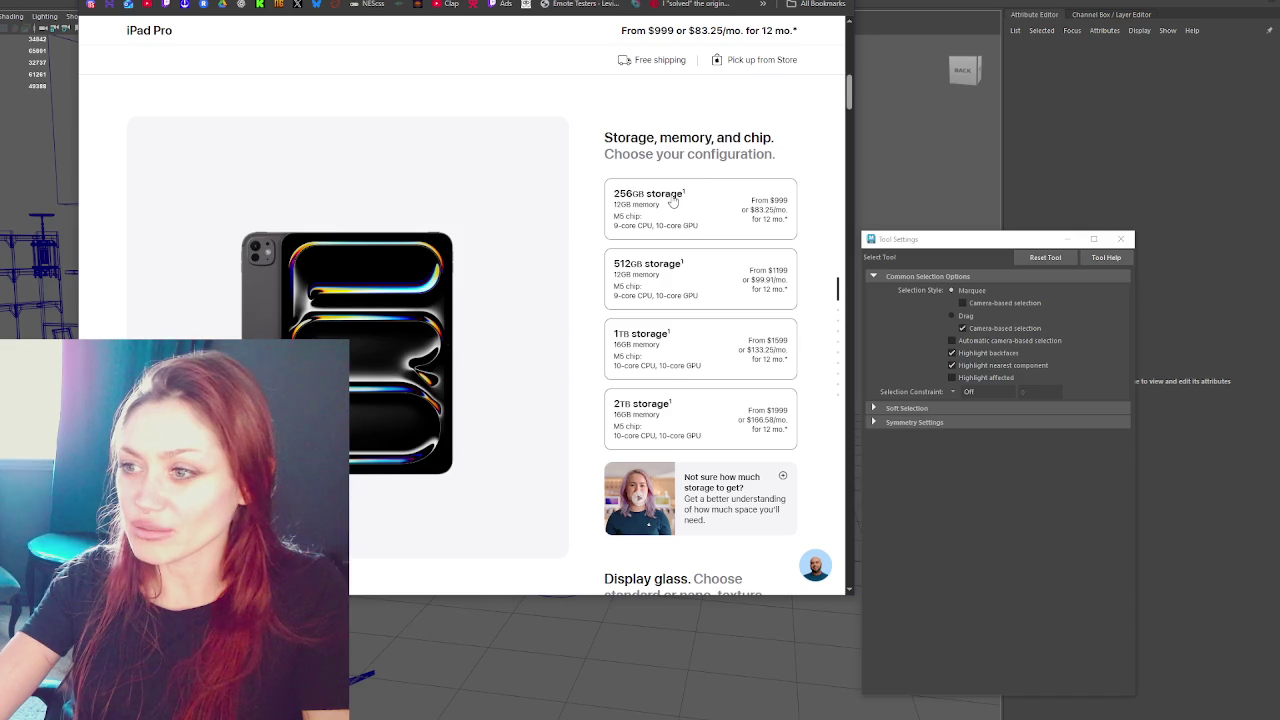
{"action": "scroll", "coordinate": [673, 201], "scroll_direction": "down", "scroll_amount": 2}
{"action": "scroll", "coordinate": [673, 201], "scroll_direction": "down", "scroll_amount": 2}
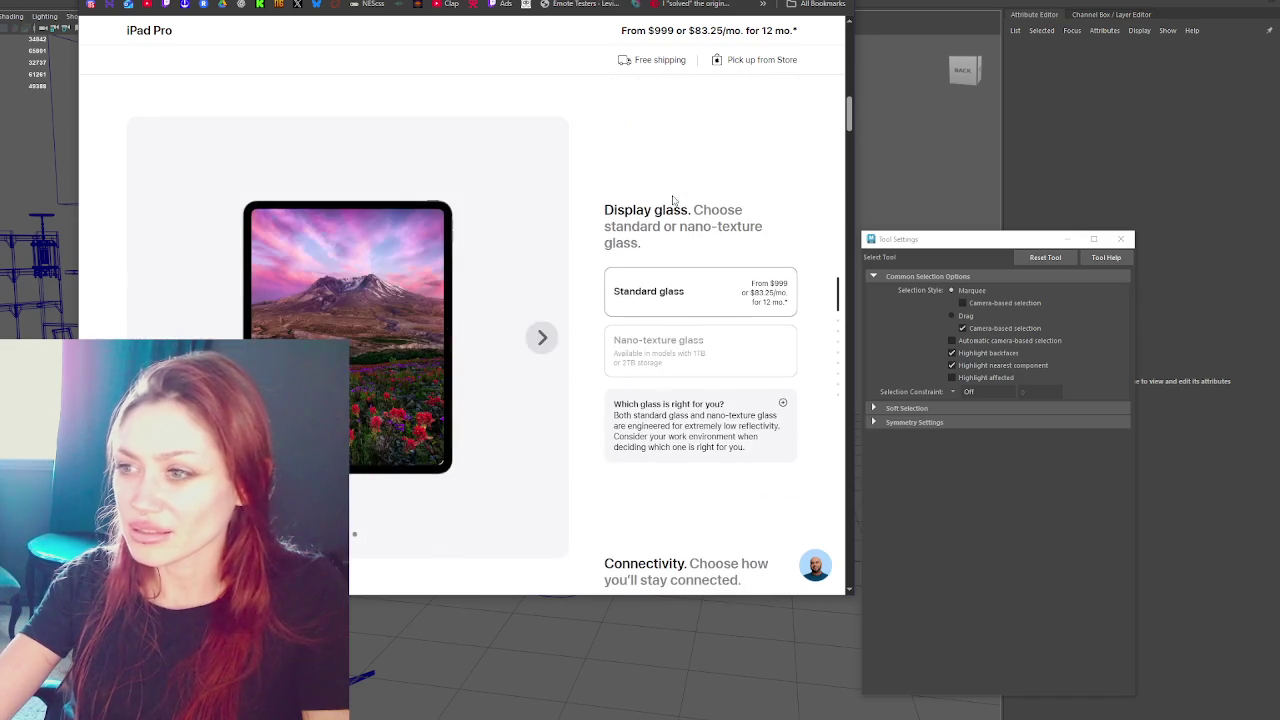
{"action": "scroll", "coordinate": [650, 290], "scroll_direction": "down", "scroll_amount": 4}
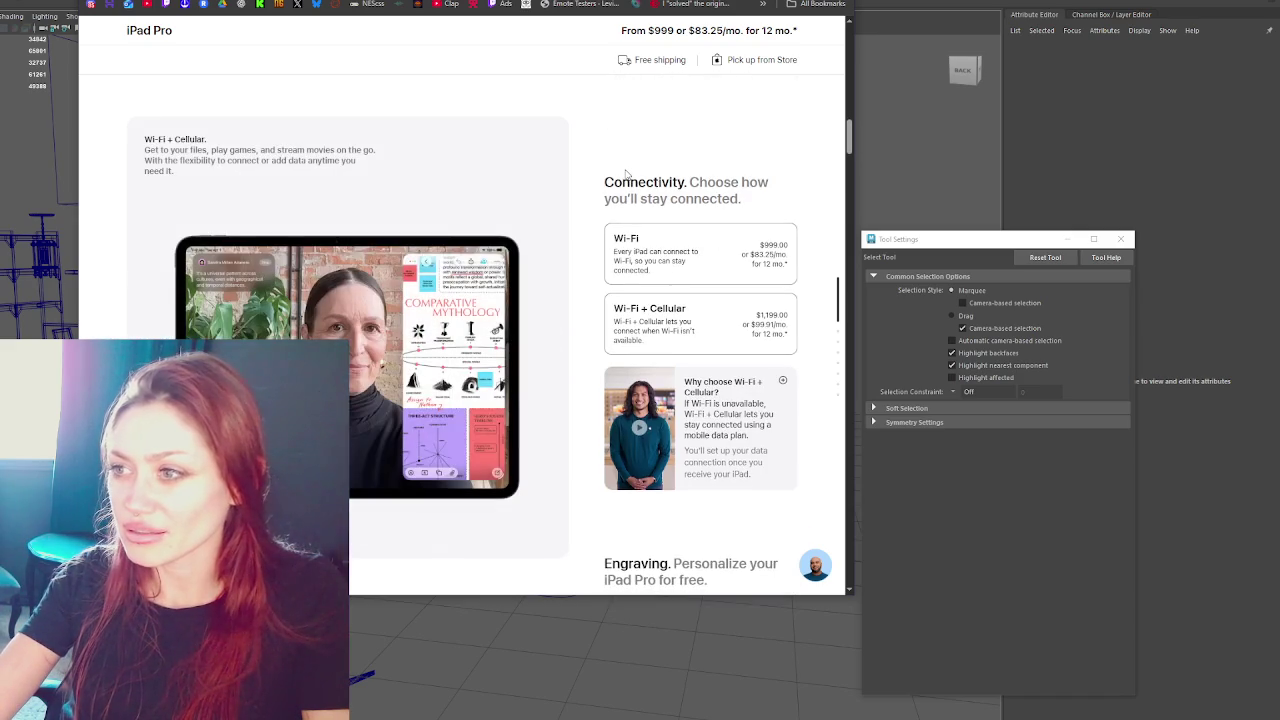
{"action": "scroll", "coordinate": [620, 200], "scroll_direction": "down", "scroll_amount": 3}
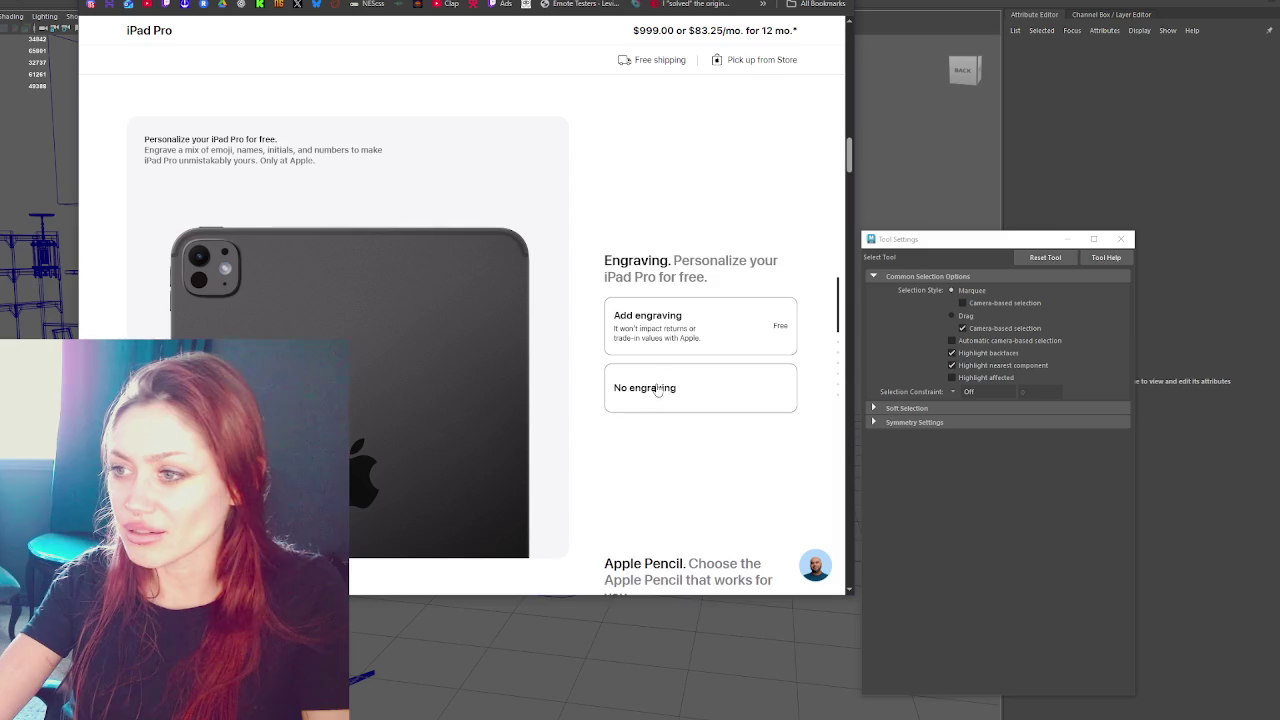
{"action": "scroll", "coordinate": [657, 390], "scroll_direction": "down", "scroll_amount": 2}
{"action": "scroll", "coordinate": [641, 190], "scroll_direction": "down", "scroll_amount": 2}
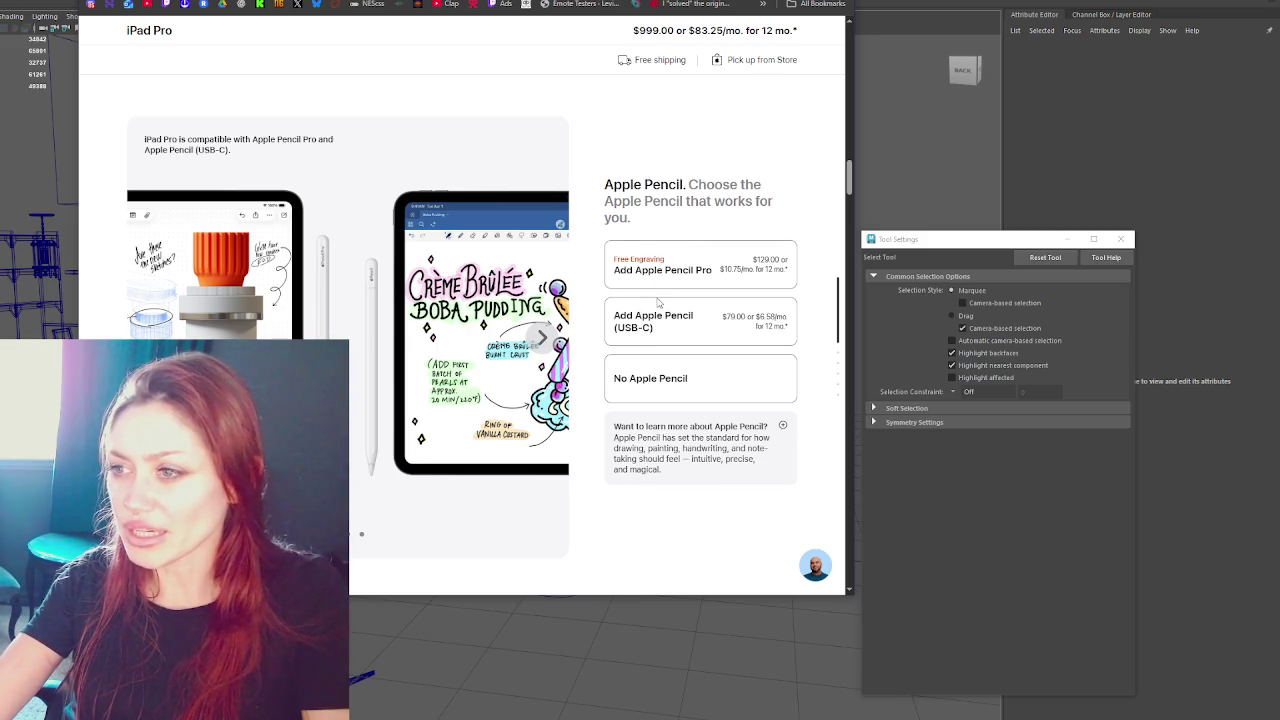
{"action": "left_click", "coordinate": [657, 285]}
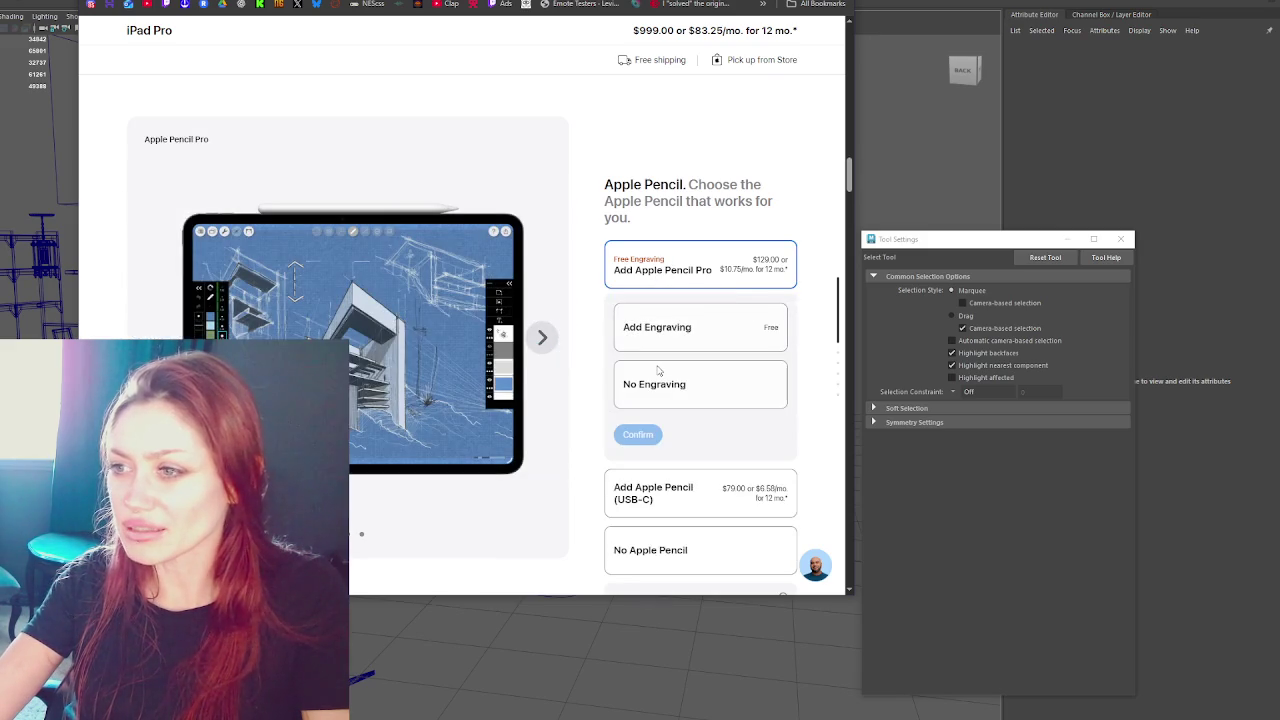
{"action": "left_click", "coordinate": [650, 492]}
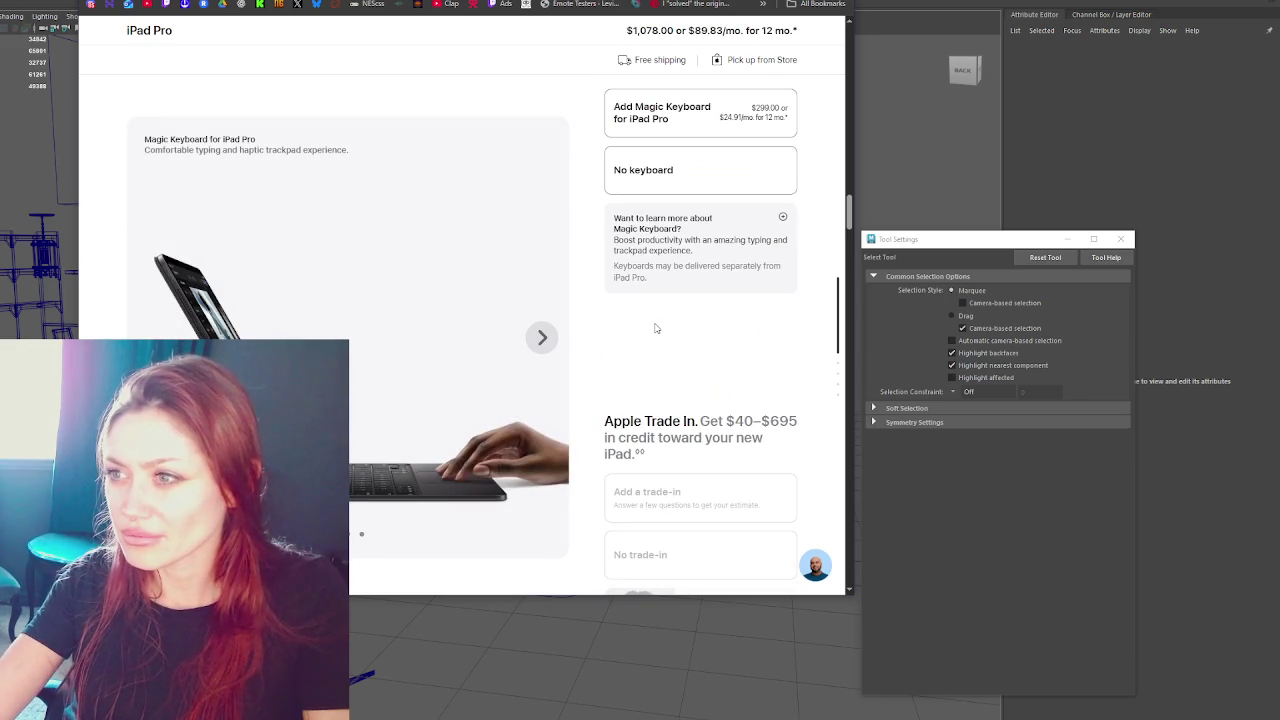
- Select No trade-in and scroll down to the payment options with the $999.00 total
{"action": "scroll", "coordinate": [656, 328], "scroll_direction": "down", "scroll_amount": 2}
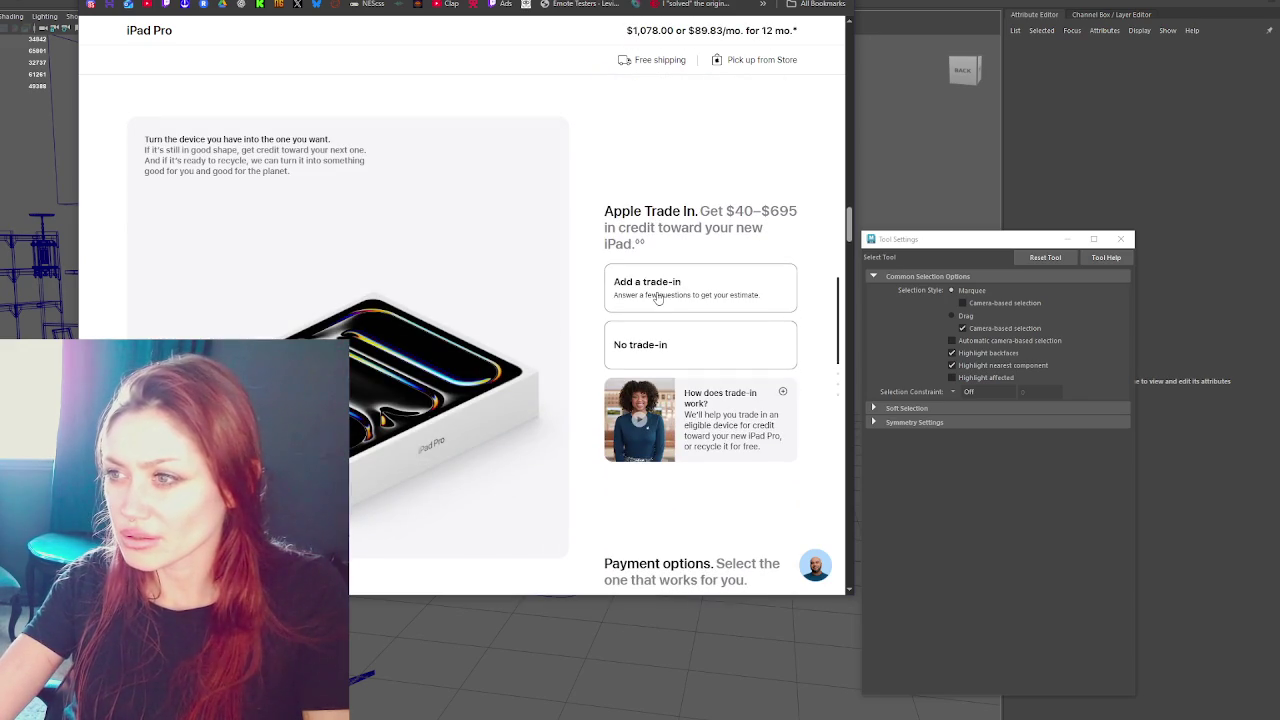
{"action": "left_click", "coordinate": [651, 352]}
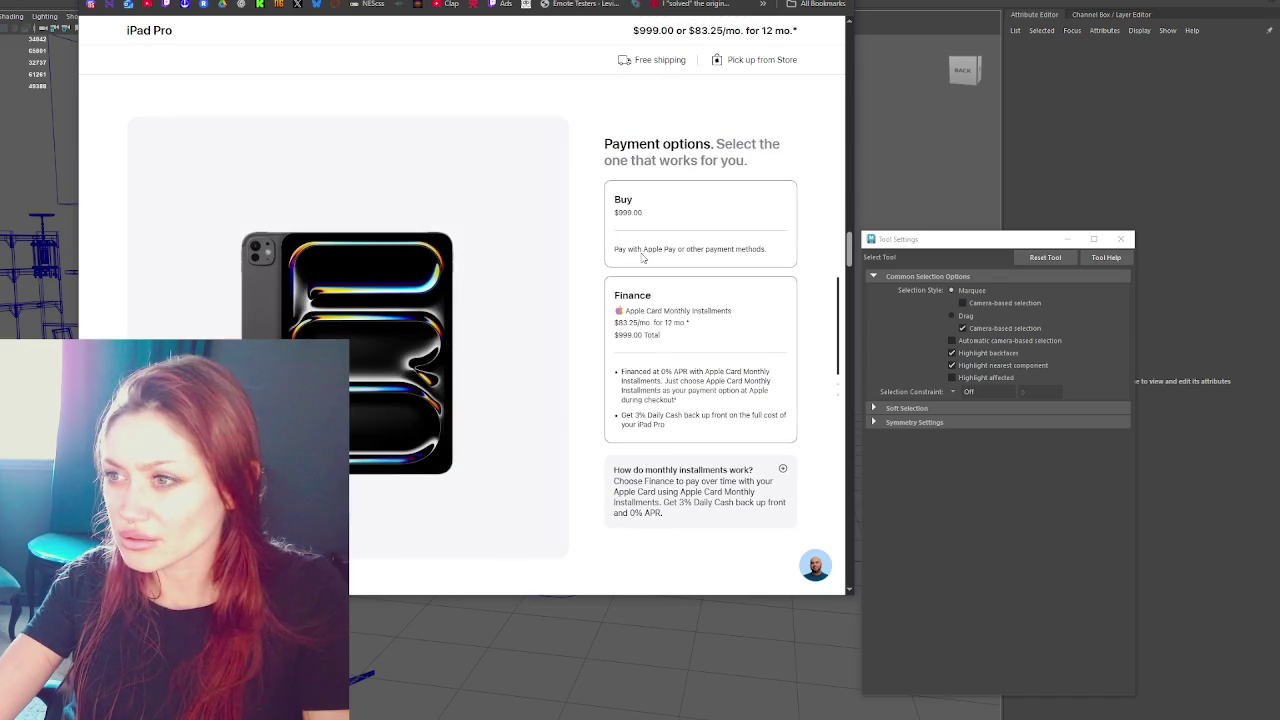
{"action": "scroll", "coordinate": [643, 258], "scroll_direction": "down", "scroll_amount": 1}
{"action": "scroll", "coordinate": [643, 258], "scroll_direction": "down", "scroll_amount": 1}
{"action": "scroll", "coordinate": [643, 258], "scroll_direction": "down", "scroll_amount": 2}
{"action": "scroll", "coordinate": [643, 258], "scroll_direction": "down", "scroll_amount": 1}
{"action": "scroll", "coordinate": [643, 258], "scroll_direction": "down", "scroll_amount": 3}
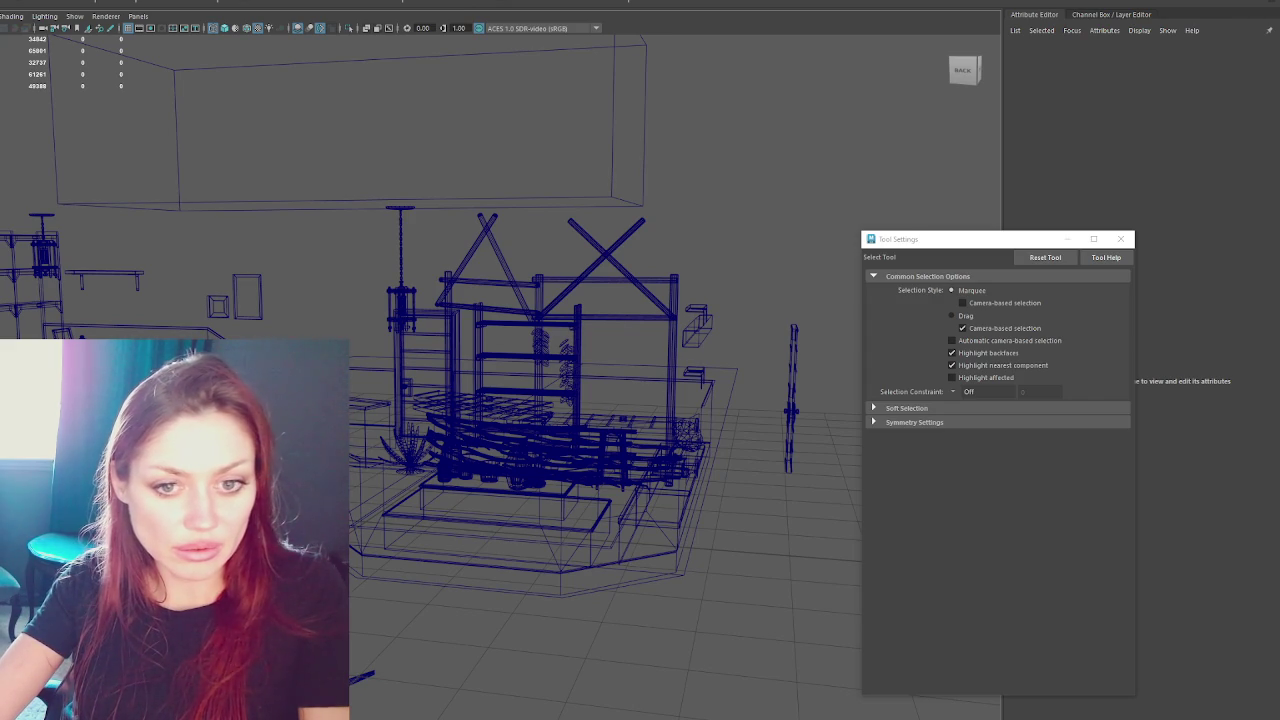
{"action": "key", "text": "alt+Tab"}
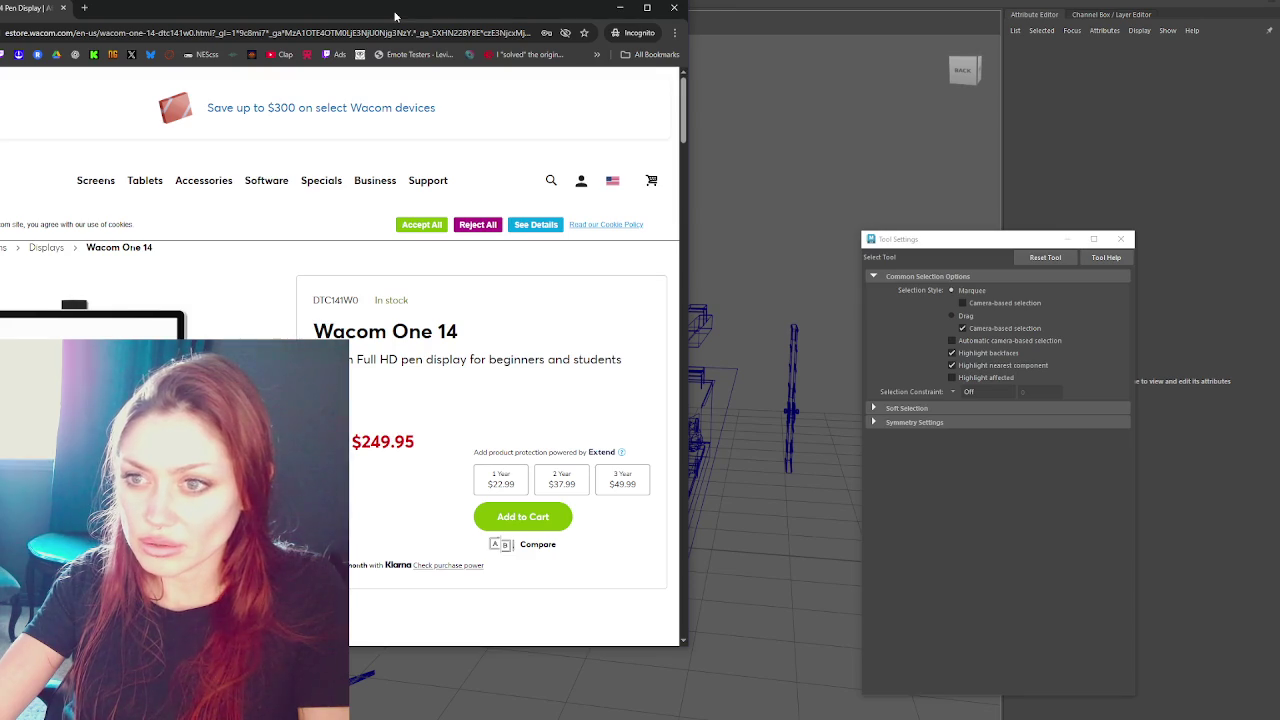
- Move the Wacom One 14 page window right and scroll to 'Where your creative dreams begin'
{"action": "left_click_drag", "start_coordinate": [395, 17], "coordinate": [673, 0]}
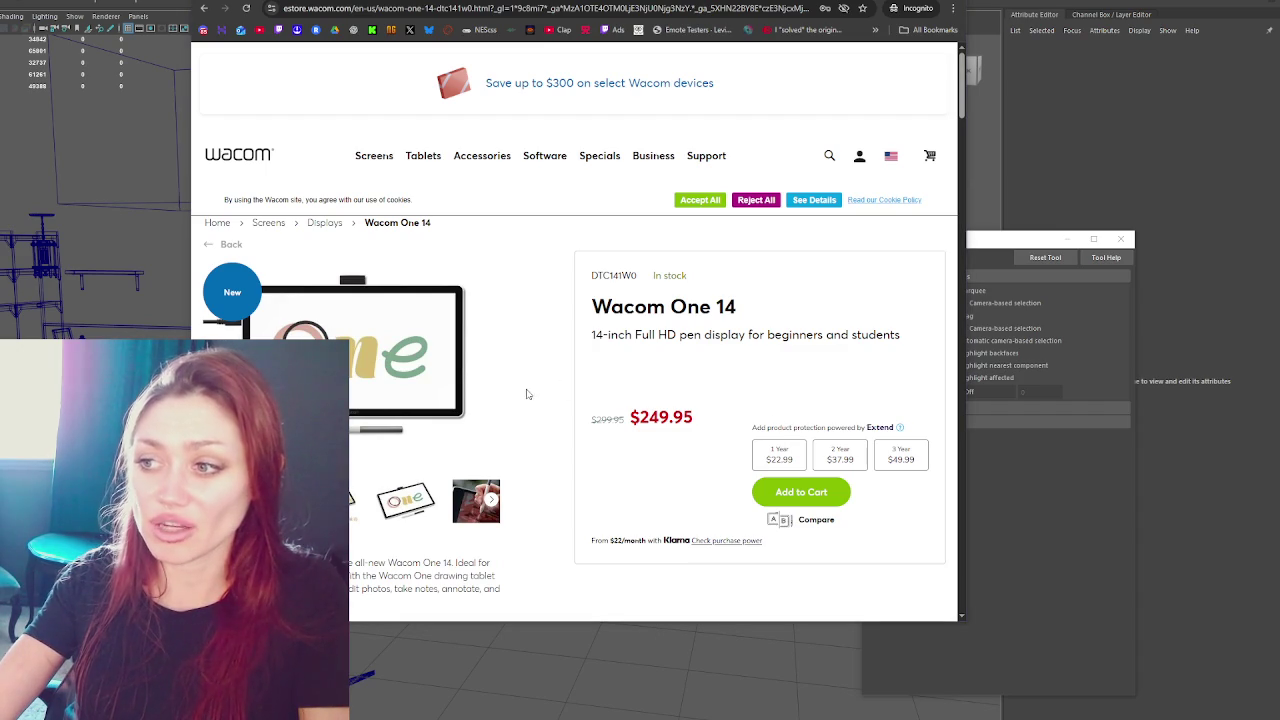
{"action": "scroll", "coordinate": [507, 381], "scroll_direction": "down", "scroll_amount": 1}
{"action": "scroll", "coordinate": [554, 340], "scroll_direction": "down", "scroll_amount": 1}
{"action": "scroll", "coordinate": [560, 320], "scroll_direction": "down", "scroll_amount": 1}
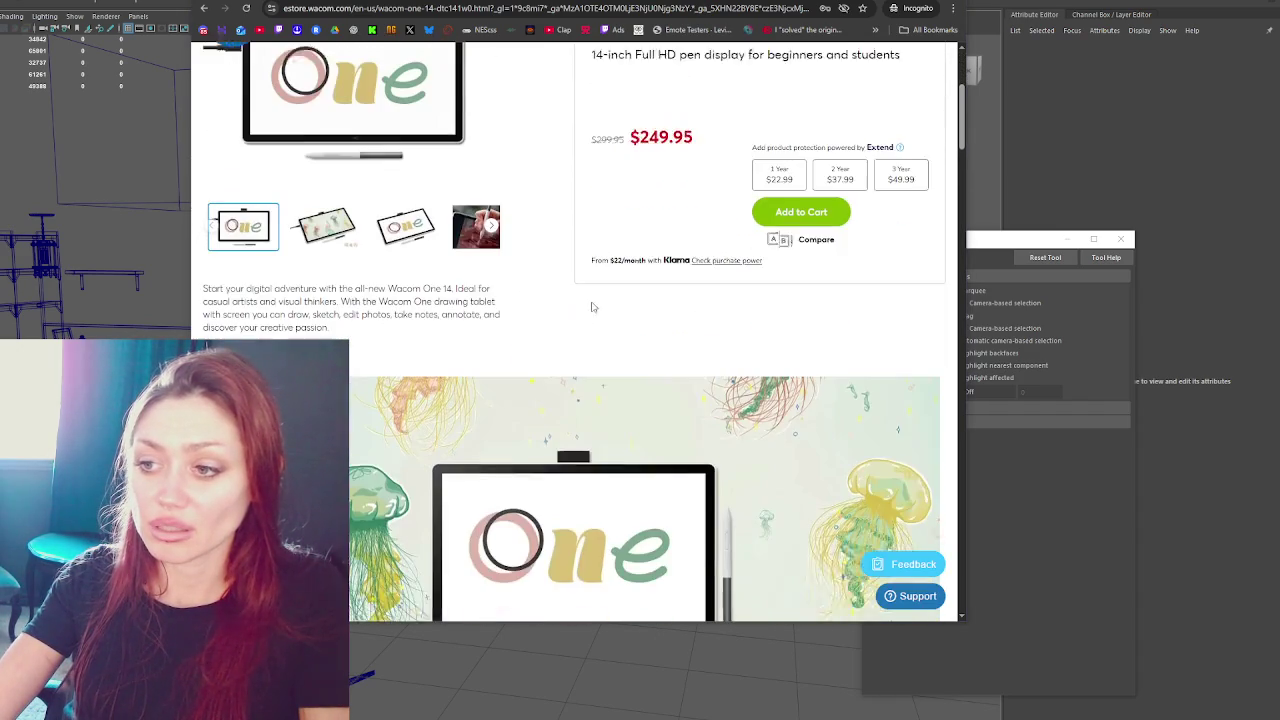
{"action": "scroll", "coordinate": [385, 159], "scroll_direction": "down", "scroll_amount": 1}
{"action": "scroll", "coordinate": [395, 160], "scroll_direction": "down", "scroll_amount": 1}
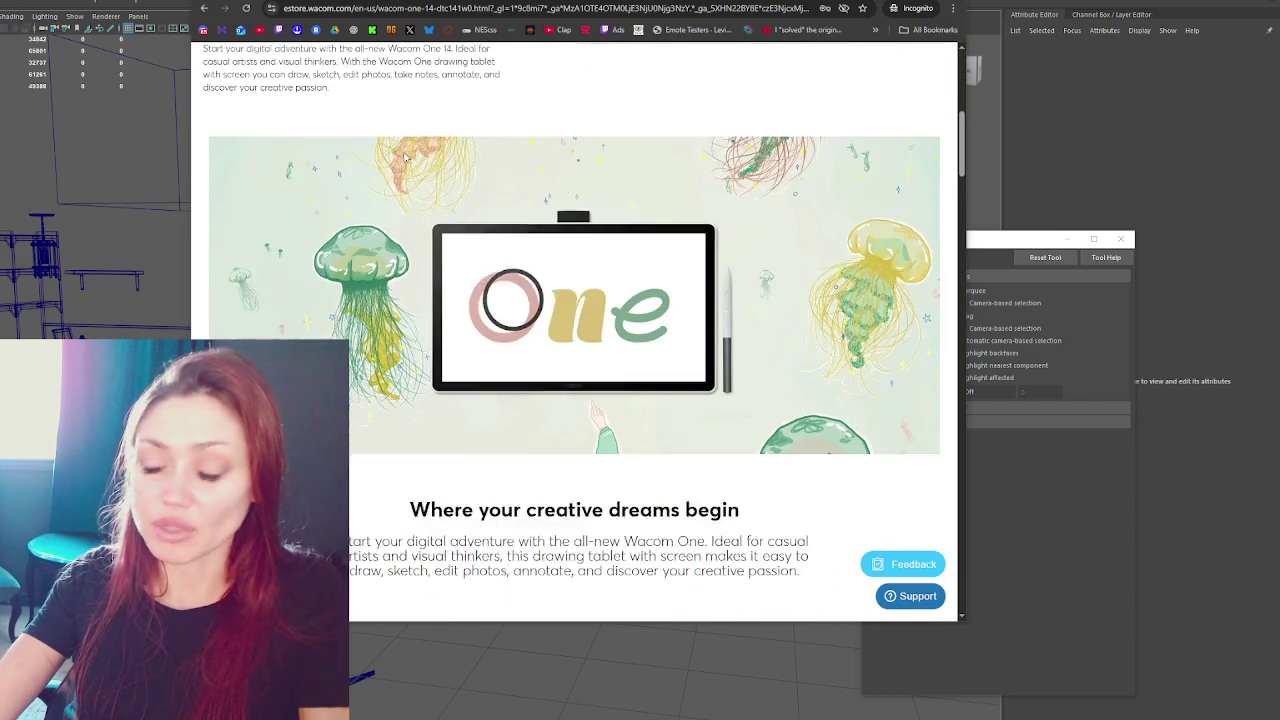
{"action": "scroll", "coordinate": [398, 161], "scroll_direction": "down", "scroll_amount": 1}
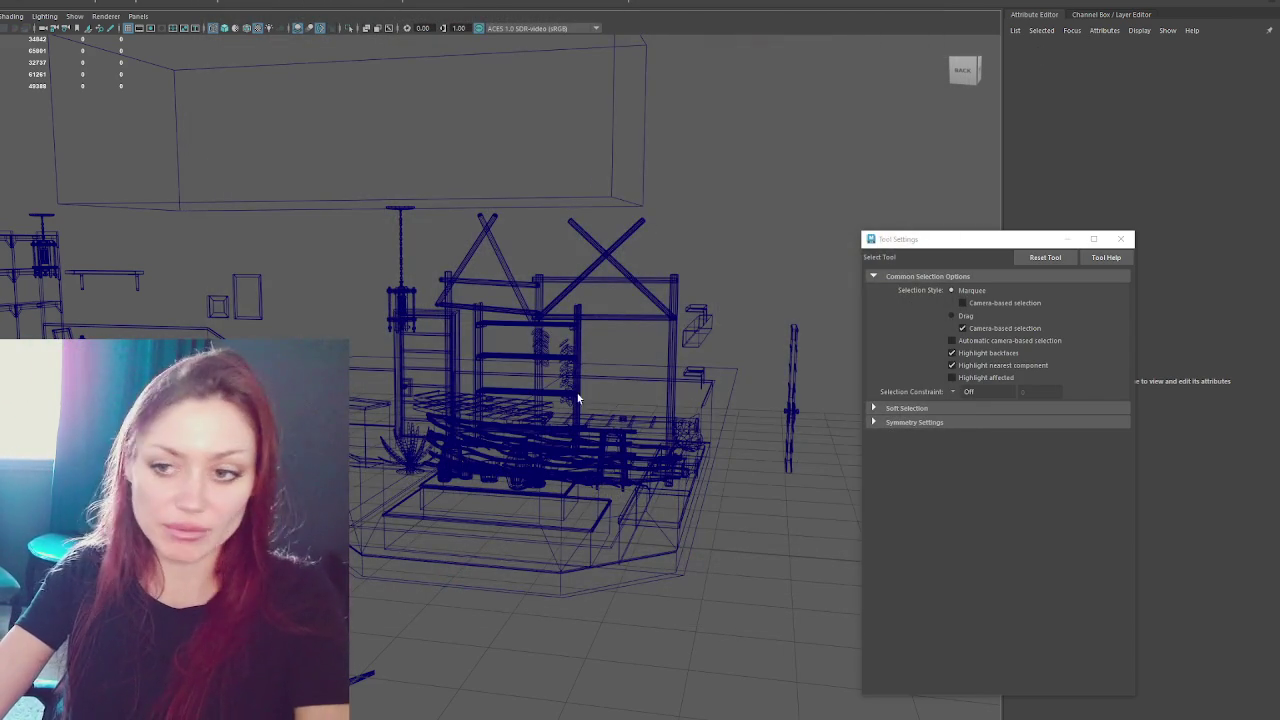
- Orbit around the wireframe room and switch the viewport to shaded display
{"action": "mouse_move", "coordinate": [577, 393]}
{"action": "left_mouse_down", "text": "alt"}
{"action": "mouse_move", "coordinate": [391, 323]}
{"action": "mouse_move", "coordinate": [385, 430]}
{"action": "left_mouse_up", "text": "alt"}
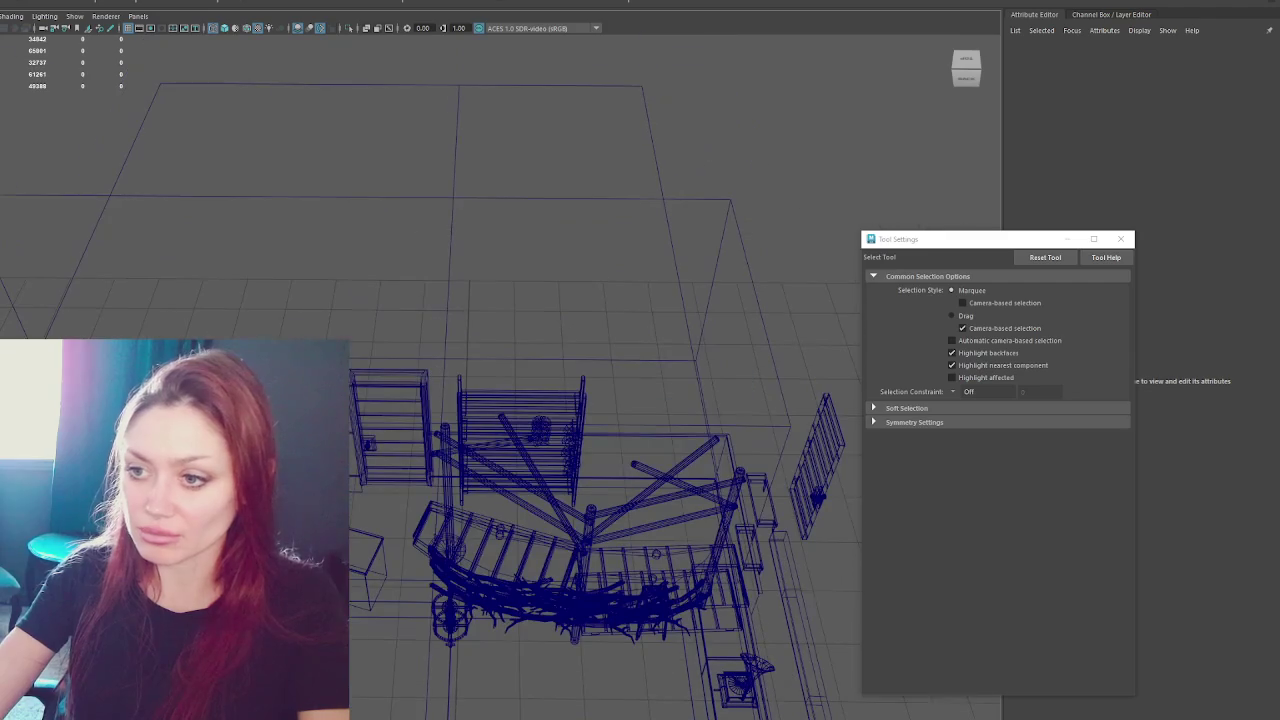
{"action": "left_click", "coordinate": [397, 517]}
{"action": "mouse_move", "coordinate": [397, 517]}
{"action": "left_mouse_down", "text": "alt"}
{"action": "mouse_move", "coordinate": [350, 352]}
{"action": "mouse_move", "coordinate": [311, 279]}
{"action": "left_mouse_up", "text": "alt"}
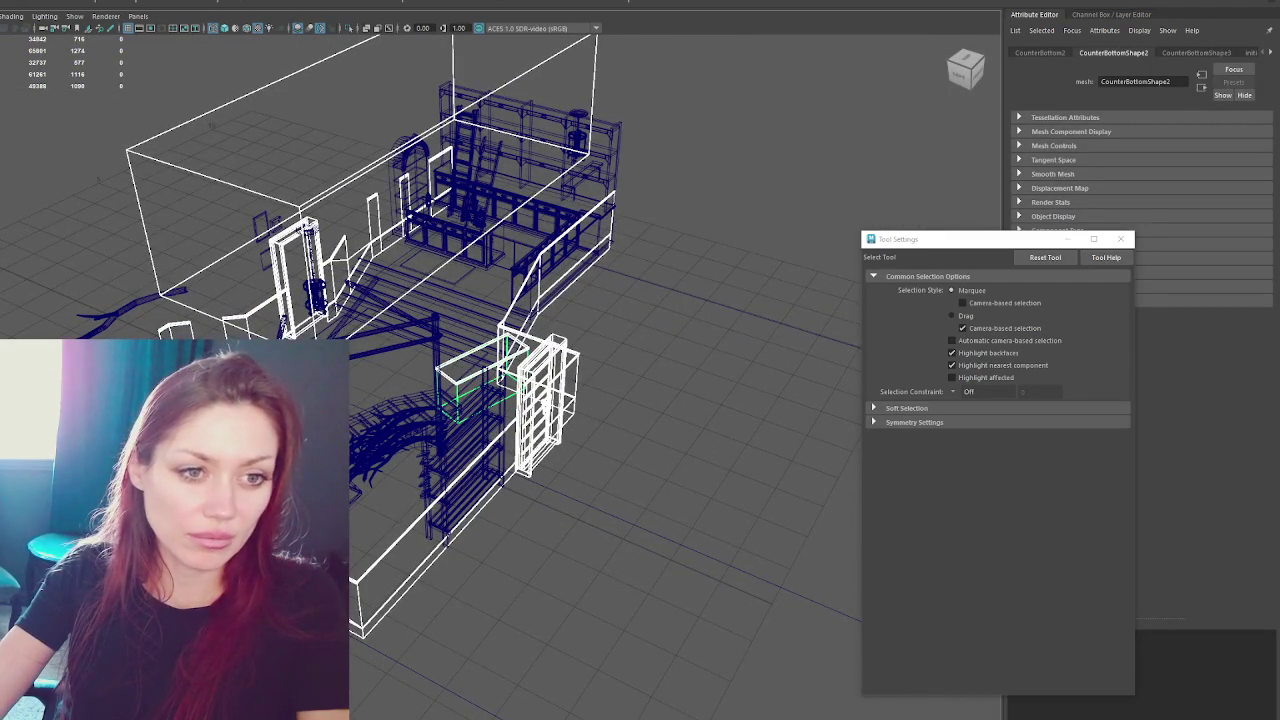
{"action": "left_click_drag", "start_coordinate": [411, 314], "coordinate": [548, 303], "text": "alt"}
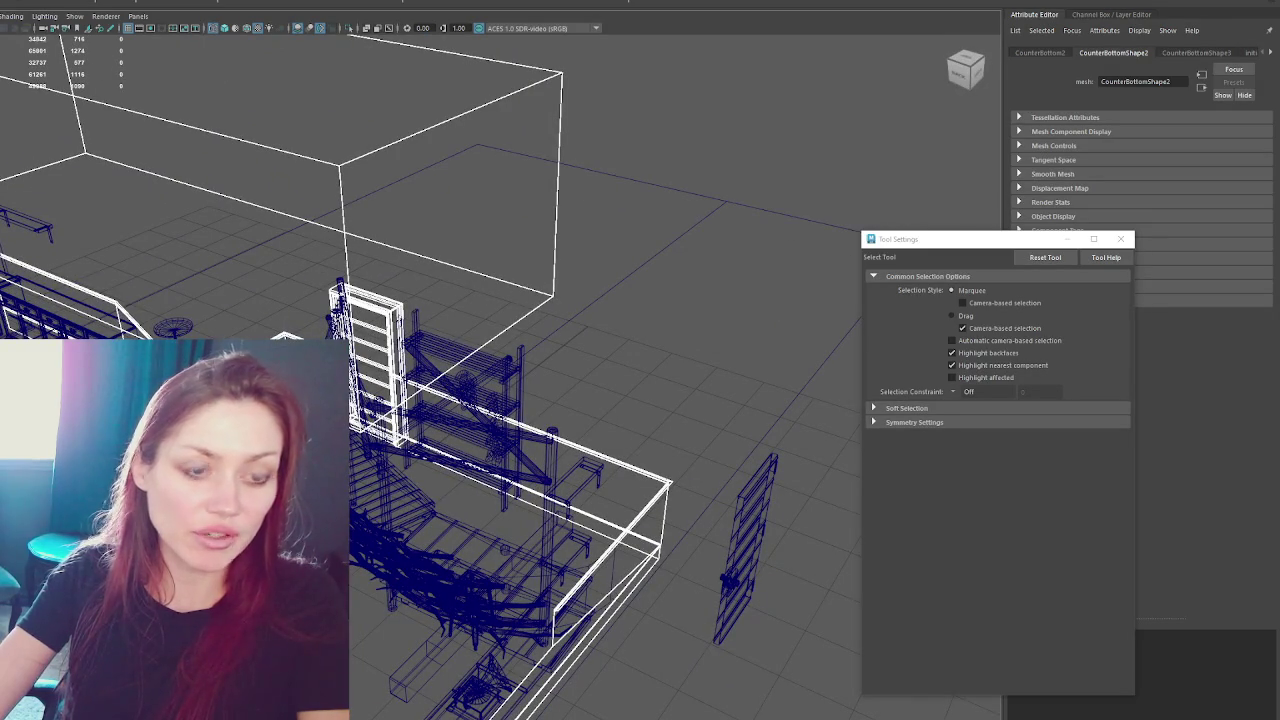
{"action": "left_click", "coordinate": [641, 462]}
{"action": "mouse_move", "coordinate": [641, 462]}
{"action": "left_mouse_down", "text": "alt"}
{"action": "mouse_move", "coordinate": [665, 201]}
{"action": "mouse_move", "coordinate": [609, 254]}
{"action": "mouse_move", "coordinate": [734, 237]}
{"action": "mouse_move", "coordinate": [643, 286]}
{"action": "mouse_move", "coordinate": [677, 286]}
{"action": "left_mouse_up", "text": "alt"}
{"action": "key", "text": "5"}
- Close Tool Settings and unhide the Walls_Inner and Ceiling meshes with Ctrl+Shift+H
{"action": "mouse_move", "coordinate": [492, 362]}
{"action": "left_mouse_down", "text": "alt"}
{"action": "mouse_move", "coordinate": [413, 364]}
{"action": "mouse_move", "coordinate": [428, 356]}
{"action": "mouse_move", "coordinate": [398, 370]}
{"action": "left_mouse_up", "text": "alt"}
{"action": "left_click", "coordinate": [413, 364]}
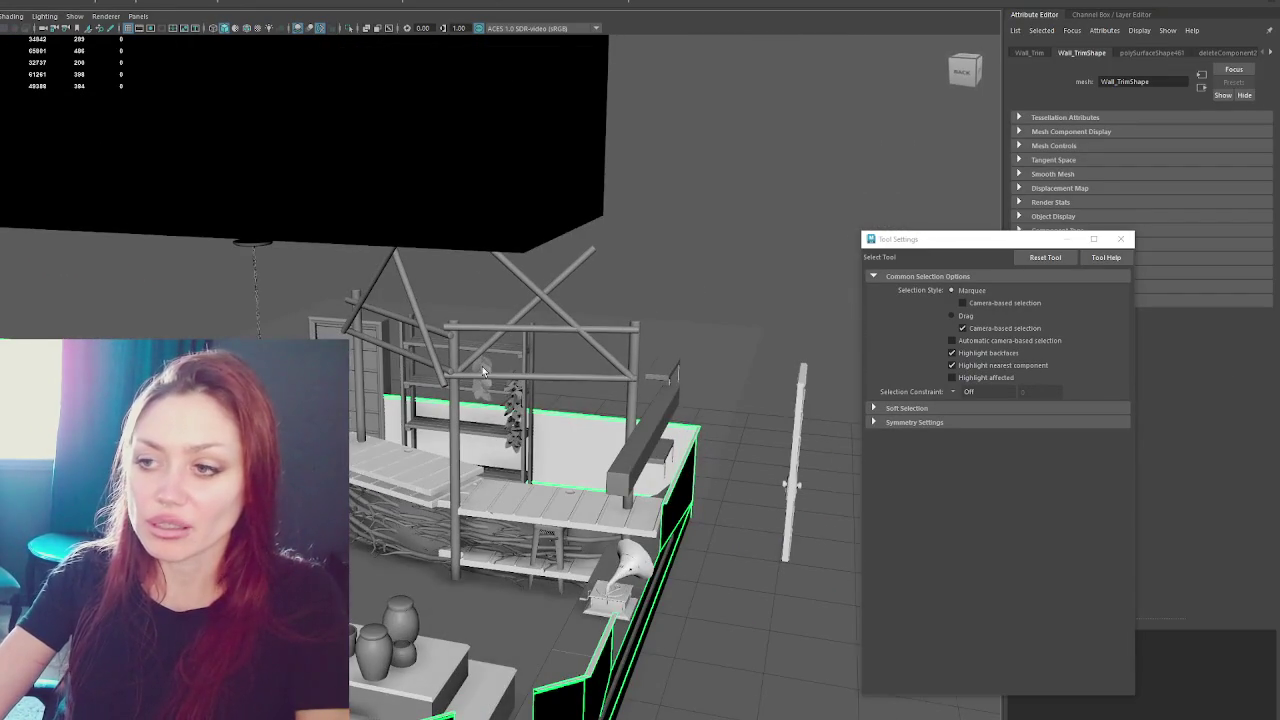
{"action": "left_click", "coordinate": [1120, 239]}
{"action": "left_click", "coordinate": [634, 211]}
{"action": "mouse_move", "coordinate": [629, 237]}
{"action": "left_mouse_down", "text": "alt"}
{"action": "mouse_move", "coordinate": [634, 211]}
{"action": "mouse_move", "coordinate": [705, 263]}
{"action": "mouse_move", "coordinate": [820, 217]}
{"action": "mouse_move", "coordinate": [692, 222]}
{"action": "left_mouse_up", "text": "alt"}
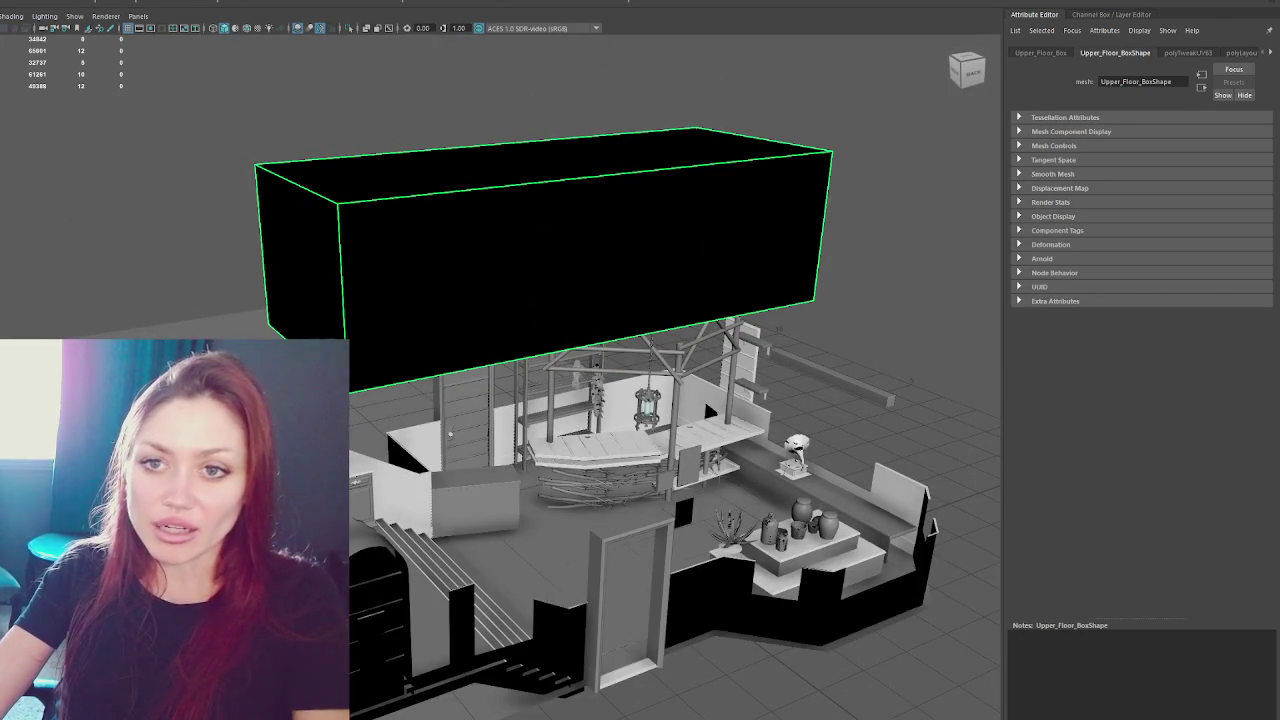
{"action": "key", "text": "ctrl+shift+h"}
{"action": "left_click", "coordinate": [600, 405]}
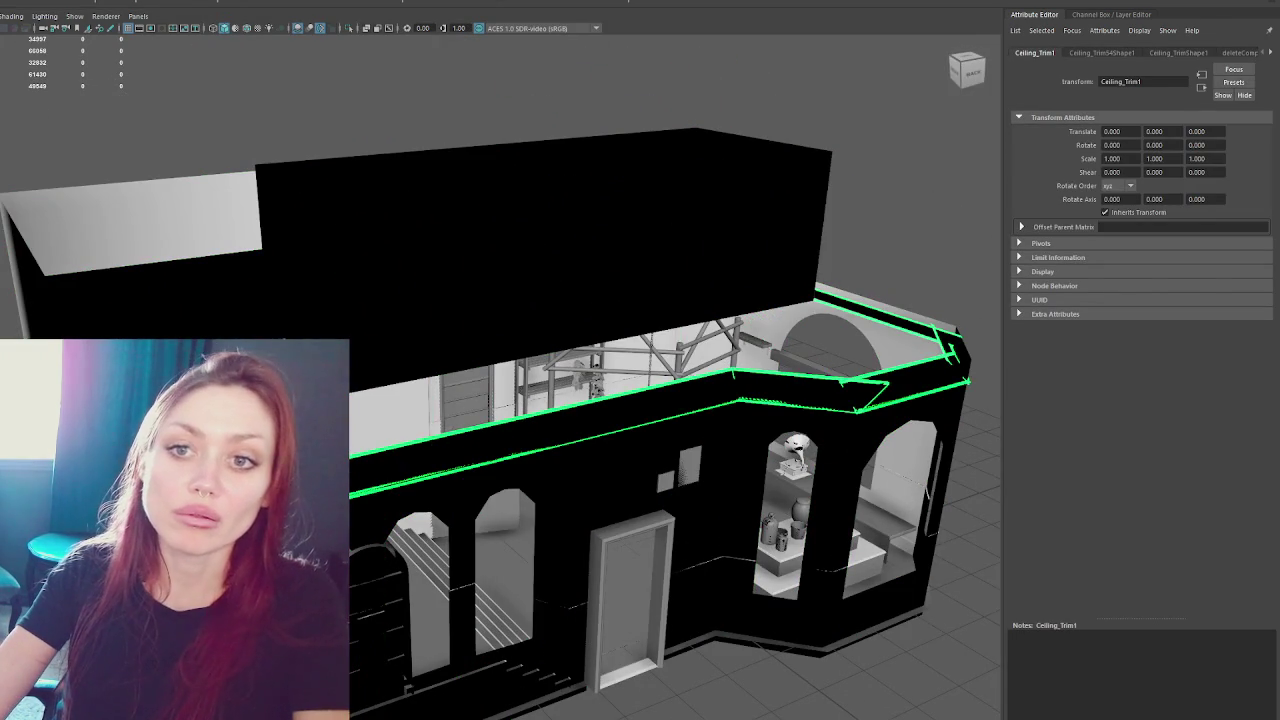
{"action": "key", "text": "ctrl+shift+h"}
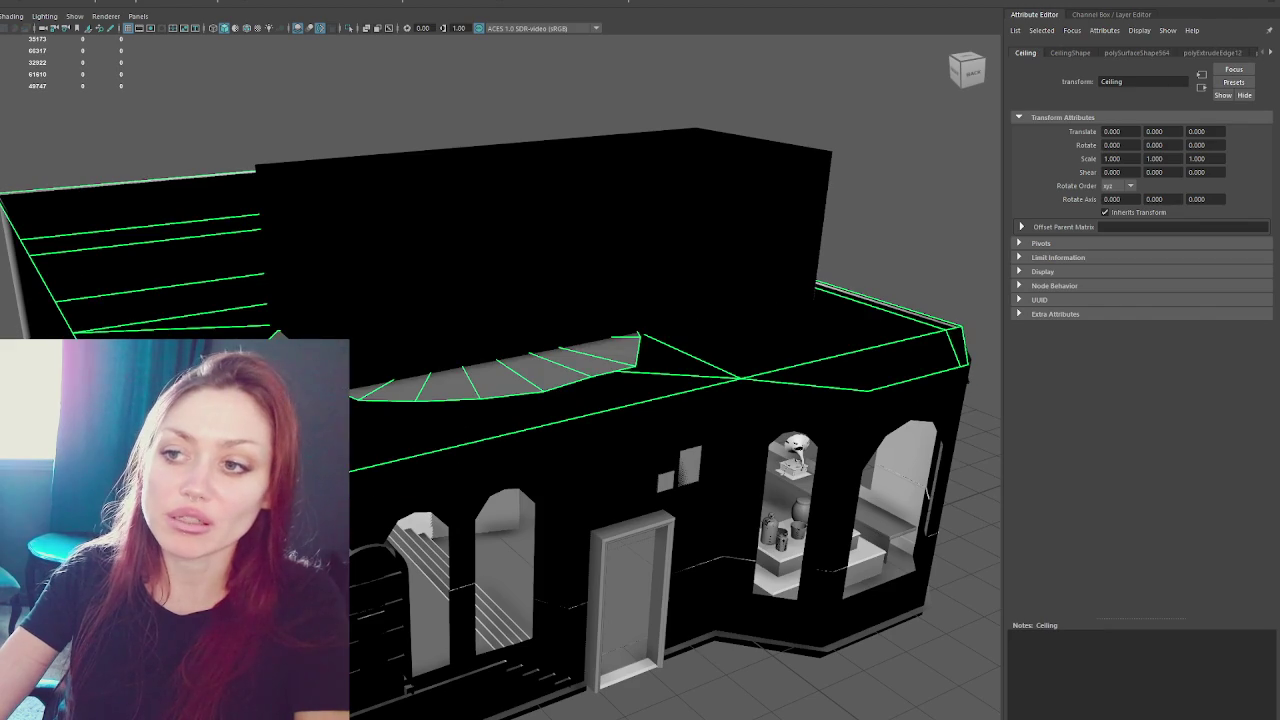
- Move through the interior, selecting Walls_Inner and viewing the ceiling underside, stairs, door and counter
{"action": "scroll", "coordinate": [400, 428], "scroll_direction": "up", "scroll_amount": 3}
{"action": "scroll", "coordinate": [457, 428], "scroll_direction": "up", "scroll_amount": 3}
{"action": "scroll", "coordinate": [432, 448], "scroll_direction": "up", "scroll_amount": 2}
{"action": "mouse_move", "coordinate": [432, 448]}
{"action": "left_mouse_down", "text": "alt"}
{"action": "mouse_move", "coordinate": [520, 430]}
{"action": "mouse_move", "coordinate": [355, 377]}
{"action": "mouse_move", "coordinate": [340, 265]}
{"action": "mouse_move", "coordinate": [357, 214]}
{"action": "mouse_move", "coordinate": [463, 243]}
{"action": "mouse_move", "coordinate": [443, 243]}
{"action": "left_mouse_up", "text": "alt"}
{"action": "left_click", "coordinate": [443, 260]}
{"action": "mouse_move", "coordinate": [573, 436]}
{"action": "left_mouse_down", "text": "alt"}
{"action": "mouse_move", "coordinate": [534, 377]}
{"action": "mouse_move", "coordinate": [530, 242]}
{"action": "mouse_move", "coordinate": [362, 366]}
{"action": "left_mouse_up", "text": "alt"}
{"action": "scroll", "coordinate": [466, 277], "scroll_direction": "up", "scroll_amount": 3}
{"action": "scroll", "coordinate": [466, 277], "scroll_direction": "up", "scroll_amount": 3}
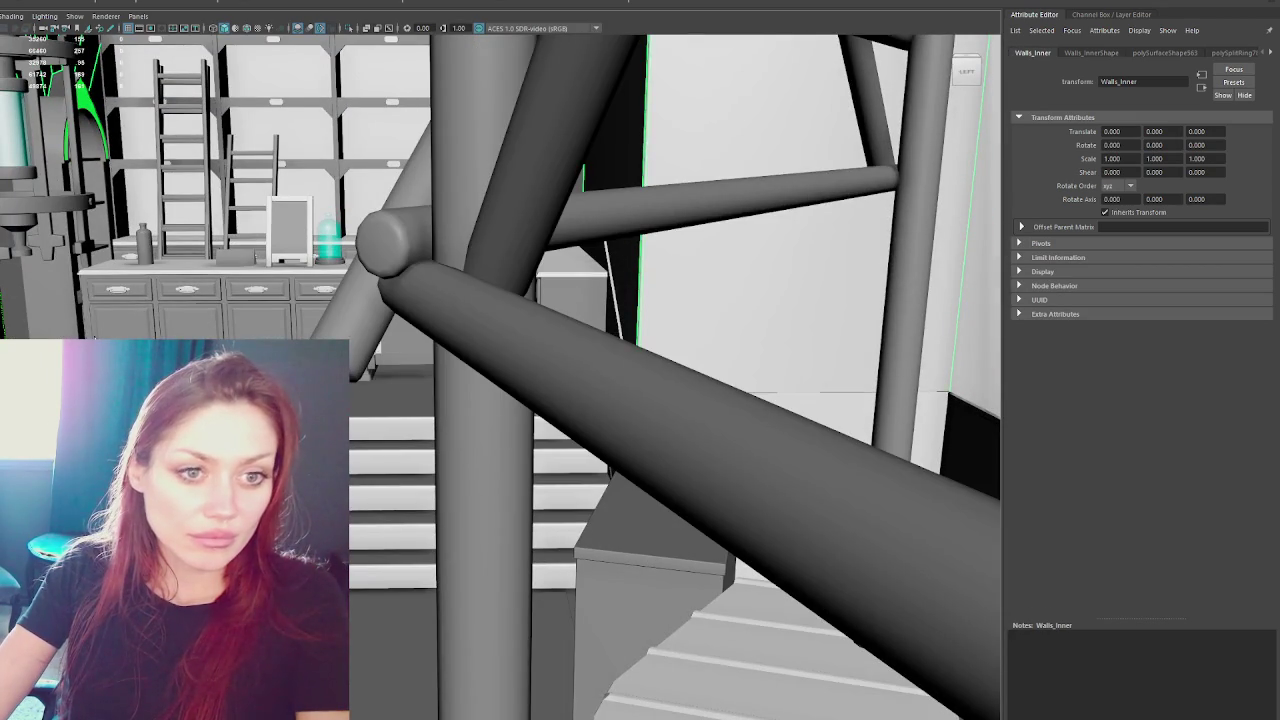
{"action": "mouse_move", "coordinate": [362, 366]}
{"action": "left_mouse_down", "text": "alt"}
{"action": "mouse_move", "coordinate": [363, 349]}
{"action": "mouse_move", "coordinate": [349, 371]}
{"action": "mouse_move", "coordinate": [354, 209]}
{"action": "mouse_move", "coordinate": [323, 212]}
{"action": "left_mouse_up", "text": "alt"}
{"action": "scroll", "coordinate": [267, 222], "scroll_direction": "down", "scroll_amount": 2}
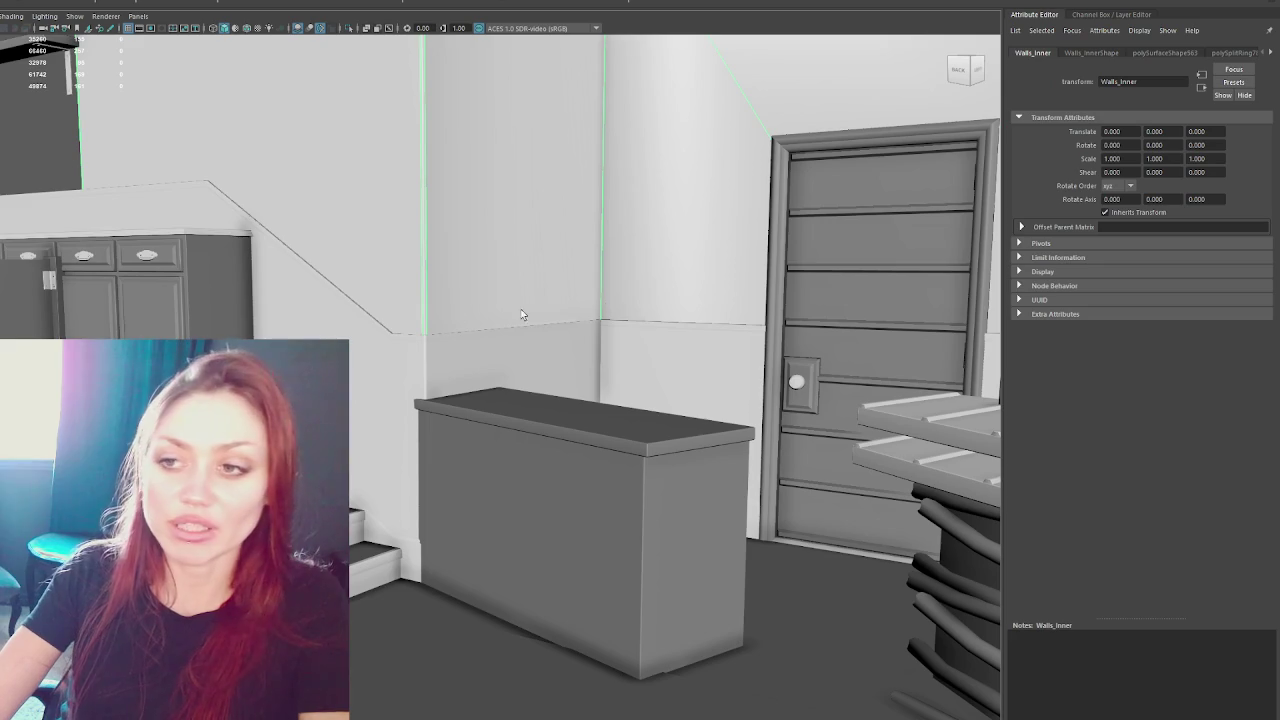
{"action": "scroll", "coordinate": [615, 212], "scroll_direction": "down", "scroll_amount": 5}
{"action": "scroll", "coordinate": [613, 208], "scroll_direction": "down", "scroll_amount": 5}
- Select the door, Ceiling_Trim1 and Ceiling, then frame the plant shelf up close
{"action": "left_click_drag", "start_coordinate": [612, 206], "coordinate": [440, 219], "text": "alt"}
{"action": "scroll", "coordinate": [440, 219], "scroll_direction": "up", "scroll_amount": 5}
{"action": "scroll", "coordinate": [517, 318], "scroll_direction": "up", "scroll_amount": 5}
{"action": "scroll", "coordinate": [517, 318], "scroll_direction": "down", "scroll_amount": 5}
{"action": "scroll", "coordinate": [440, 340], "scroll_direction": "up", "scroll_amount": 3}
{"action": "left_click", "coordinate": [440, 340], "text": "shift"}
{"action": "scroll", "coordinate": [440, 340], "scroll_direction": "down", "scroll_amount": 3}
{"action": "mouse_move", "coordinate": [440, 340]}
{"action": "left_mouse_down", "text": "alt"}
{"action": "mouse_move", "coordinate": [368, 181]}
{"action": "mouse_move", "coordinate": [394, 183]}
{"action": "left_mouse_up", "text": "alt"}
{"action": "left_click", "coordinate": [369, 168], "text": "shift"}
{"action": "left_click", "coordinate": [394, 183]}
{"action": "mouse_move", "coordinate": [686, 349]}
{"action": "left_mouse_down", "text": "alt"}
{"action": "mouse_move", "coordinate": [611, 337]}
{"action": "mouse_move", "coordinate": [648, 338]}
{"action": "left_mouse_up", "text": "alt"}
{"action": "mouse_move", "coordinate": [711, 383]}
{"action": "left_mouse_down", "text": "alt"}
{"action": "mouse_move", "coordinate": [571, 400]}
{"action": "mouse_move", "coordinate": [443, 199]}
{"action": "mouse_move", "coordinate": [570, 315]}
{"action": "mouse_move", "coordinate": [514, 313]}
{"action": "mouse_move", "coordinate": [533, 330]}
{"action": "left_mouse_up", "text": "alt"}
{"action": "scroll", "coordinate": [571, 400], "scroll_direction": "up", "scroll_amount": 3}
{"action": "scroll", "coordinate": [457, 229], "scroll_direction": "down", "scroll_amount": 3}
- Switch to wireframe, frame the house from above, and put the walls into vertex mode
{"action": "key", "text": "4"}
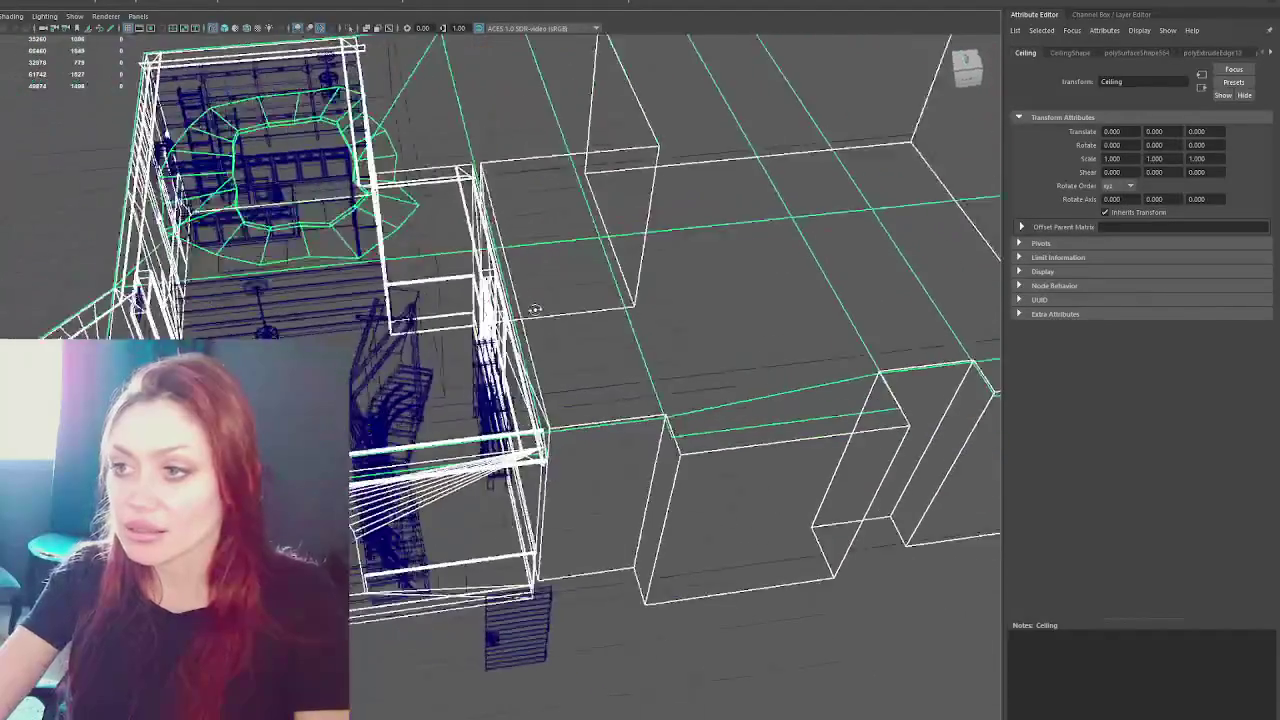
{"action": "key", "text": "f"}
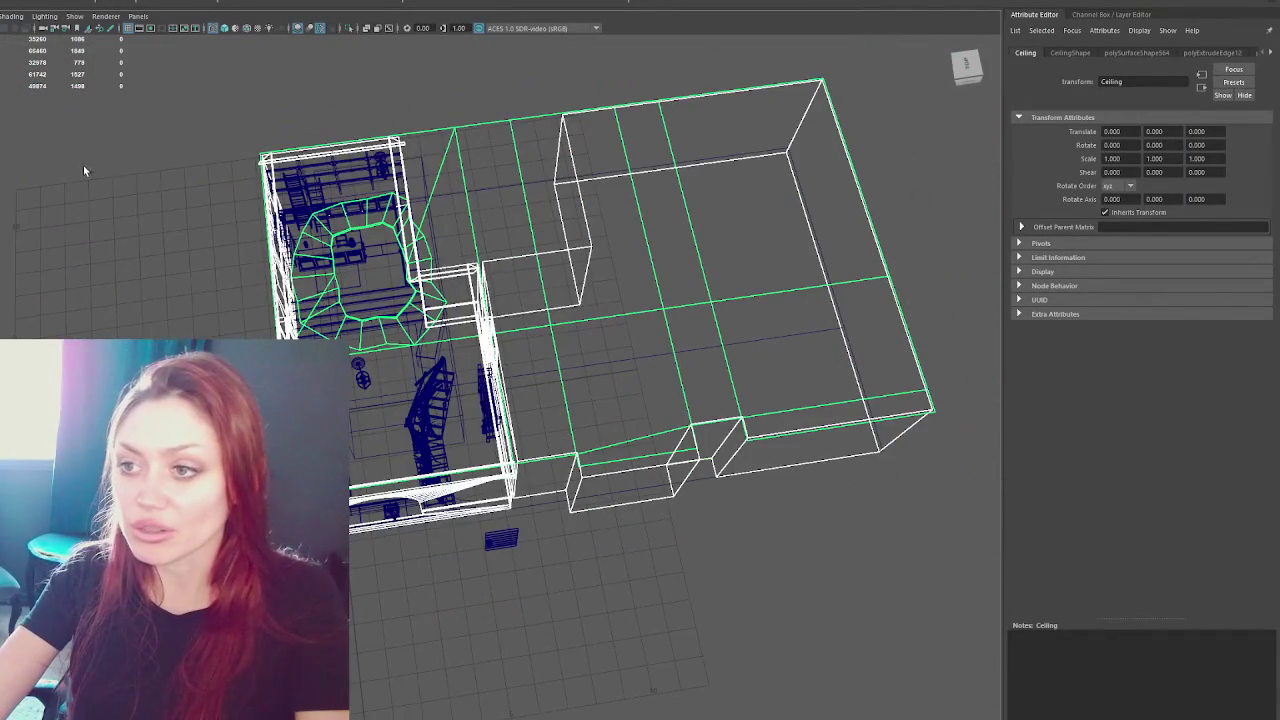
{"action": "mouse_move", "coordinate": [99, 141]}
{"action": "left_mouse_down", "text": "alt"}
{"action": "mouse_move", "coordinate": [497, 196]}
{"action": "mouse_move", "coordinate": [551, 229]}
{"action": "mouse_move", "coordinate": [463, 215]}
{"action": "left_mouse_up", "text": "alt"}
{"action": "scroll", "coordinate": [463, 215], "scroll_direction": "up", "scroll_amount": 2}
{"action": "scroll", "coordinate": [463, 215], "scroll_direction": "up", "scroll_amount": 2}
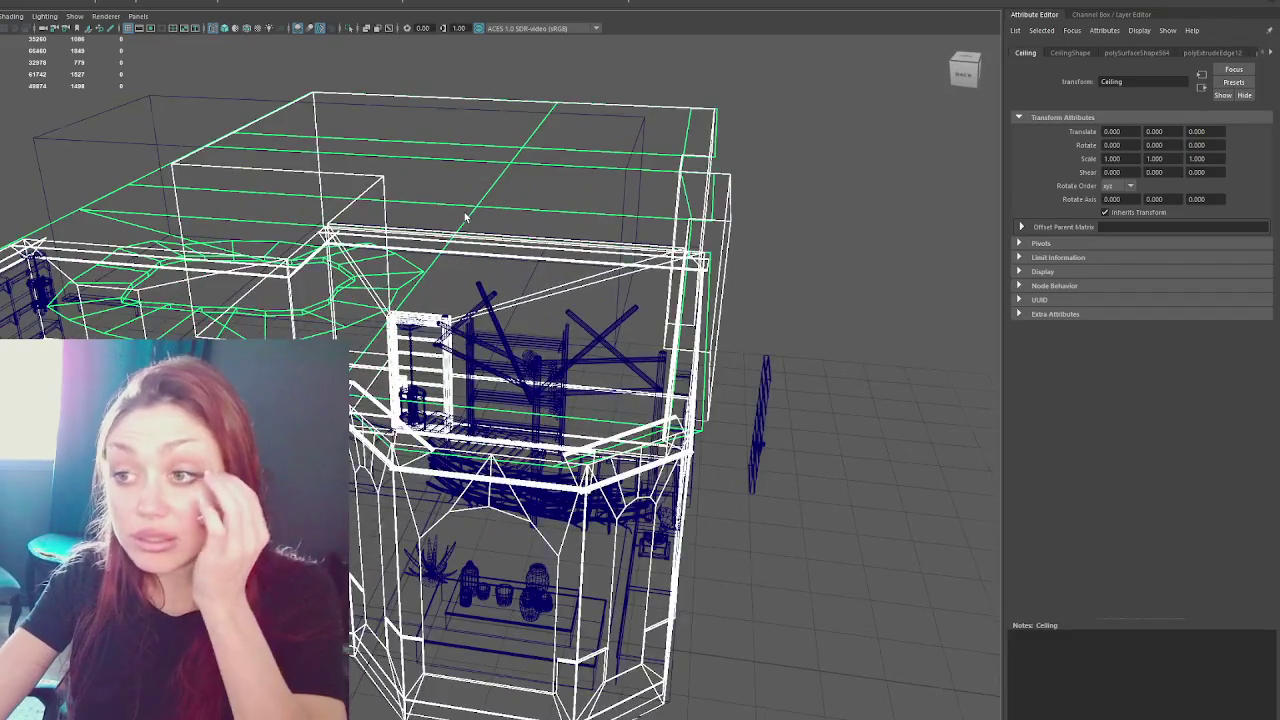
{"action": "scroll", "coordinate": [463, 215], "scroll_direction": "down", "scroll_amount": 3}
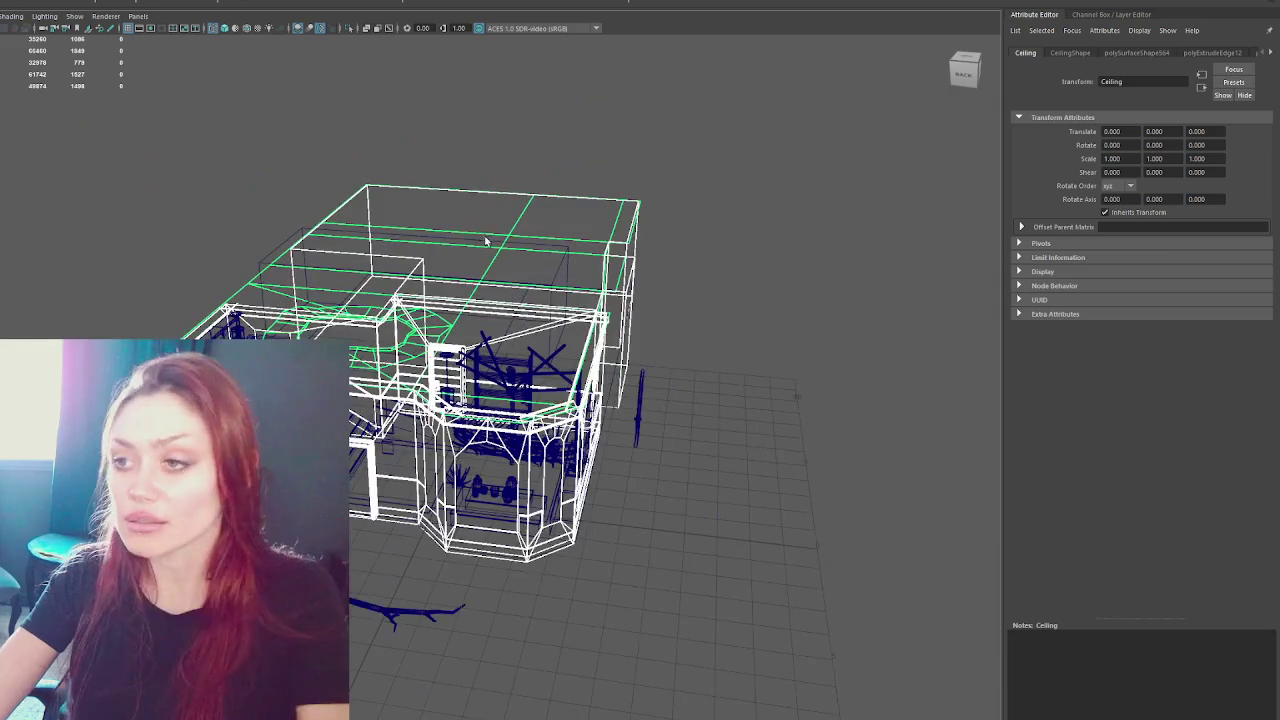
{"action": "left_click_drag", "start_coordinate": [463, 215], "coordinate": [381, 88], "text": "alt"}
{"action": "right_click_drag", "start_coordinate": [410, 62], "coordinate": [354, 51]}
{"action": "mouse_move", "coordinate": [381, 88]}
{"action": "left_mouse_down", "text": "alt"}
{"action": "mouse_move", "coordinate": [391, 100]}
{"action": "mouse_move", "coordinate": [526, 103]}
{"action": "mouse_move", "coordinate": [520, 77]}
{"action": "mouse_move", "coordinate": [530, 173]}
{"action": "mouse_move", "coordinate": [523, 129]}
{"action": "mouse_move", "coordinate": [546, 114]}
{"action": "mouse_move", "coordinate": [609, 126]}
{"action": "mouse_move", "coordinate": [648, 160]}
{"action": "left_mouse_up", "text": "alt"}
- Box-select inner wall vertices and bring the back wall and shelves into view
{"action": "mouse_move", "coordinate": [347, 394]}
{"action": "left_mouse_down"}
{"action": "mouse_move", "coordinate": [543, 349]}
{"action": "mouse_move", "coordinate": [510, 366]}
{"action": "left_mouse_up"}
{"action": "scroll", "coordinate": [392, 365], "scroll_direction": "up", "scroll_amount": 3}
{"action": "scroll", "coordinate": [390, 370], "scroll_direction": "up", "scroll_amount": 3}
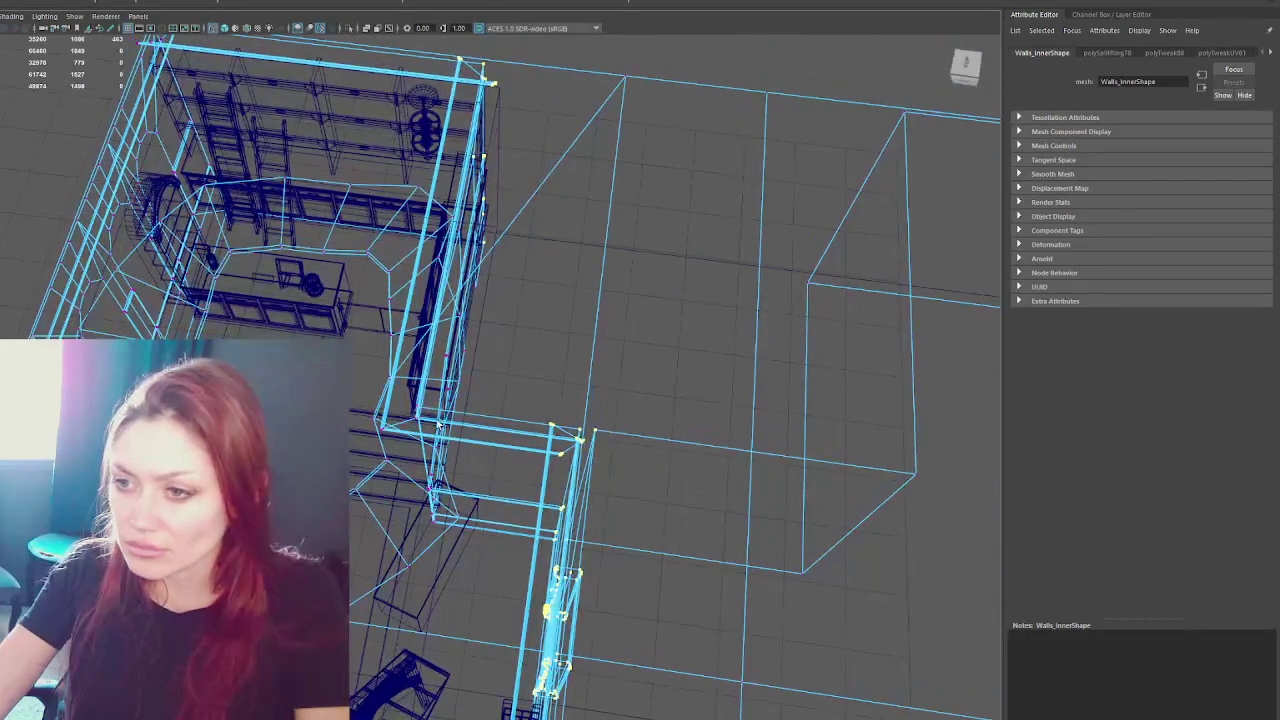
{"action": "mouse_move", "coordinate": [538, 452]}
{"action": "left_mouse_down", "text": "alt"}
{"action": "mouse_move", "coordinate": [551, 400]}
{"action": "mouse_move", "coordinate": [540, 390]}
{"action": "left_mouse_up", "text": "alt"}
{"action": "scroll", "coordinate": [551, 400], "scroll_direction": "up", "scroll_amount": 3}
{"action": "scroll", "coordinate": [540, 390], "scroll_direction": "up", "scroll_amount": 2}
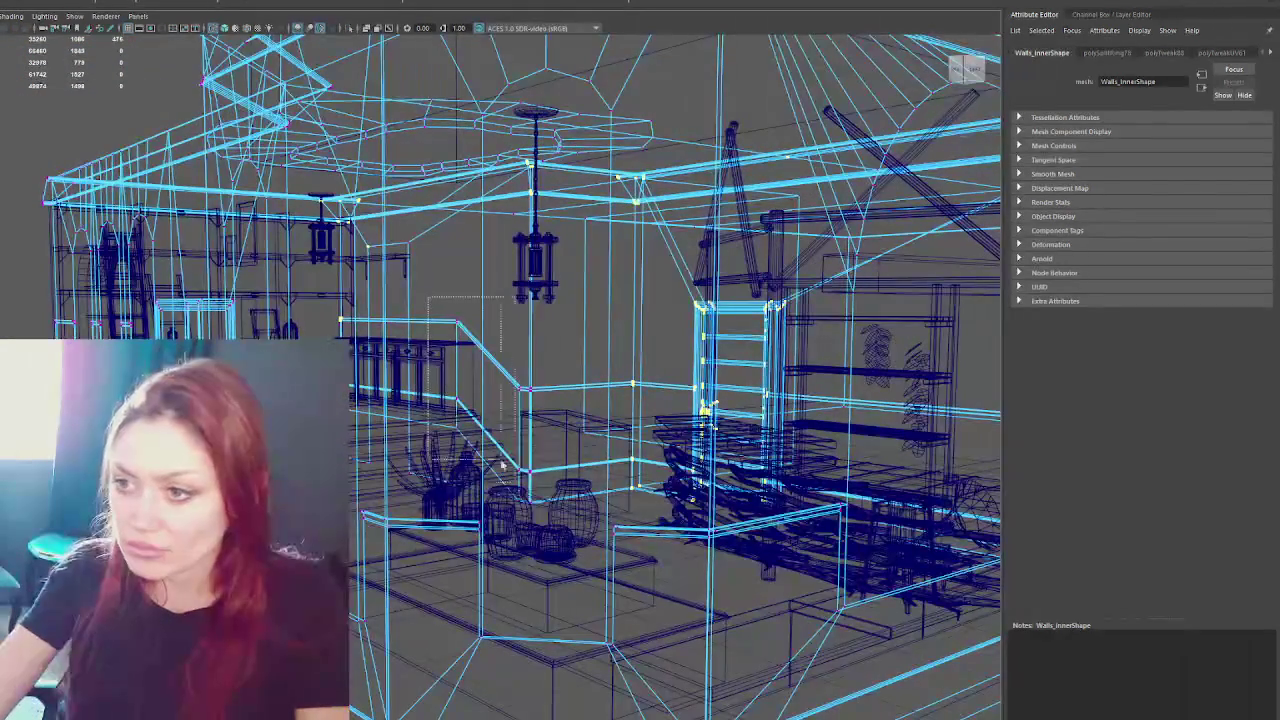
{"action": "mouse_move", "coordinate": [583, 511]}
{"action": "left_mouse_down", "text": "alt"}
{"action": "mouse_move", "coordinate": [525, 306]}
{"action": "mouse_move", "coordinate": [521, 359]}
{"action": "mouse_move", "coordinate": [500, 320]}
{"action": "mouse_move", "coordinate": [621, 311]}
{"action": "mouse_move", "coordinate": [624, 323]}
{"action": "mouse_move", "coordinate": [574, 315]}
{"action": "mouse_move", "coordinate": [509, 331]}
{"action": "left_mouse_up", "text": "alt"}
- With the Move tool, select the correct wall vertices and slide them right along X
{"action": "key", "text": "w"}
{"action": "mouse_move", "coordinate": [420, 398]}
{"action": "left_mouse_down", "text": "alt"}
{"action": "mouse_move", "coordinate": [418, 385]}
{"action": "mouse_move", "coordinate": [354, 418]}
{"action": "mouse_move", "coordinate": [562, 387]}
{"action": "mouse_move", "coordinate": [468, 280]}
{"action": "left_mouse_up", "text": "alt"}
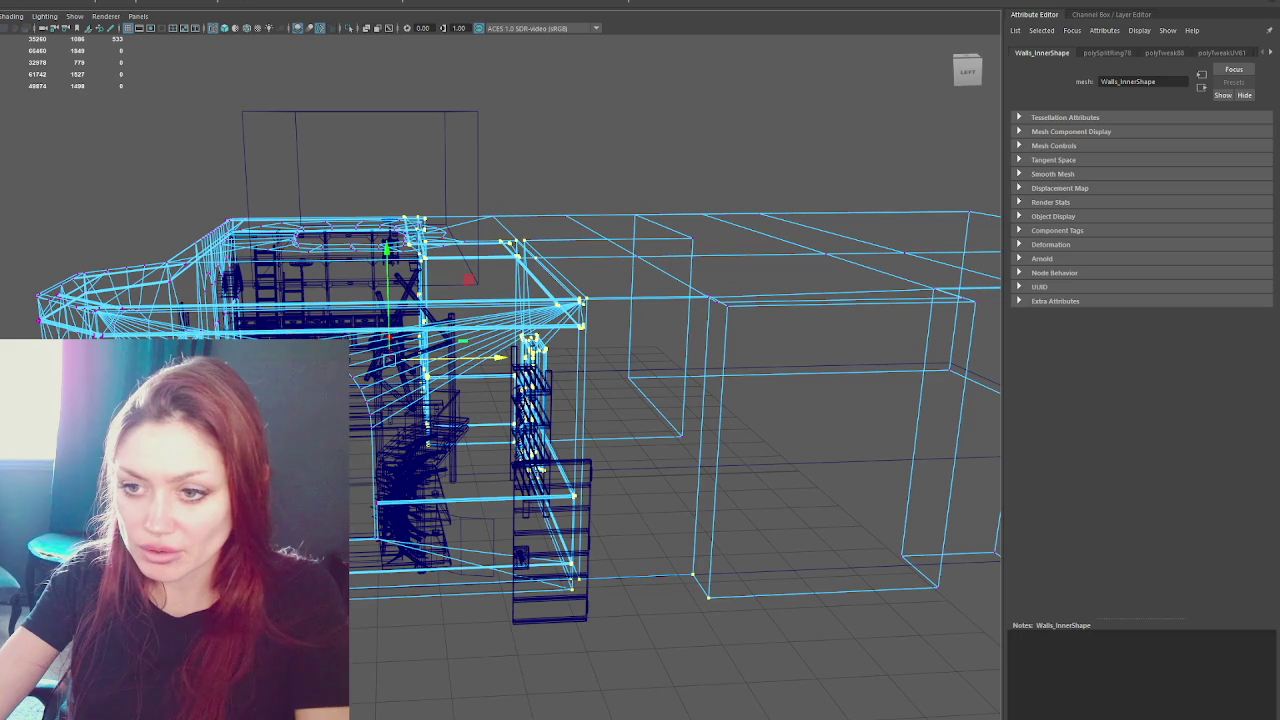
{"action": "mouse_move", "coordinate": [468, 280]}
{"action": "left_mouse_down", "text": "alt"}
{"action": "mouse_move", "coordinate": [416, 407]}
{"action": "mouse_move", "coordinate": [722, 519]}
{"action": "left_mouse_up", "text": "alt"}
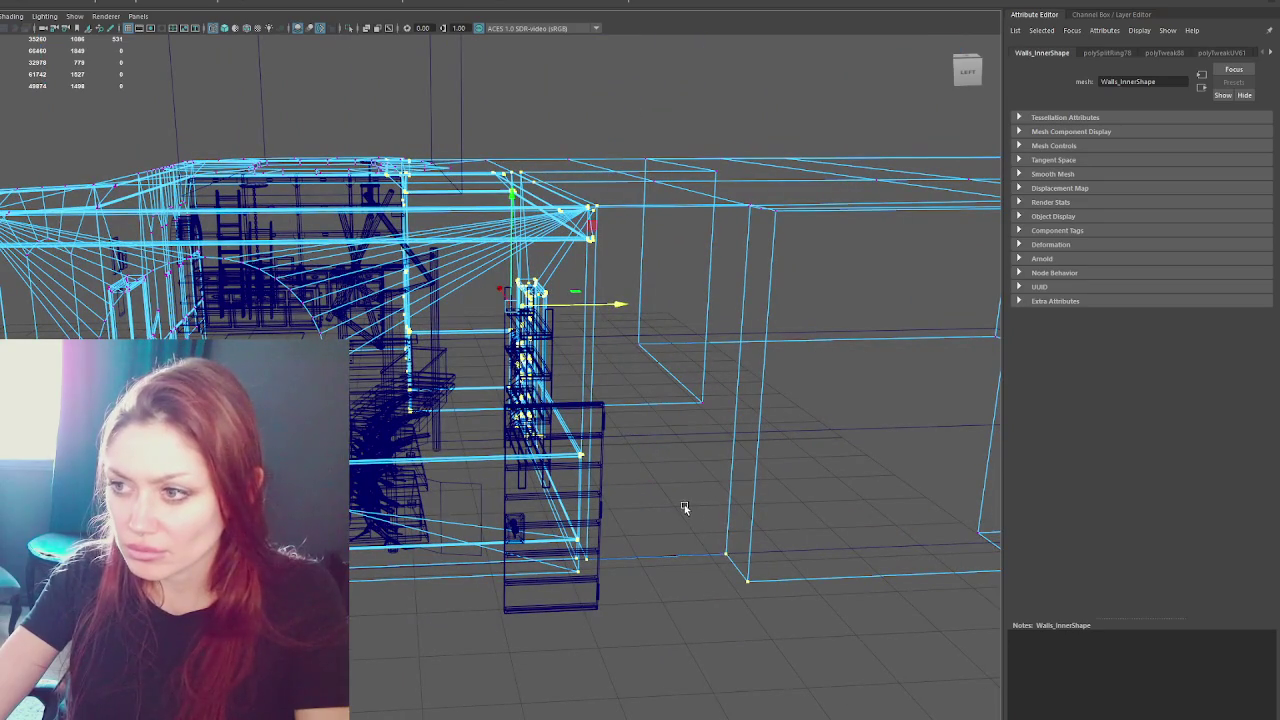
{"action": "left_click_drag", "start_coordinate": [566, 311], "coordinate": [650, 220]}
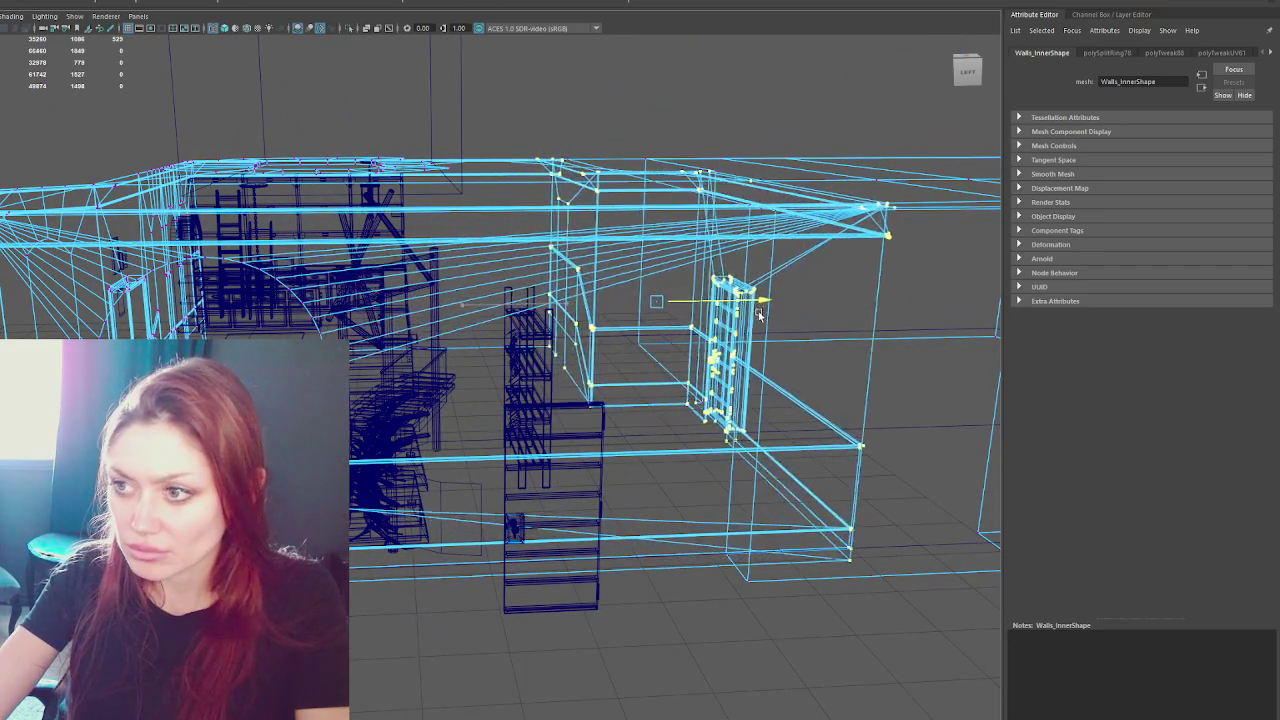
{"action": "key", "text": "ctrl+z"}
{"action": "mouse_move", "coordinate": [606, 117]}
{"action": "left_mouse_down", "text": "alt"}
{"action": "mouse_move", "coordinate": [740, 123]}
{"action": "mouse_move", "coordinate": [562, 430]}
{"action": "mouse_move", "coordinate": [532, 445]}
{"action": "left_mouse_up", "text": "alt"}
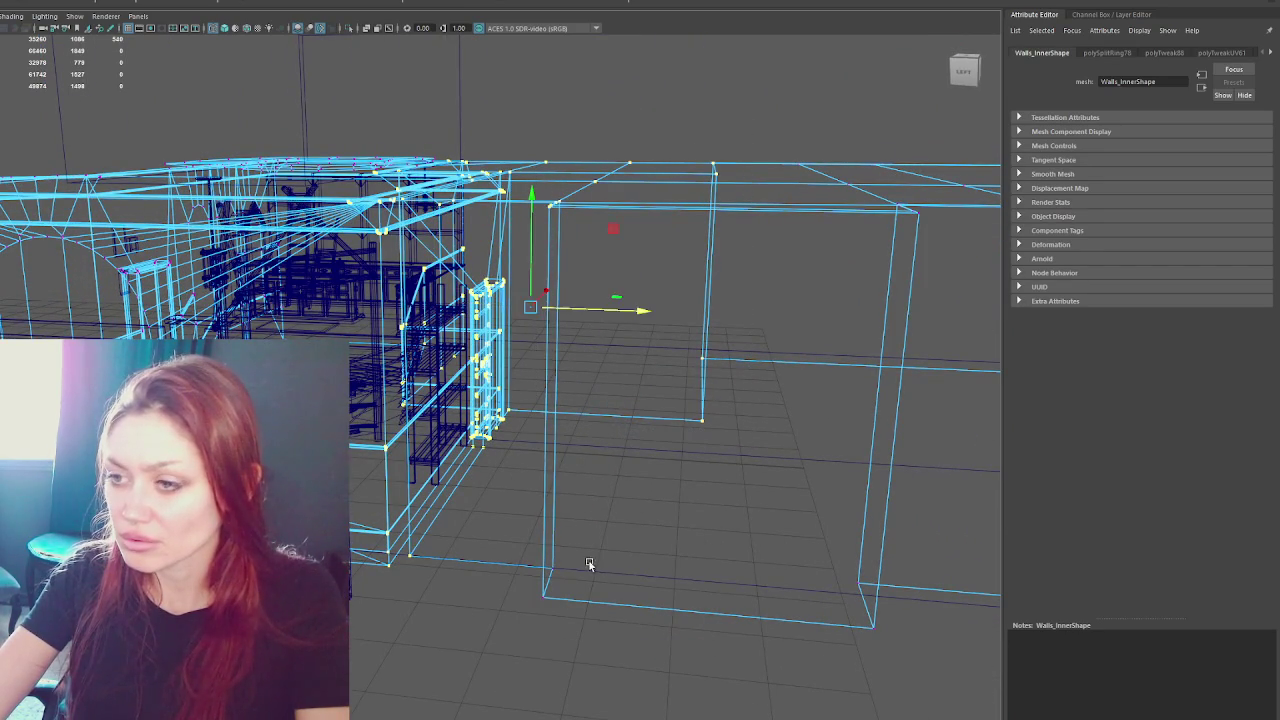
{"action": "mouse_move", "coordinate": [524, 617]}
{"action": "left_mouse_down", "text": "alt"}
{"action": "mouse_move", "coordinate": [623, 480]}
{"action": "mouse_move", "coordinate": [651, 534]}
{"action": "mouse_move", "coordinate": [584, 402]}
{"action": "left_mouse_up", "text": "alt"}
{"action": "left_click_drag", "start_coordinate": [548, 293], "coordinate": [647, 291]}
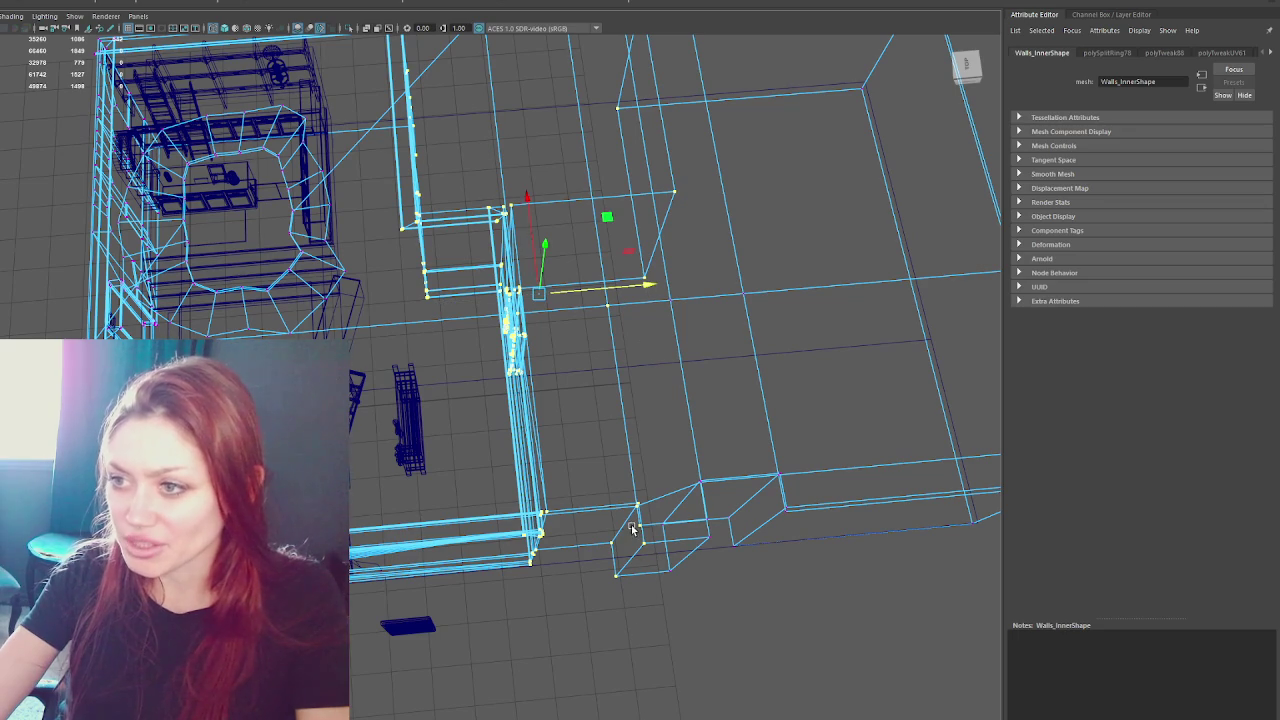
{"action": "left_click_drag", "start_coordinate": [628, 523], "coordinate": [566, 428], "text": "alt"}
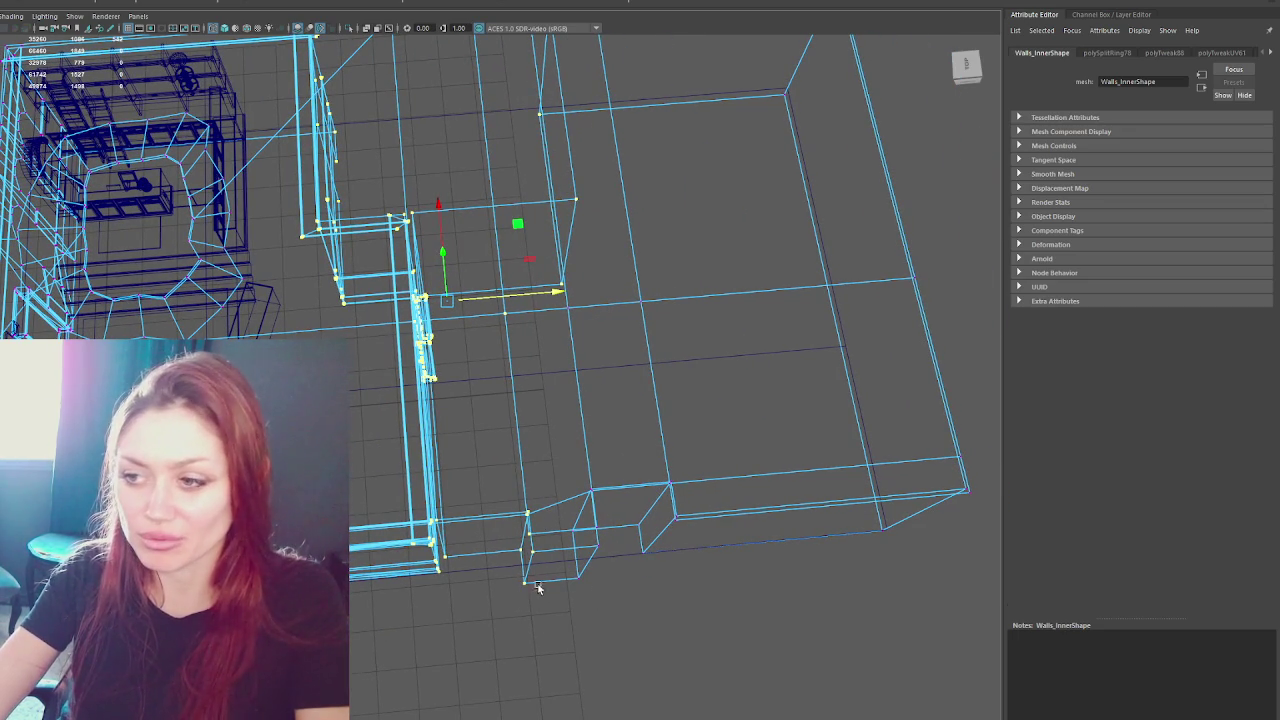
- Try pushing the wall vertices further right along X, then undo that shift
{"action": "left_click_drag", "start_coordinate": [550, 294], "coordinate": [568, 291]}
{"action": "key", "text": "w"}
{"action": "mouse_move", "coordinate": [578, 289]}
{"action": "left_mouse_down", "text": "alt"}
{"action": "mouse_move", "coordinate": [440, 240]}
{"action": "mouse_move", "coordinate": [561, 372]}
{"action": "left_mouse_up", "text": "alt"}
{"action": "scroll", "coordinate": [418, 232], "scroll_direction": "up", "scroll_amount": 3}
{"action": "key", "text": "ctrl+z"}
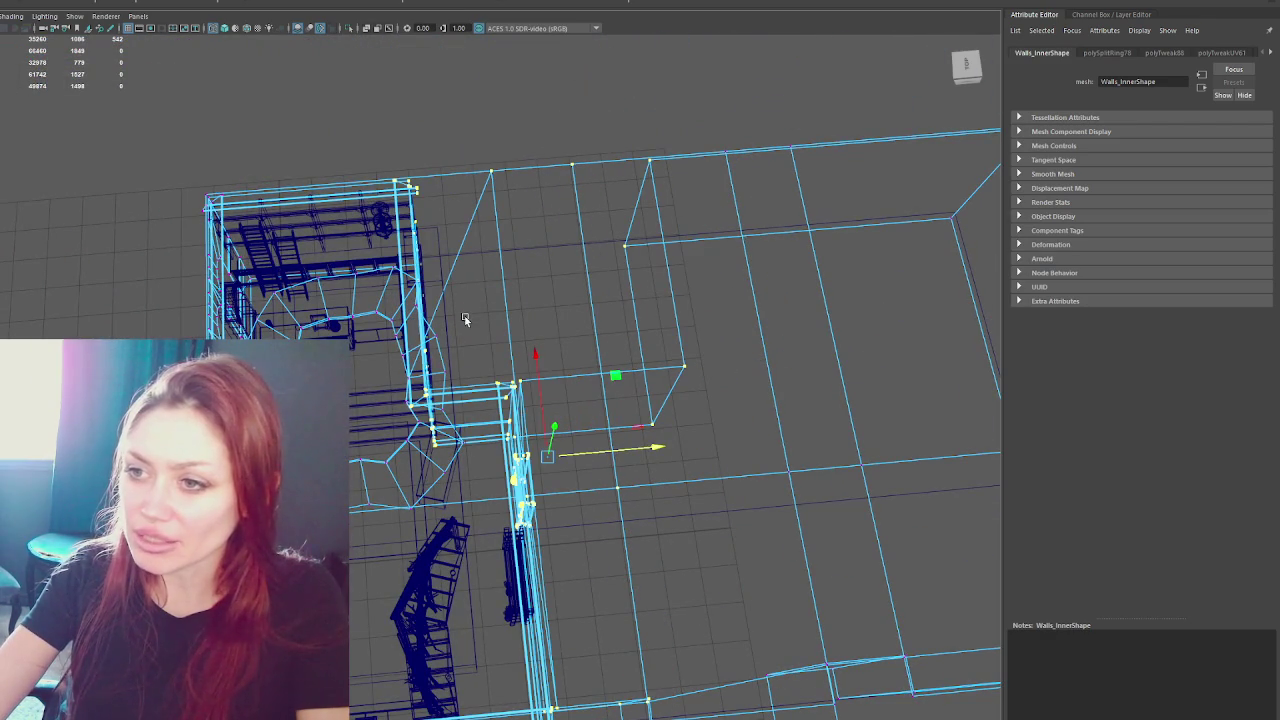
{"action": "middle_click_drag", "start_coordinate": [447, 437], "coordinate": [531, 300], "text": "alt"}
{"action": "left_click_drag", "start_coordinate": [591, 240], "coordinate": [460, 225], "text": "alt"}
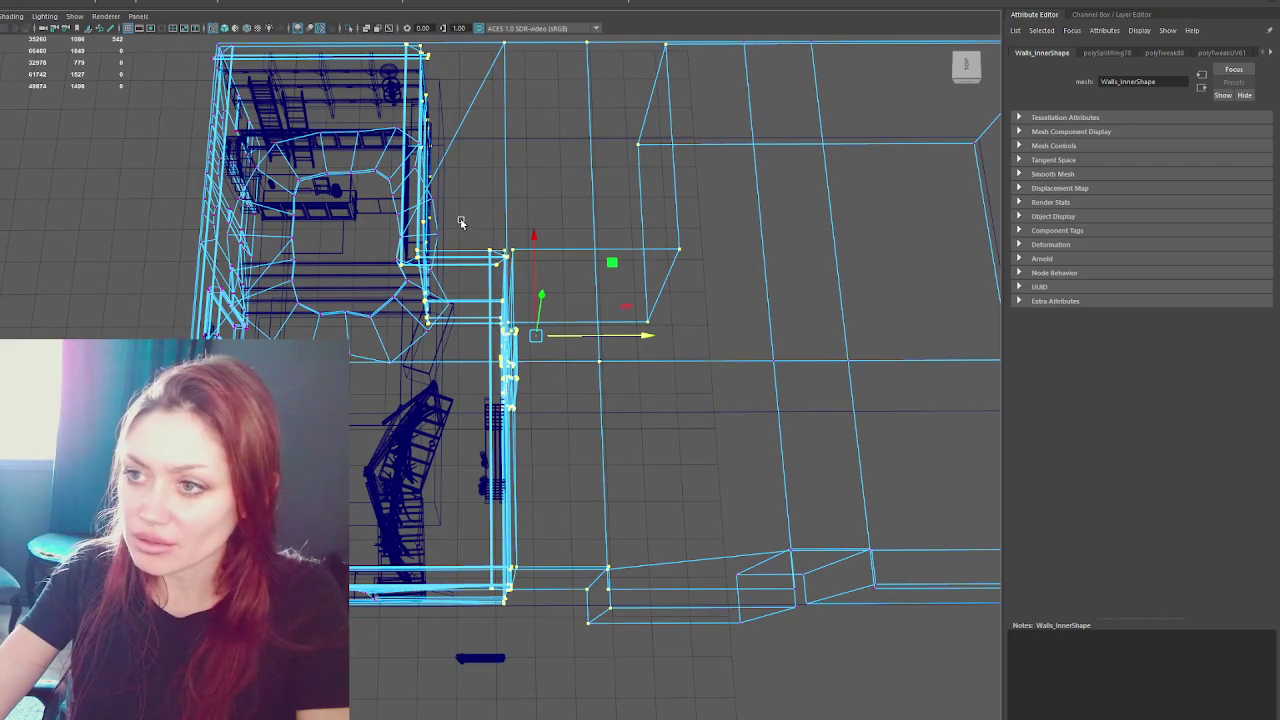
- Reselect the inner and right-outline wall vertices and slide them further right along X
{"action": "mouse_move", "coordinate": [567, 204]}
{"action": "left_mouse_down"}
{"action": "mouse_move", "coordinate": [451, 496]}
{"action": "mouse_move", "coordinate": [466, 640]}
{"action": "left_mouse_up"}
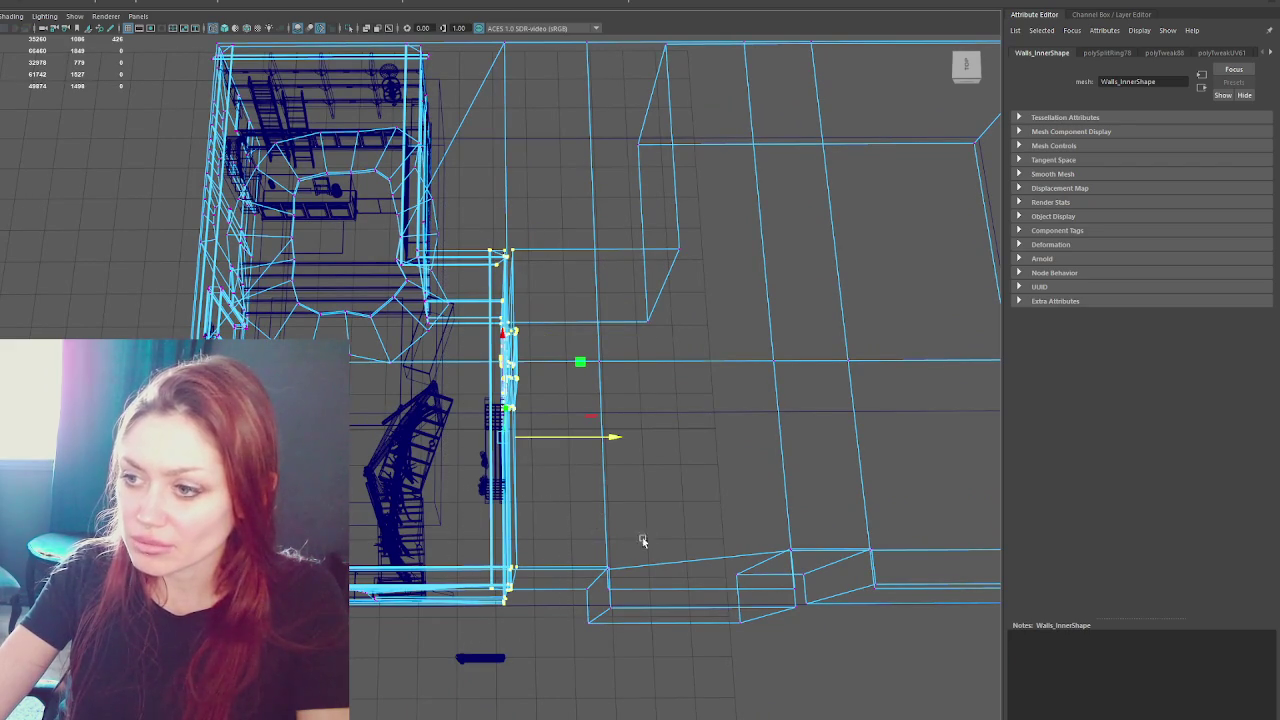
{"action": "left_click_drag", "start_coordinate": [610, 410], "coordinate": [569, 293], "text": "alt"}
{"action": "mouse_move", "coordinate": [498, 78]}
{"action": "left_mouse_down", "text": "shift"}
{"action": "mouse_move", "coordinate": [650, 430]}
{"action": "mouse_move", "coordinate": [678, 418]}
{"action": "mouse_move", "coordinate": [736, 431]}
{"action": "mouse_move", "coordinate": [671, 437]}
{"action": "left_mouse_up", "text": "shift"}
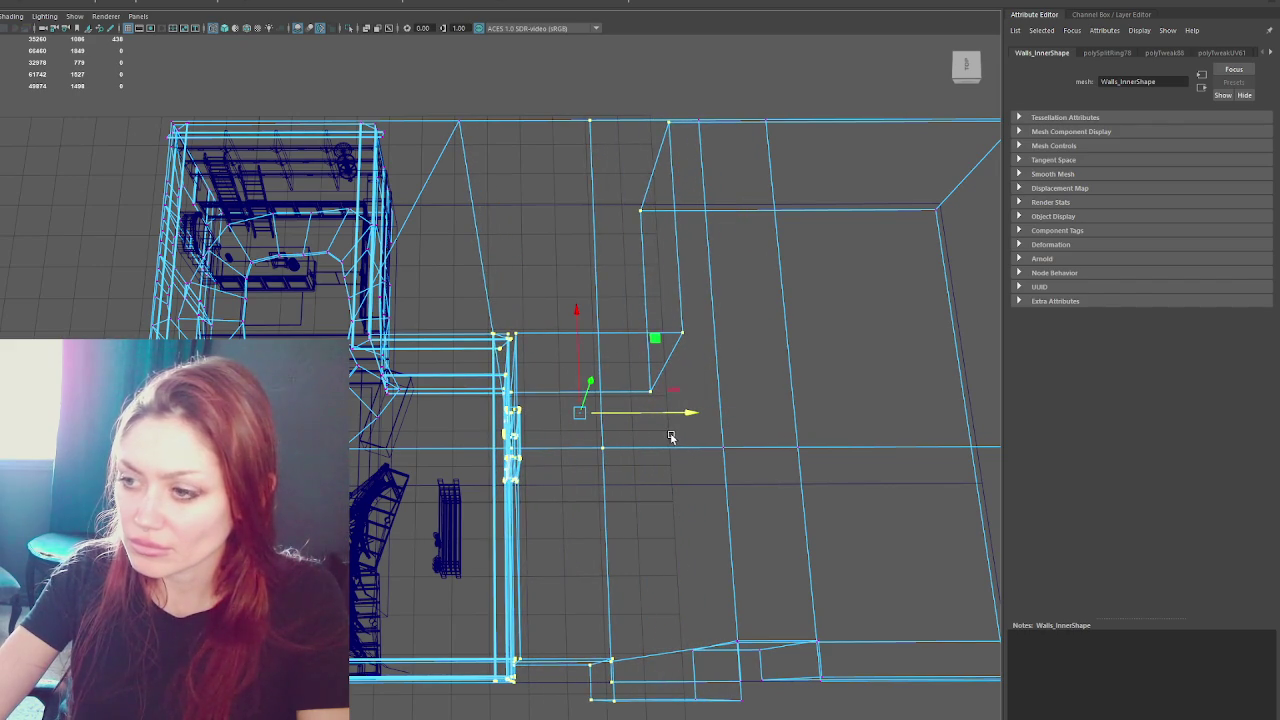
{"action": "mouse_move", "coordinate": [725, 591]}
{"action": "middle_mouse_down", "text": "alt"}
{"action": "mouse_move", "coordinate": [580, 477]}
{"action": "mouse_move", "coordinate": [520, 560]}
{"action": "middle_mouse_up", "text": "alt"}
{"action": "middle_click_drag", "start_coordinate": [542, 47], "coordinate": [542, 147], "text": "alt"}
{"action": "mouse_move", "coordinate": [530, 446]}
{"action": "left_mouse_down"}
{"action": "mouse_move", "coordinate": [580, 446]}
{"action": "mouse_move", "coordinate": [577, 456]}
{"action": "mouse_move", "coordinate": [732, 383]}
{"action": "left_mouse_up"}
{"action": "key", "text": "ctrl+z"}
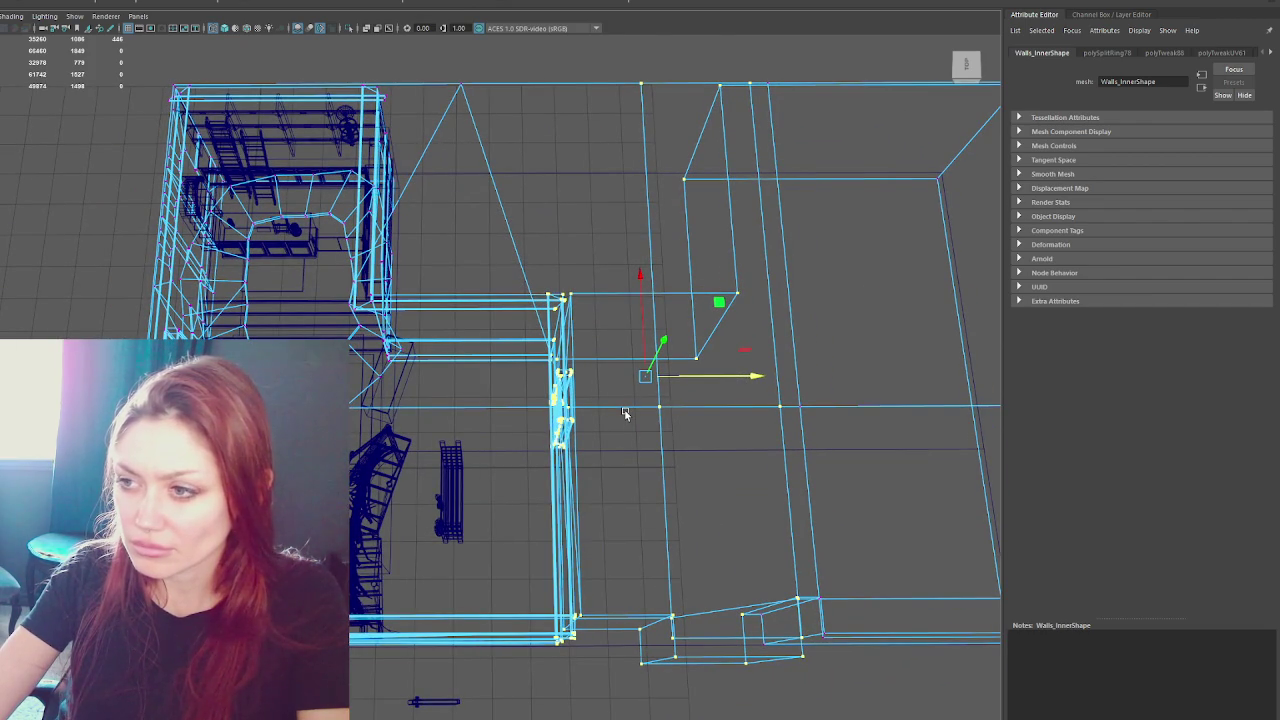
{"action": "left_click_drag", "start_coordinate": [603, 260], "coordinate": [498, 665]}
{"action": "left_click_drag", "start_coordinate": [636, 478], "coordinate": [676, 479]}
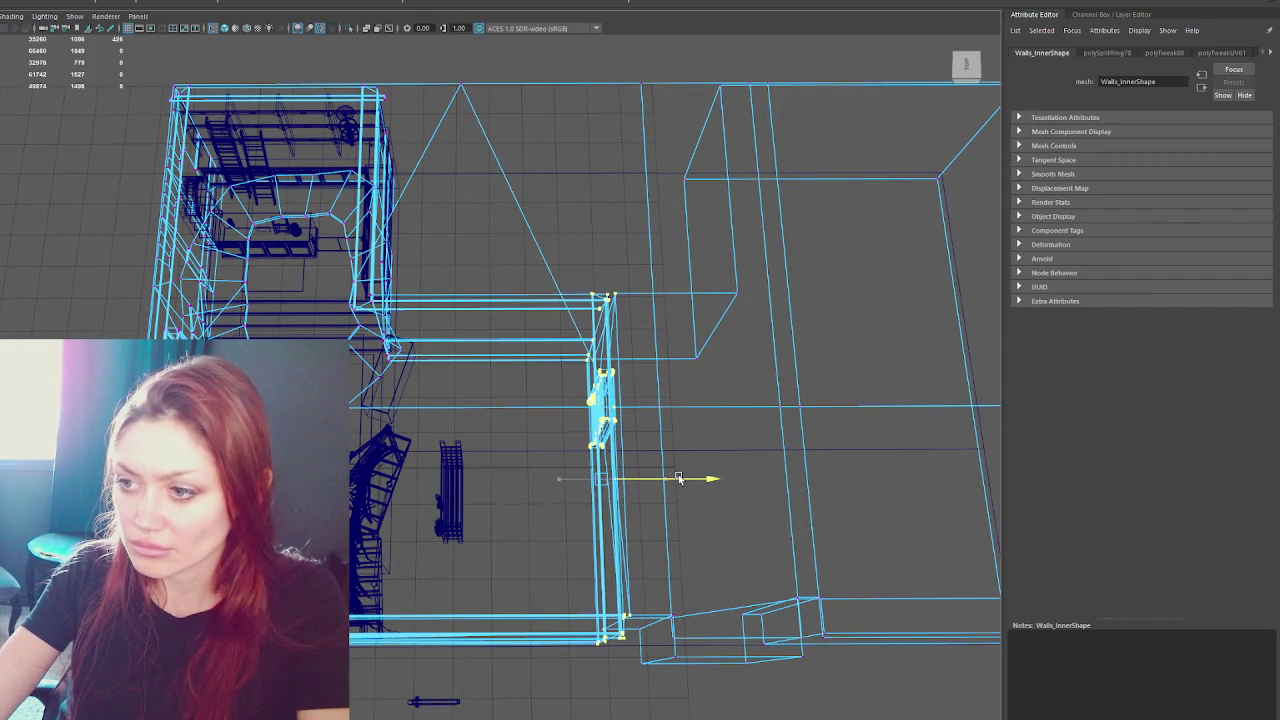
{"action": "mouse_move", "coordinate": [676, 403]}
{"action": "left_mouse_down", "text": "alt"}
{"action": "mouse_move", "coordinate": [590, 291]}
{"action": "mouse_move", "coordinate": [442, 323]}
{"action": "mouse_move", "coordinate": [451, 360]}
{"action": "mouse_move", "coordinate": [600, 350]}
{"action": "mouse_move", "coordinate": [471, 386]}
{"action": "left_mouse_up", "text": "alt"}
- Switch to textured shaded display and view the cabinets and stairs from above
{"action": "key", "text": "6"}
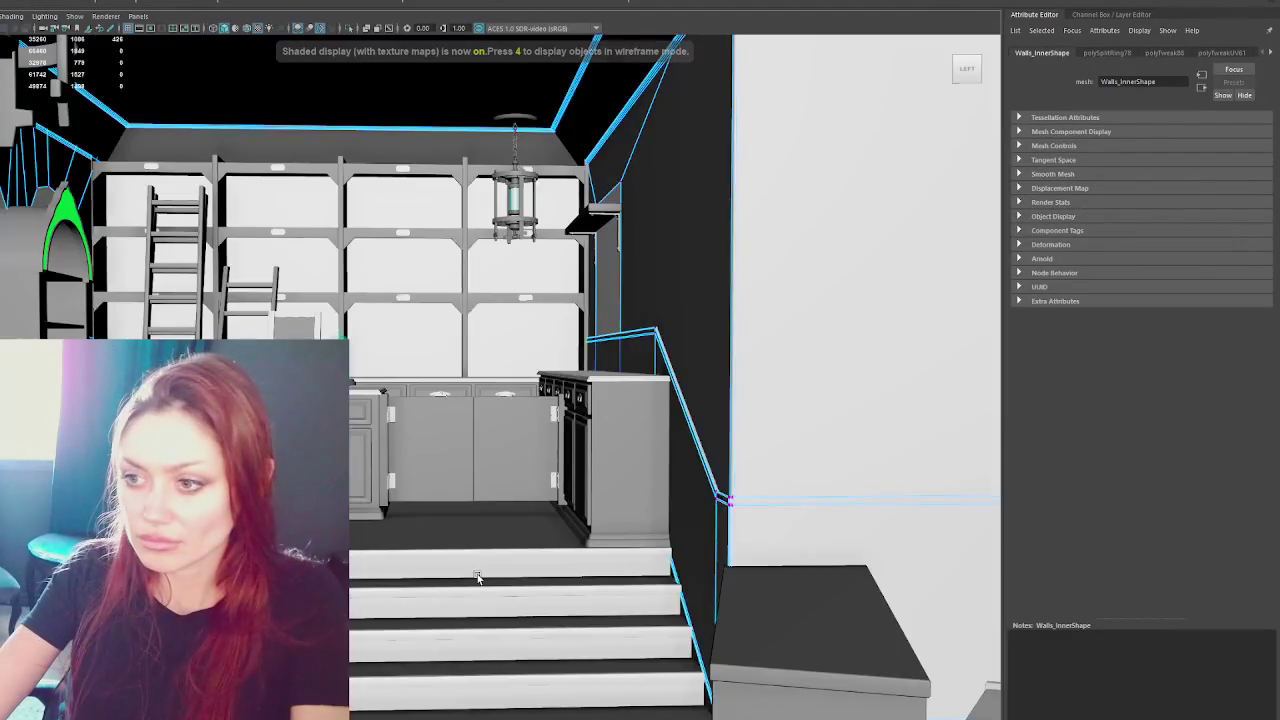
{"action": "left_click", "coordinate": [502, 473]}
{"action": "left_click_drag", "start_coordinate": [502, 473], "coordinate": [725, 543], "text": "alt"}
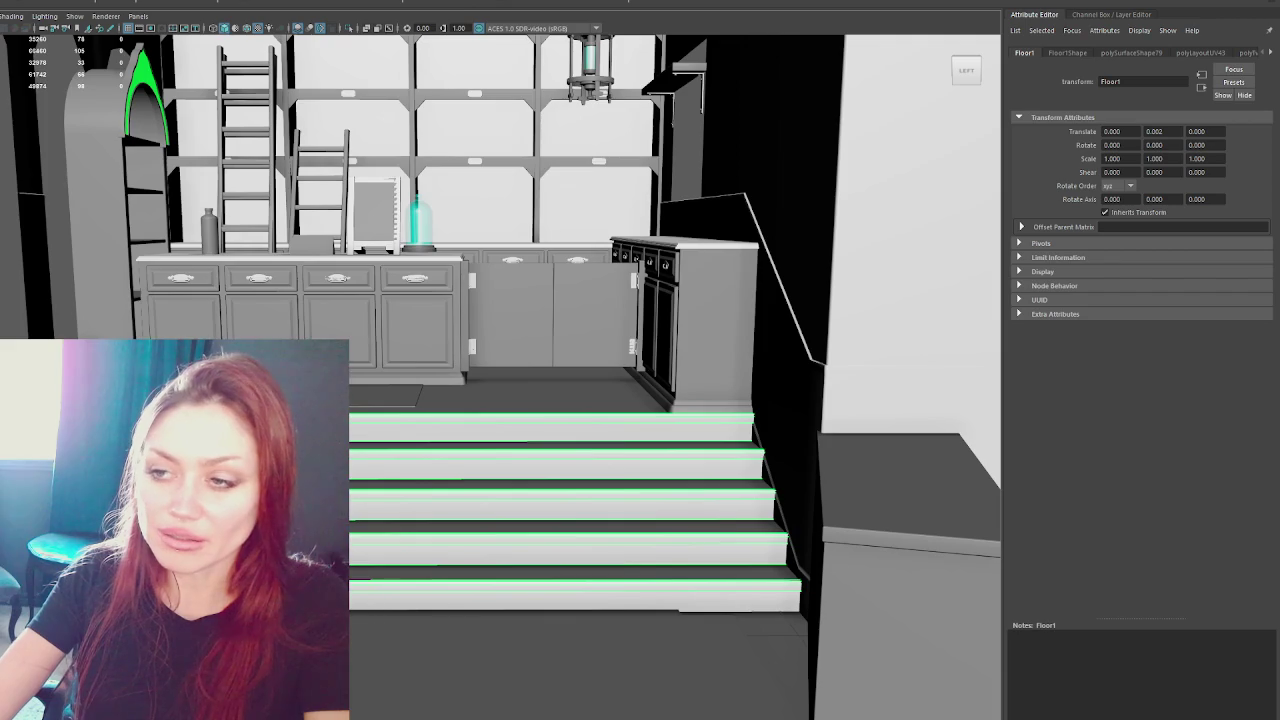
{"action": "mouse_move", "coordinate": [465, 369]}
{"action": "left_mouse_down", "text": "alt"}
{"action": "mouse_move", "coordinate": [507, 390]}
{"action": "mouse_move", "coordinate": [502, 328]}
{"action": "left_mouse_up", "text": "alt"}
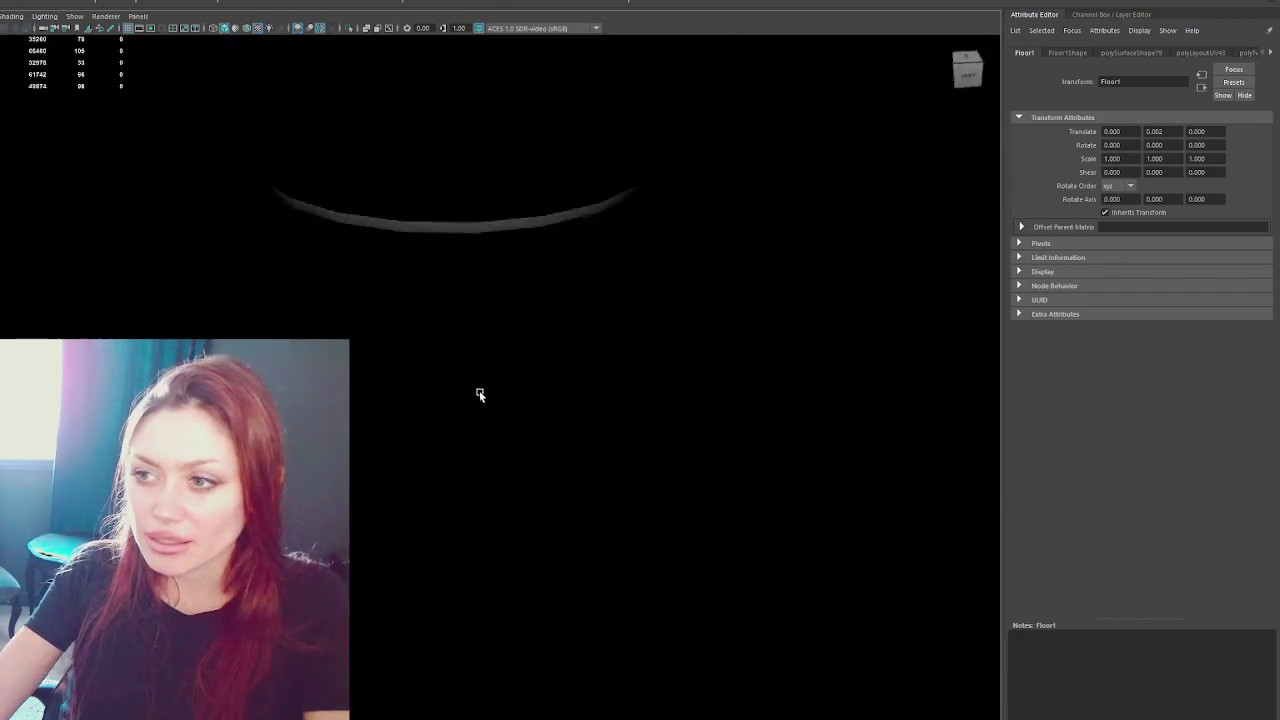
- Hide Flap_Door, then select Island_Counter and Back_Cupboards to inspect them
{"action": "left_click", "coordinate": [502, 328]}
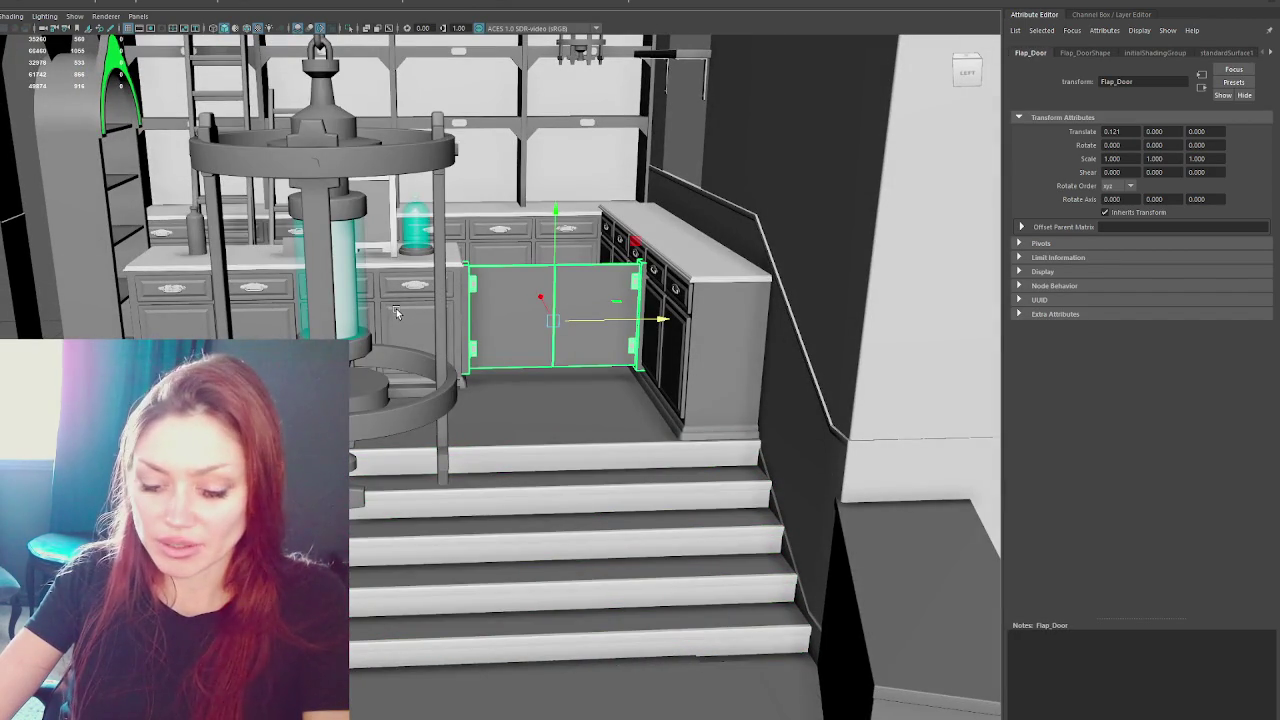
{"action": "key", "text": "ctrl+h"}
{"action": "left_click", "coordinate": [480, 315]}
{"action": "left_click", "coordinate": [645, 316]}
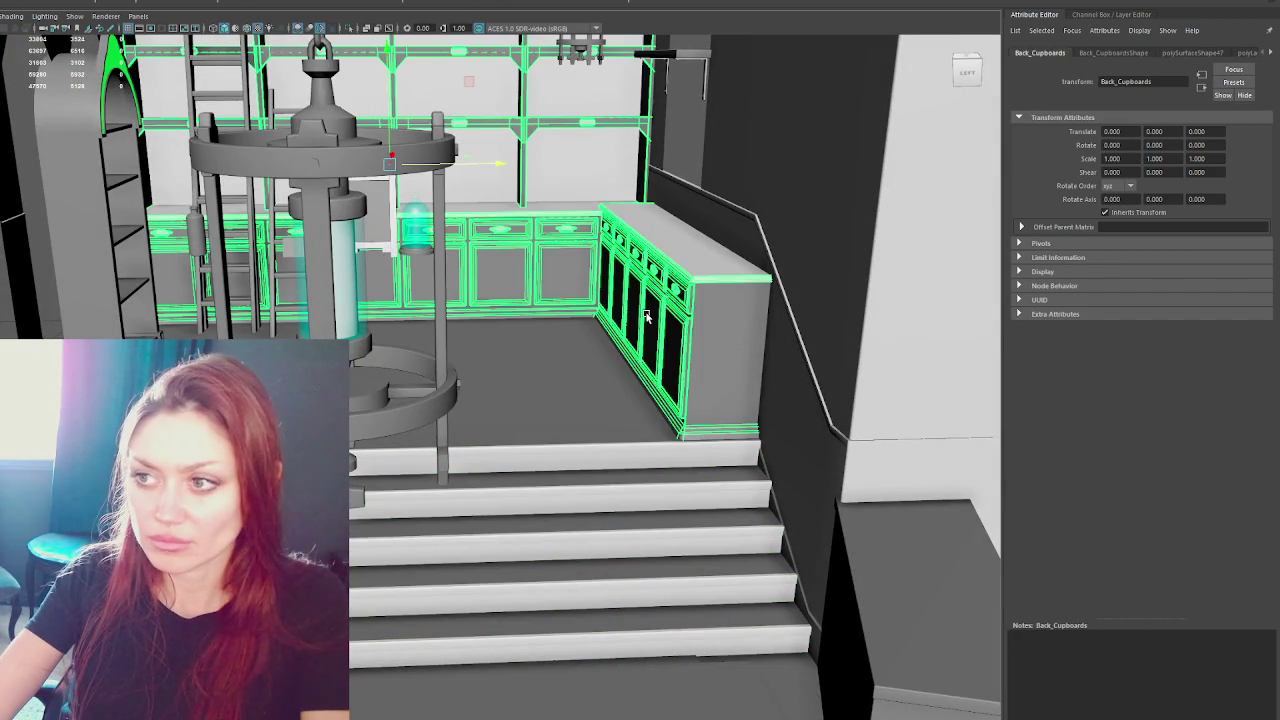
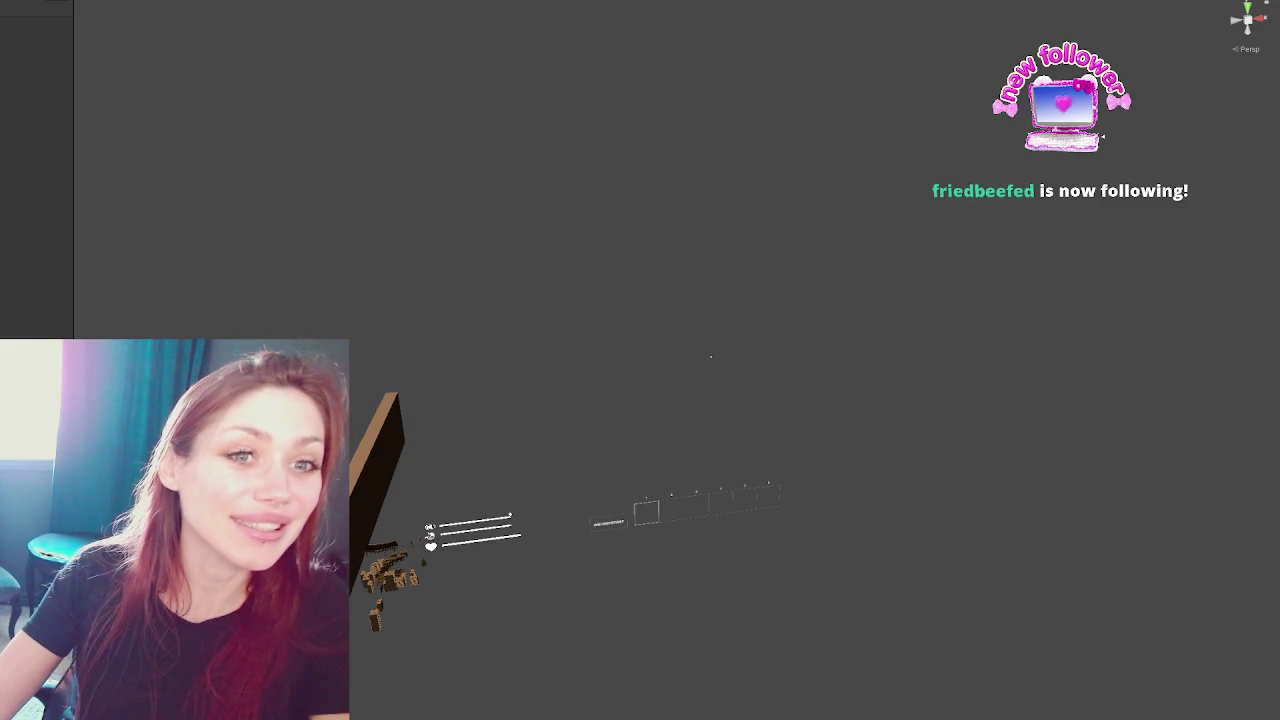
- Widen the Inspector panel and frame the selected object next to the textured wooden slab
{"action": "left_click_drag", "start_coordinate": [73, 250], "coordinate": [193, 243]}
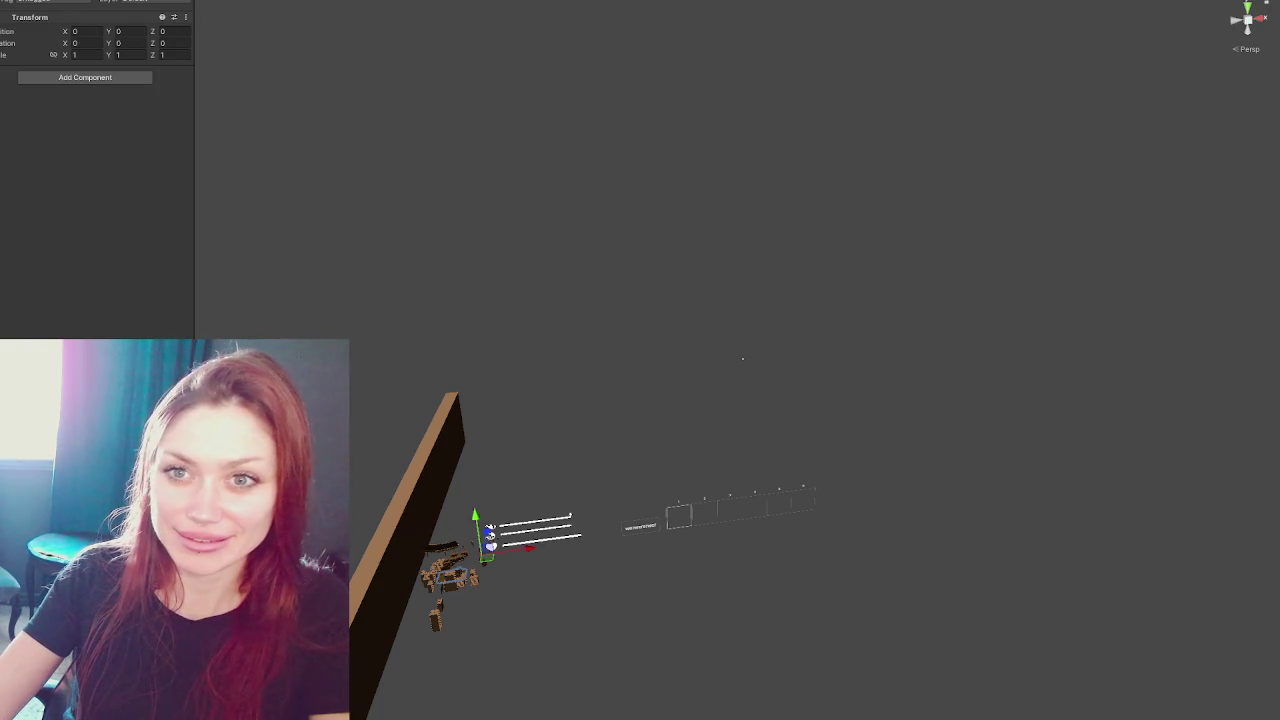
{"action": "key", "text": "f"}
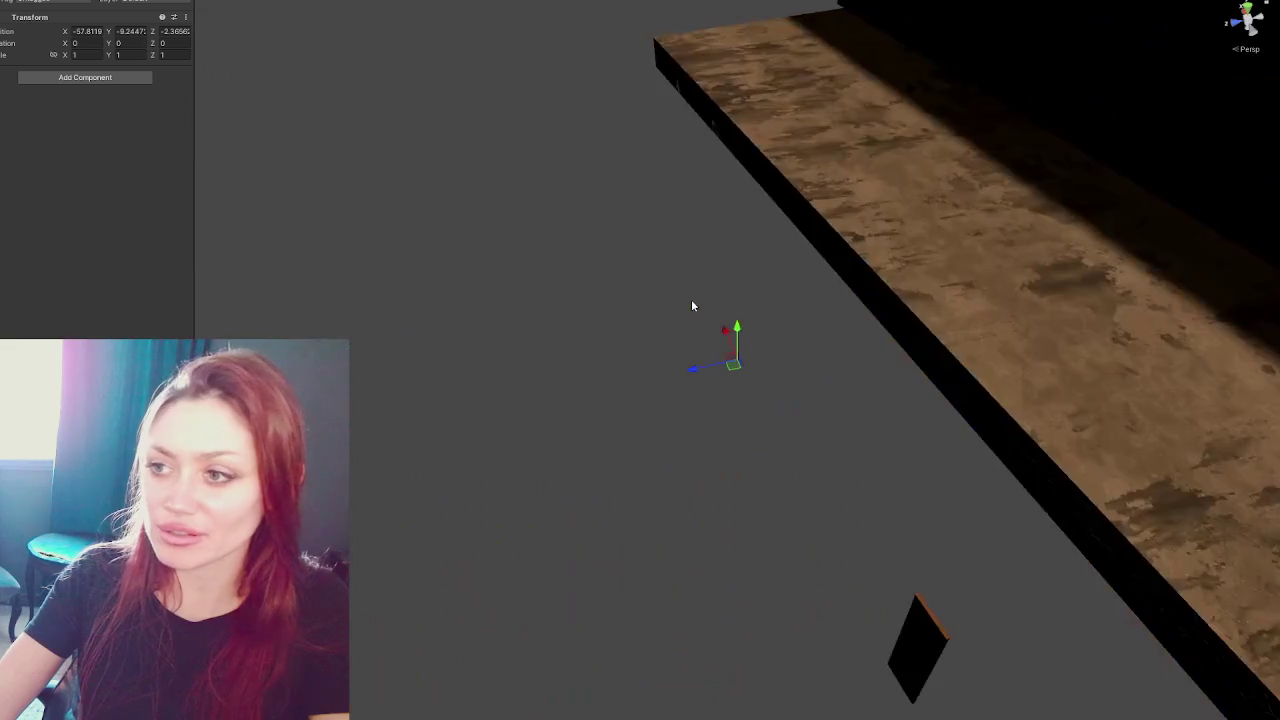
- Fly the Scene view over the house and garden into the building's interior, showing the lit bar and shelves
{"action": "right_click_drag", "start_coordinate": [866, 333], "coordinate": [831, 325]}
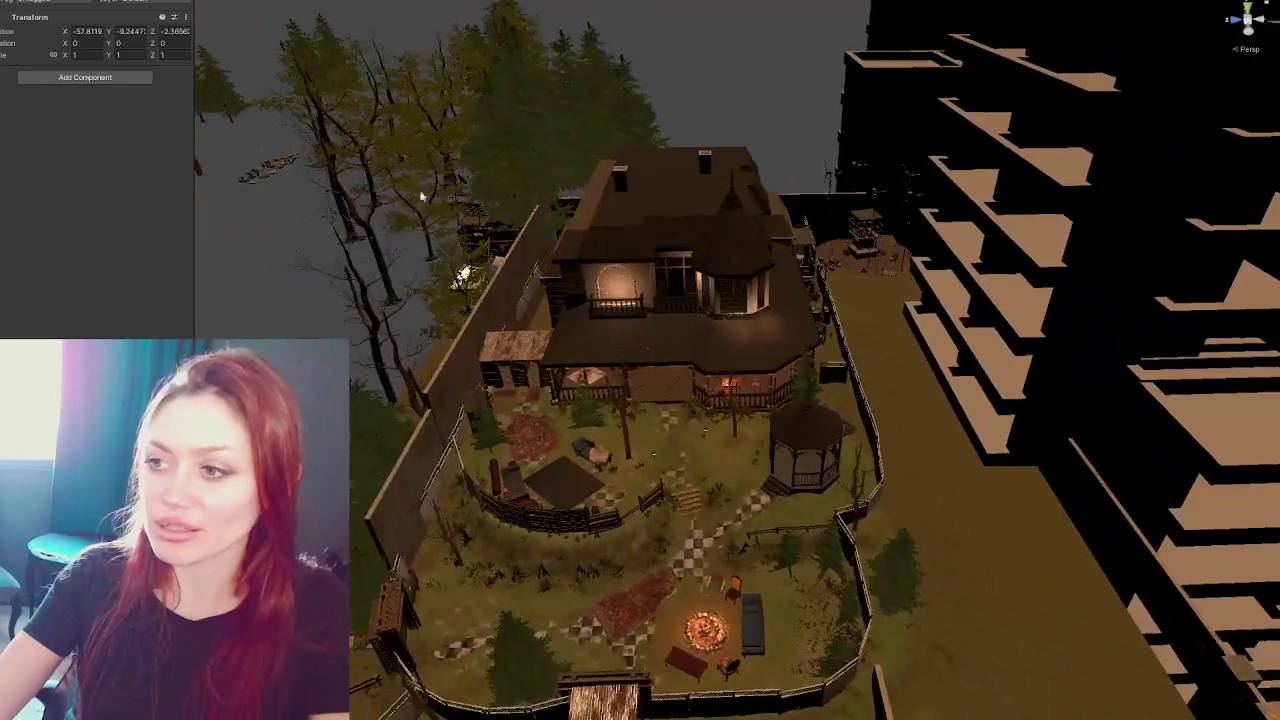
{"action": "right_click_drag", "start_coordinate": [831, 325], "coordinate": [651, 345]}
{"action": "scroll", "coordinate": [651, 345], "scroll_direction": "up", "scroll_amount": 3}
{"action": "scroll", "coordinate": [671, 334], "scroll_direction": "up", "scroll_amount": 3}
{"action": "scroll", "coordinate": [697, 360], "scroll_direction": "up", "scroll_amount": 3}
{"action": "scroll", "coordinate": [803, 323], "scroll_direction": "up", "scroll_amount": 3}
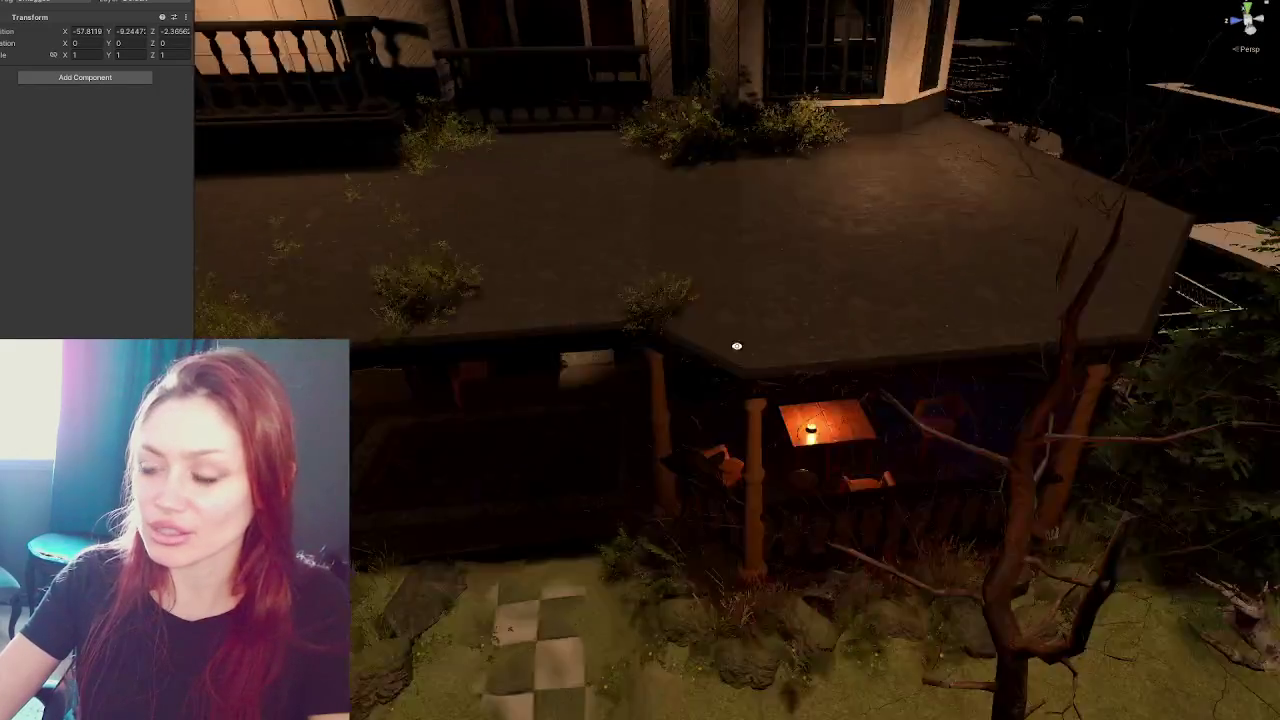
{"action": "mouse_move", "coordinate": [746, 223]}
{"action": "right_mouse_down"}
{"action": "mouse_move", "coordinate": [791, 386]}
{"action": "mouse_move", "coordinate": [640, 340]}
{"action": "mouse_move", "coordinate": [903, 326]}
{"action": "mouse_move", "coordinate": [829, 303]}
{"action": "mouse_move", "coordinate": [808, 309]}
{"action": "mouse_move", "coordinate": [924, 325]}
{"action": "mouse_move", "coordinate": [666, 343]}
{"action": "right_mouse_up"}
{"action": "scroll", "coordinate": [666, 343], "scroll_direction": "up", "scroll_amount": 3}
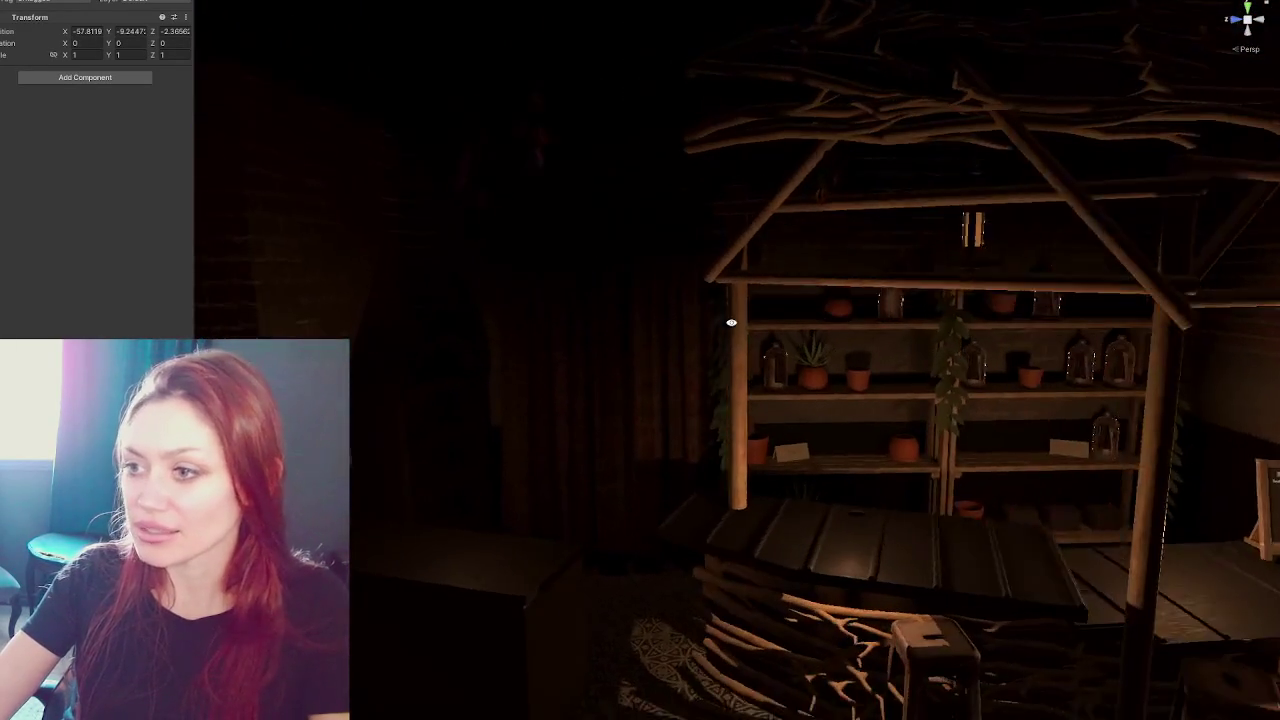
{"action": "mouse_move", "coordinate": [666, 237]}
{"action": "middle_mouse_down"}
{"action": "mouse_move", "coordinate": [848, 355]}
{"action": "mouse_move", "coordinate": [766, 345]}
{"action": "middle_mouse_up"}
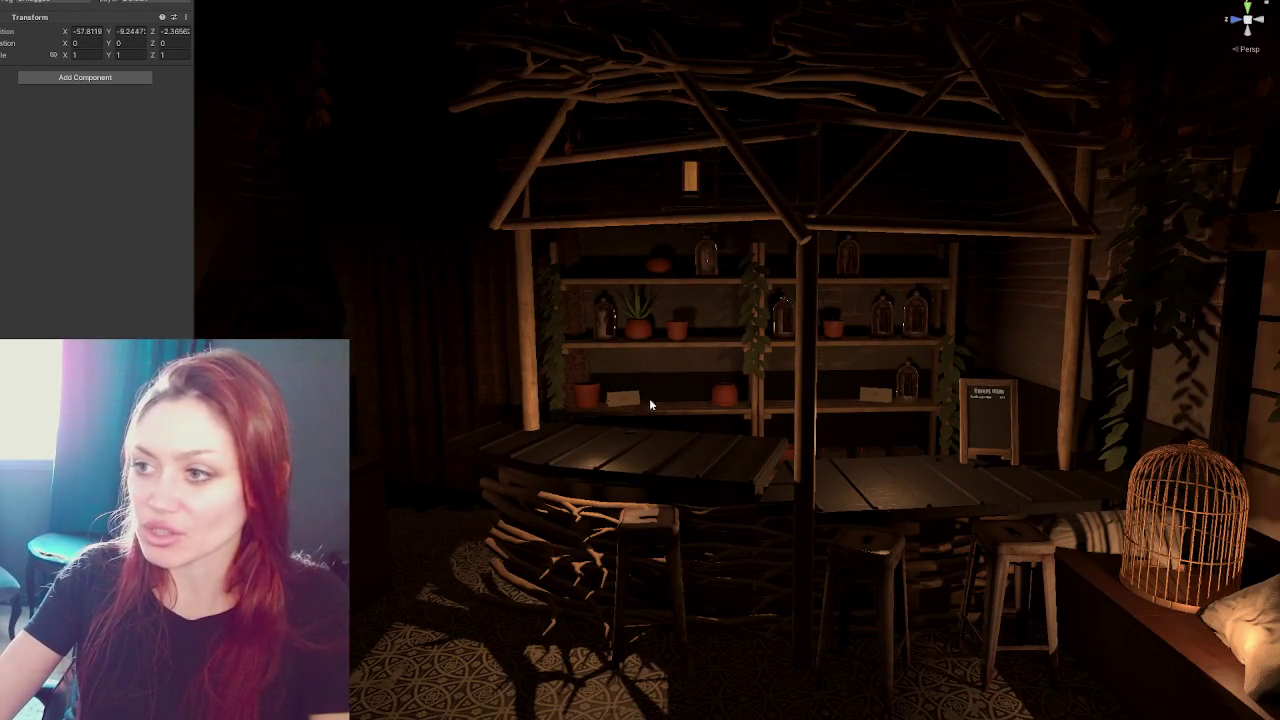
{"action": "middle_click_drag", "start_coordinate": [604, 395], "coordinate": [929, 285]}
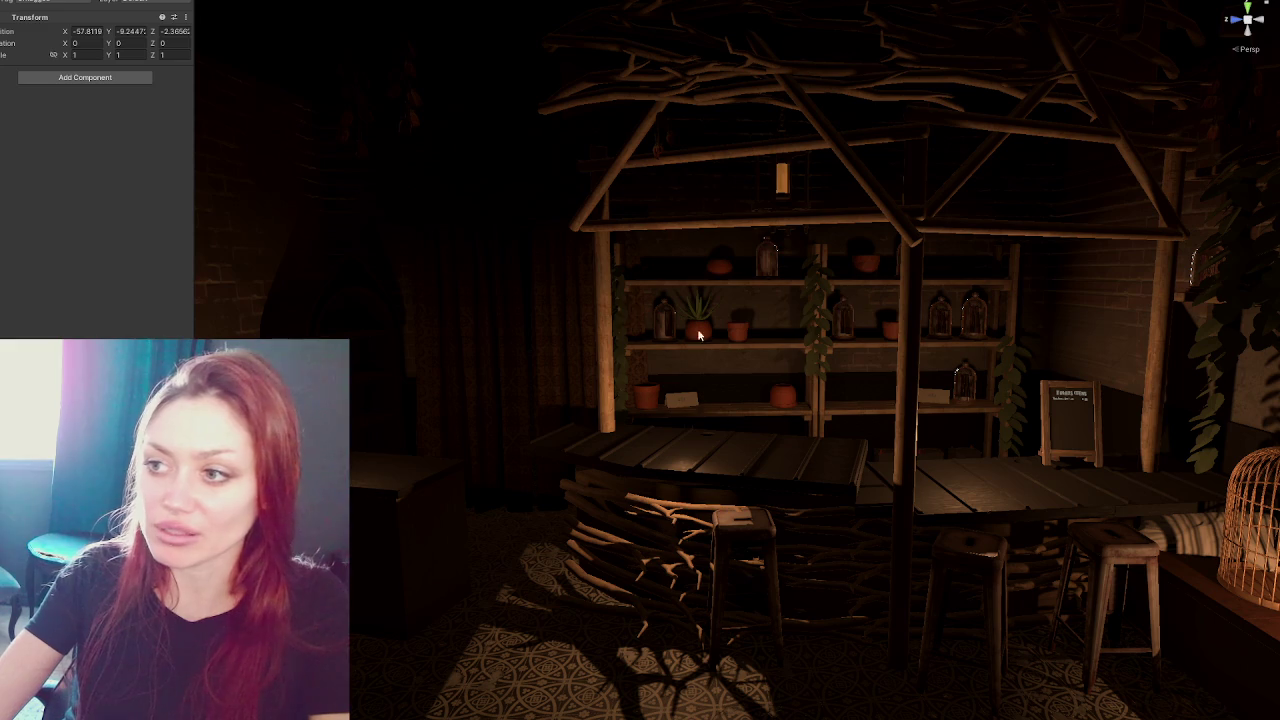
{"action": "middle_click_drag", "start_coordinate": [748, 265], "coordinate": [776, 415]}
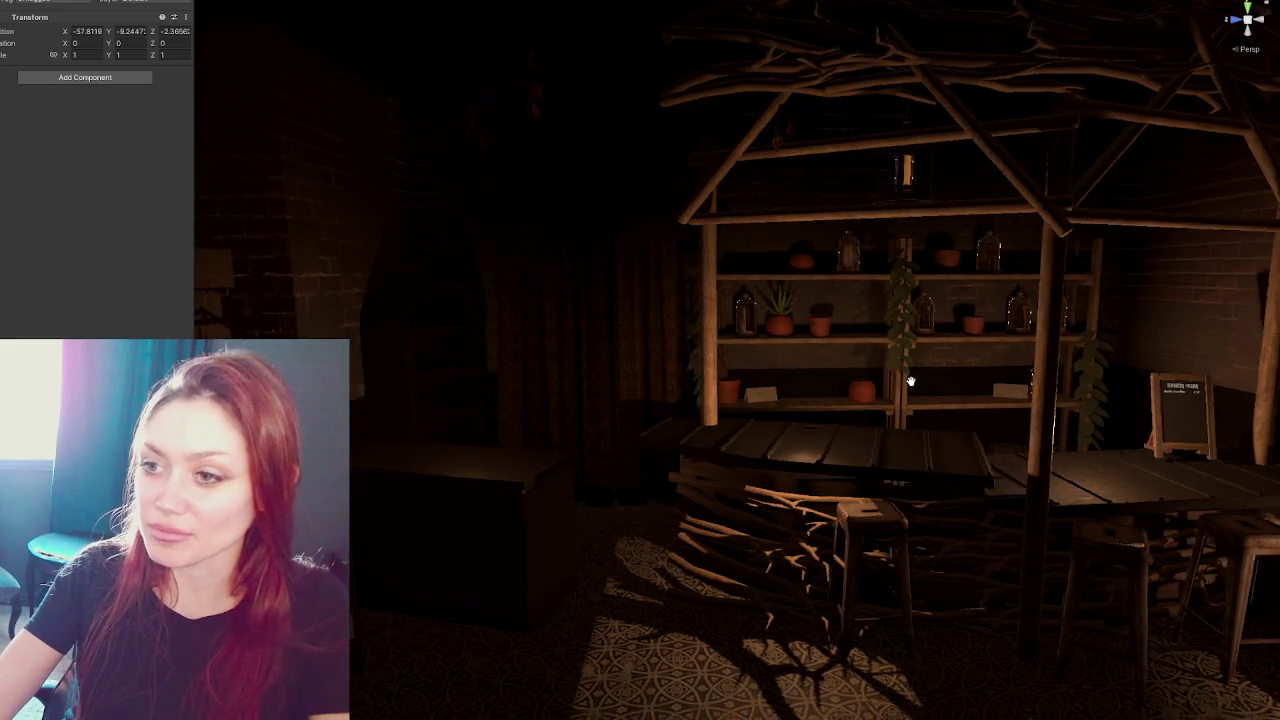
- Inspect the basket, window, spiral staircase, wooden shelf, table and chalkboard from several angles
{"action": "mouse_move", "coordinate": [632, 267]}
{"action": "right_mouse_down"}
{"action": "mouse_move", "coordinate": [836, 406]}
{"action": "mouse_move", "coordinate": [519, 462]}
{"action": "right_mouse_up"}
{"action": "right_click_drag", "start_coordinate": [603, 397], "coordinate": [668, 316]}
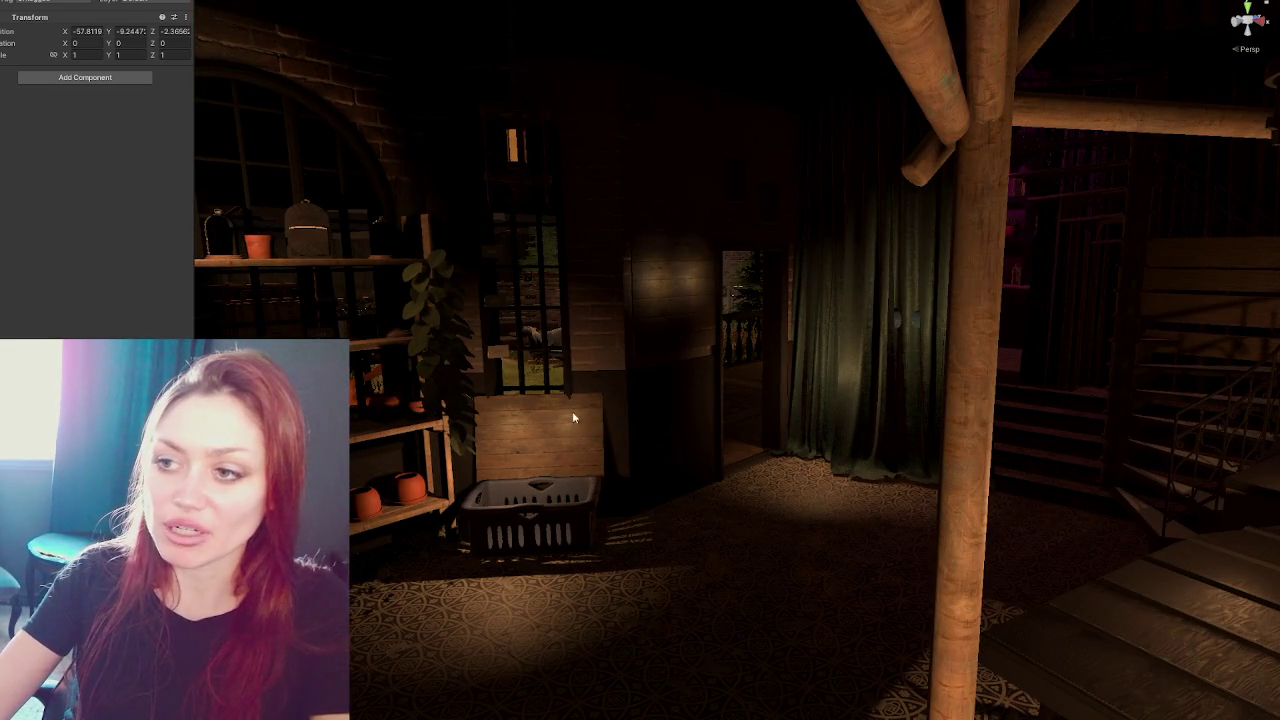
{"action": "right_click_drag", "start_coordinate": [701, 213], "coordinate": [668, 335]}
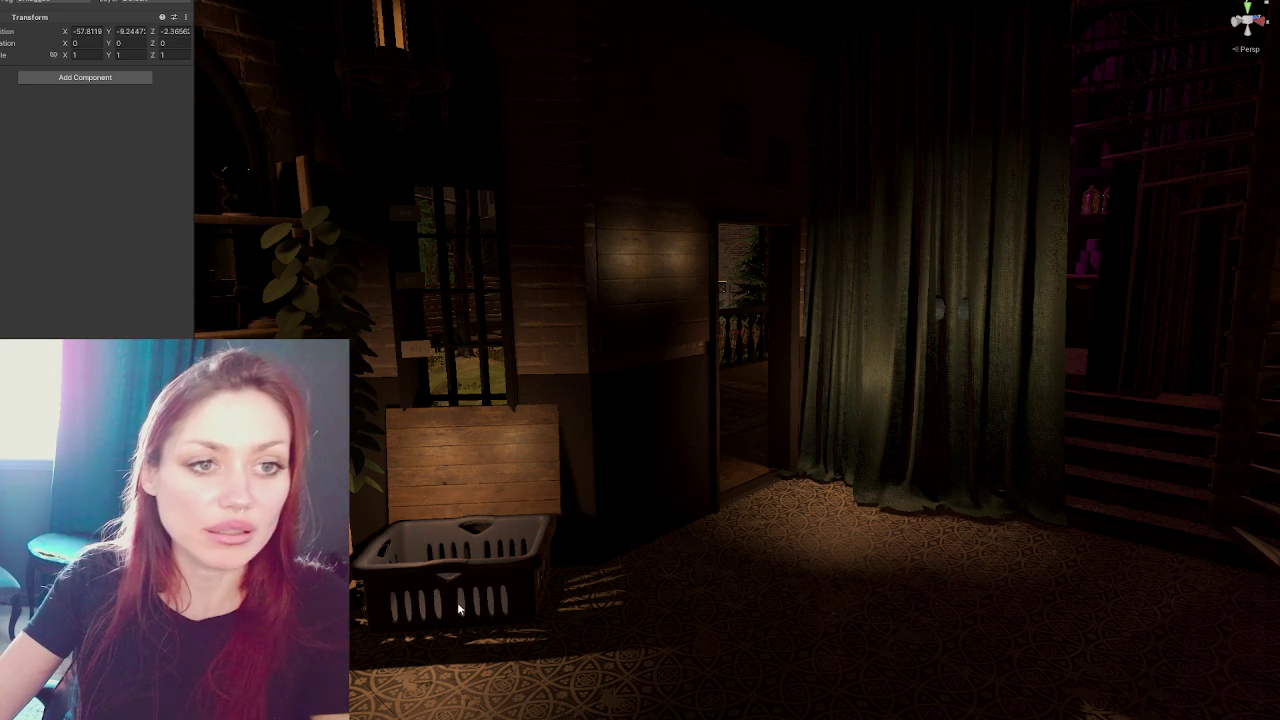
{"action": "mouse_move", "coordinate": [951, 487]}
{"action": "right_mouse_down"}
{"action": "mouse_move", "coordinate": [791, 514]}
{"action": "mouse_move", "coordinate": [471, 423]}
{"action": "mouse_move", "coordinate": [586, 437]}
{"action": "right_mouse_up"}
{"action": "mouse_move", "coordinate": [976, 449]}
{"action": "right_mouse_down"}
{"action": "mouse_move", "coordinate": [605, 360]}
{"action": "mouse_move", "coordinate": [737, 354]}
{"action": "mouse_move", "coordinate": [745, 275]}
{"action": "right_mouse_up"}
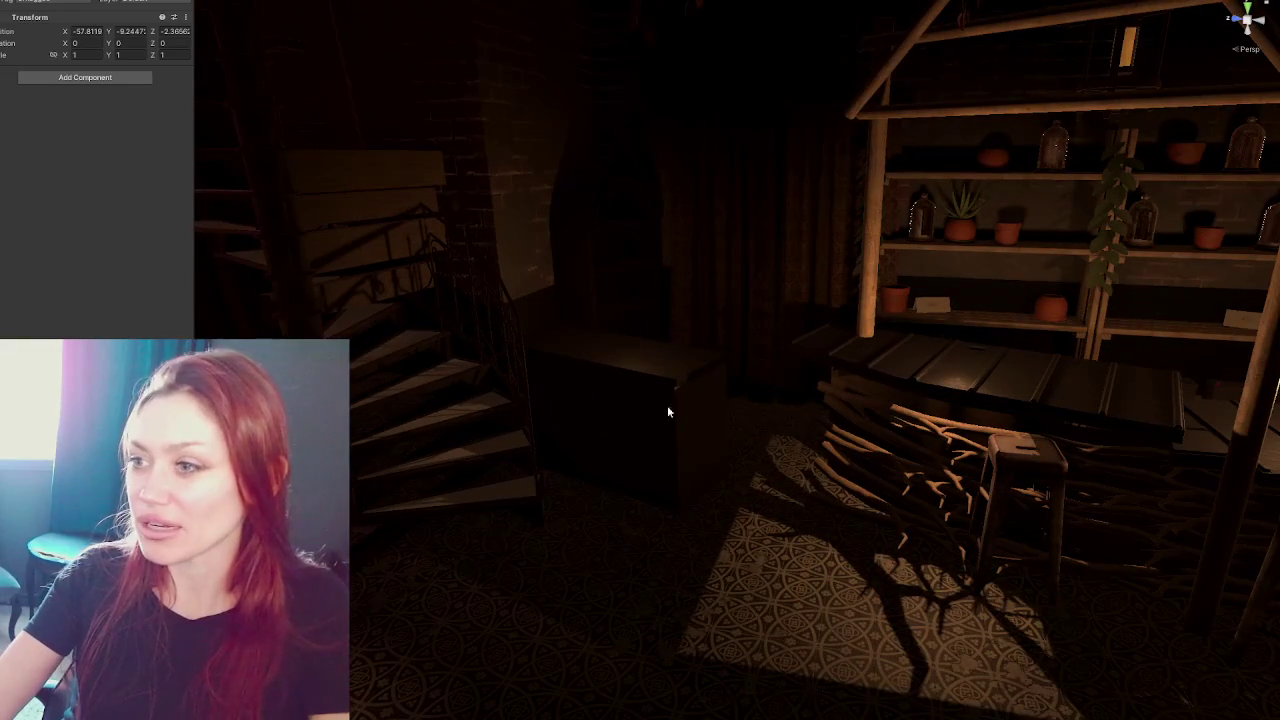
{"action": "right_click_drag", "start_coordinate": [744, 91], "coordinate": [936, 210]}
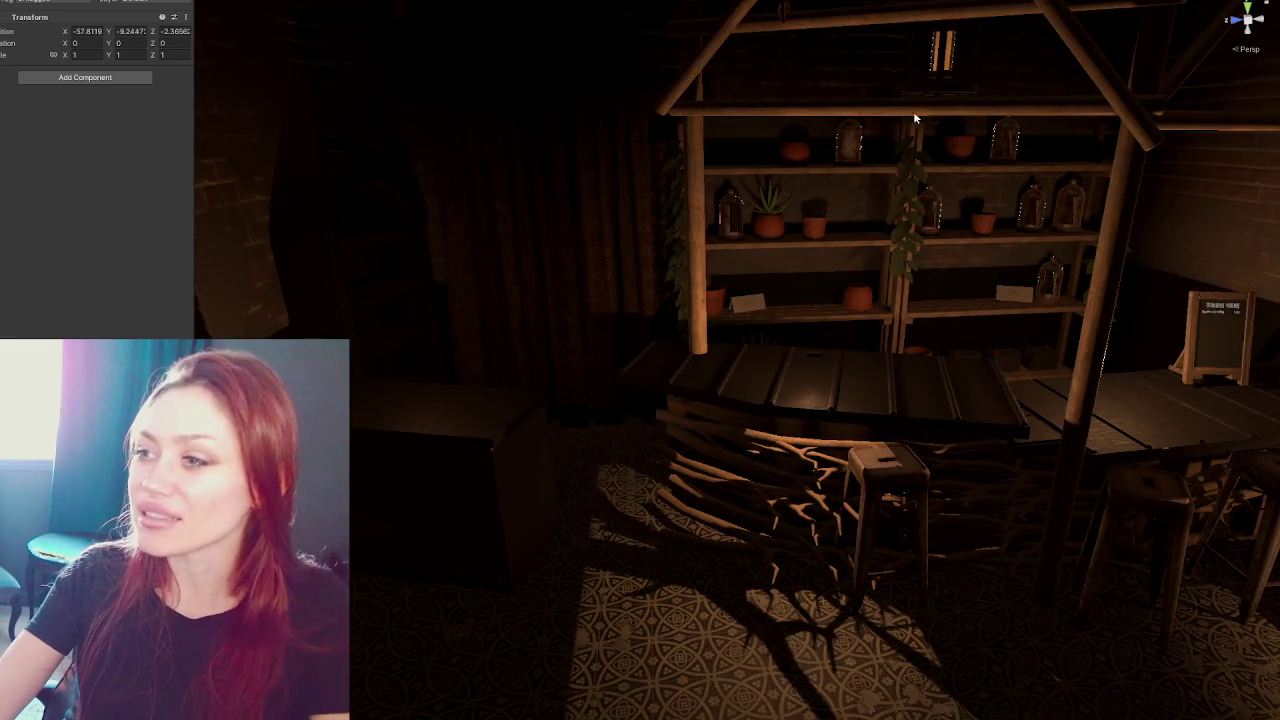
{"action": "right_click_drag", "start_coordinate": [1178, 416], "coordinate": [1062, 187]}
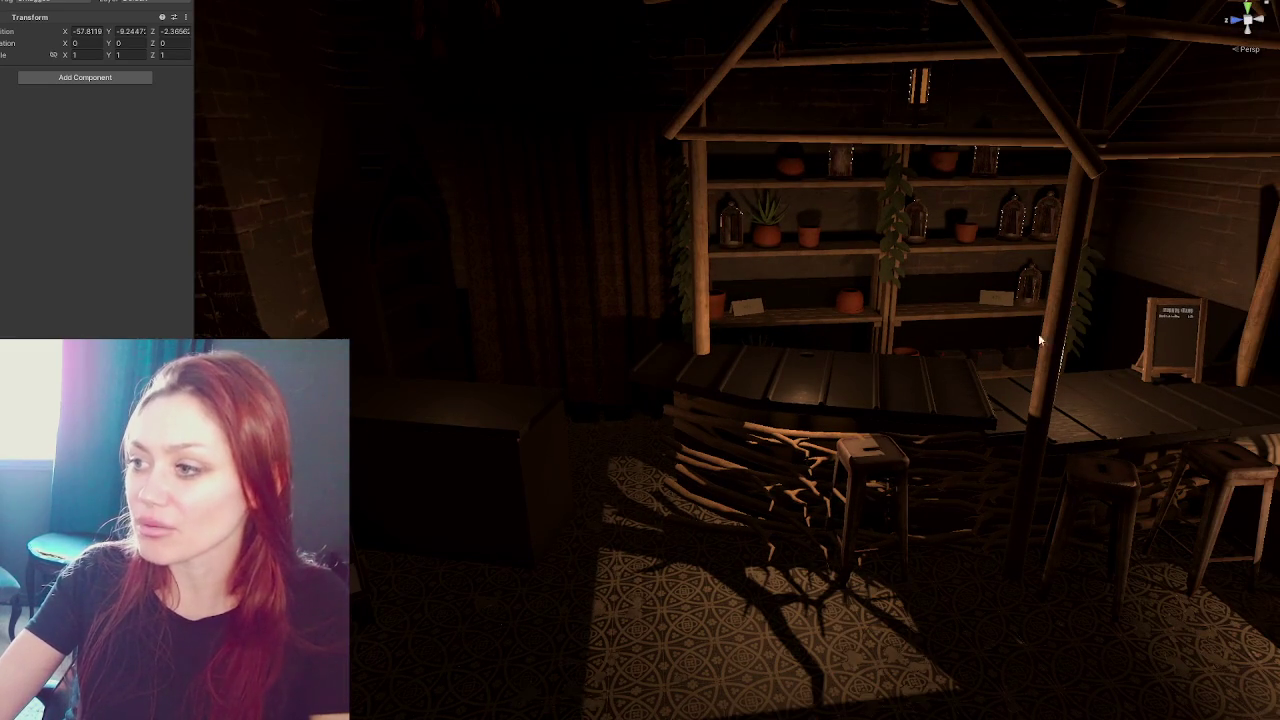
{"action": "right_click_drag", "start_coordinate": [998, 136], "coordinate": [907, 34]}
{"action": "middle_click_drag", "start_coordinate": [846, 72], "coordinate": [797, 146]}
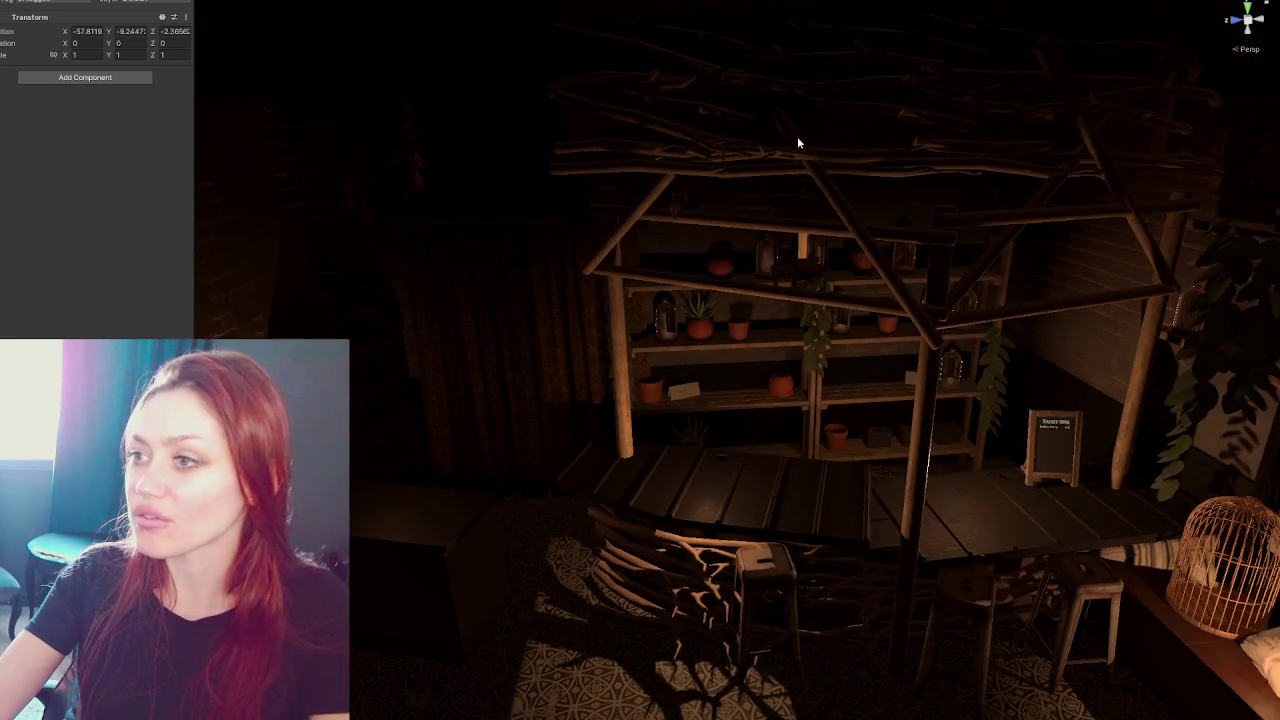
{"action": "right_click_drag", "start_coordinate": [1106, 412], "coordinate": [1128, 257]}
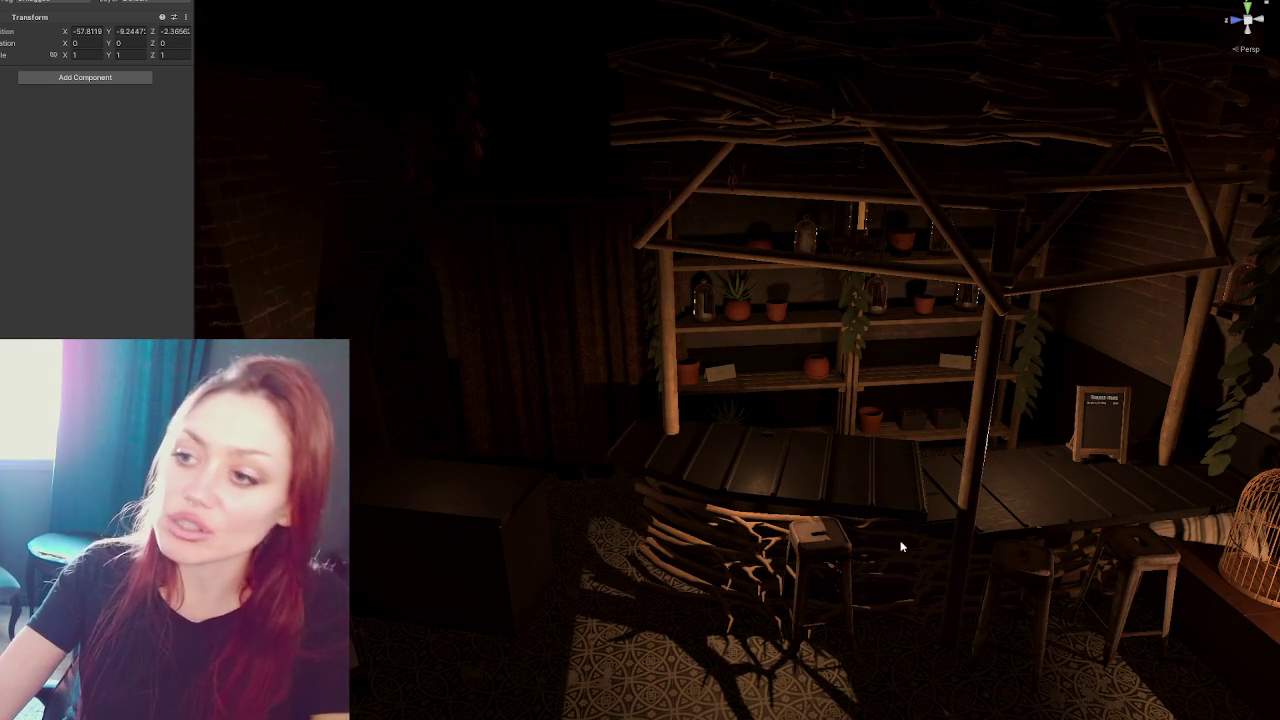
- Frame the heavy curtains and spiral staircase, then select the wide curtain
{"action": "mouse_move", "coordinate": [494, 434]}
{"action": "right_mouse_down"}
{"action": "mouse_move", "coordinate": [849, 365]}
{"action": "mouse_move", "coordinate": [414, 266]}
{"action": "right_mouse_up"}
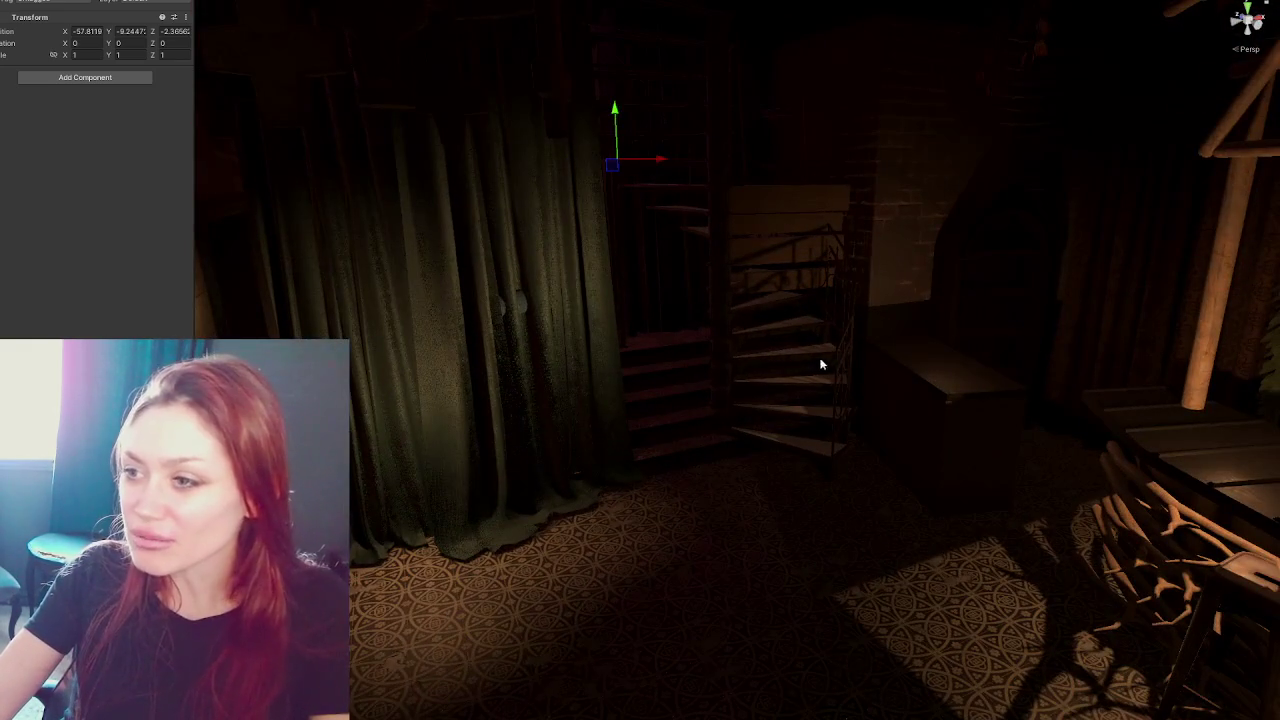
{"action": "right_click_drag", "start_coordinate": [814, 363], "coordinate": [771, 357]}
{"action": "mouse_move", "coordinate": [771, 357]}
{"action": "middle_mouse_down"}
{"action": "mouse_move", "coordinate": [812, 462]}
{"action": "mouse_move", "coordinate": [641, 533]}
{"action": "mouse_move", "coordinate": [691, 400]}
{"action": "middle_mouse_up"}
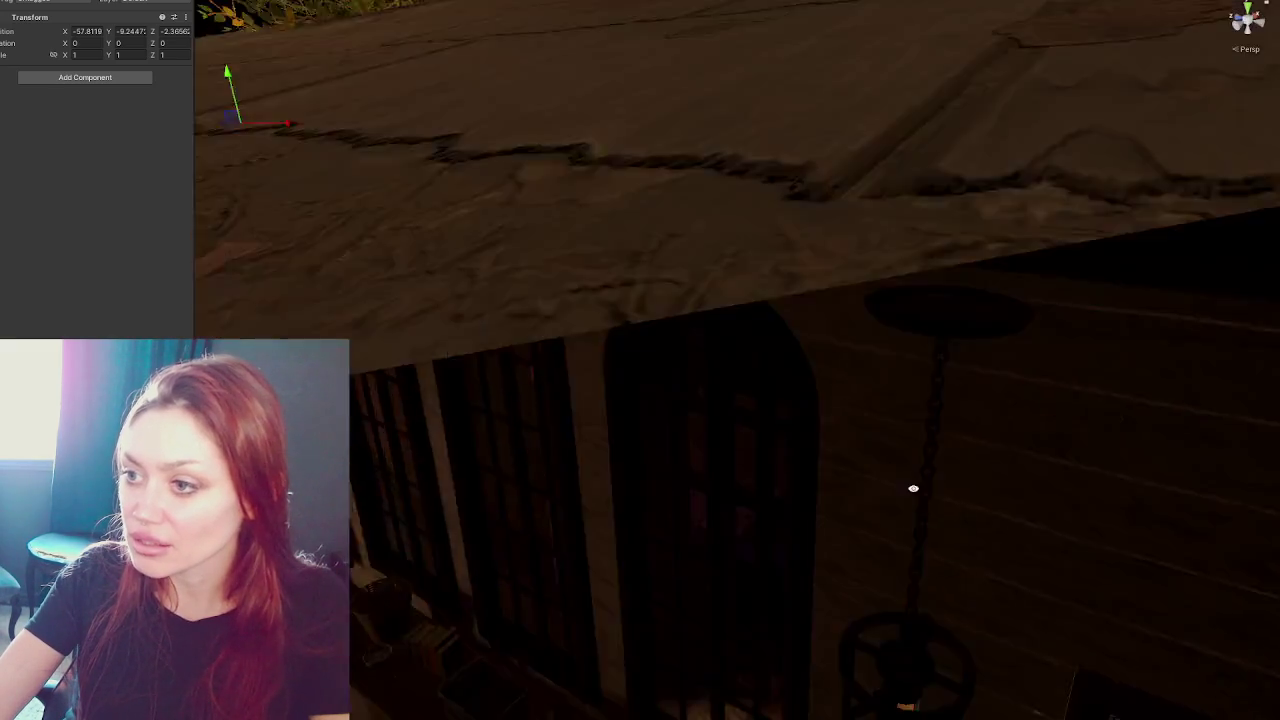
{"action": "mouse_move", "coordinate": [703, 466]}
{"action": "right_mouse_down"}
{"action": "mouse_move", "coordinate": [961, 489]}
{"action": "mouse_move", "coordinate": [608, 410]}
{"action": "mouse_move", "coordinate": [475, 321]}
{"action": "mouse_move", "coordinate": [502, 345]}
{"action": "right_mouse_up"}
{"action": "middle_click_drag", "start_coordinate": [502, 345], "coordinate": [642, 357]}
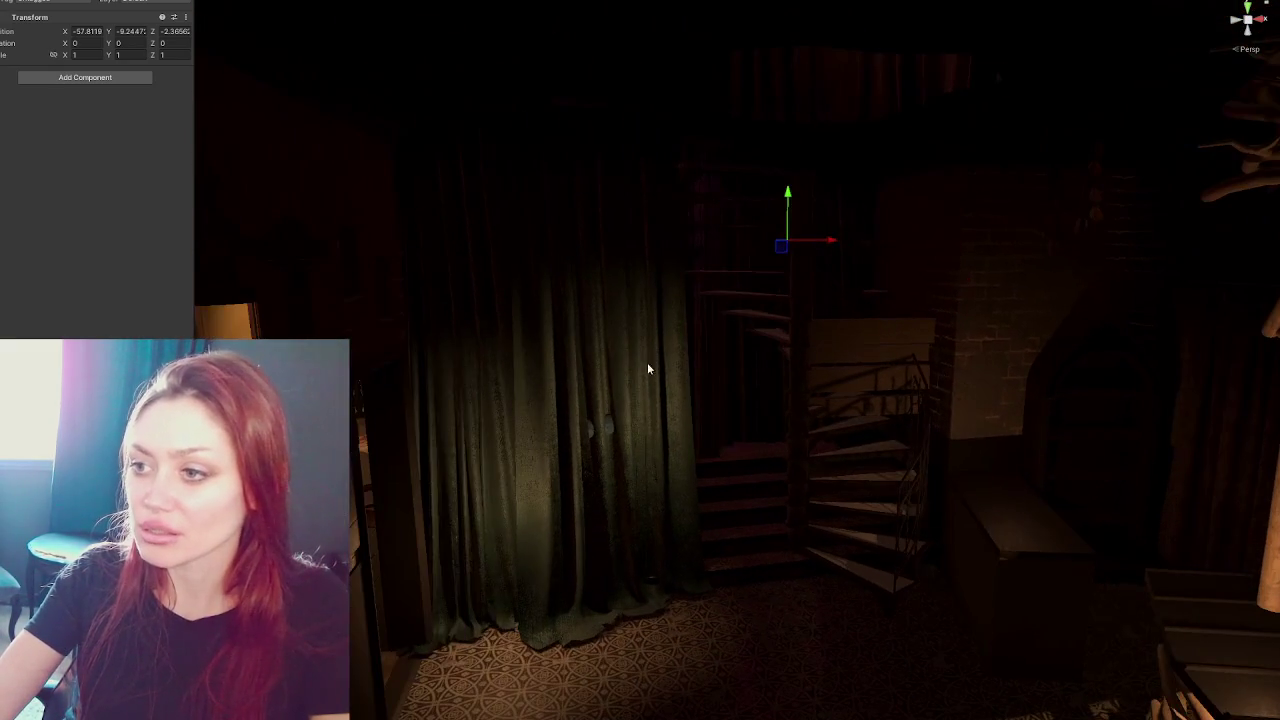
{"action": "left_click", "coordinate": [659, 568]}
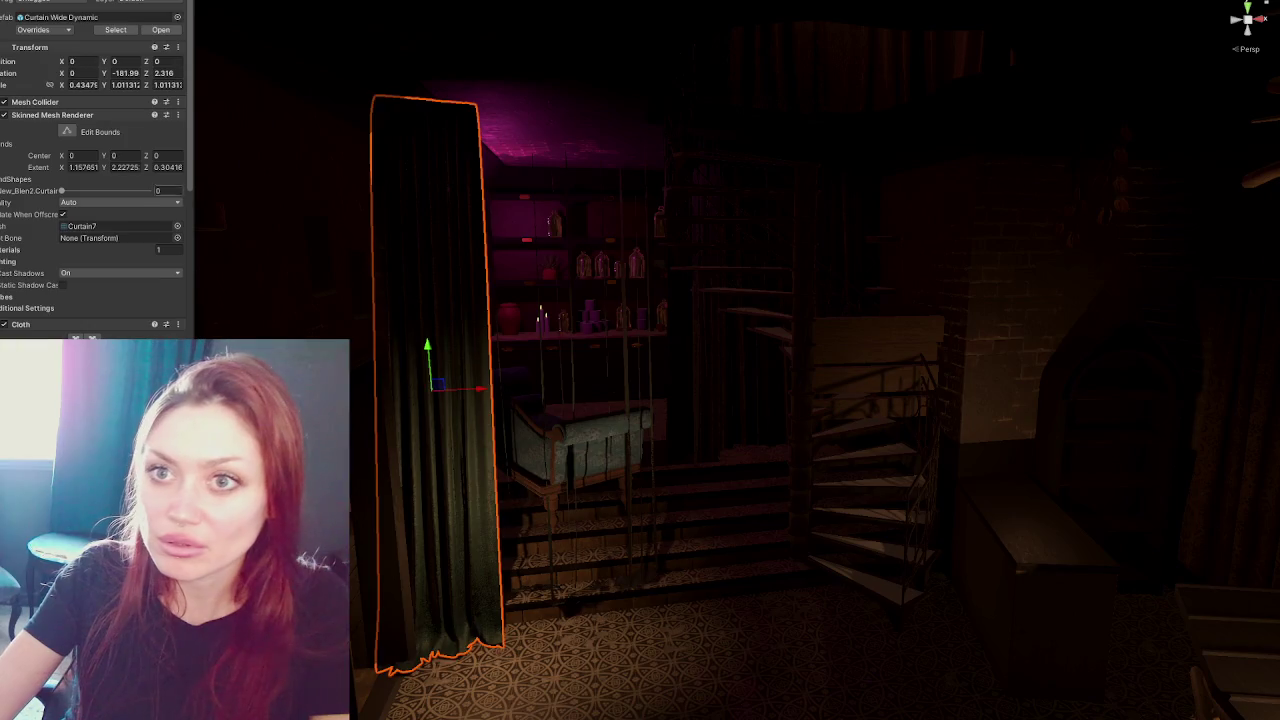
- Select the Back_Cupboards object and frame the view on it
{"action": "left_click", "coordinate": [540, 392]}
{"action": "key", "text": "f"}
{"action": "scroll", "coordinate": [668, 560], "scroll_direction": "up", "scroll_amount": 4}
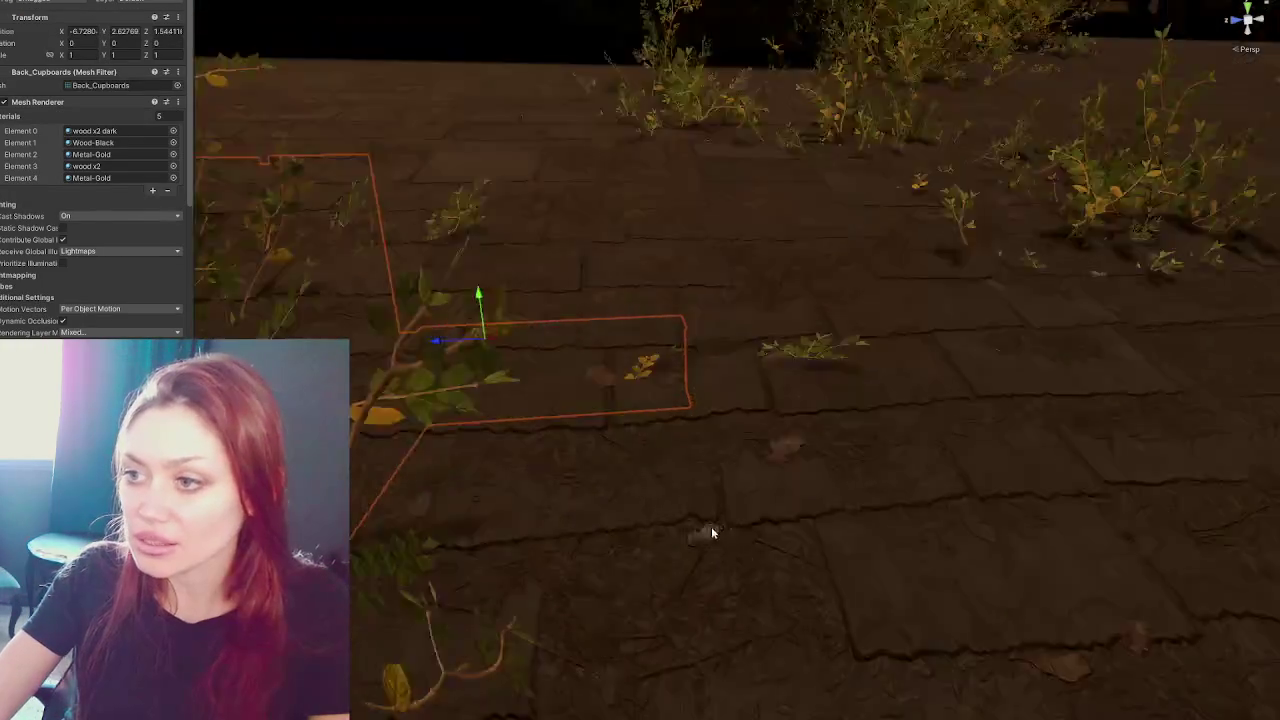
{"action": "scroll", "coordinate": [711, 526], "scroll_direction": "up", "scroll_amount": 4}
{"action": "scroll", "coordinate": [727, 518], "scroll_direction": "up", "scroll_amount": 3}
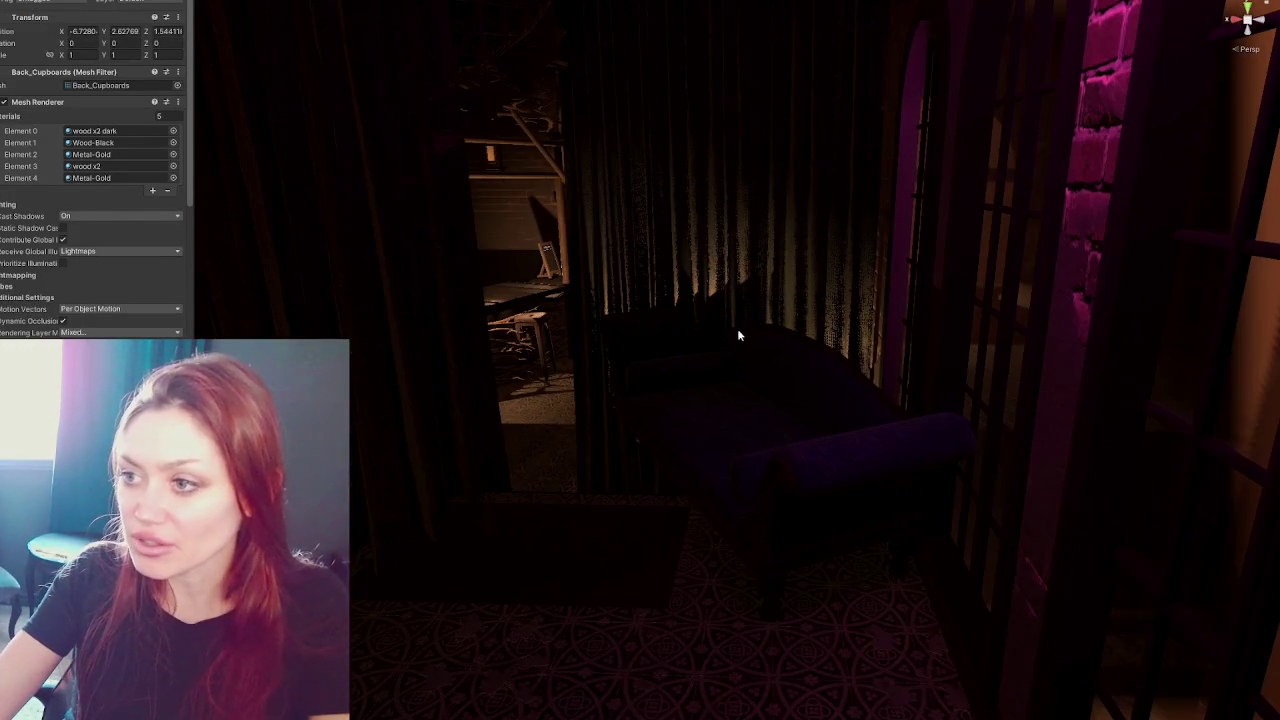
- Hide the curtain in front of the sofa, then hide the sofa
{"action": "left_click", "coordinate": [769, 250]}
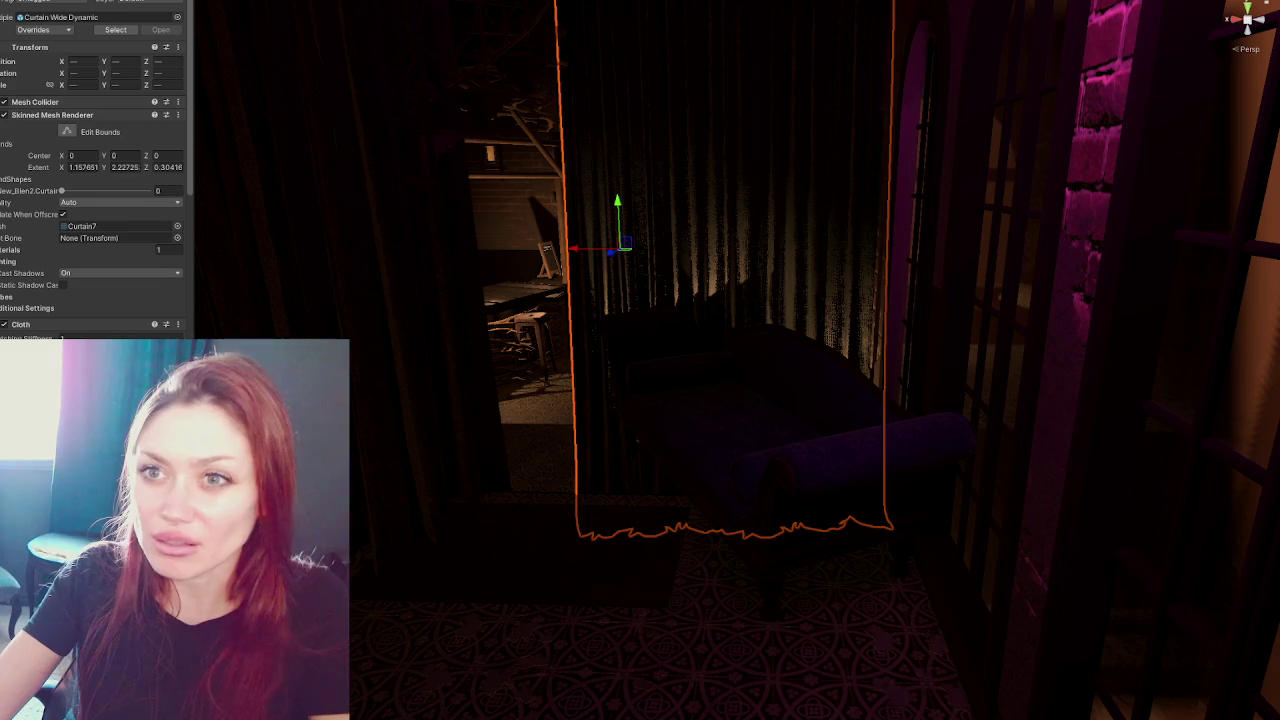
{"action": "key", "text": "h"}
{"action": "left_click", "coordinate": [632, 385]}
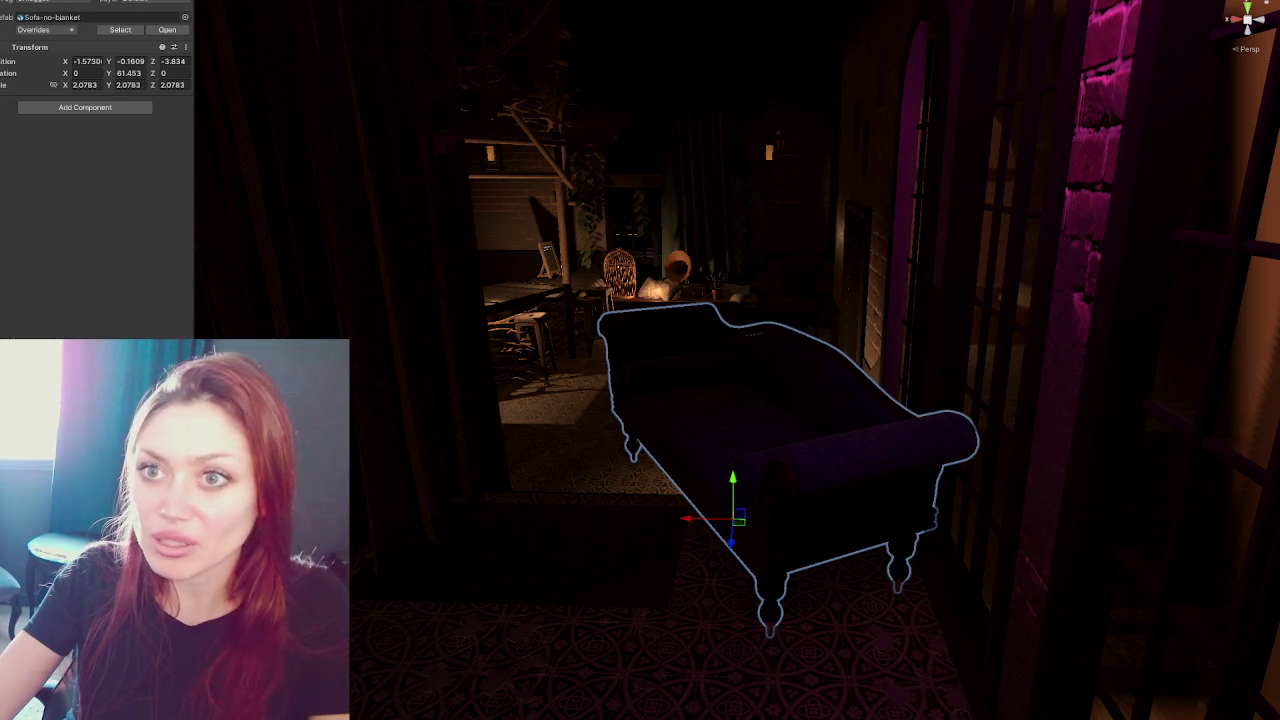
{"action": "key", "text": "h"}
- Fly past the staircase, the dark room with the table and the patterned floor to the lit wooden hut
{"action": "mouse_move", "coordinate": [660, 323]}
{"action": "right_mouse_down"}
{"action": "mouse_move", "coordinate": [707, 356]}
{"action": "mouse_move", "coordinate": [705, 484]}
{"action": "right_mouse_up"}
{"action": "mouse_move", "coordinate": [601, 308]}
{"action": "right_mouse_down"}
{"action": "mouse_move", "coordinate": [680, 449]}
{"action": "mouse_move", "coordinate": [1069, 414]}
{"action": "mouse_move", "coordinate": [730, 432]}
{"action": "mouse_move", "coordinate": [743, 451]}
{"action": "mouse_move", "coordinate": [540, 430]}
{"action": "right_mouse_up"}
{"action": "mouse_move", "coordinate": [757, 655]}
{"action": "middle_mouse_down"}
{"action": "mouse_move", "coordinate": [711, 194]}
{"action": "mouse_move", "coordinate": [684, 340]}
{"action": "middle_mouse_up"}
{"action": "scroll", "coordinate": [740, 210], "scroll_direction": "down", "scroll_amount": 2}
{"action": "mouse_move", "coordinate": [1022, 452]}
{"action": "right_mouse_down"}
{"action": "mouse_move", "coordinate": [570, 482]}
{"action": "mouse_move", "coordinate": [580, 366]}
{"action": "mouse_move", "coordinate": [528, 469]}
{"action": "mouse_move", "coordinate": [600, 470]}
{"action": "right_mouse_up"}
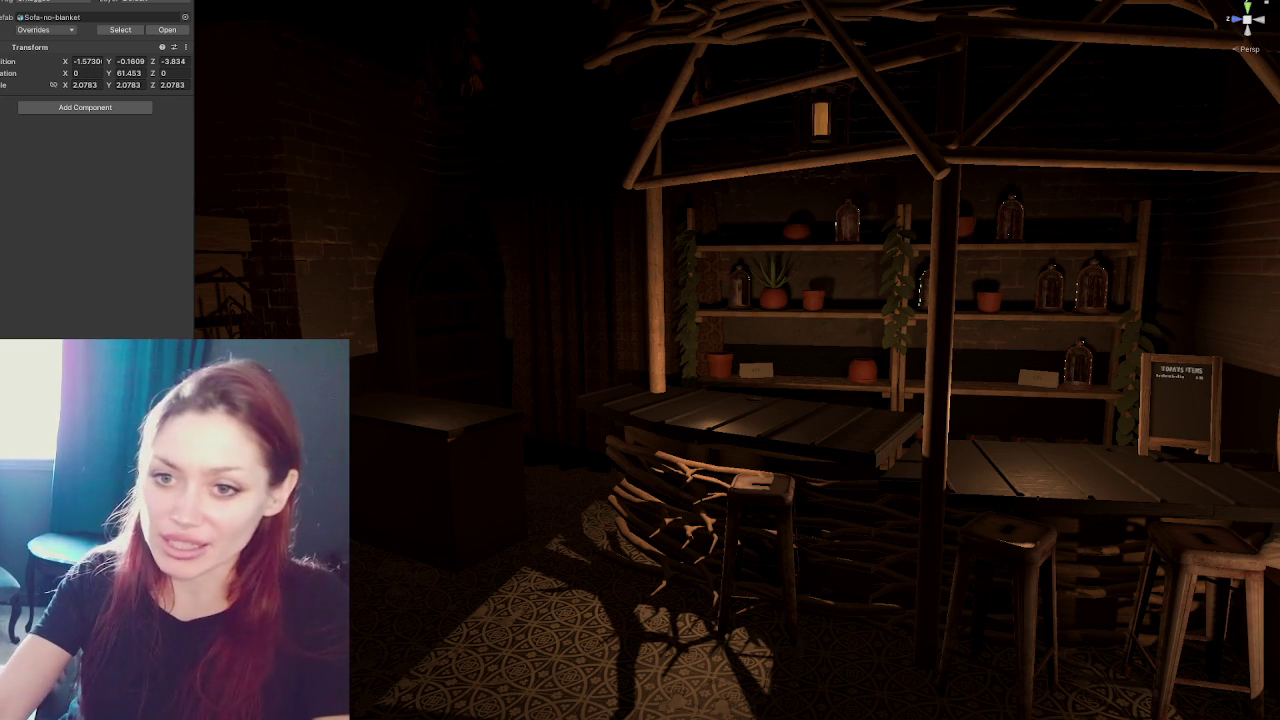
- Look over the stairs and purple-lit shelves once more, then orbit Maya's viewport around the cupboards
{"action": "middle_click_drag", "start_coordinate": [456, 319], "coordinate": [1046, 298]}
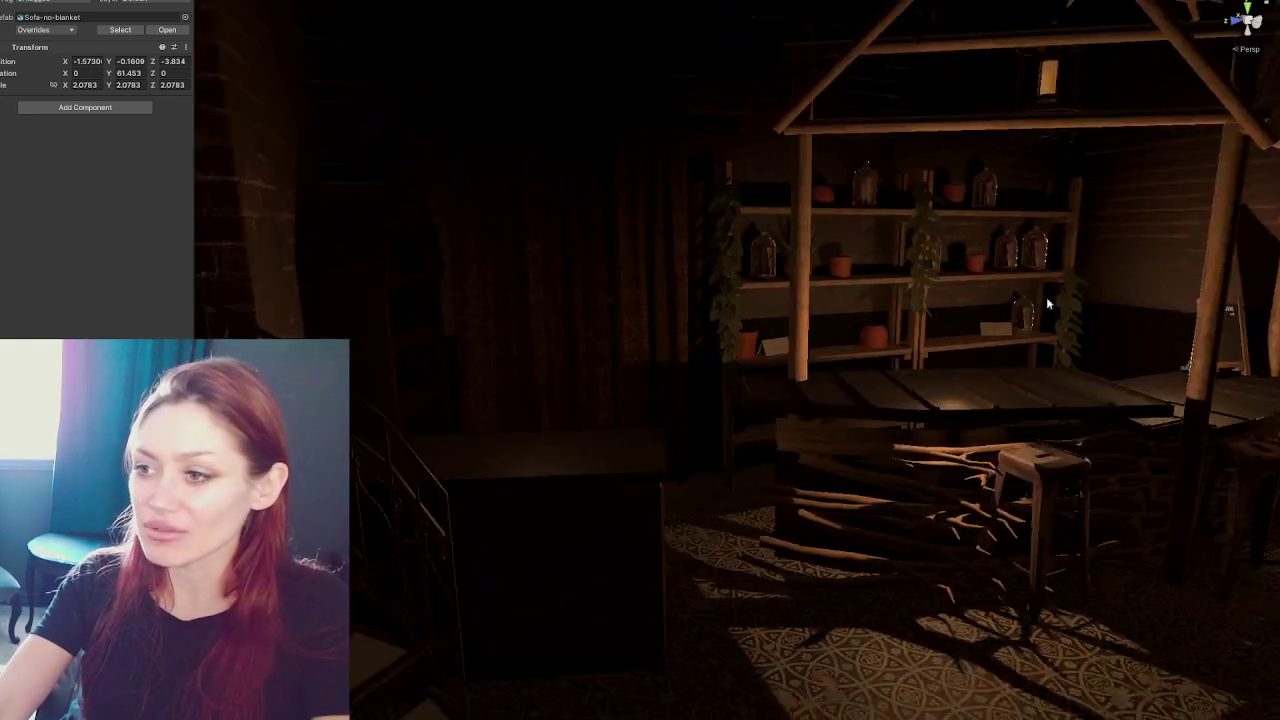
{"action": "right_click_drag", "start_coordinate": [1046, 298], "coordinate": [834, 348]}
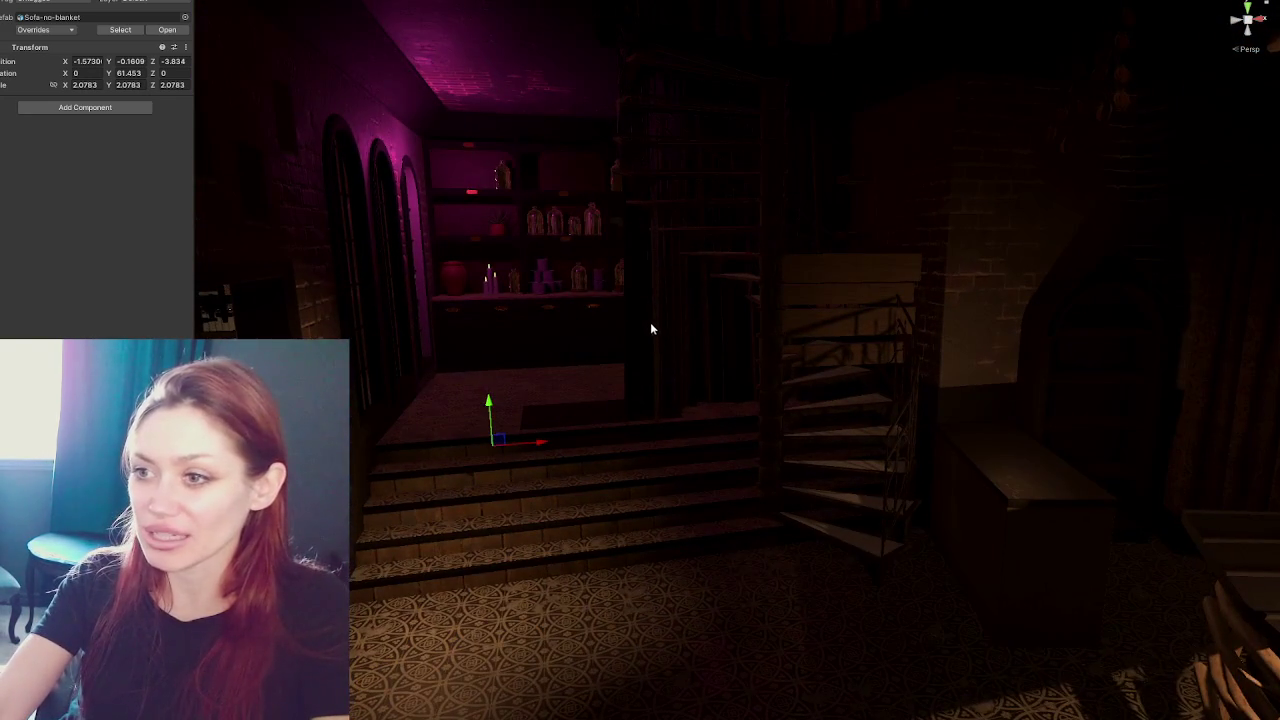
{"action": "scroll", "coordinate": [620, 316], "scroll_direction": "up", "scroll_amount": 2}
{"action": "mouse_move", "coordinate": [660, 250]}
{"action": "right_mouse_down"}
{"action": "mouse_move", "coordinate": [927, 392]}
{"action": "mouse_move", "coordinate": [1117, 371]}
{"action": "mouse_move", "coordinate": [698, 350]}
{"action": "mouse_move", "coordinate": [986, 369]}
{"action": "mouse_move", "coordinate": [877, 334]}
{"action": "mouse_move", "coordinate": [894, 340]}
{"action": "mouse_move", "coordinate": [594, 364]}
{"action": "mouse_move", "coordinate": [740, 360]}
{"action": "right_mouse_up"}
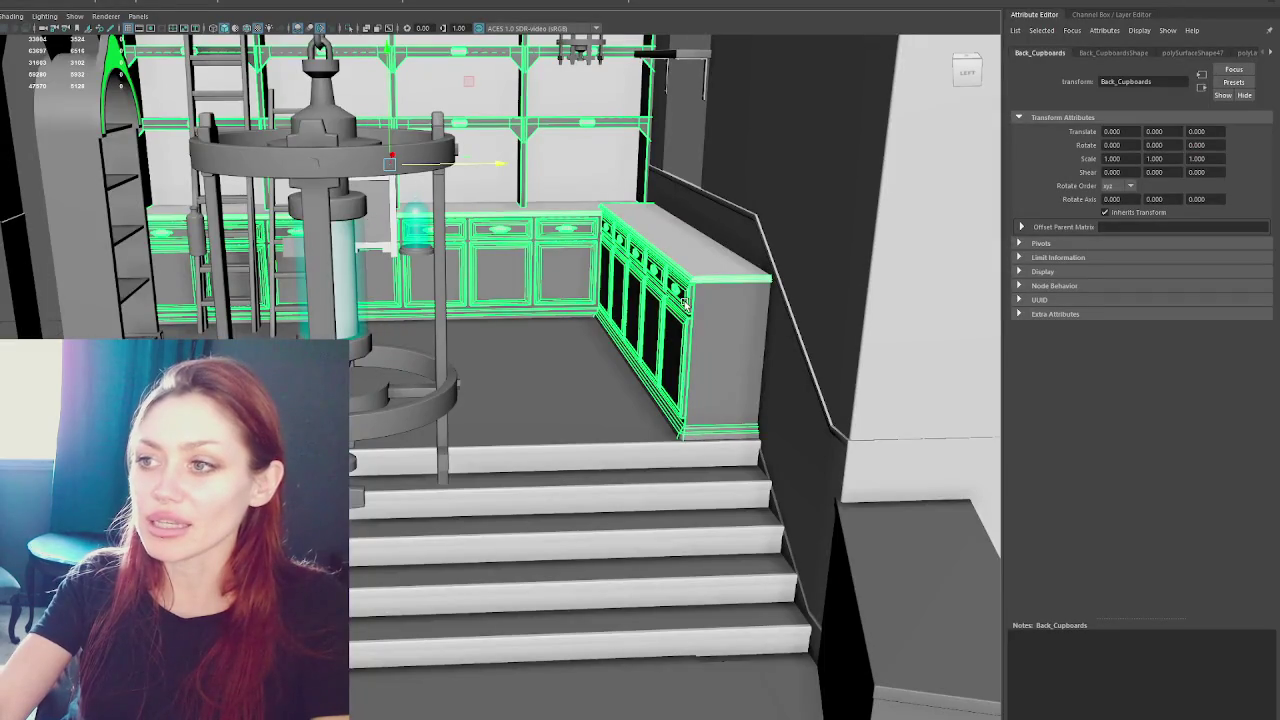
{"action": "mouse_move", "coordinate": [684, 303]}
{"action": "left_mouse_down", "text": "alt"}
{"action": "mouse_move", "coordinate": [590, 285]}
{"action": "mouse_move", "coordinate": [583, 270]}
{"action": "left_mouse_up", "text": "alt"}
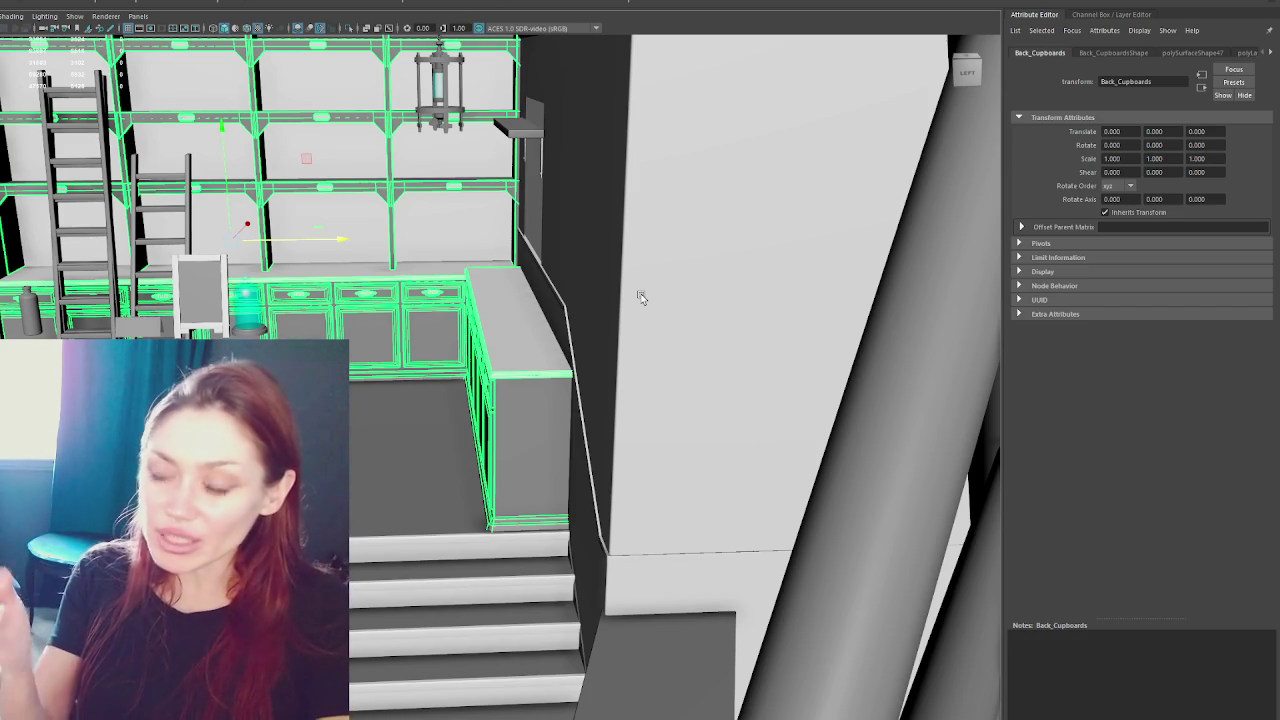
- Clear a stray countertop face selection, select the Back_Cupboards unit and orbit around it
{"action": "mouse_move", "coordinate": [543, 380]}
{"action": "left_mouse_down", "text": "alt"}
{"action": "mouse_move", "coordinate": [545, 440]}
{"action": "mouse_move", "coordinate": [527, 260]}
{"action": "mouse_move", "coordinate": [585, 460]}
{"action": "mouse_move", "coordinate": [548, 472]}
{"action": "mouse_move", "coordinate": [598, 481]}
{"action": "left_mouse_up", "text": "alt"}
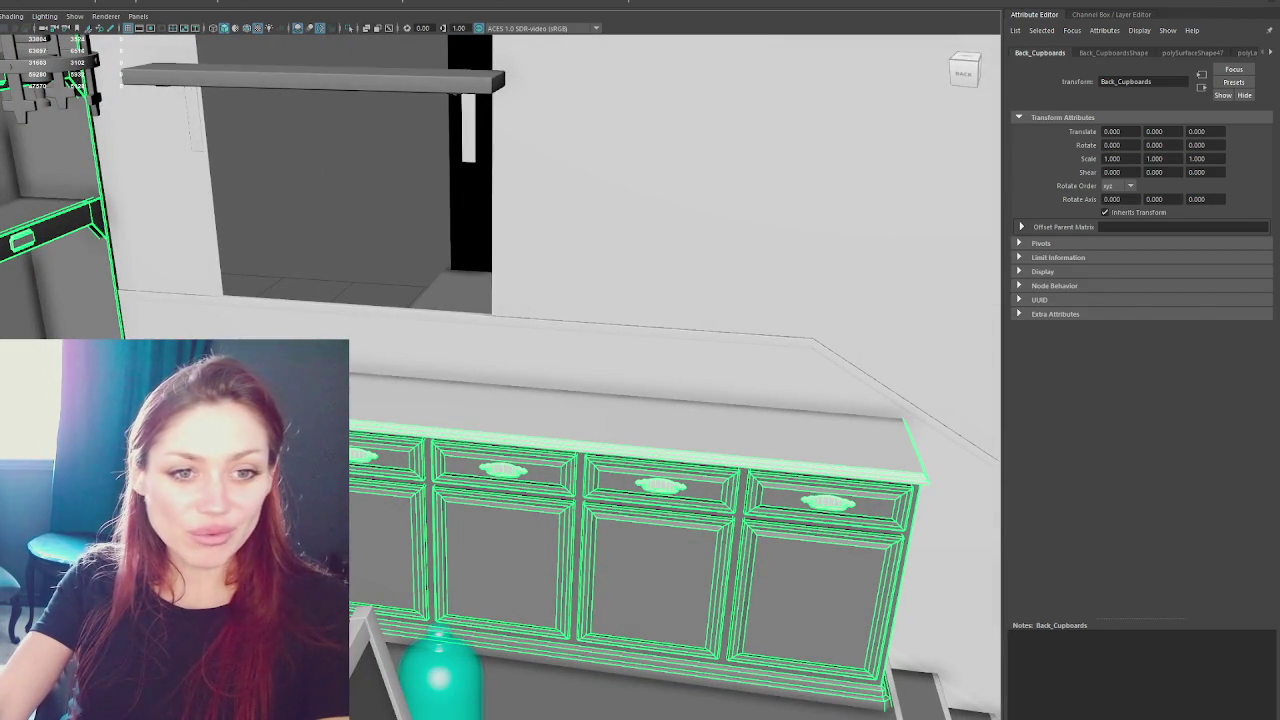
{"action": "right_click_drag", "start_coordinate": [388, 414], "coordinate": [409, 437]}
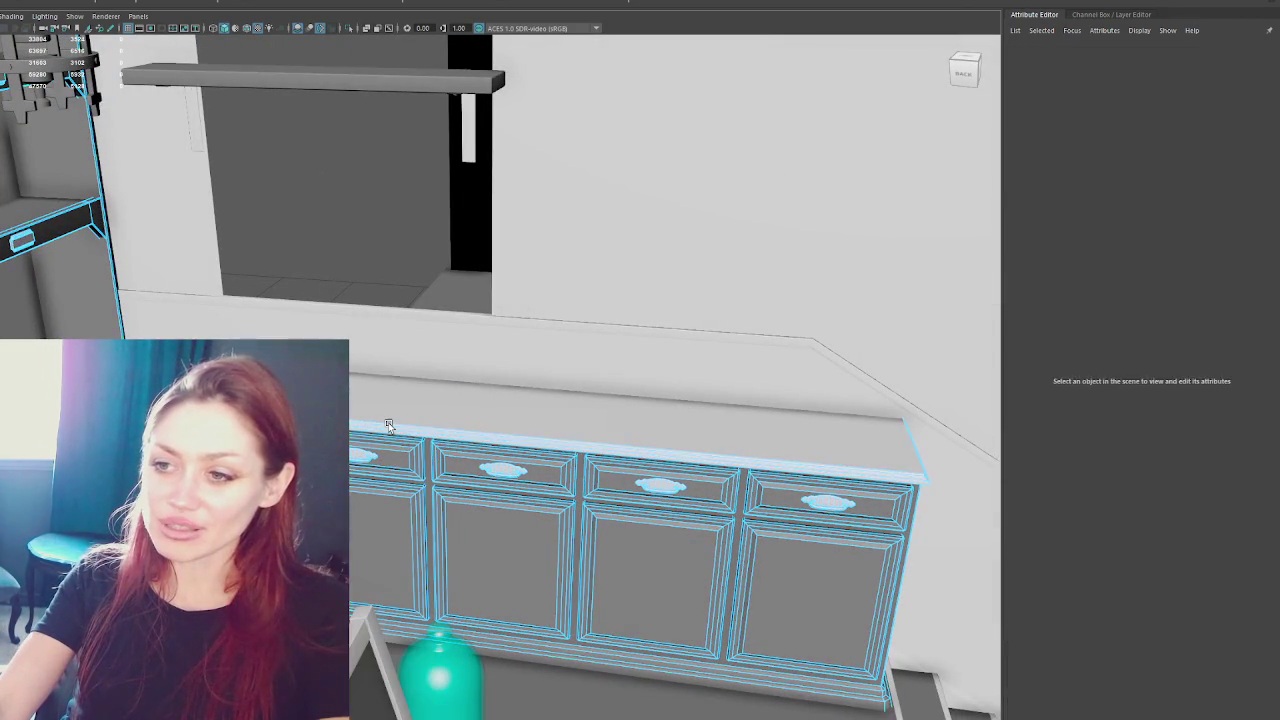
{"action": "left_click", "coordinate": [390, 410]}
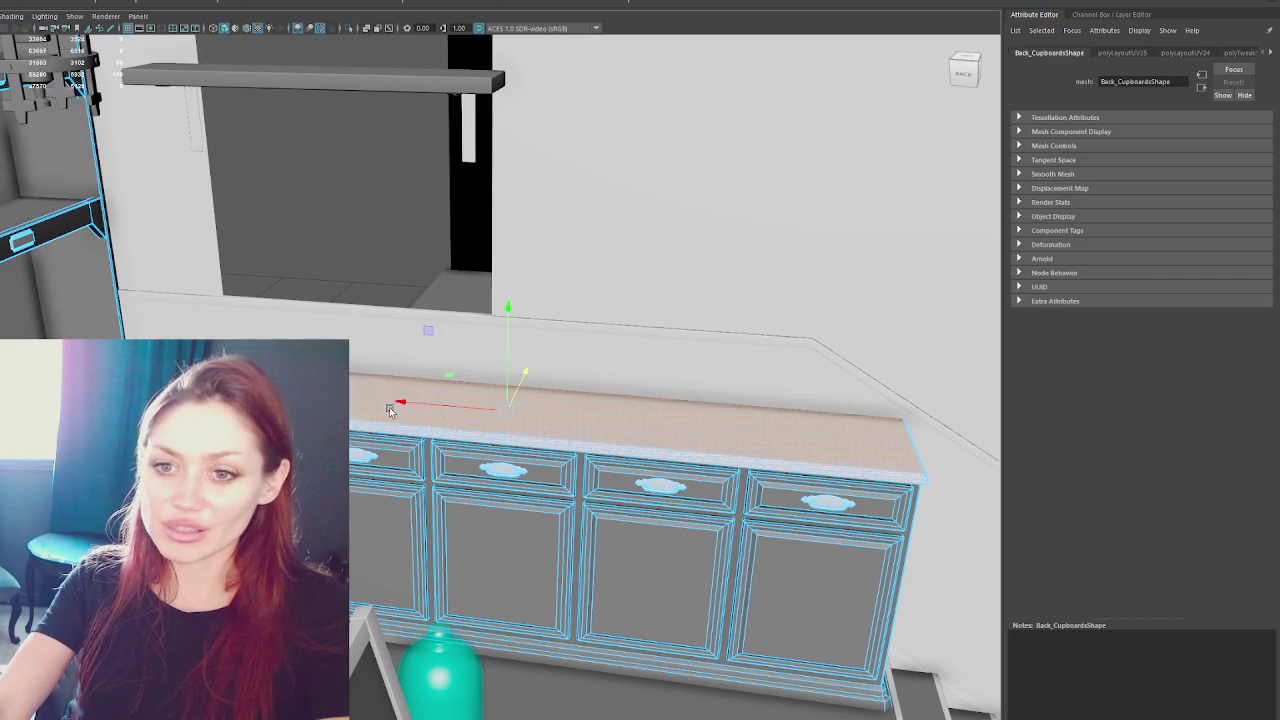
{"action": "key", "text": "F8"}
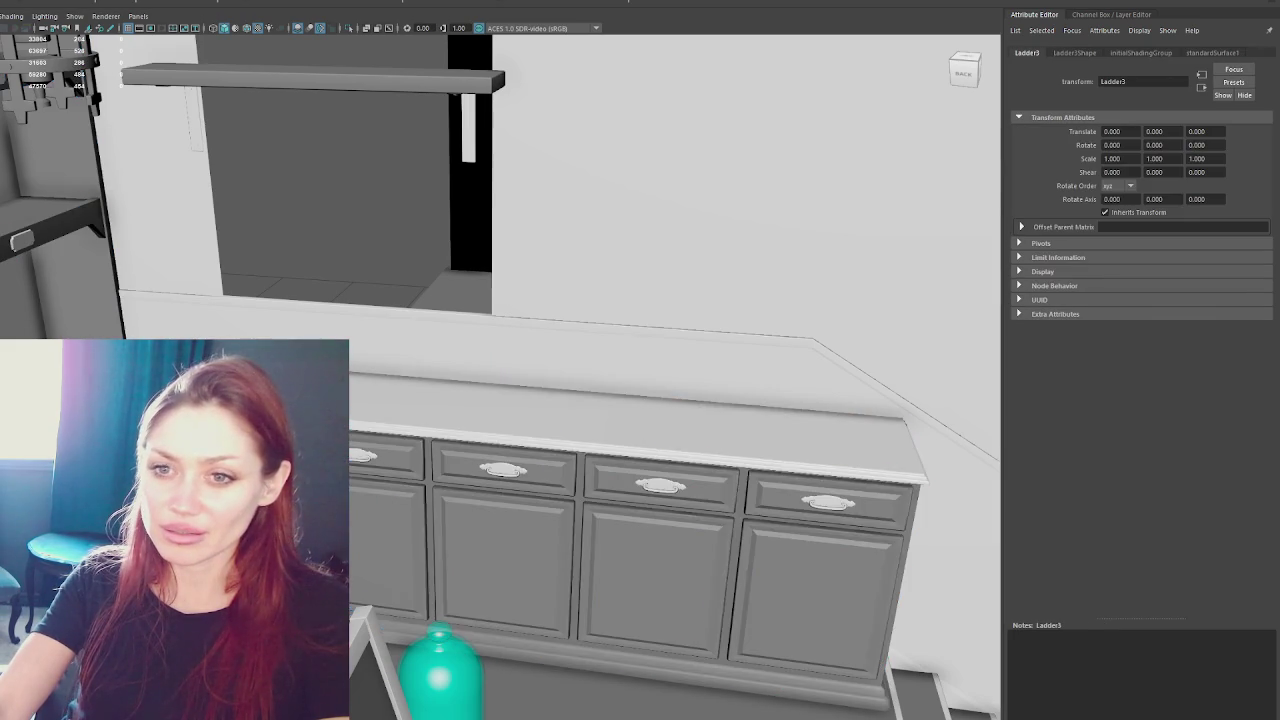
{"action": "left_click", "coordinate": [605, 428]}
{"action": "mouse_move", "coordinate": [605, 428]}
{"action": "left_mouse_down", "text": "alt"}
{"action": "mouse_move", "coordinate": [537, 415]}
{"action": "mouse_move", "coordinate": [633, 428]}
{"action": "mouse_move", "coordinate": [579, 415]}
{"action": "mouse_move", "coordinate": [433, 421]}
{"action": "left_mouse_up", "text": "alt"}
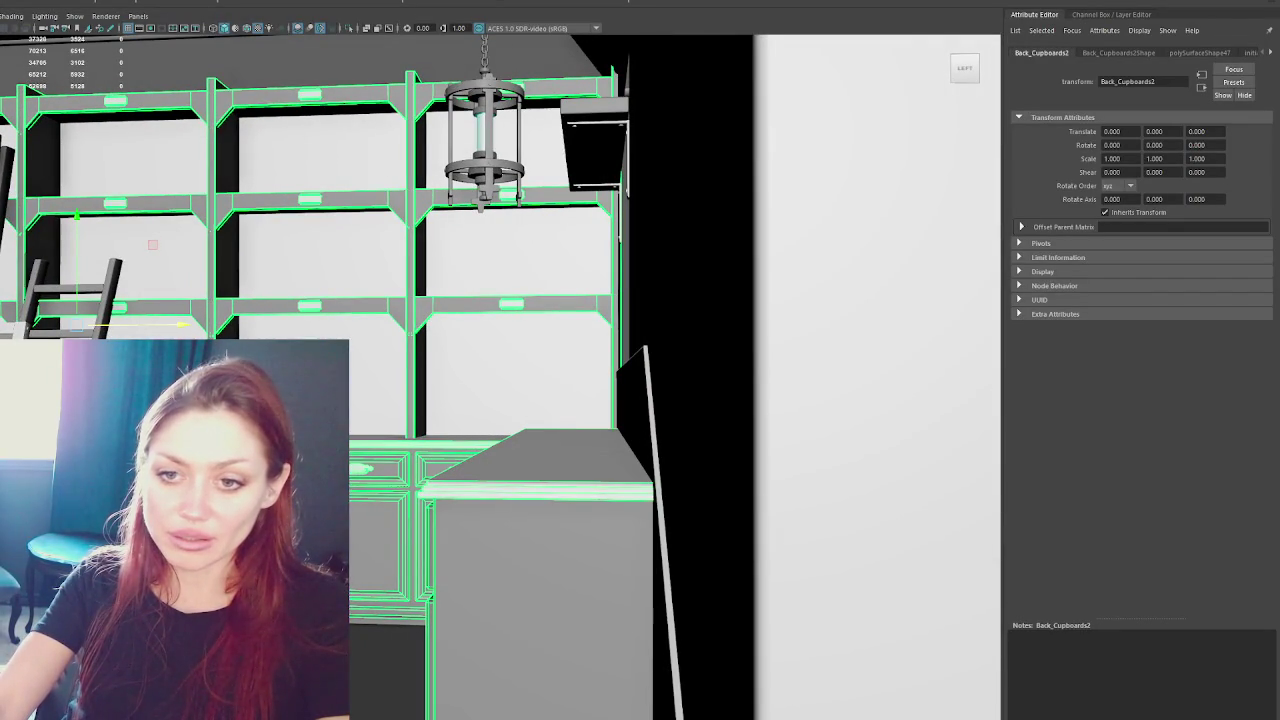
- Delete the countertop faces, the stray black triangle and other unwanted cupboard faces
{"action": "key", "text": "Down"}
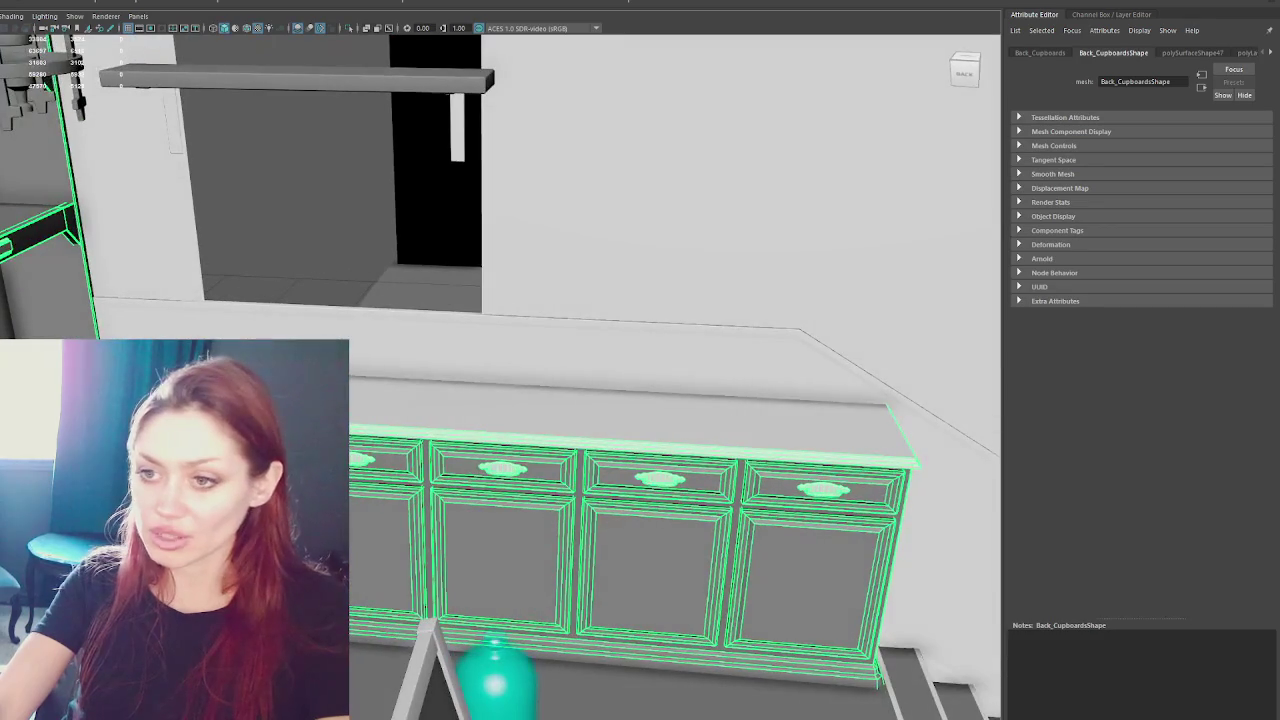
{"action": "key", "text": "Delete"}
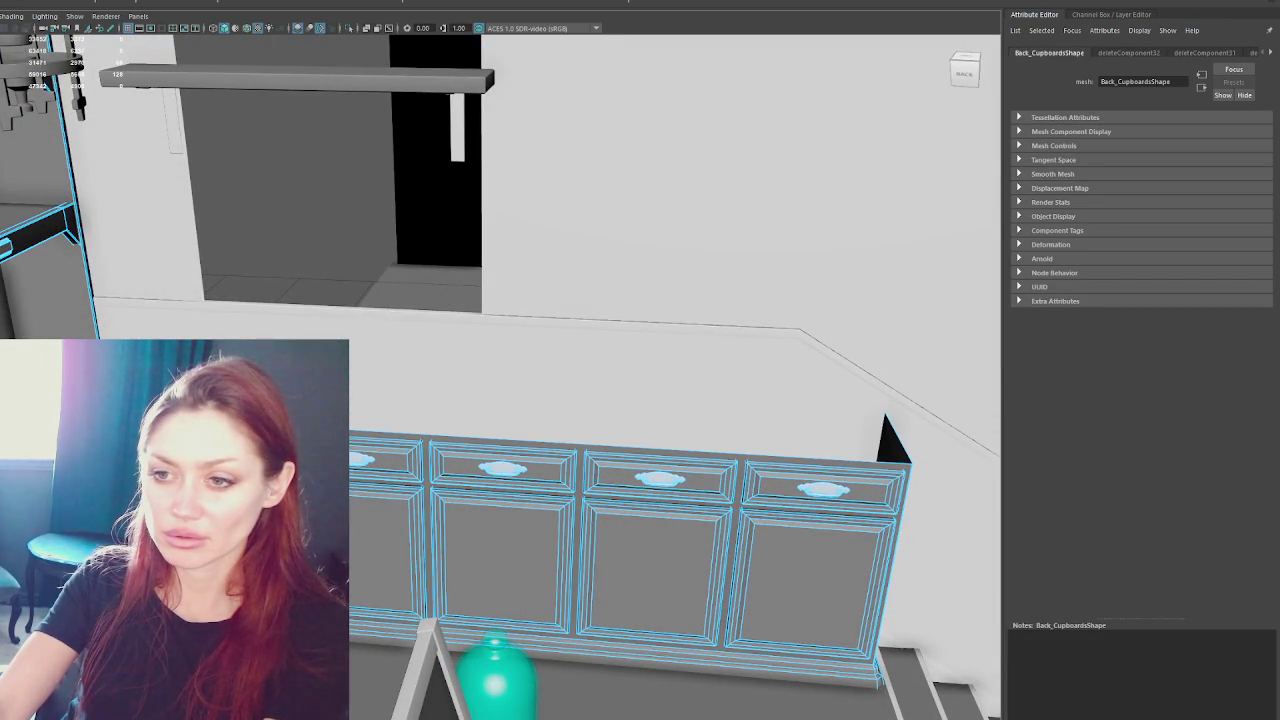
{"action": "key", "text": "Delete"}
{"action": "key", "text": "F8"}
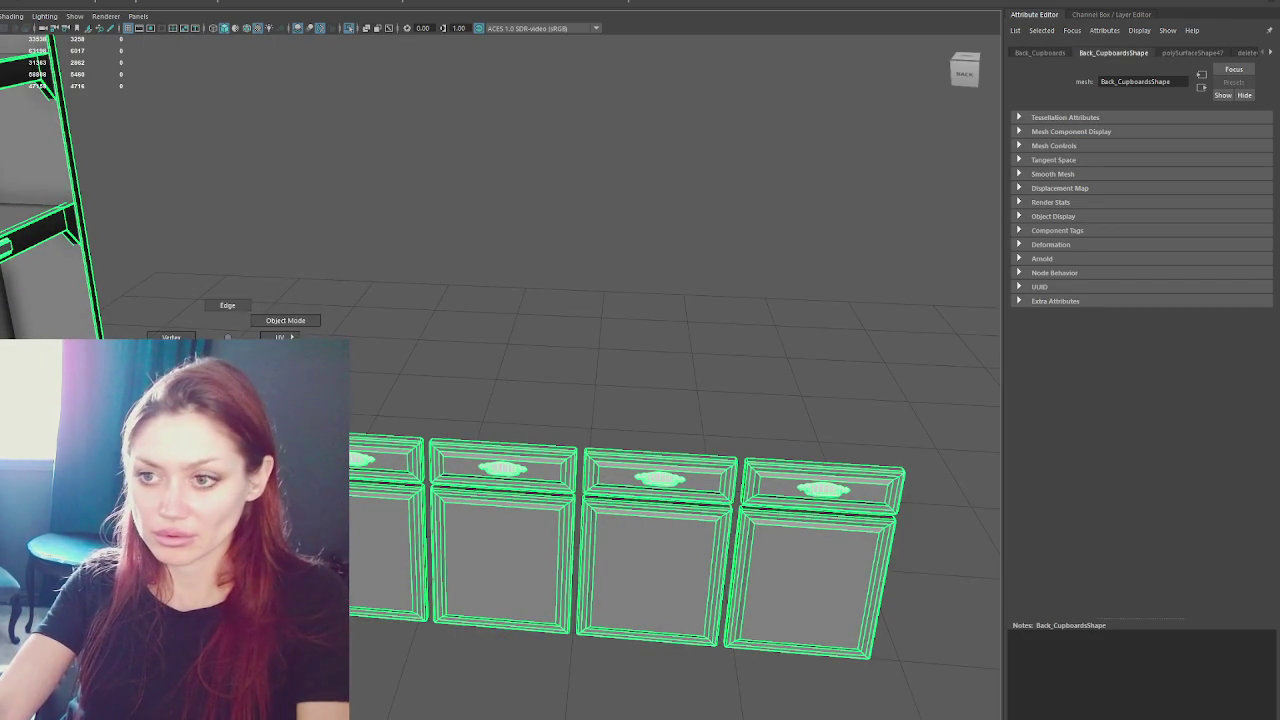
{"action": "key", "text": "F8"}
{"action": "left_click_drag", "start_coordinate": [300, 368], "coordinate": [948, 690]}
{"action": "key", "text": "Delete"}
- Return to object mode and frame the shelving unit at an angle
{"action": "right_click_drag", "start_coordinate": [287, 272], "coordinate": [343, 257]}
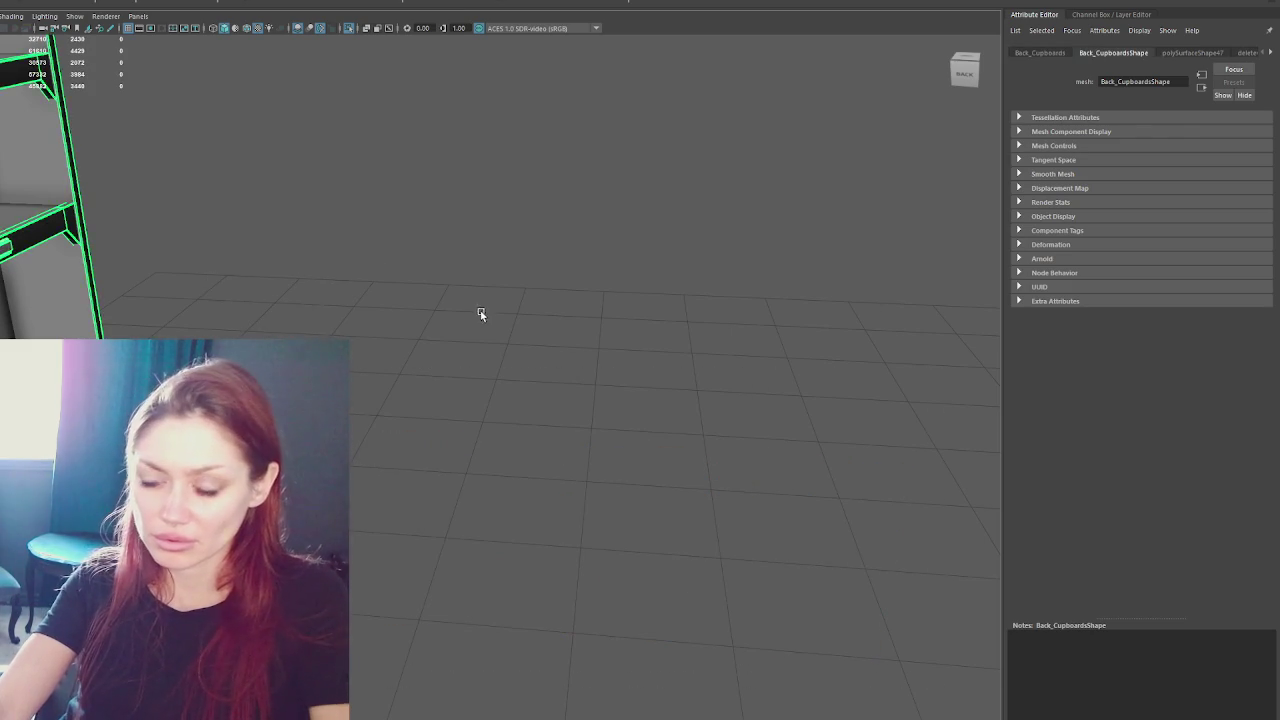
{"action": "key", "text": "f"}
{"action": "mouse_move", "coordinate": [352, 300]}
{"action": "left_mouse_down", "text": "alt"}
{"action": "mouse_move", "coordinate": [314, 286]}
{"action": "mouse_move", "coordinate": [321, 310]}
{"action": "left_mouse_up", "text": "alt"}
{"action": "scroll", "coordinate": [366, 294], "scroll_direction": "up", "scroll_amount": 3}
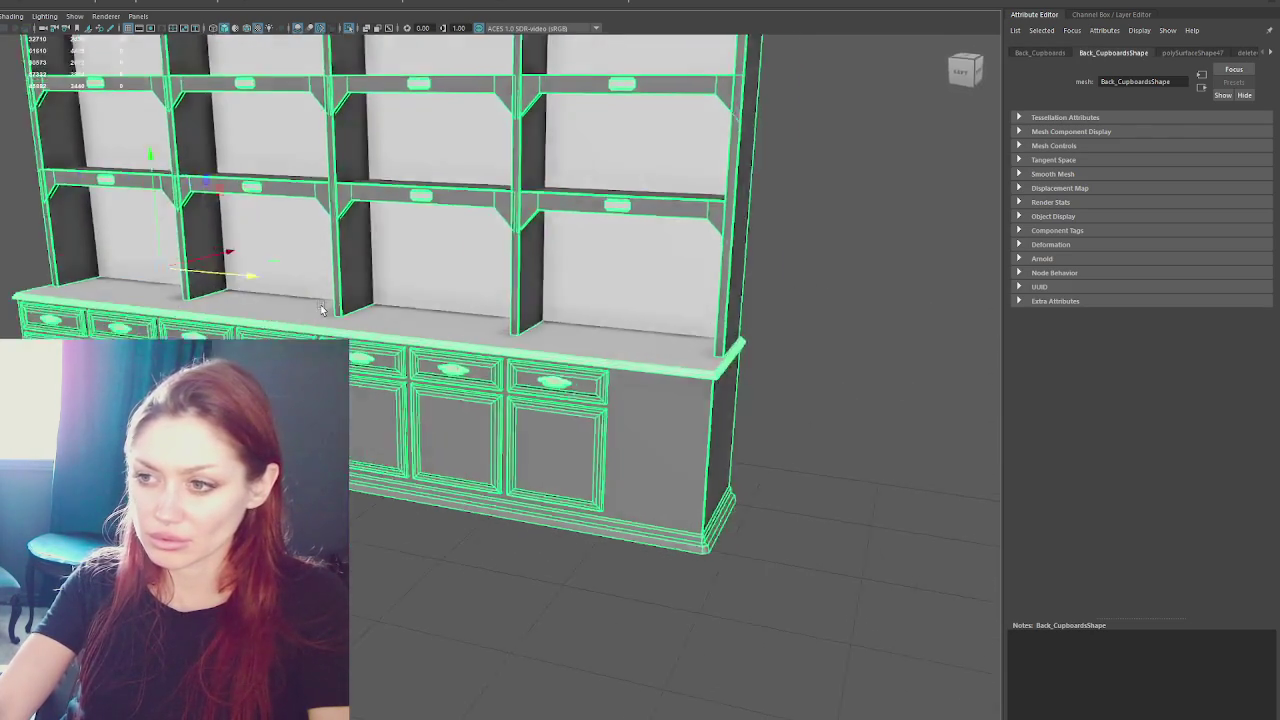
{"action": "scroll", "coordinate": [321, 310], "scroll_direction": "down", "scroll_amount": 2}
{"action": "scroll", "coordinate": [366, 303], "scroll_direction": "up", "scroll_amount": 4}
{"action": "left_click", "coordinate": [531, 300]}
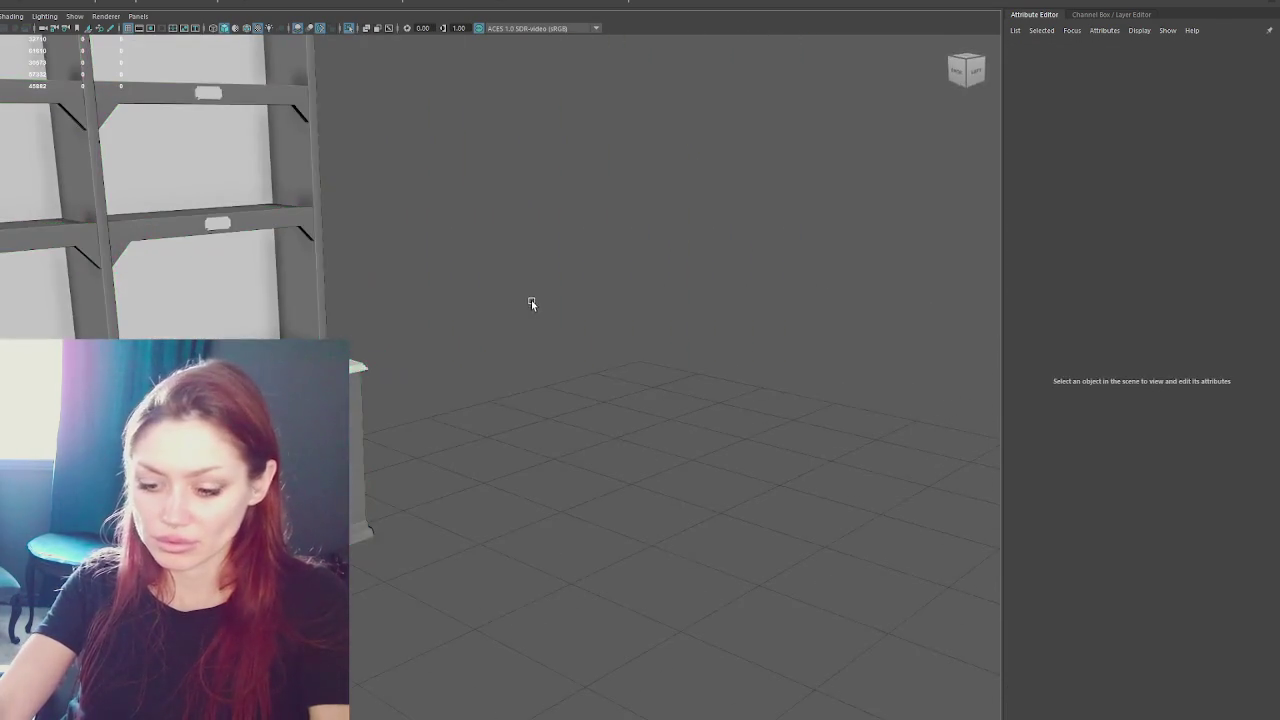
- Bring the hidden room walls back and orbit to a straight-on view of the shelving and cabinets
{"action": "key", "text": "ctrl+1"}
{"action": "mouse_move", "coordinate": [530, 300]}
{"action": "left_mouse_down", "text": "alt"}
{"action": "mouse_move", "coordinate": [543, 346]}
{"action": "mouse_move", "coordinate": [492, 355]}
{"action": "mouse_move", "coordinate": [508, 340]}
{"action": "left_mouse_up", "text": "alt"}
{"action": "scroll", "coordinate": [561, 319], "scroll_direction": "up", "scroll_amount": 3}
{"action": "scroll", "coordinate": [474, 334], "scroll_direction": "down", "scroll_amount": 2}
{"action": "scroll", "coordinate": [474, 334], "scroll_direction": "down", "scroll_amount": 2}
{"action": "scroll", "coordinate": [490, 348], "scroll_direction": "up", "scroll_amount": 3}
{"action": "left_click_drag", "start_coordinate": [726, 346], "coordinate": [457, 326], "text": "alt"}
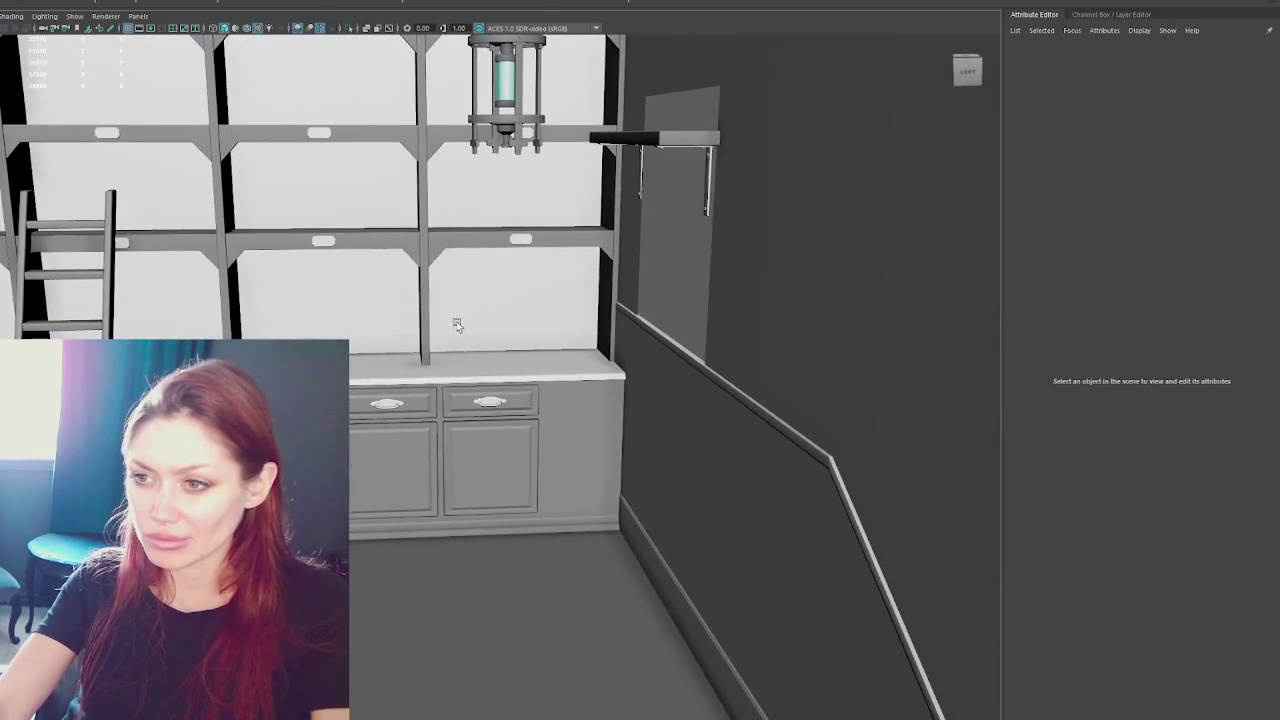
{"action": "mouse_move", "coordinate": [278, 310]}
{"action": "left_mouse_down", "text": "alt"}
{"action": "mouse_move", "coordinate": [421, 316]}
{"action": "mouse_move", "coordinate": [391, 306]}
{"action": "mouse_move", "coordinate": [428, 334]}
{"action": "mouse_move", "coordinate": [411, 360]}
{"action": "mouse_move", "coordinate": [568, 349]}
{"action": "mouse_move", "coordinate": [556, 327]}
{"action": "left_mouse_up", "text": "alt"}
{"action": "right_click_drag", "start_coordinate": [556, 327], "coordinate": [550, 369], "text": "alt"}
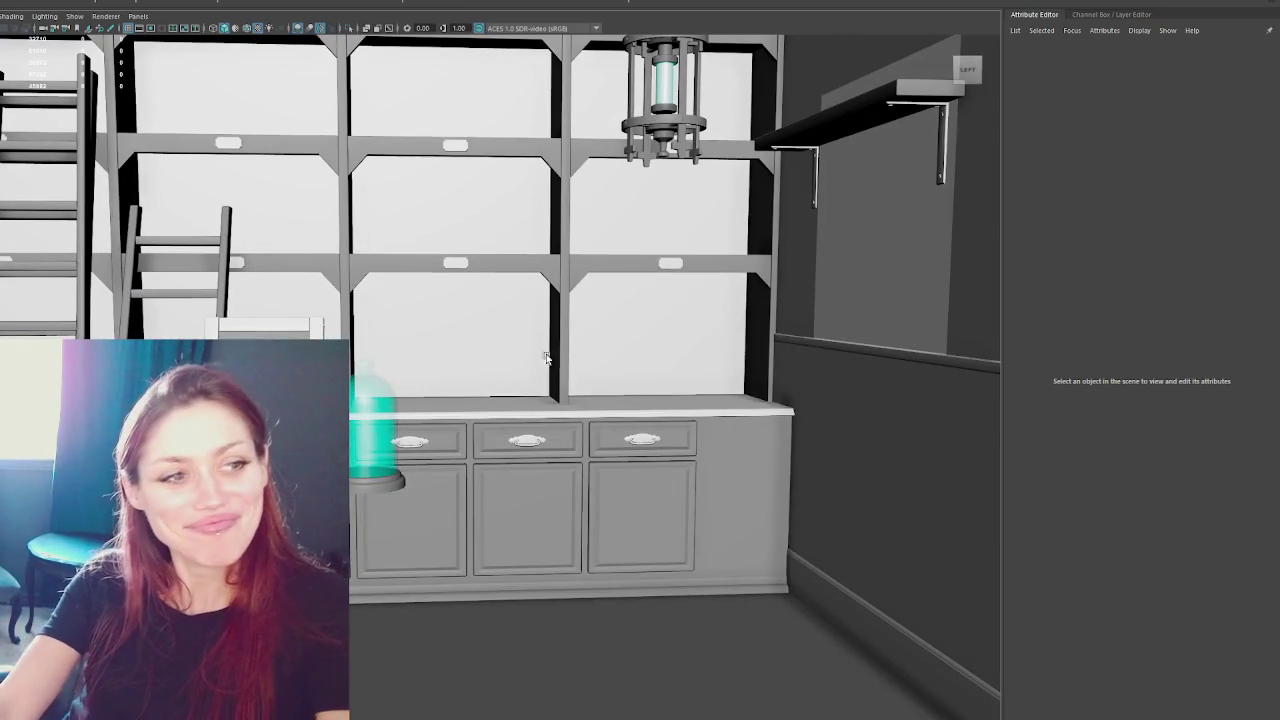
{"action": "mouse_move", "coordinate": [423, 323]}
{"action": "left_mouse_down", "text": "alt"}
{"action": "mouse_move", "coordinate": [593, 347]}
{"action": "mouse_move", "coordinate": [671, 406]}
{"action": "mouse_move", "coordinate": [666, 420]}
{"action": "mouse_move", "coordinate": [506, 434]}
{"action": "left_mouse_up", "text": "alt"}
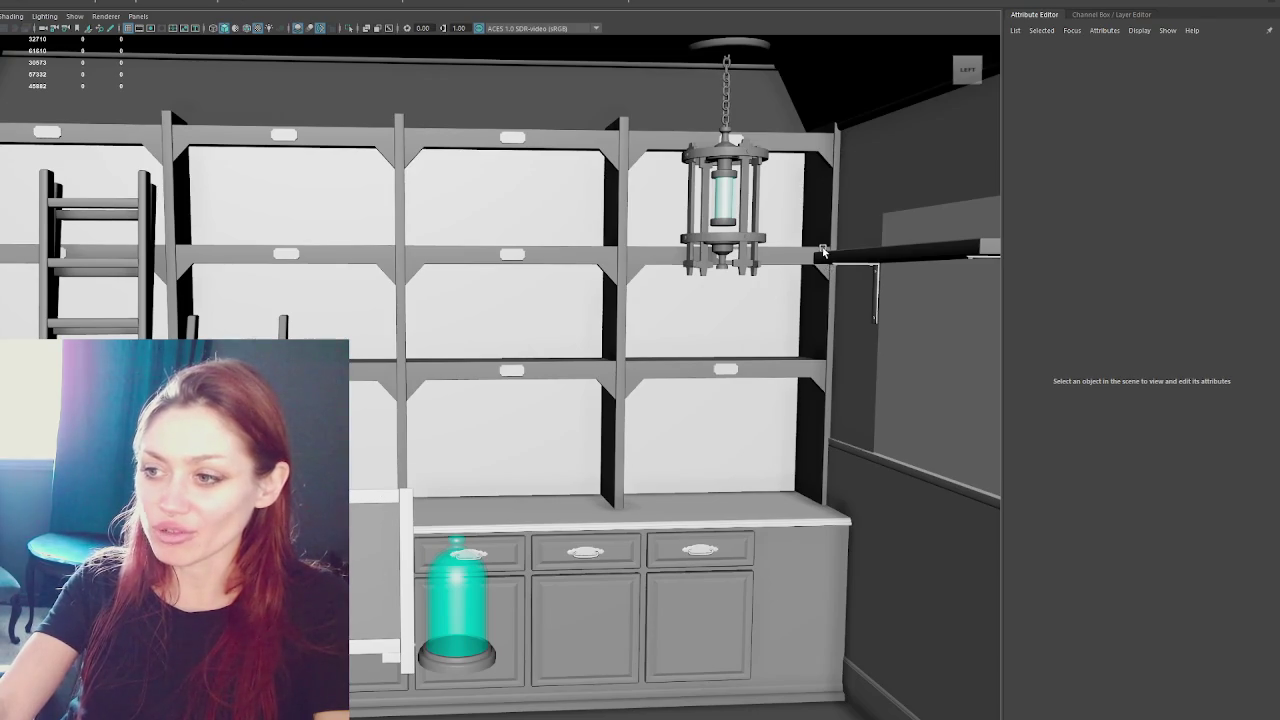
- Try deleting a vertical shelf post's faces, then undo the deletion
{"action": "left_click", "coordinate": [511, 193]}
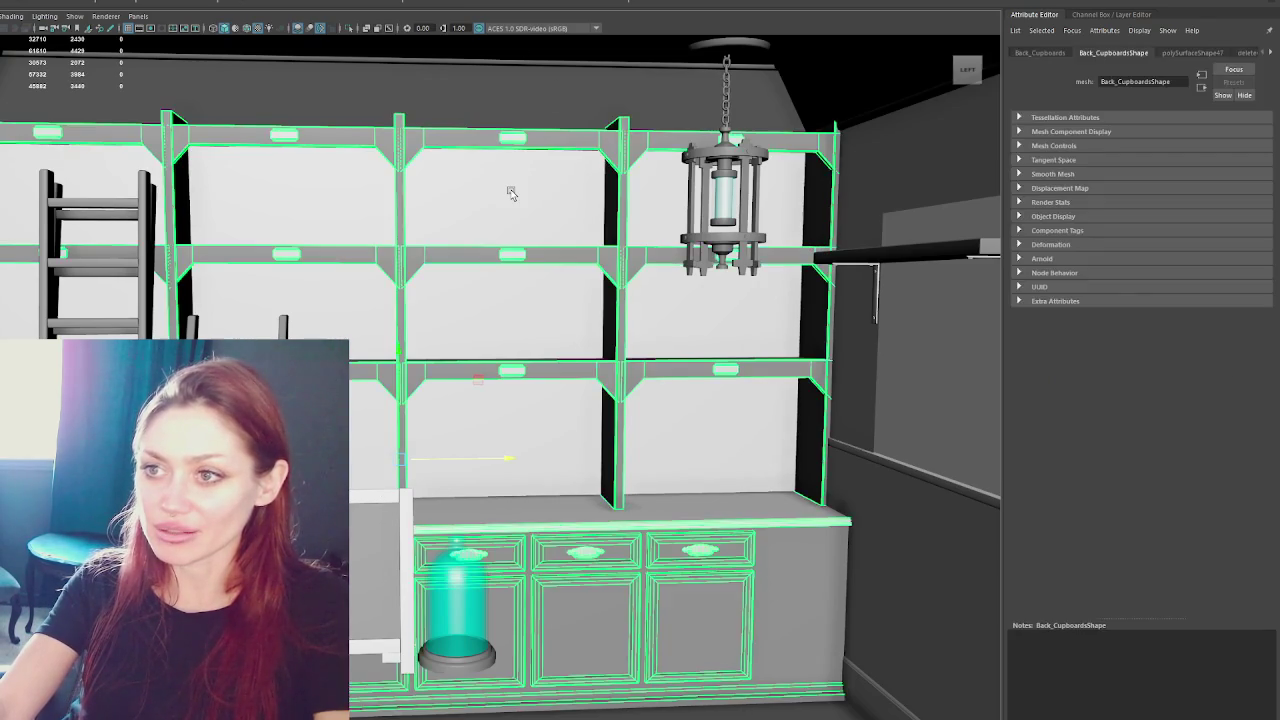
{"action": "scroll", "coordinate": [480, 260], "scroll_direction": "down", "scroll_amount": 2}
{"action": "scroll", "coordinate": [414, 314], "scroll_direction": "down", "scroll_amount": 2}
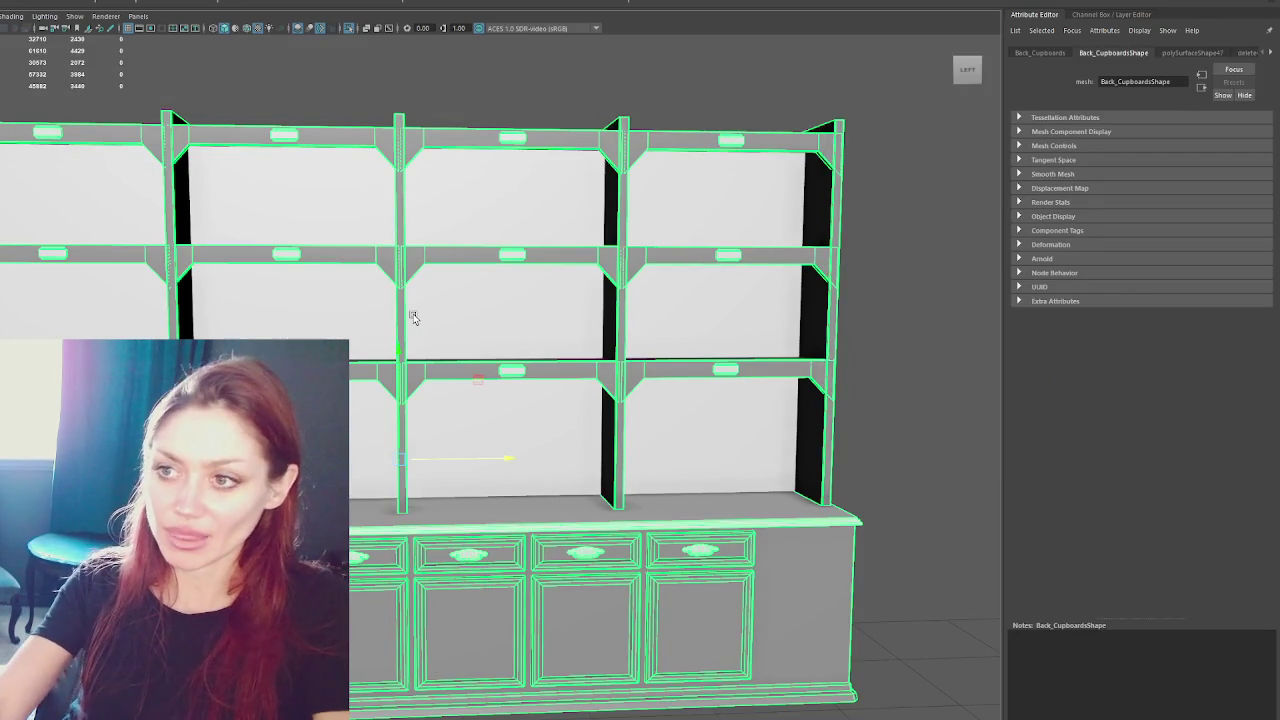
{"action": "scroll", "coordinate": [470, 340], "scroll_direction": "down", "scroll_amount": 3}
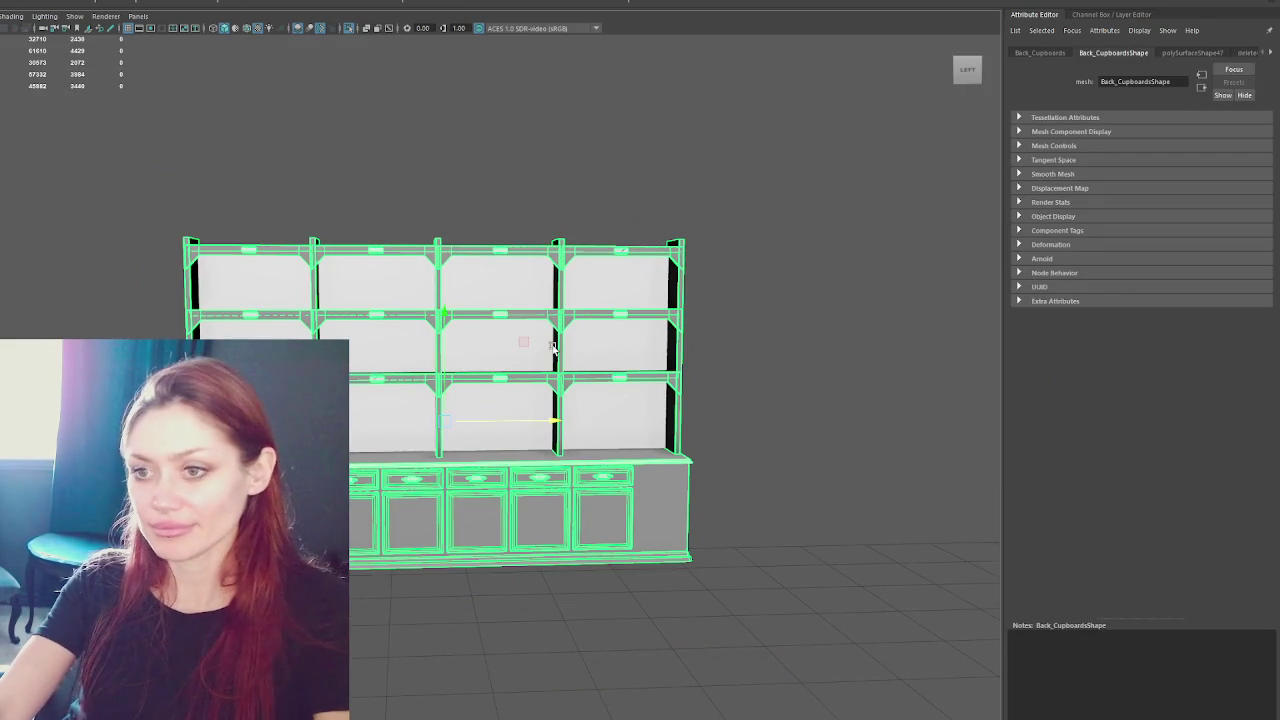
{"action": "left_click", "coordinate": [781, 281]}
{"action": "scroll", "coordinate": [781, 281], "scroll_direction": "up", "scroll_amount": 3}
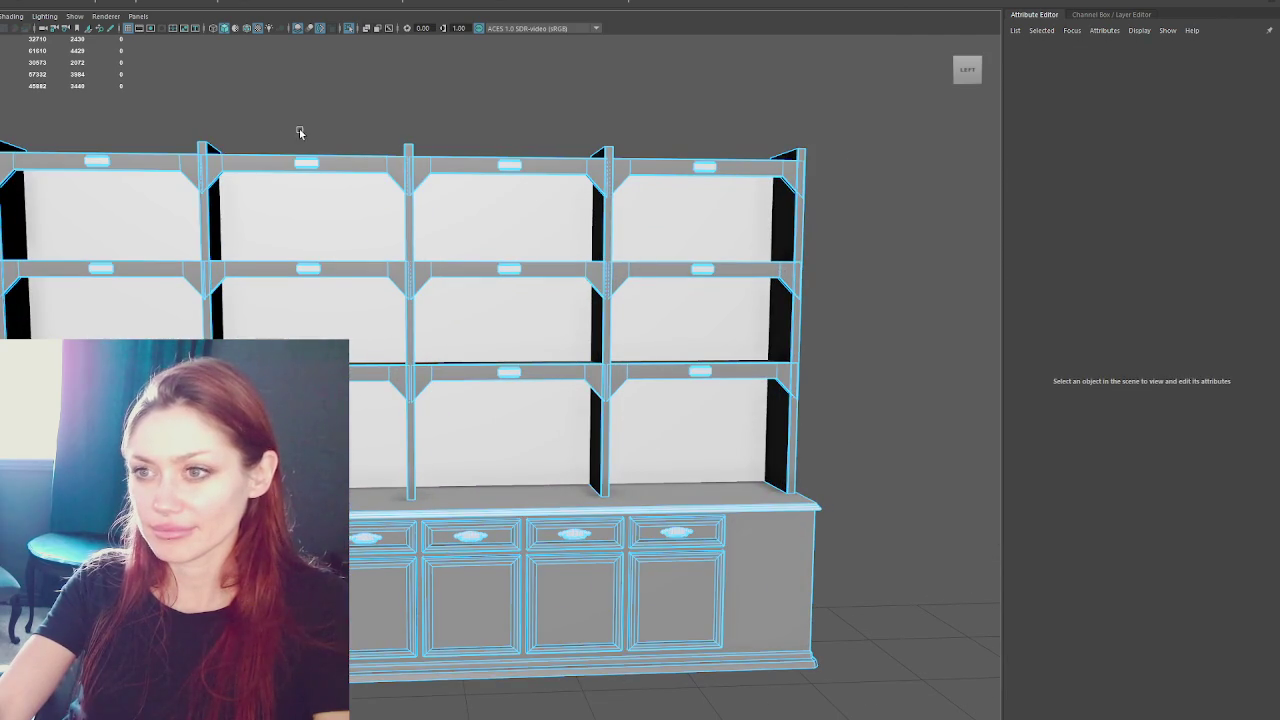
{"action": "left_click", "coordinate": [207, 145]}
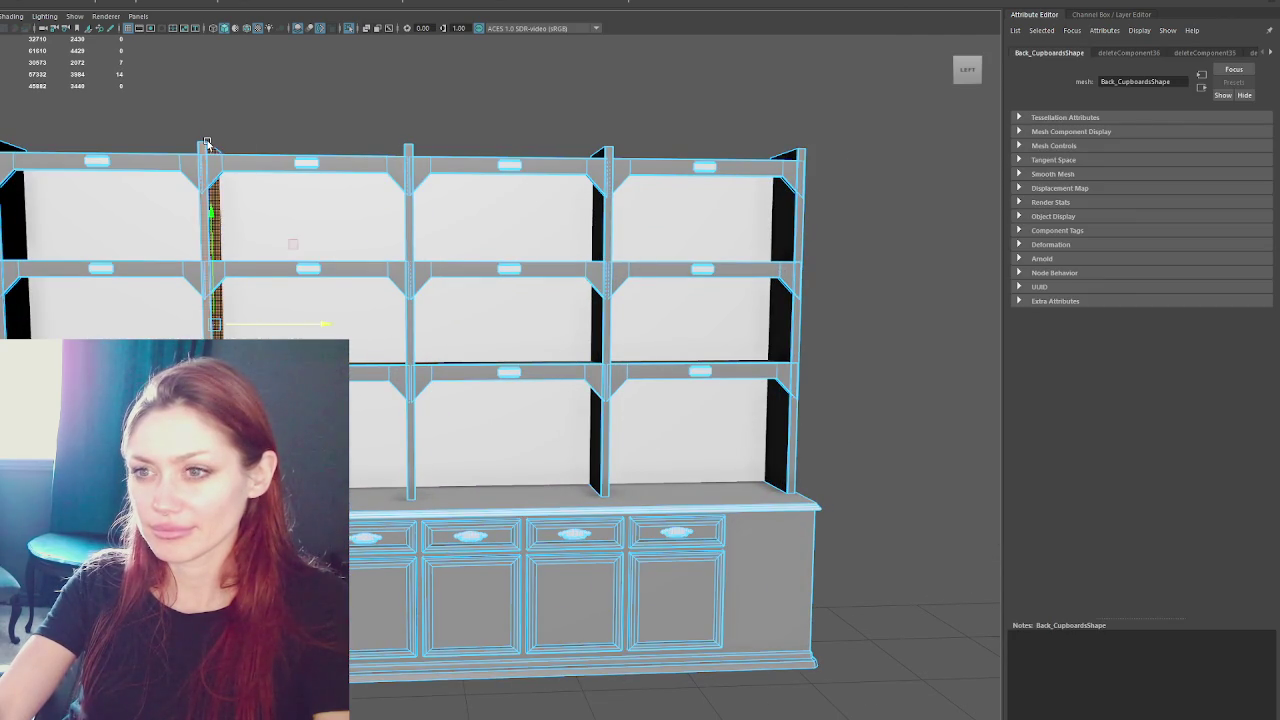
{"action": "key", "text": "Delete"}
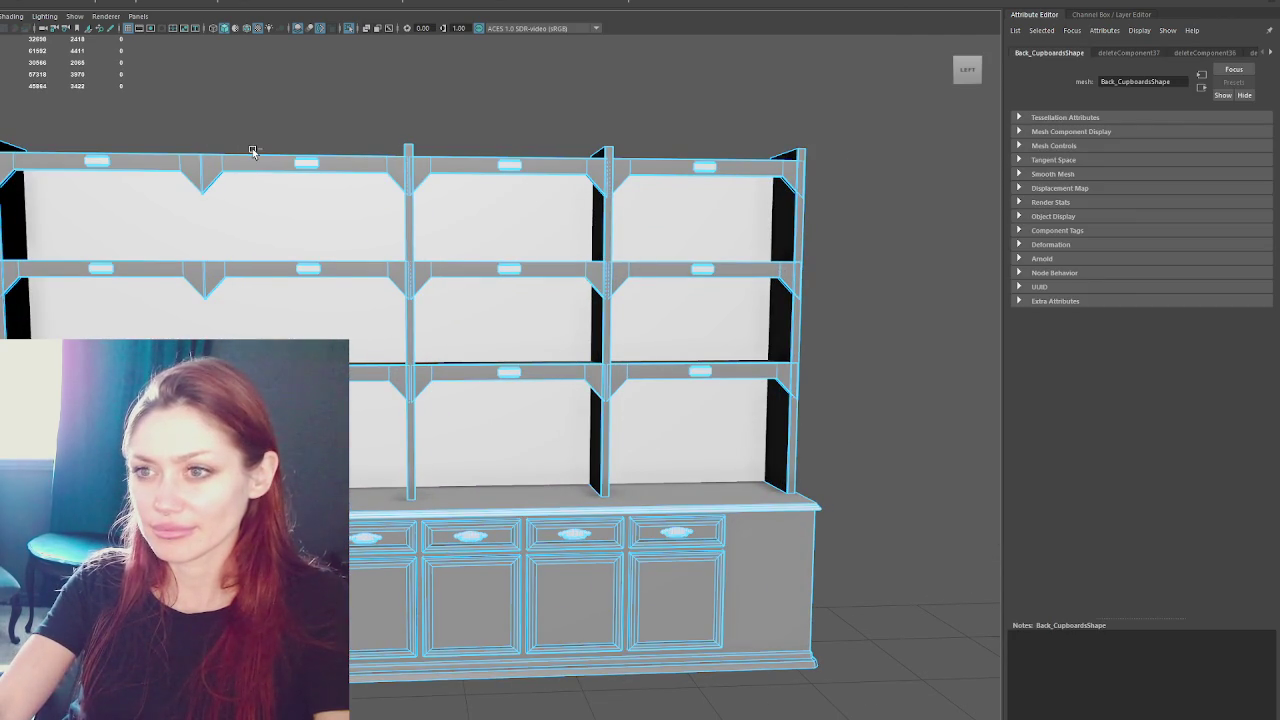
{"action": "key", "text": "ctrl+z"}
- Reselect the cupboard object and pick the lower cabinet's side face
{"action": "left_click_drag", "start_coordinate": [992, 121], "coordinate": [250, 715]}
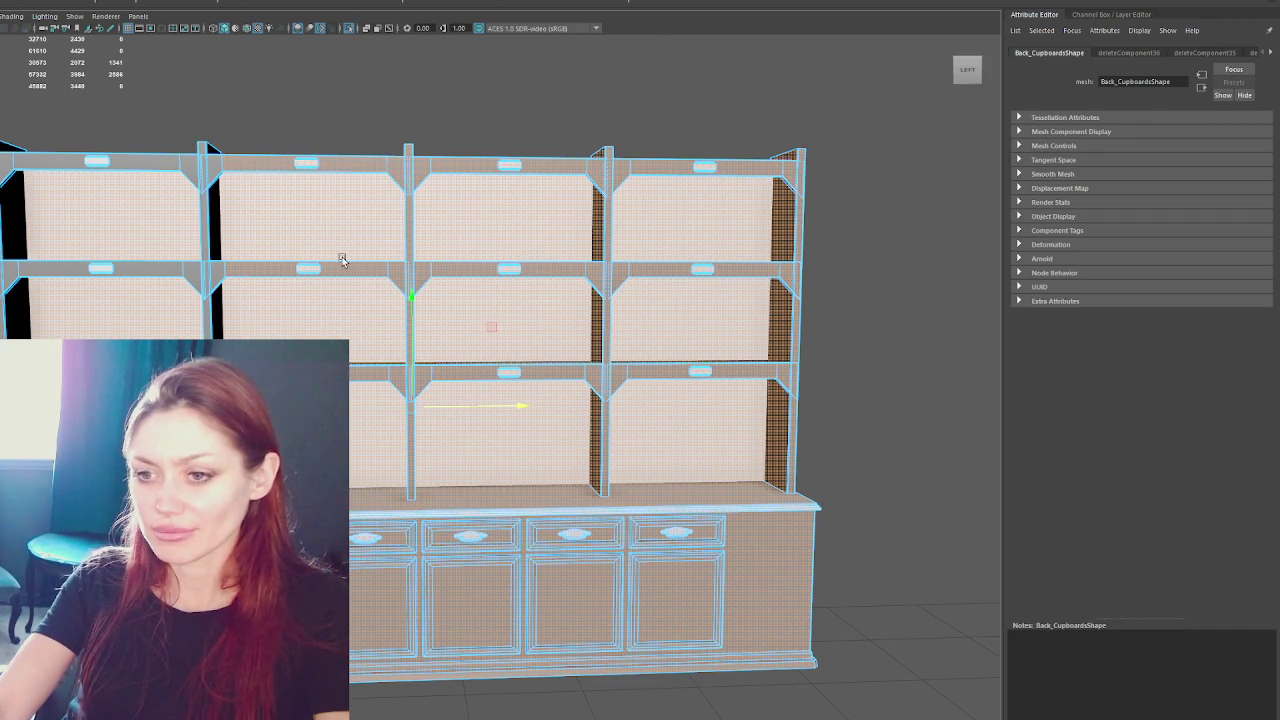
{"action": "left_click", "coordinate": [289, 143]}
{"action": "left_click", "coordinate": [220, 164]}
{"action": "mouse_move", "coordinate": [302, 195]}
{"action": "left_mouse_down", "text": "alt"}
{"action": "mouse_move", "coordinate": [493, 177]}
{"action": "mouse_move", "coordinate": [495, 193]}
{"action": "mouse_move", "coordinate": [449, 193]}
{"action": "left_mouse_up", "text": "alt"}
{"action": "right_click_drag", "start_coordinate": [880, 268], "coordinate": [730, 443]}
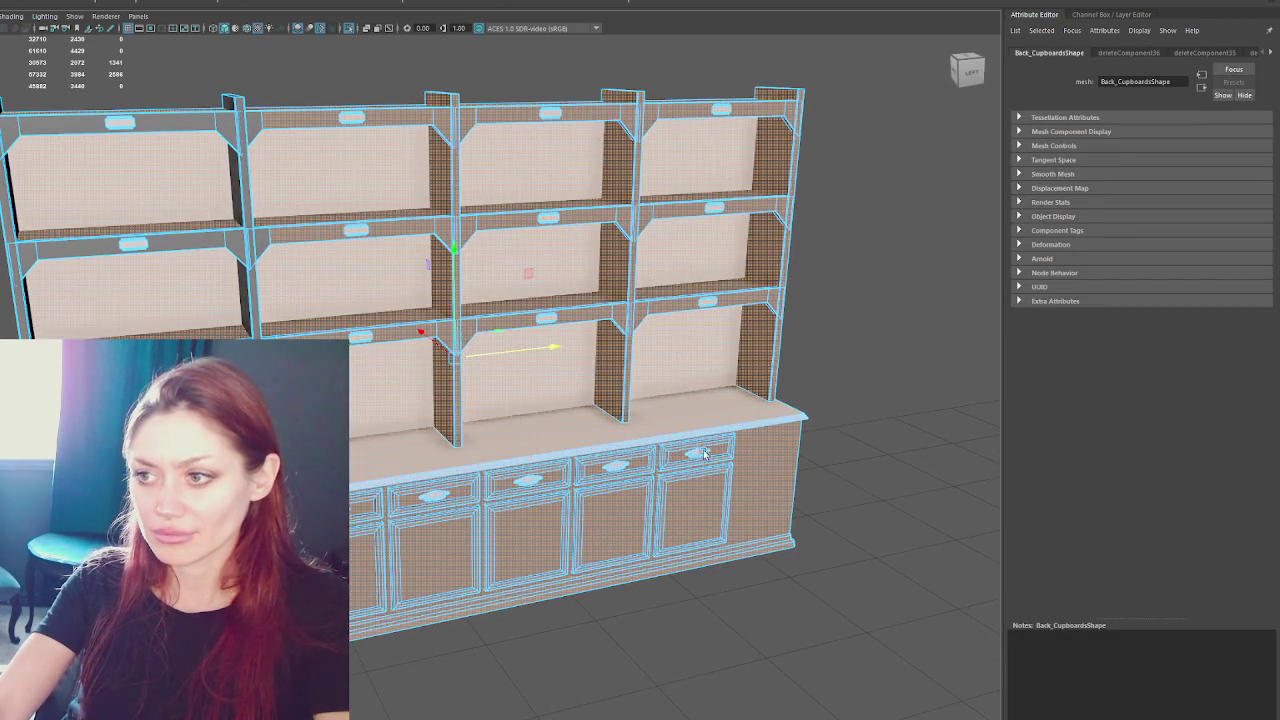
{"action": "left_click", "coordinate": [771, 470]}
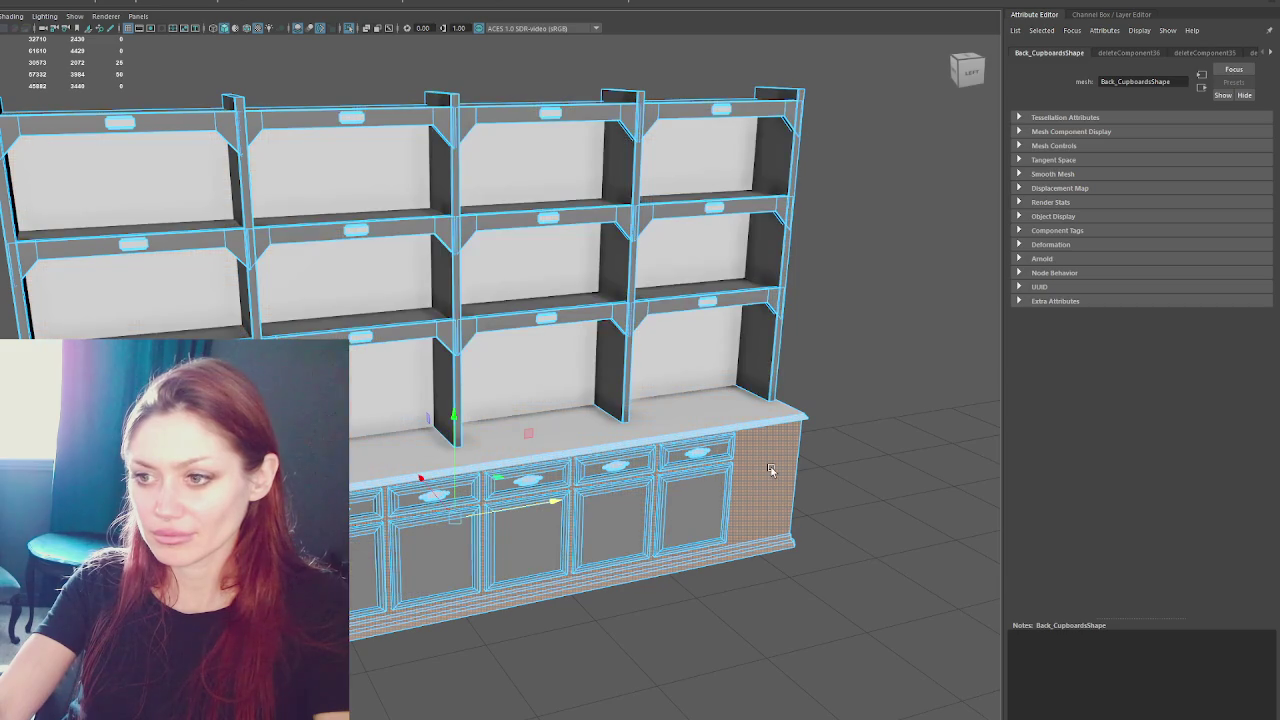
- Add the shelves' back faces, the top face row, the back panel and right side panel to the selection
{"action": "mouse_move", "coordinate": [855, 364]}
{"action": "left_mouse_down", "text": "alt"}
{"action": "mouse_move", "coordinate": [826, 311]}
{"action": "mouse_move", "coordinate": [583, 323]}
{"action": "left_mouse_up", "text": "alt"}
{"action": "left_click", "coordinate": [580, 309], "text": "shift"}
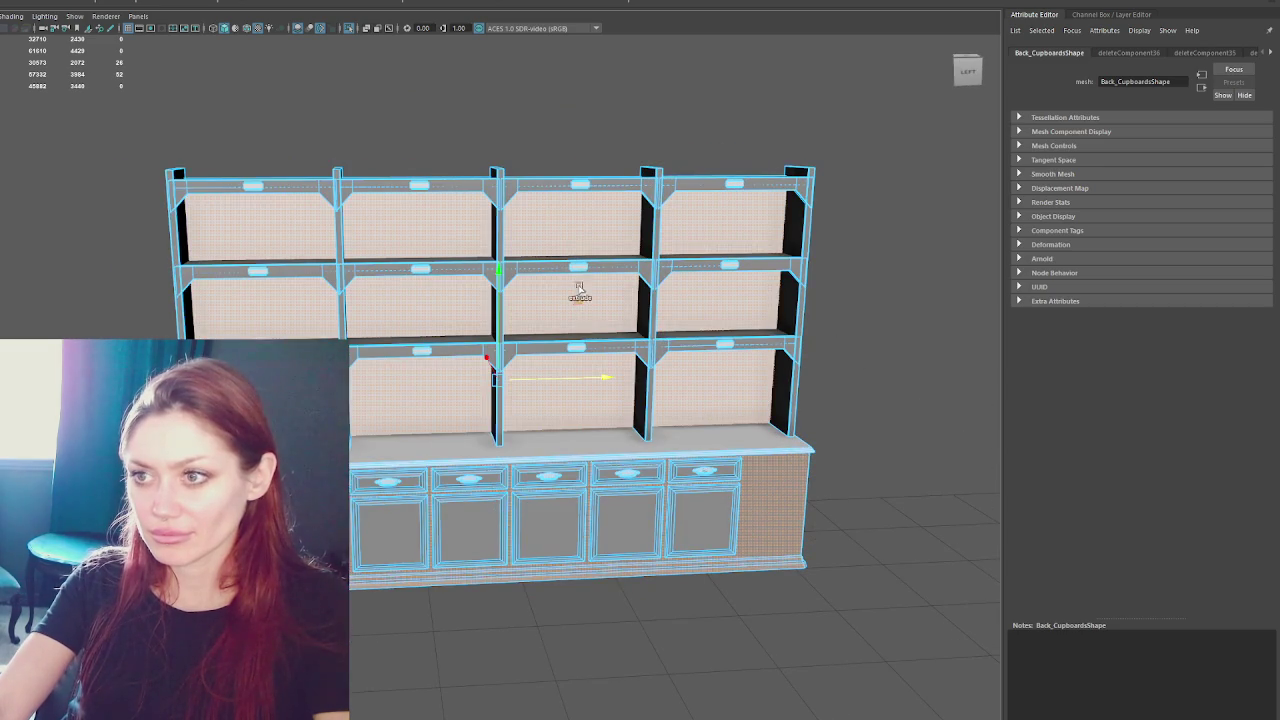
{"action": "mouse_move", "coordinate": [563, 203]}
{"action": "left_mouse_down", "text": "alt"}
{"action": "mouse_move", "coordinate": [660, 286]}
{"action": "mouse_move", "coordinate": [837, 214]}
{"action": "mouse_move", "coordinate": [477, 266]}
{"action": "left_mouse_up", "text": "alt"}
{"action": "mouse_move", "coordinate": [477, 434]}
{"action": "left_mouse_down", "text": "alt"}
{"action": "mouse_move", "coordinate": [680, 323]}
{"action": "mouse_move", "coordinate": [586, 331]}
{"action": "mouse_move", "coordinate": [345, 150]}
{"action": "left_mouse_up", "text": "alt"}
{"action": "double_click", "coordinate": [345, 150]}
{"action": "double_click", "coordinate": [305, 218], "text": "shift"}
{"action": "double_click", "coordinate": [640, 380], "text": "shift"}
- Snap to the left side view, show wireframe and return to object selection
{"action": "left_click", "coordinate": [960, 72]}
{"action": "right_click_drag", "start_coordinate": [927, 160], "coordinate": [834, 147]}
{"action": "key", "text": "4"}
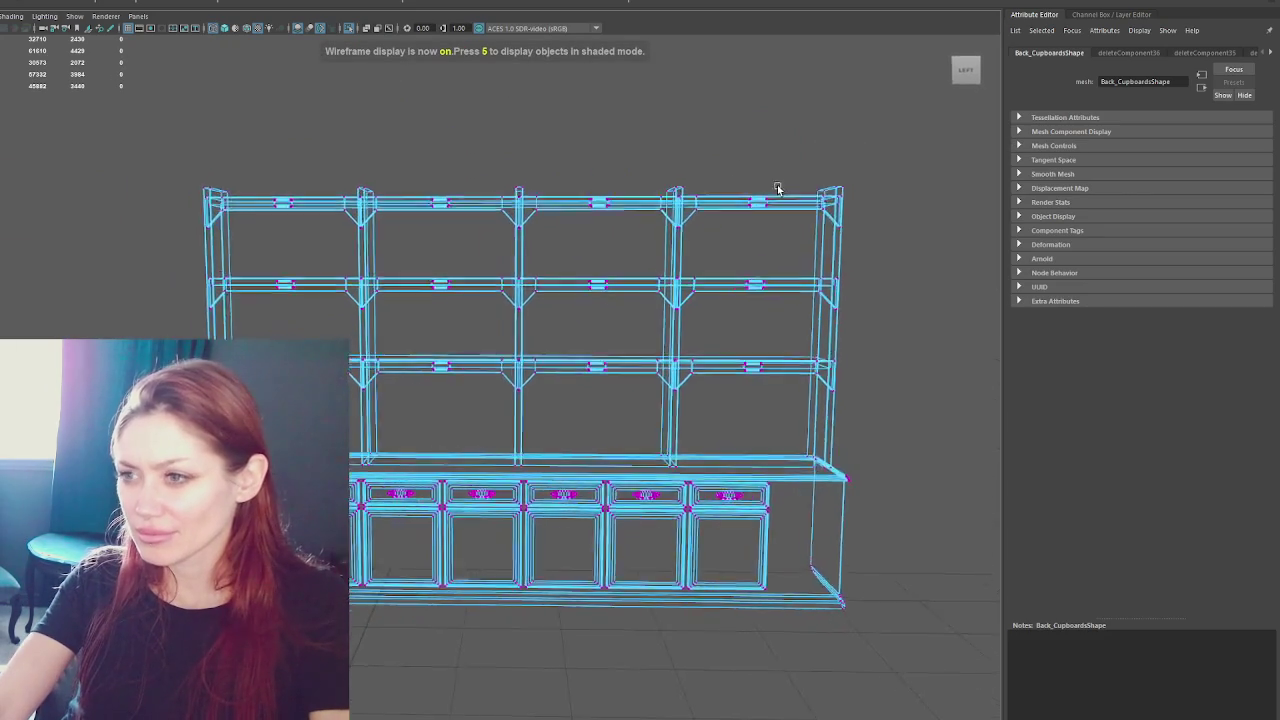
{"action": "key", "text": "F8"}
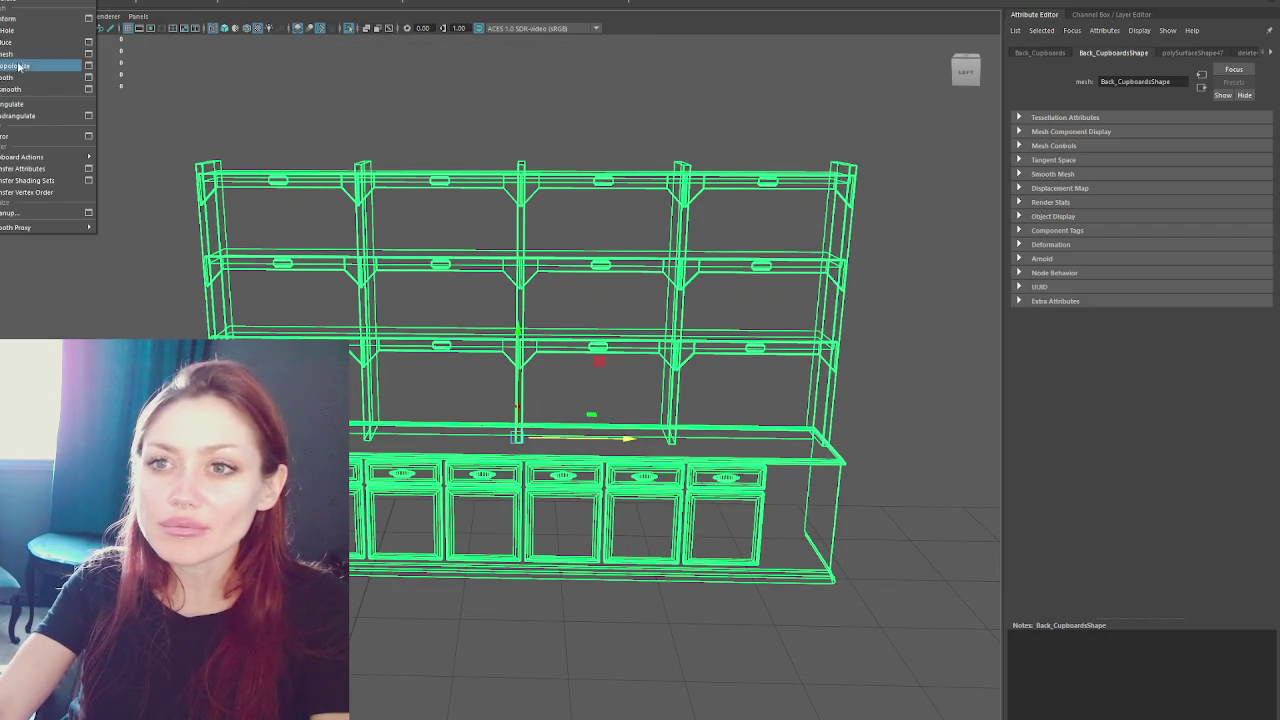
- Separate the cupboard mesh into pieces and view them in shaded mode
{"action": "left_click", "coordinate": [19, 2]}
{"action": "left_click", "coordinate": [320, 80]}
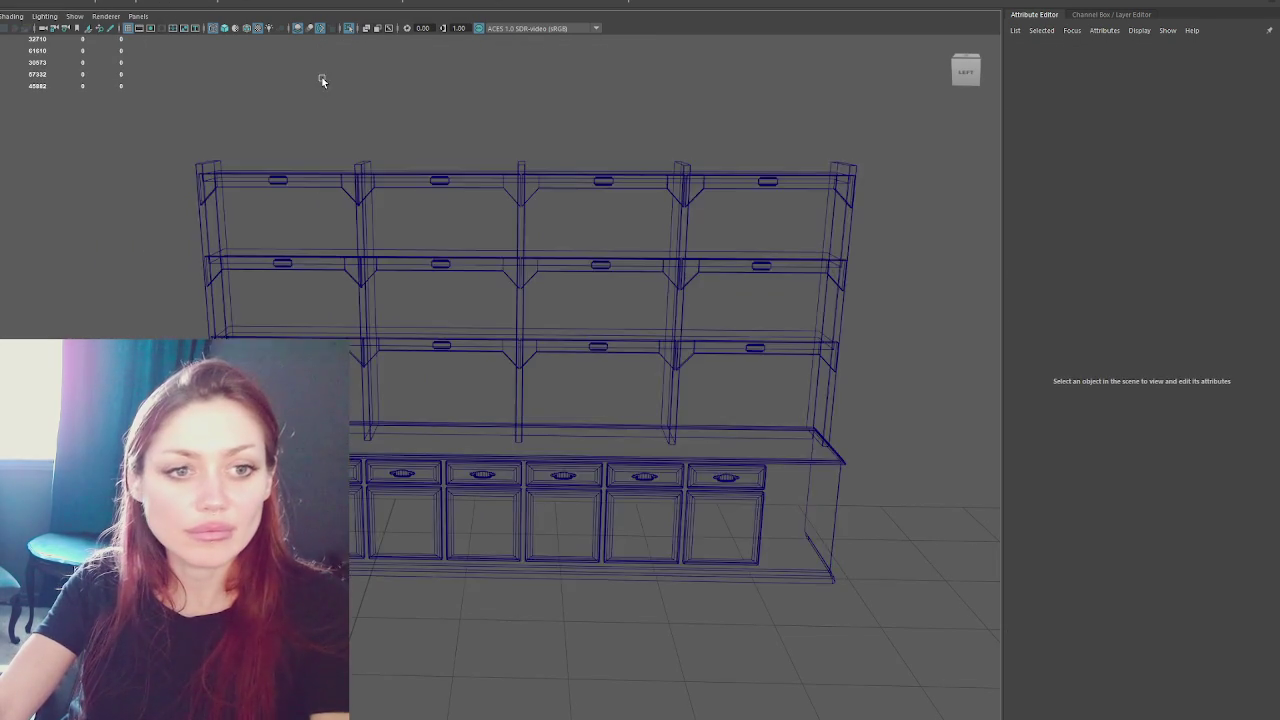
{"action": "key", "text": "5"}
{"action": "scroll", "coordinate": [430, 160], "scroll_direction": "up", "scroll_amount": 1}
{"action": "scroll", "coordinate": [510, 235], "scroll_direction": "up", "scroll_amount": 3}
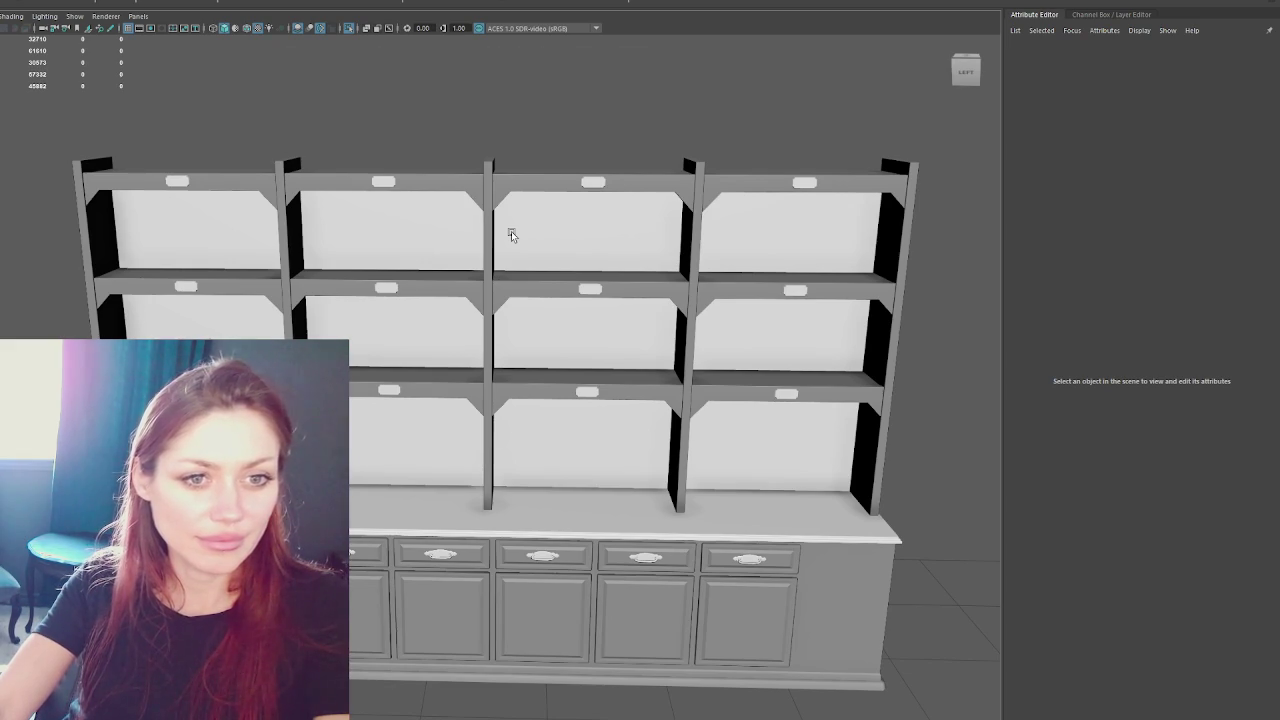
{"action": "middle_click_drag", "start_coordinate": [551, 449], "coordinate": [550, 392], "text": "alt"}
{"action": "scroll", "coordinate": [551, 390], "scroll_direction": "down", "scroll_amount": 1}
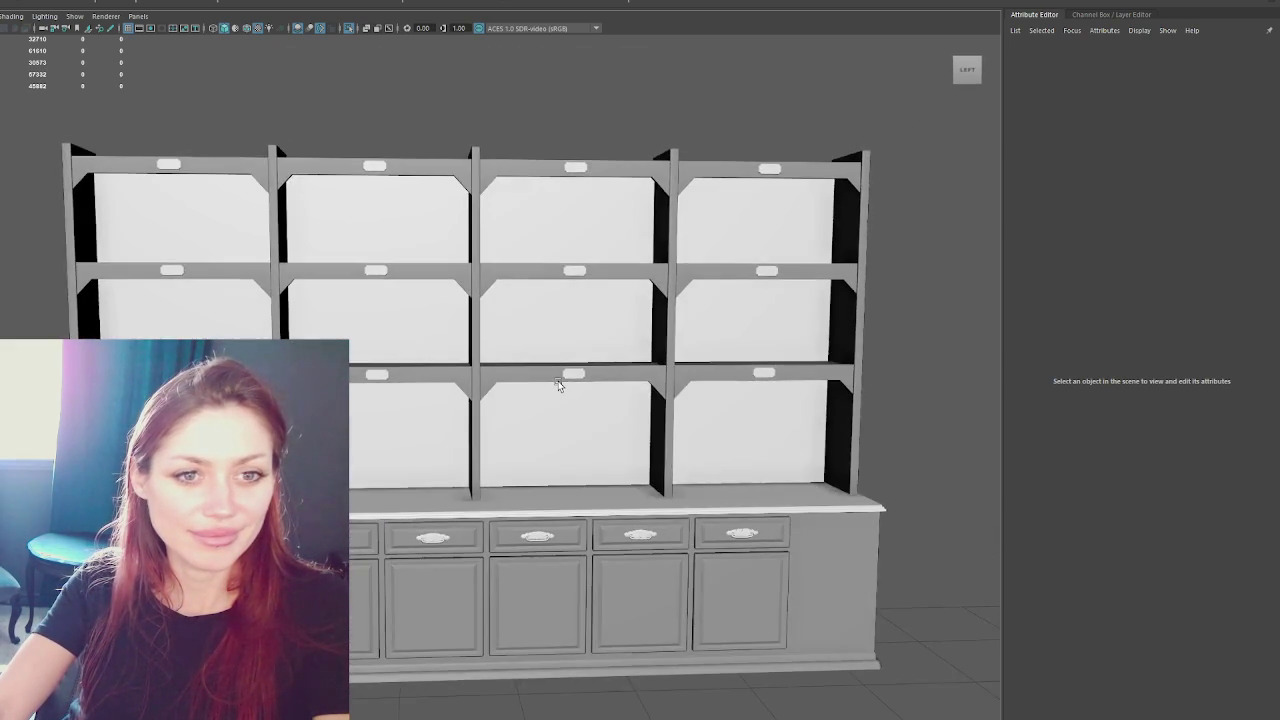
{"action": "scroll", "coordinate": [555, 382], "scroll_direction": "down", "scroll_amount": 2}
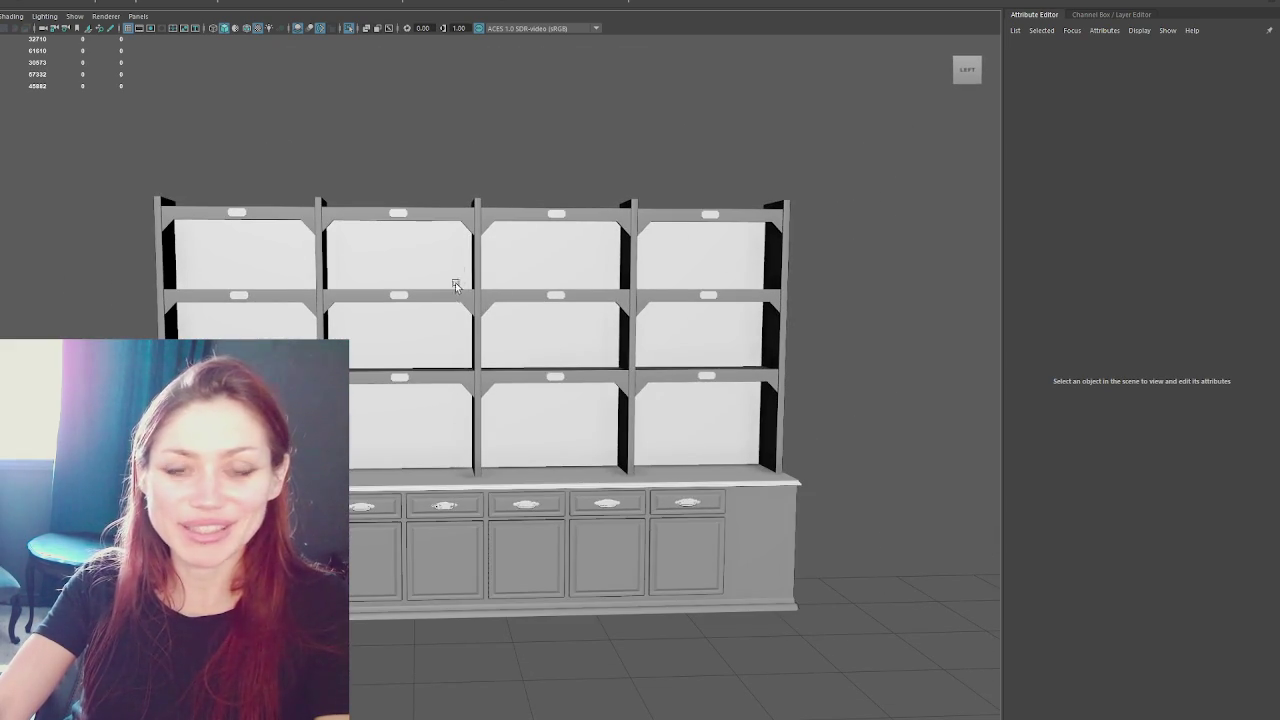
- Check that the middle vertical post and back wall panel are now separate objects
{"action": "left_click", "coordinate": [476, 292]}
{"action": "left_click", "coordinate": [452, 178]}
{"action": "left_click", "coordinate": [473, 211]}
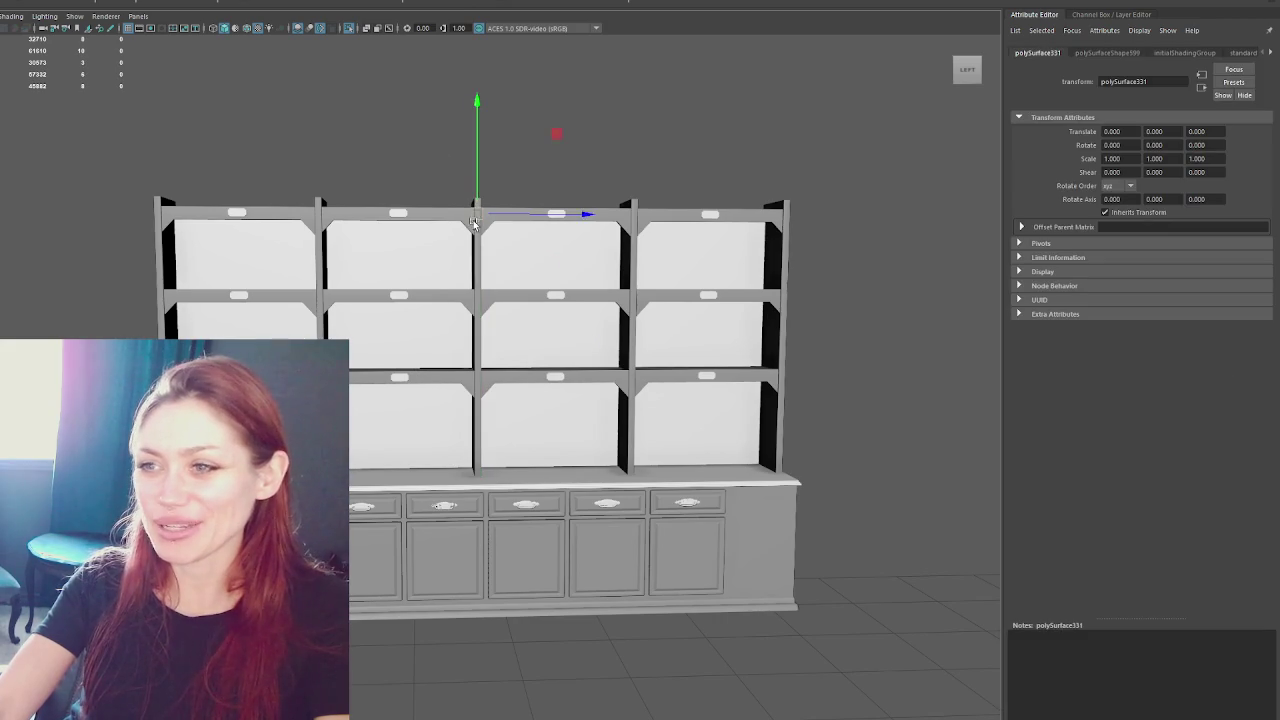
{"action": "right_click_drag", "start_coordinate": [377, 123], "coordinate": [418, 190]}
{"action": "left_click", "coordinate": [384, 272]}
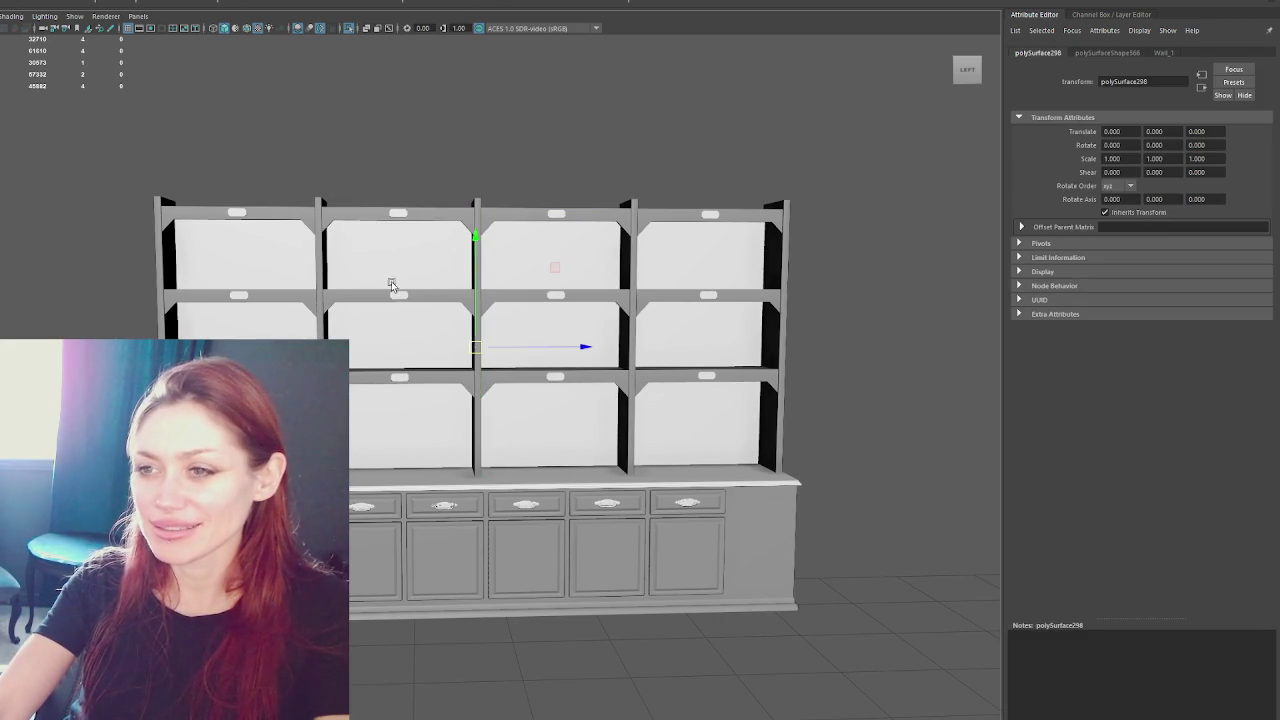
{"action": "key", "text": "4"}
- Select the top shelf board, countertop and base cabinet, then return to shaded display
{"action": "left_click", "coordinate": [426, 209]}
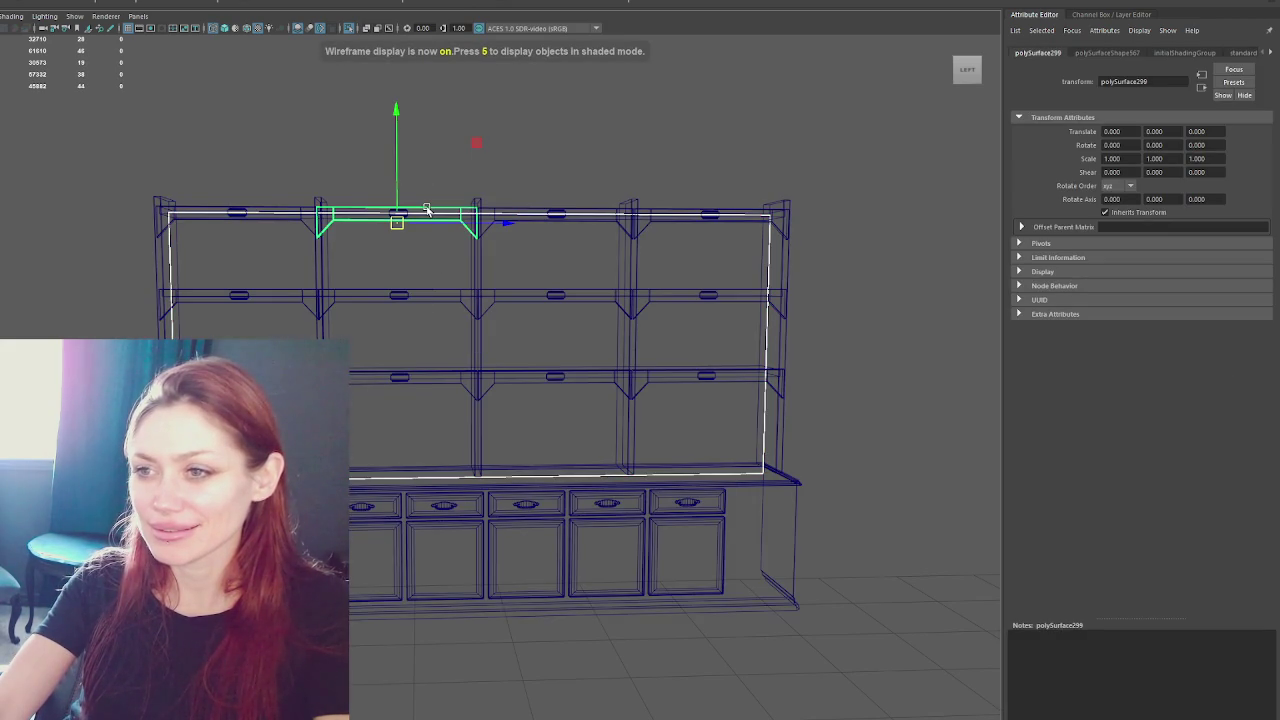
{"action": "left_click_drag", "start_coordinate": [426, 209], "coordinate": [396, 140], "text": "alt"}
{"action": "left_click", "coordinate": [355, 128], "text": "shift"}
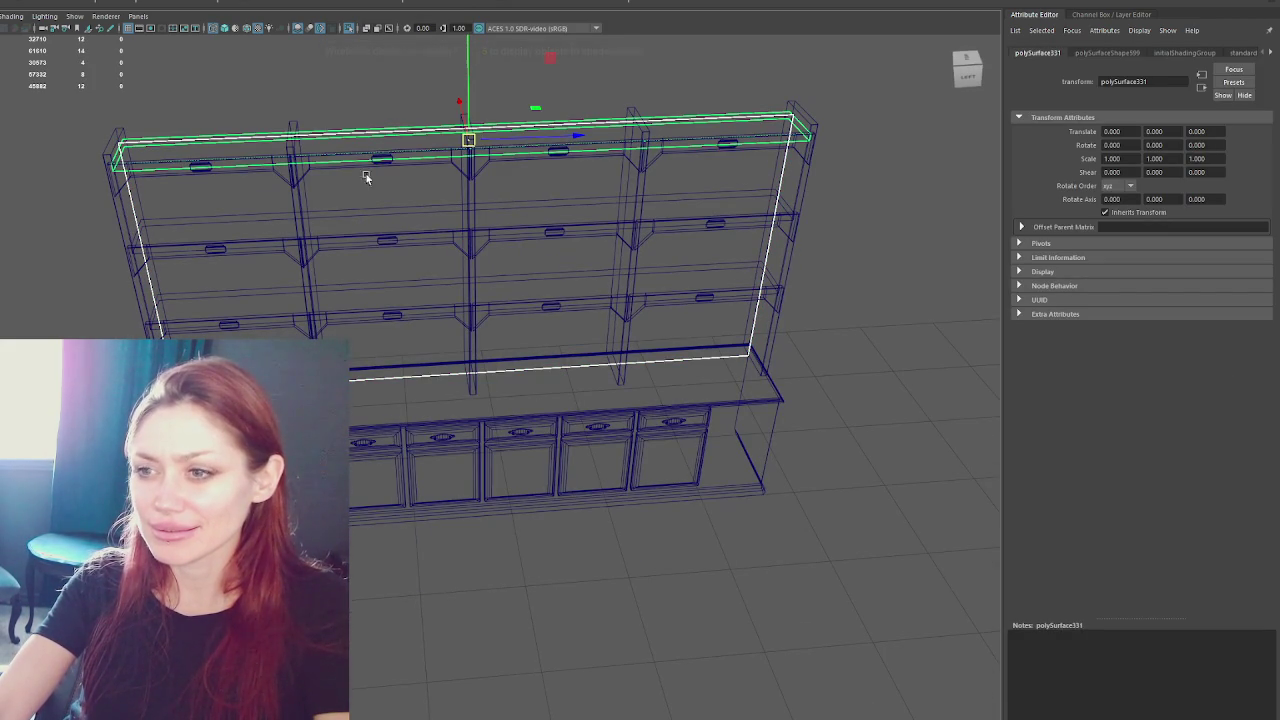
{"action": "left_click", "coordinate": [733, 393], "text": "shift"}
{"action": "left_click", "coordinate": [728, 427], "text": "shift"}
{"action": "mouse_move", "coordinate": [812, 313]}
{"action": "left_mouse_down", "text": "alt"}
{"action": "mouse_move", "coordinate": [879, 219]}
{"action": "mouse_move", "coordinate": [857, 203]}
{"action": "left_mouse_up", "text": "alt"}
{"action": "key", "text": "5"}
- Box-select the cabinet's right side panel and slide the selected parts to the left
{"action": "left_click", "coordinate": [756, 127]}
{"action": "left_click_drag", "start_coordinate": [734, 109], "coordinate": [926, 643]}
{"action": "left_click_drag", "start_coordinate": [901, 364], "coordinate": [440, 398]}
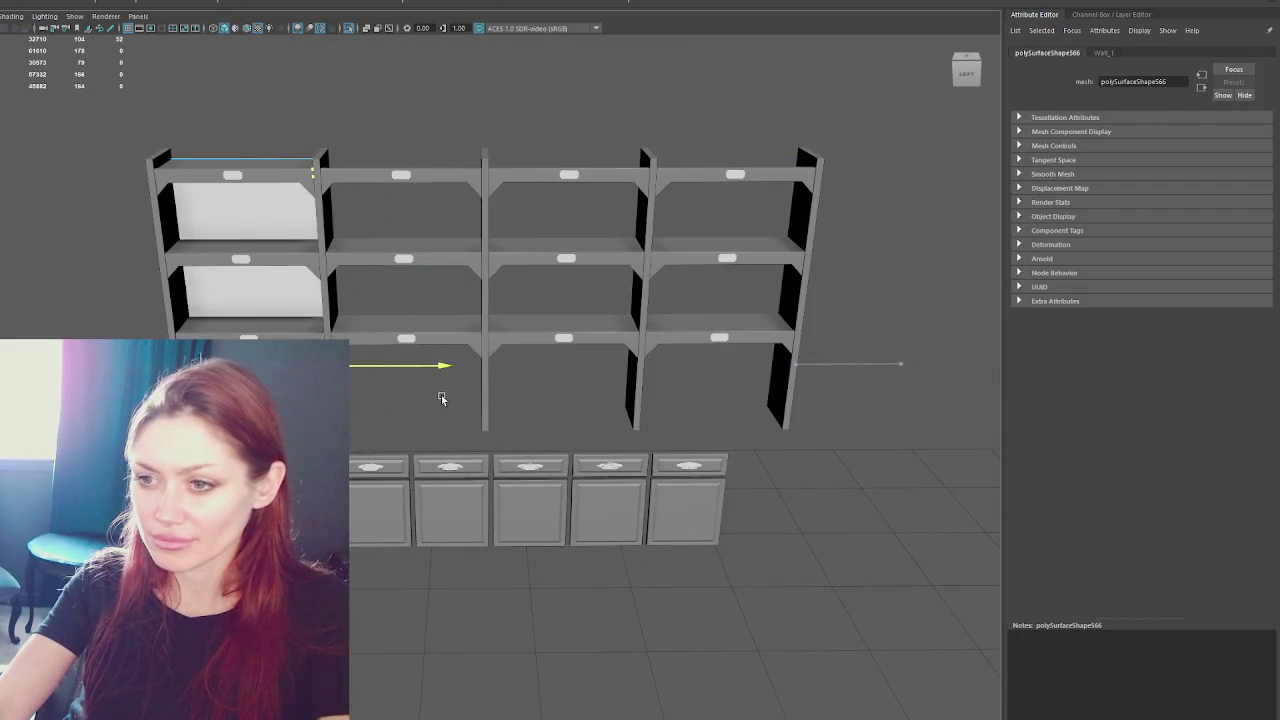
- Nudge the lower cabinet's selected edge slightly right along X
{"action": "scroll", "coordinate": [441, 398], "scroll_direction": "up", "scroll_amount": 3}
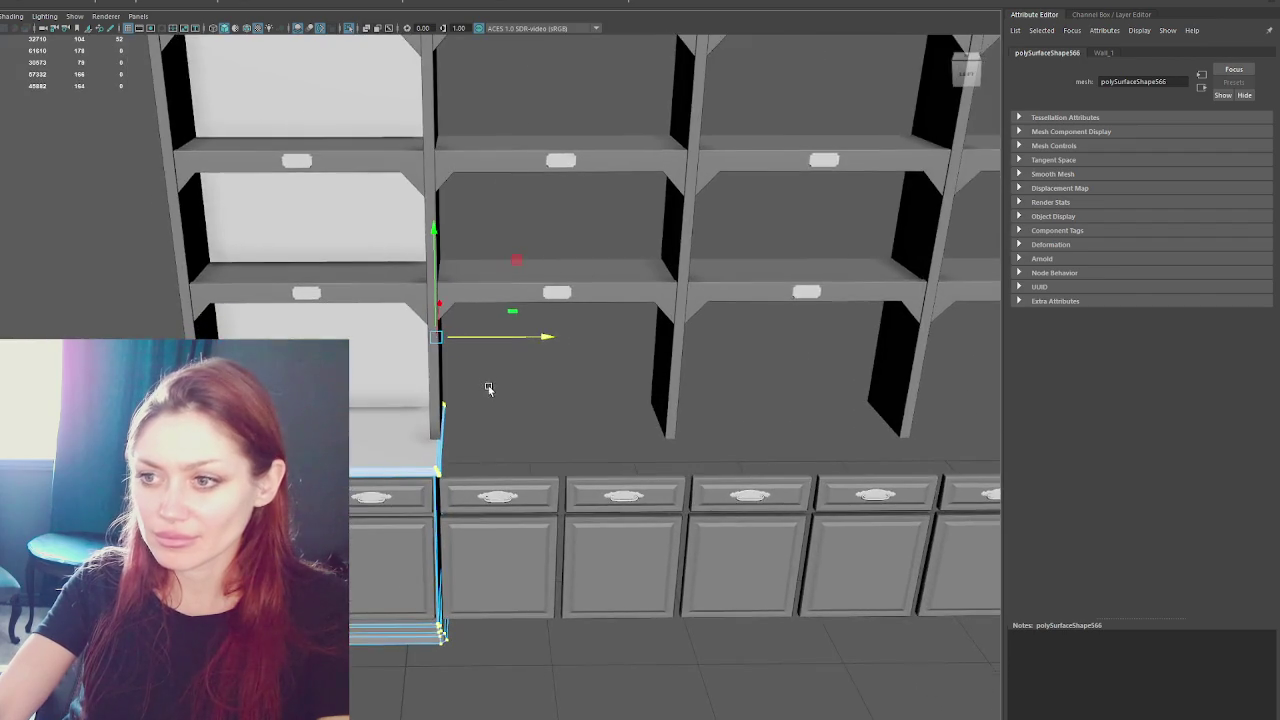
{"action": "scroll", "coordinate": [470, 380], "scroll_direction": "up", "scroll_amount": 2}
{"action": "scroll", "coordinate": [501, 352], "scroll_direction": "up", "scroll_amount": 1}
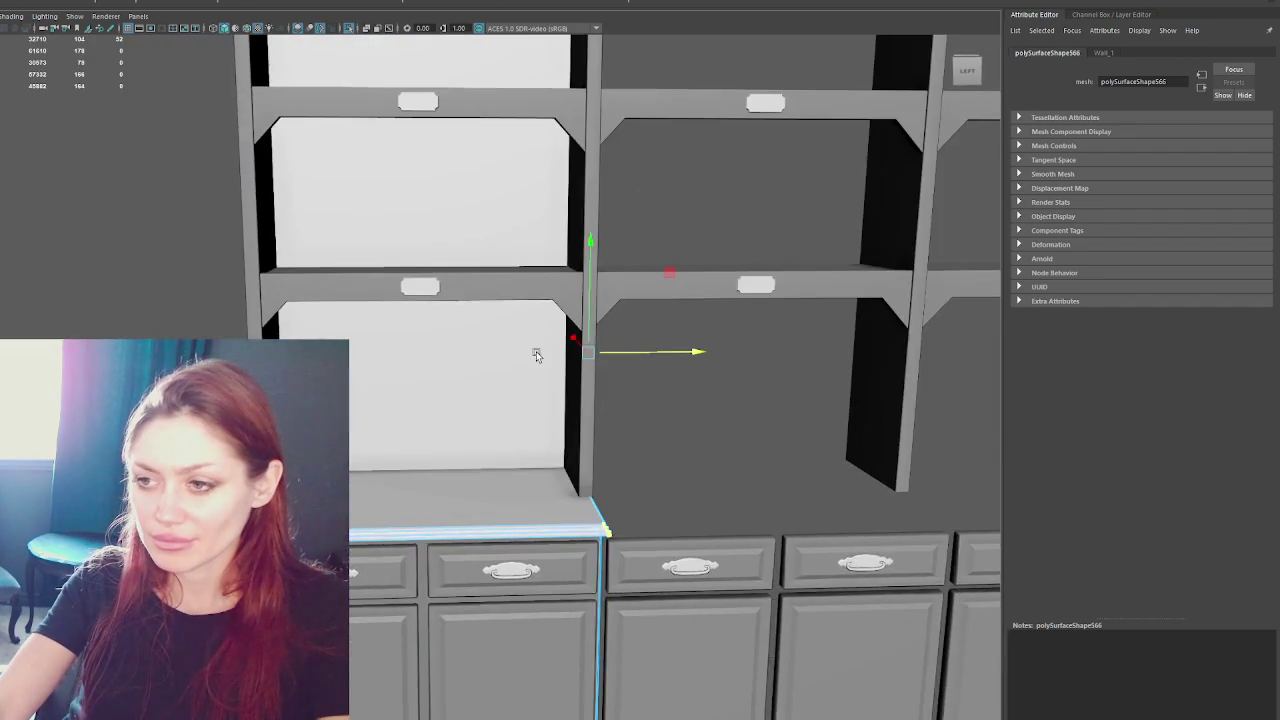
{"action": "middle_click_drag", "start_coordinate": [501, 352], "coordinate": [383, 383], "text": "alt"}
{"action": "left_click_drag", "start_coordinate": [383, 383], "coordinate": [591, 389], "text": "alt"}
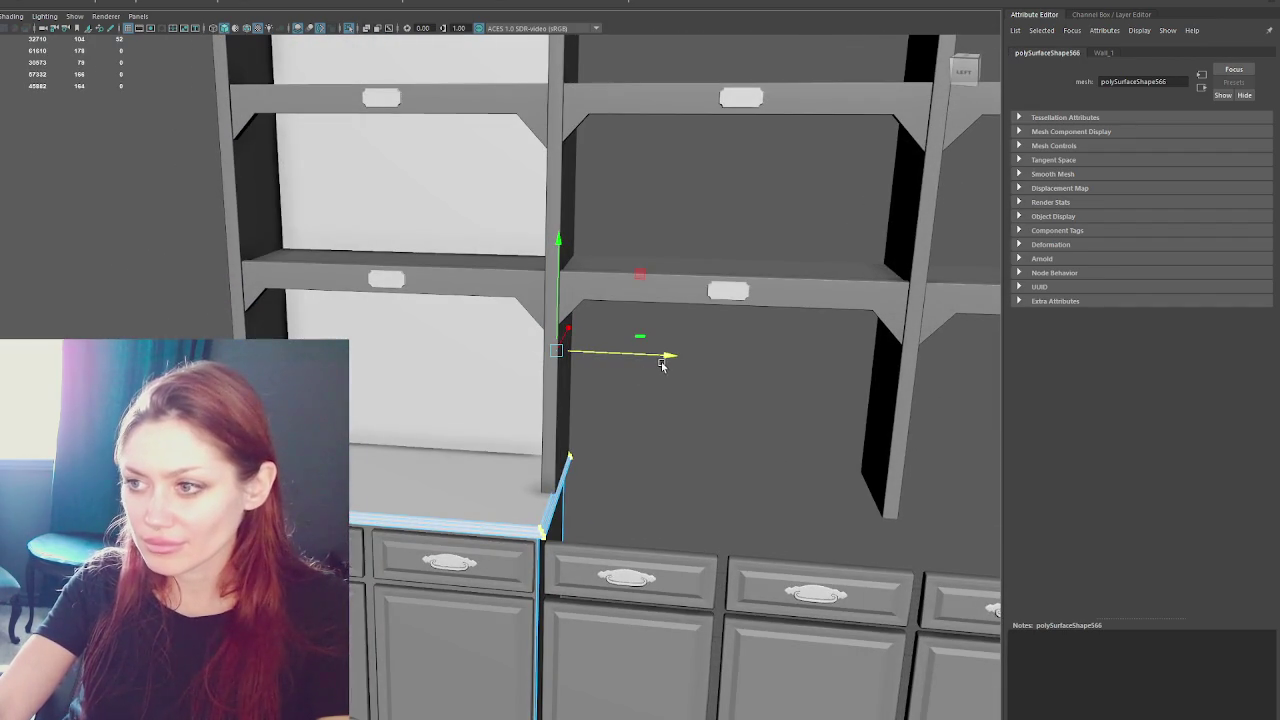
{"action": "left_click_drag", "start_coordinate": [668, 362], "coordinate": [670, 361]}
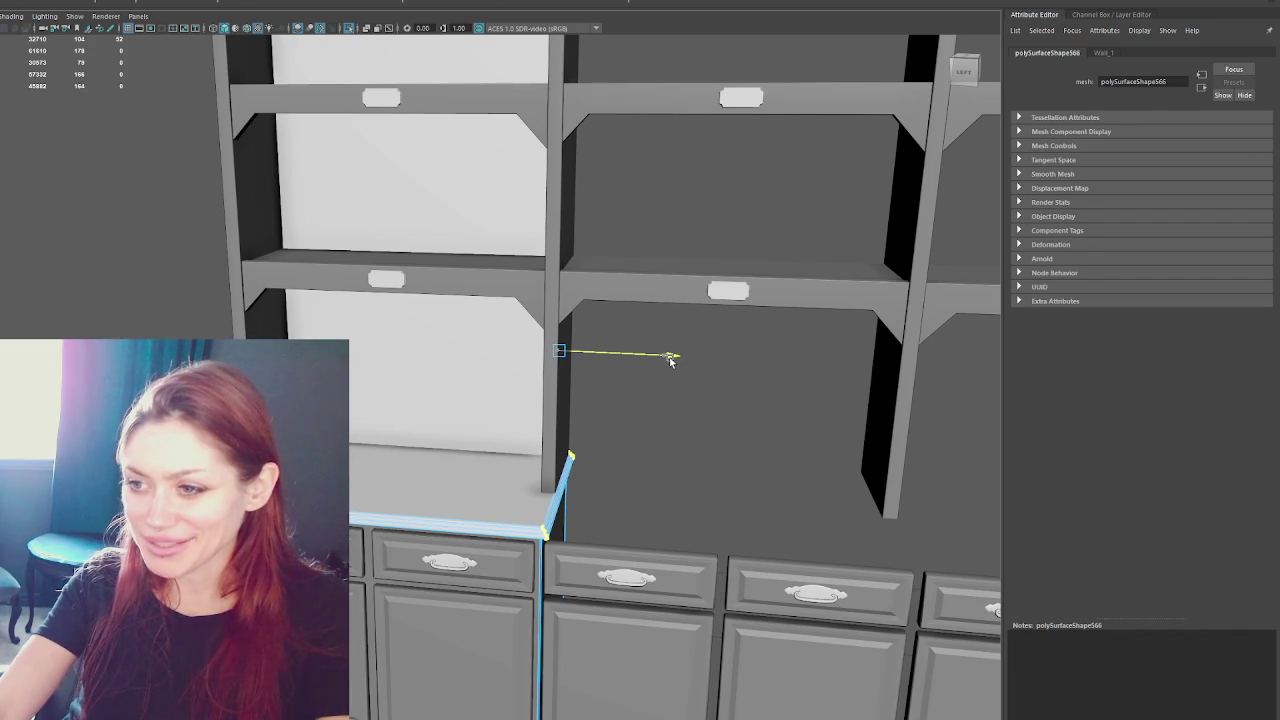
{"action": "right_click_drag", "start_coordinate": [670, 360], "coordinate": [600, 314], "text": "alt"}
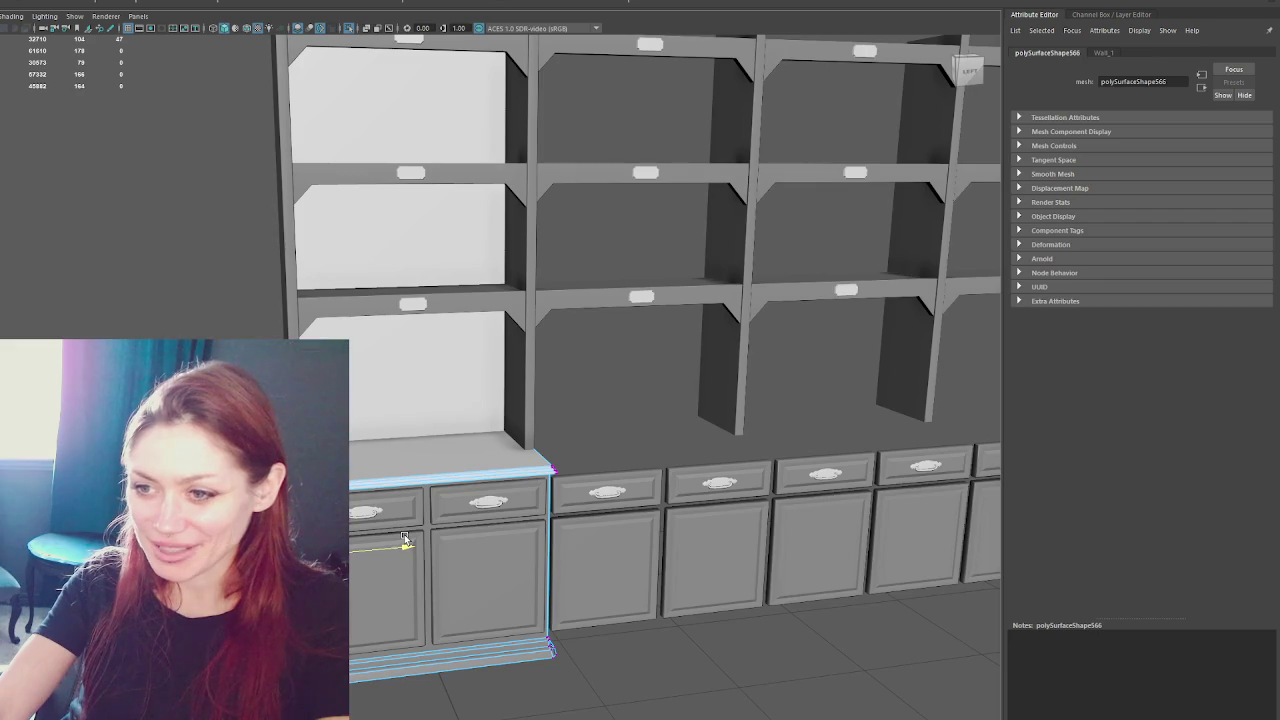
- Frame the wall shelves above the cabinets and switch to wireframe display
{"action": "right_click_drag", "start_coordinate": [404, 540], "coordinate": [409, 366], "text": "alt"}
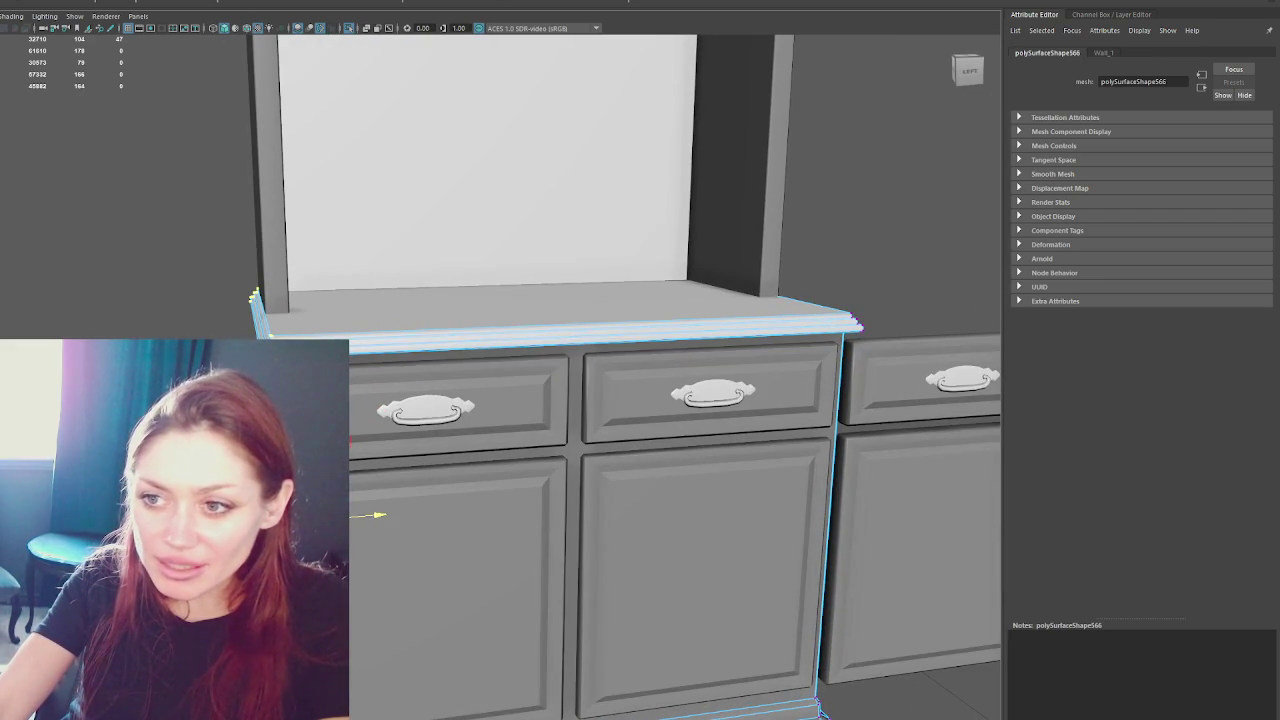
{"action": "mouse_move", "coordinate": [714, 399]}
{"action": "left_mouse_down", "text": "alt"}
{"action": "mouse_move", "coordinate": [643, 206]}
{"action": "mouse_move", "coordinate": [591, 309]}
{"action": "left_mouse_up", "text": "alt"}
{"action": "scroll", "coordinate": [565, 505], "scroll_direction": "up", "scroll_amount": 2}
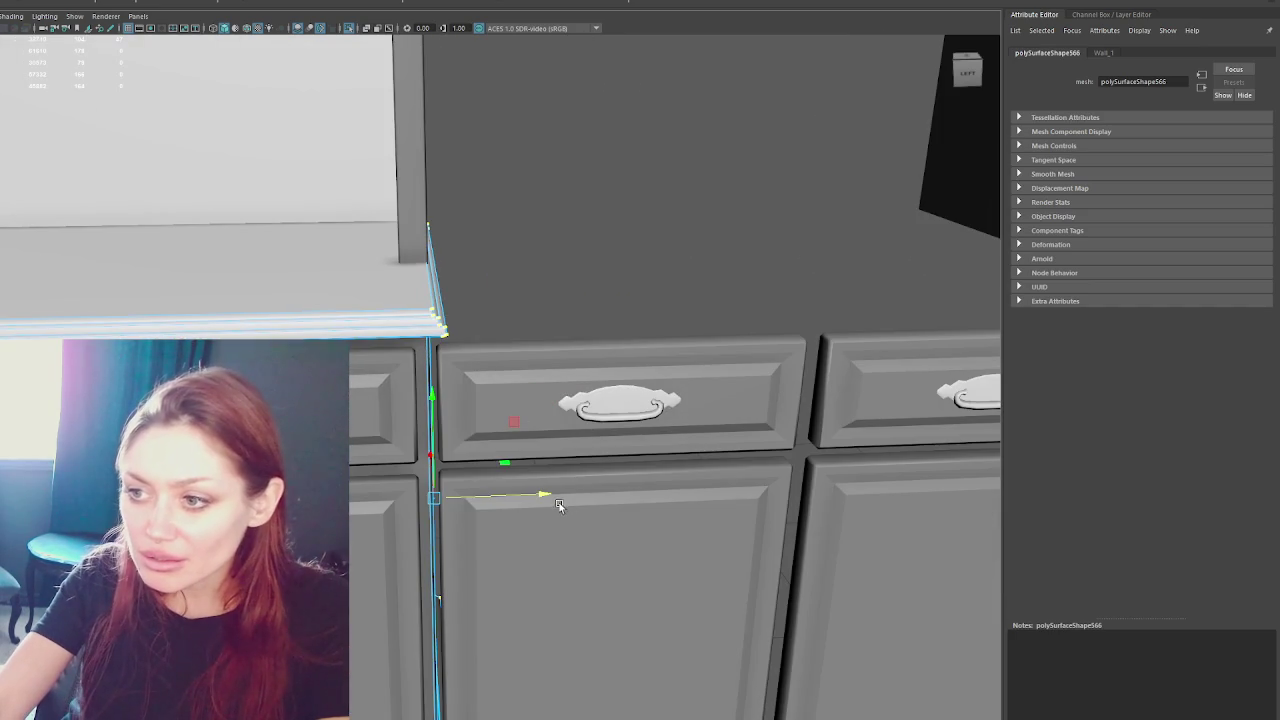
{"action": "scroll", "coordinate": [545, 492], "scroll_direction": "down", "scroll_amount": 2}
{"action": "scroll", "coordinate": [465, 216], "scroll_direction": "down", "scroll_amount": 3}
{"action": "middle_click_drag", "start_coordinate": [465, 216], "coordinate": [577, 634], "text": "alt"}
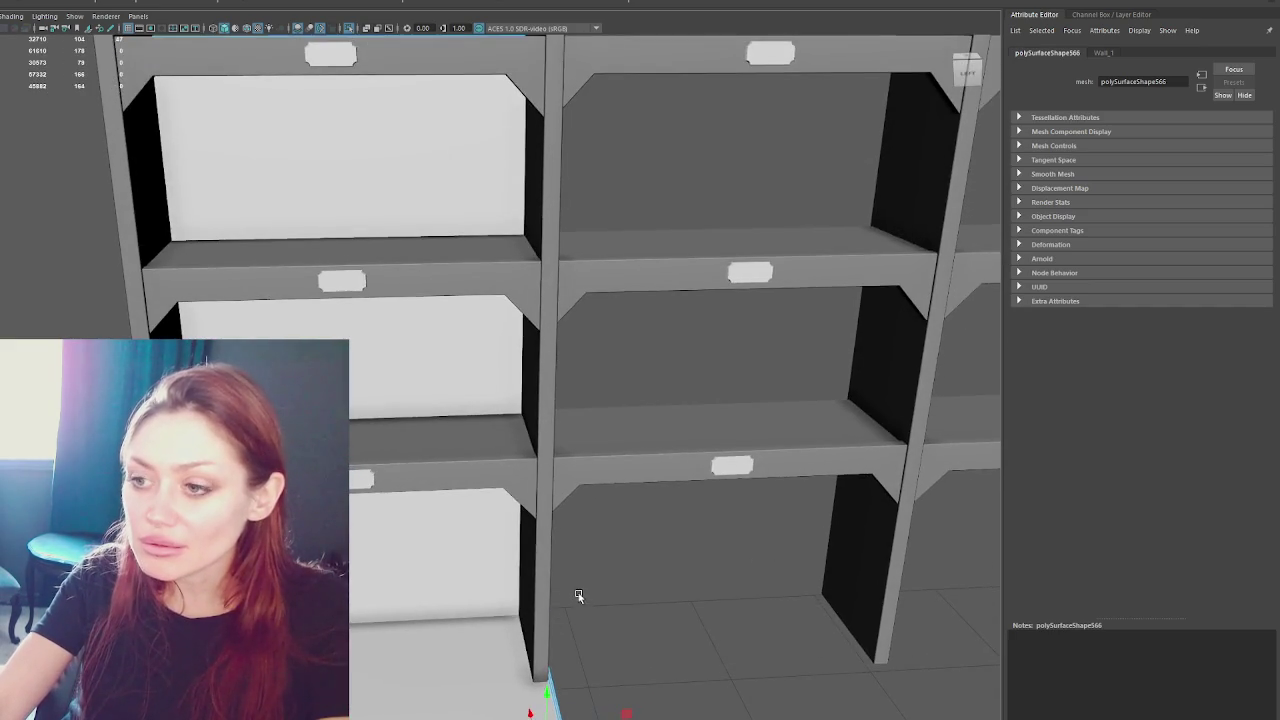
{"action": "scroll", "coordinate": [578, 596], "scroll_direction": "down", "scroll_amount": 5}
{"action": "key", "text": "4"}
{"action": "scroll", "coordinate": [591, 521], "scroll_direction": "up", "scroll_amount": 4}
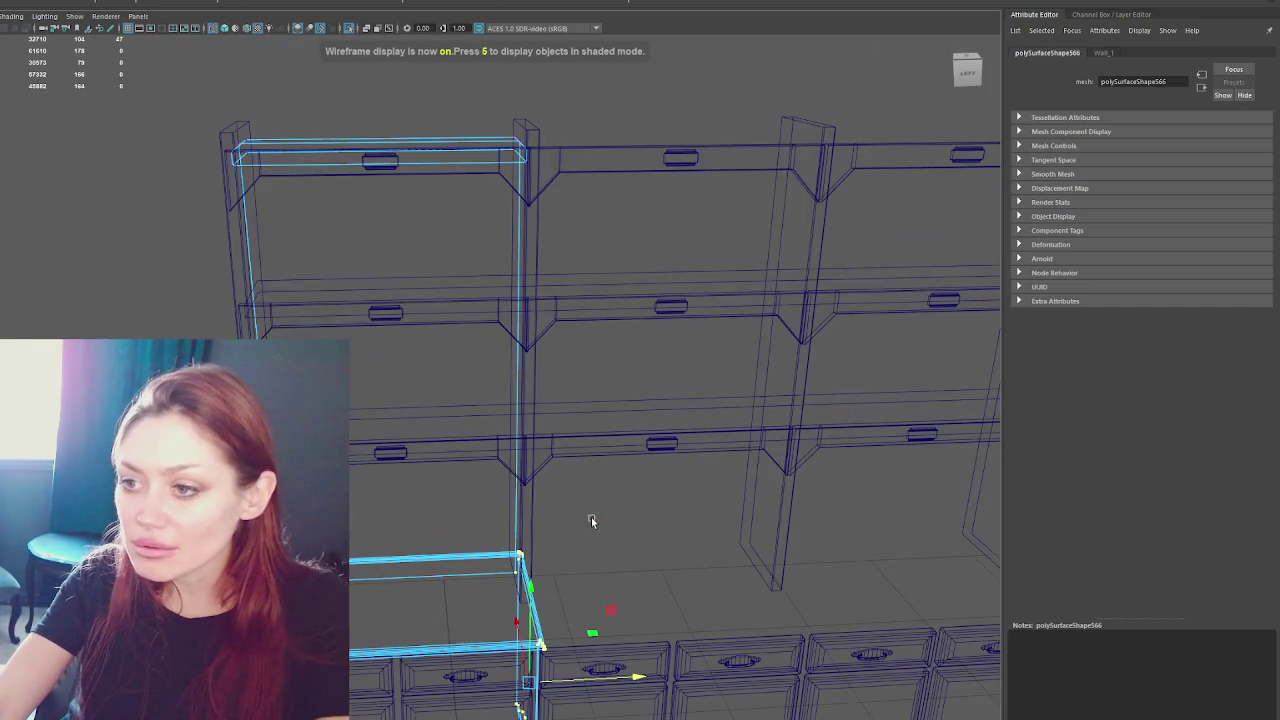
- Select the top shelf and pick vertices on the bookcase's left upright
{"action": "scroll", "coordinate": [594, 203], "scroll_direction": "up", "scroll_amount": 3}
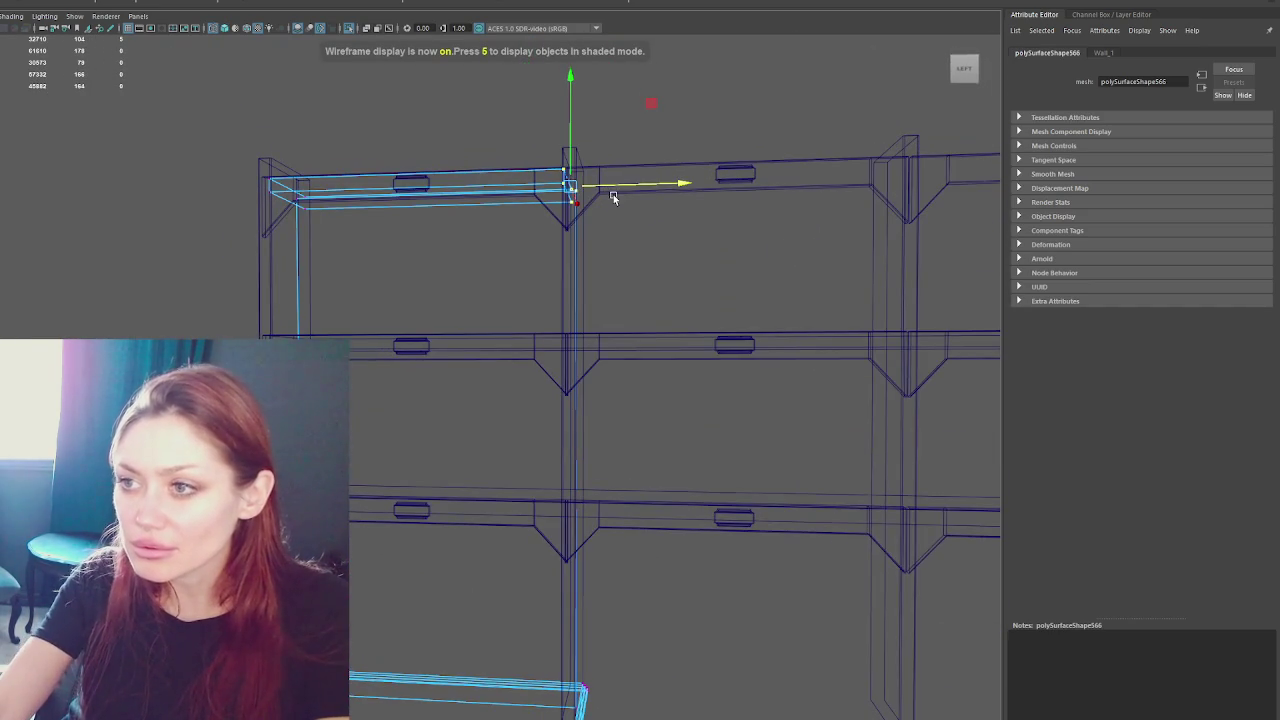
{"action": "key", "text": "5"}
{"action": "left_click", "coordinate": [684, 187]}
{"action": "key", "text": "4"}
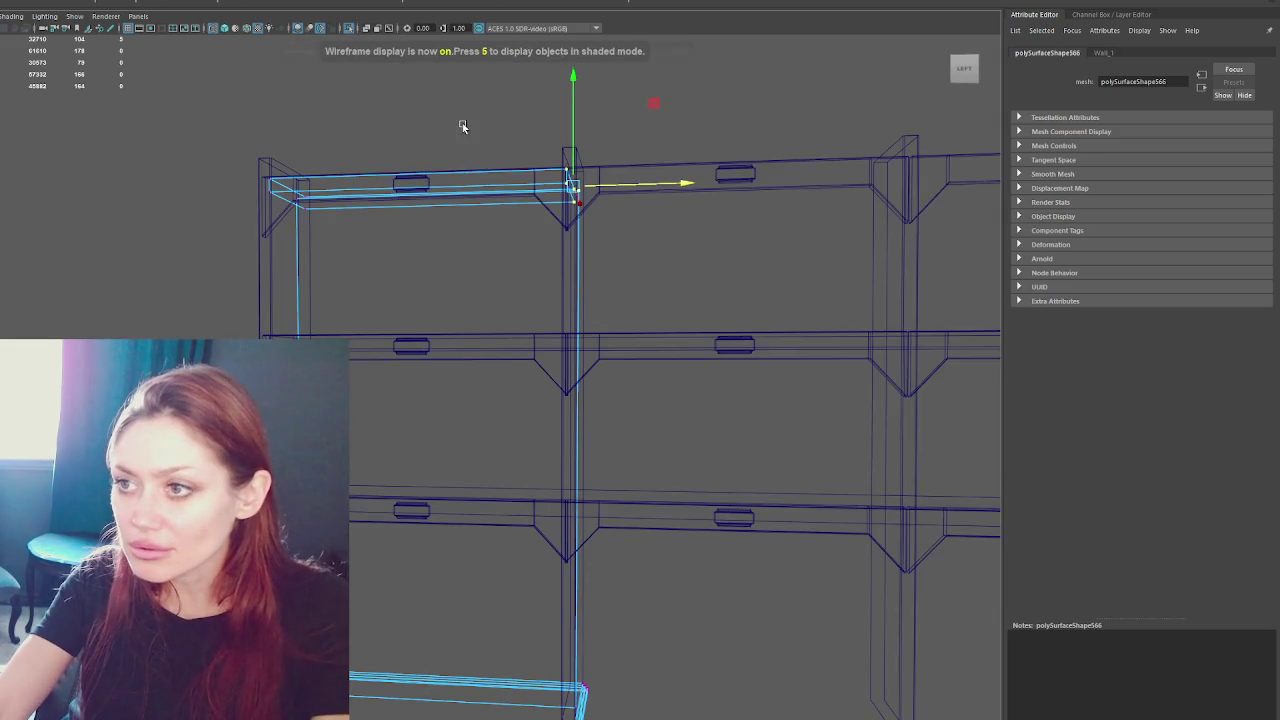
{"action": "scroll", "coordinate": [580, 250], "scroll_direction": "down", "scroll_amount": 2}
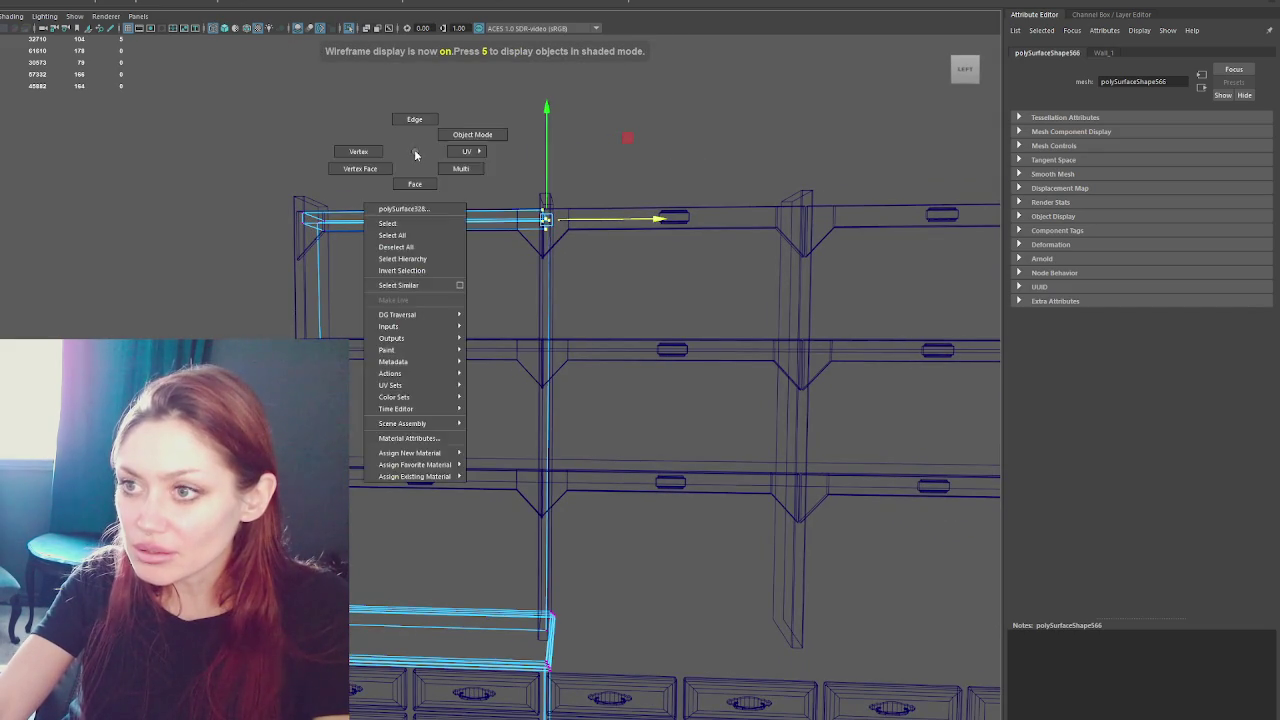
{"action": "right_click_drag", "start_coordinate": [428, 205], "coordinate": [441, 175]}
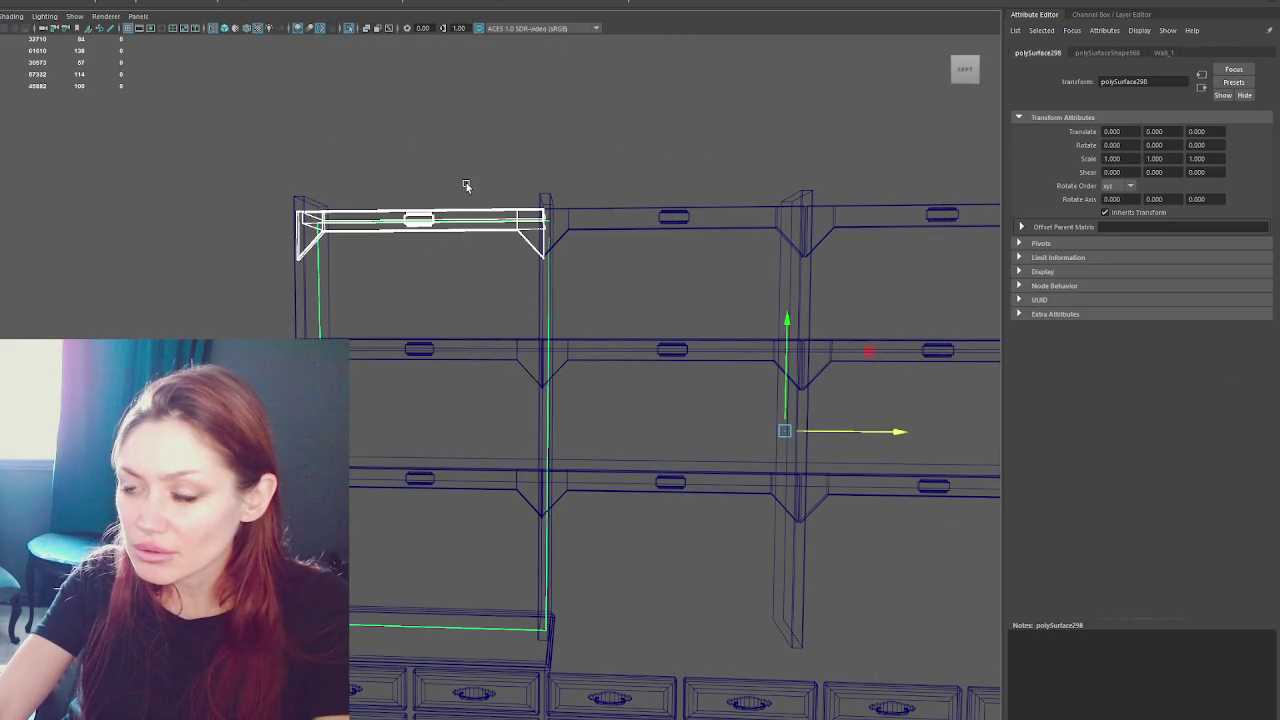
{"action": "left_click_drag", "start_coordinate": [489, 270], "coordinate": [486, 270], "text": "alt"}
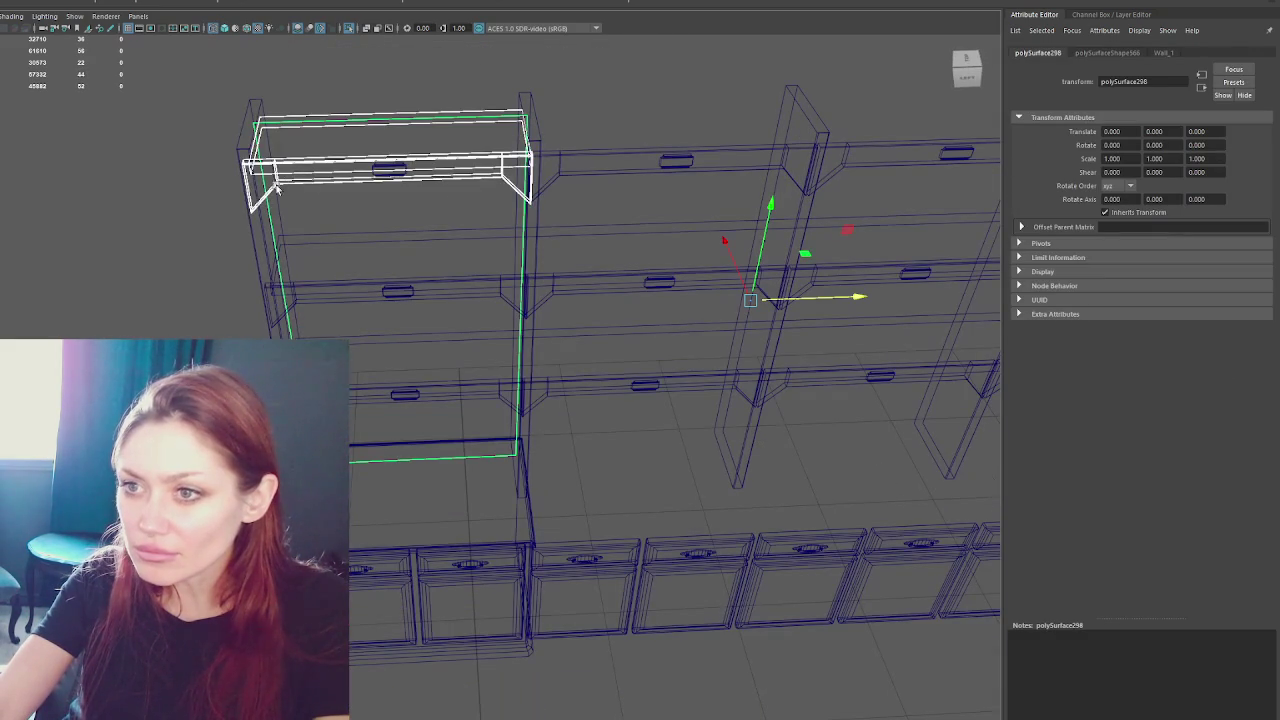
{"action": "key", "text": "4"}
{"action": "key", "text": "F9"}
{"action": "left_click_drag", "start_coordinate": [446, 72], "coordinate": [648, 580]}
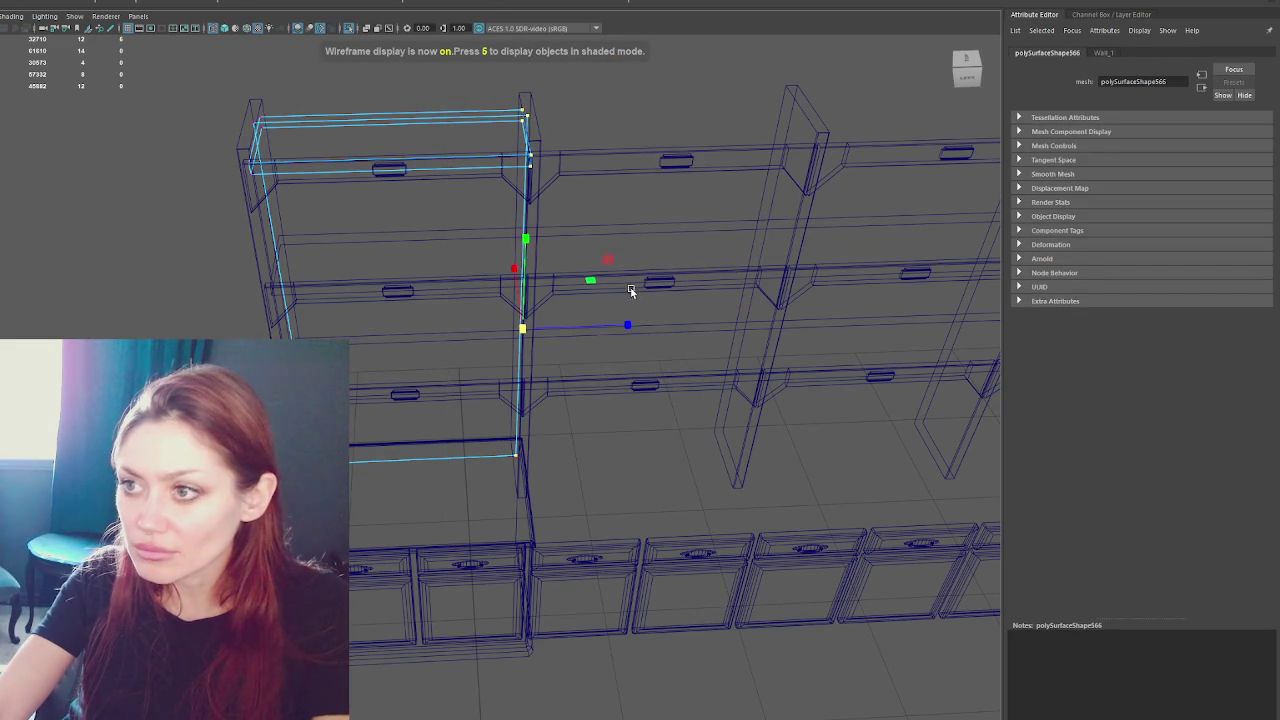
{"action": "mouse_move", "coordinate": [40, 80]}
{"action": "left_mouse_down"}
{"action": "mouse_move", "coordinate": [390, 338]}
{"action": "mouse_move", "coordinate": [224, 335]}
{"action": "left_mouse_up"}
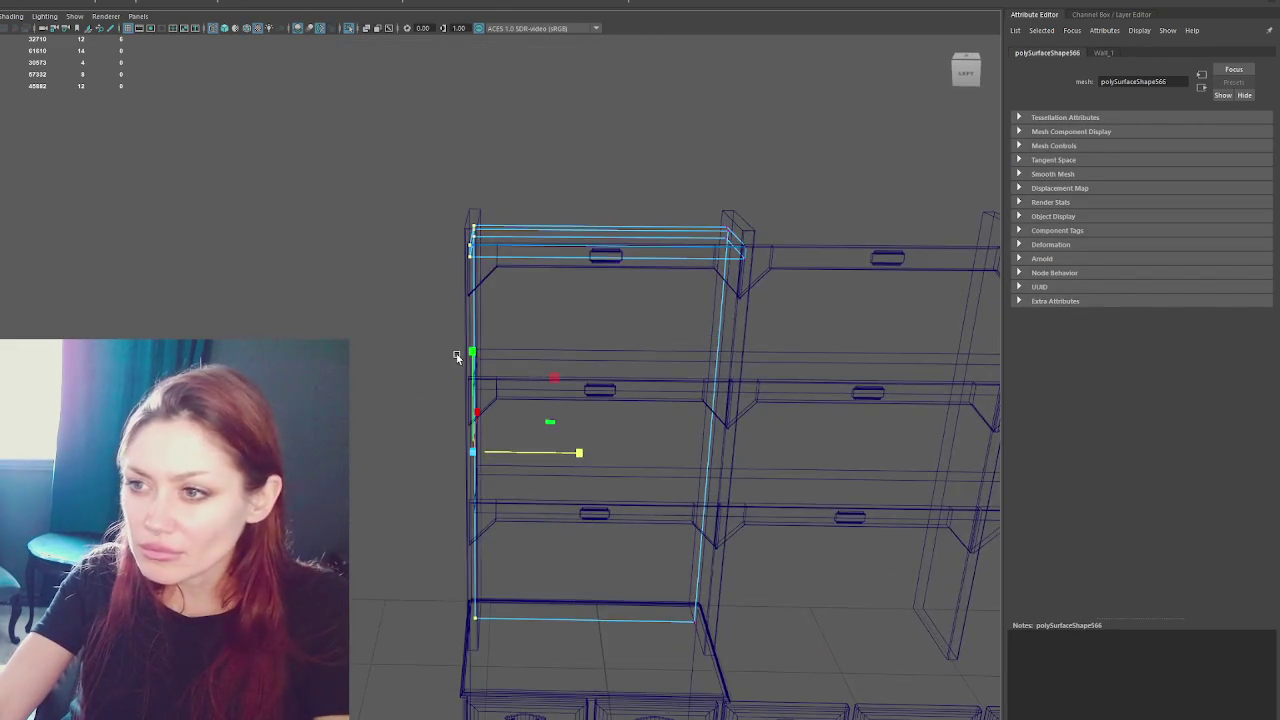
{"action": "key", "text": "5"}
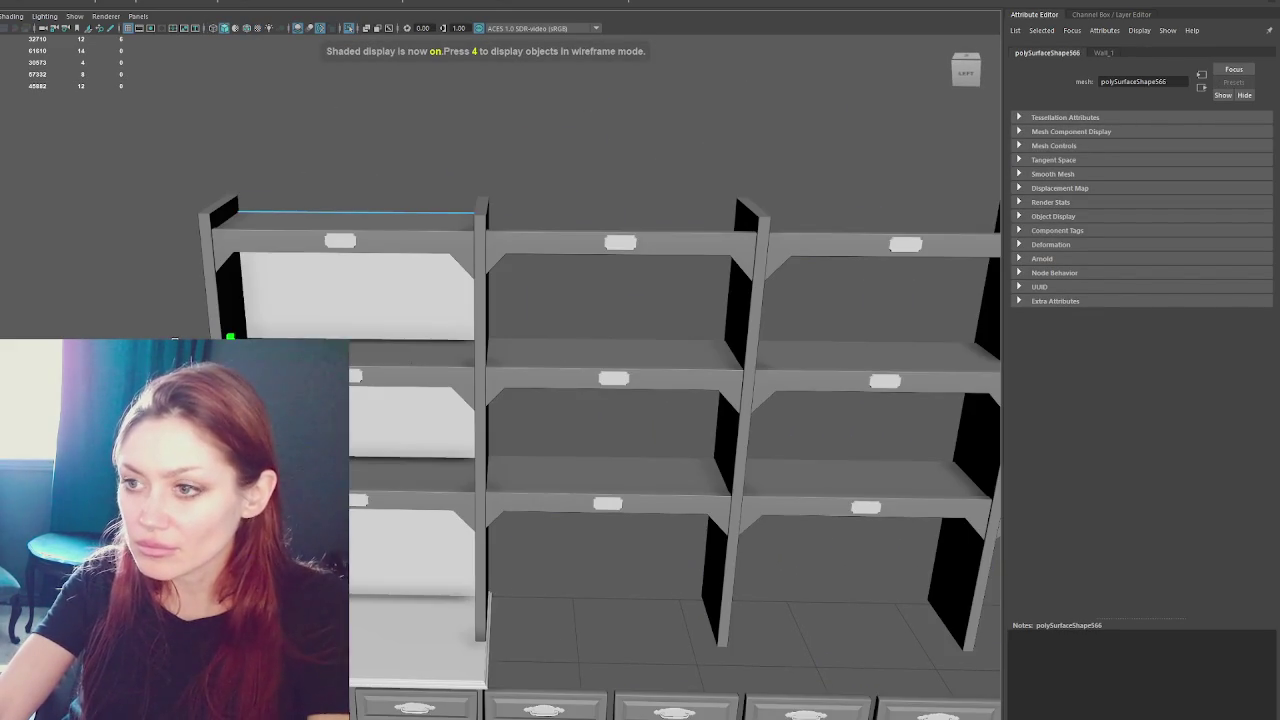
- Select all shelves and drawers, hide them, then undo the hide
{"action": "left_click", "coordinate": [363, 205]}
{"action": "scroll", "coordinate": [571, 257], "scroll_direction": "down", "scroll_amount": 5}
{"action": "left_click_drag", "start_coordinate": [409, 157], "coordinate": [852, 684]}
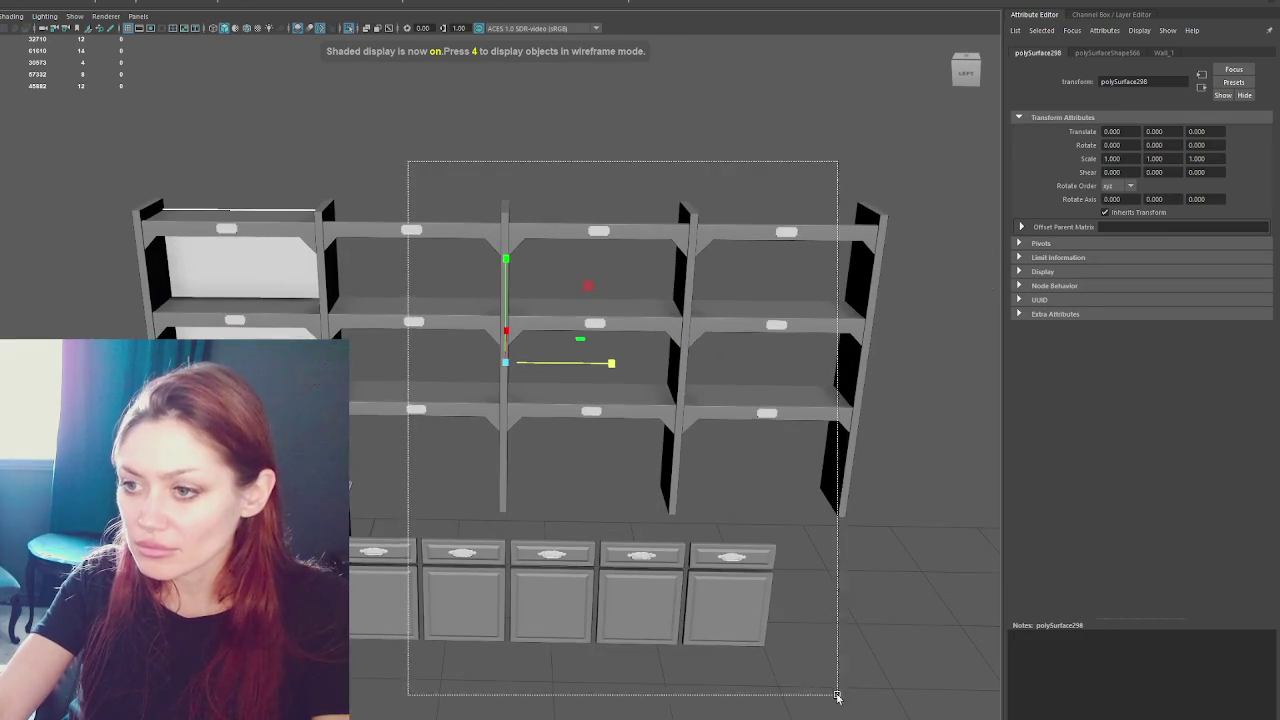
{"action": "key", "text": "ctrl+h"}
{"action": "key", "text": "ctrl+z"}
{"action": "left_click", "coordinate": [457, 291]}
- Shorten two horizontal shelves by moving their right-end vertices left along X
{"action": "left_click", "coordinate": [448, 301]}
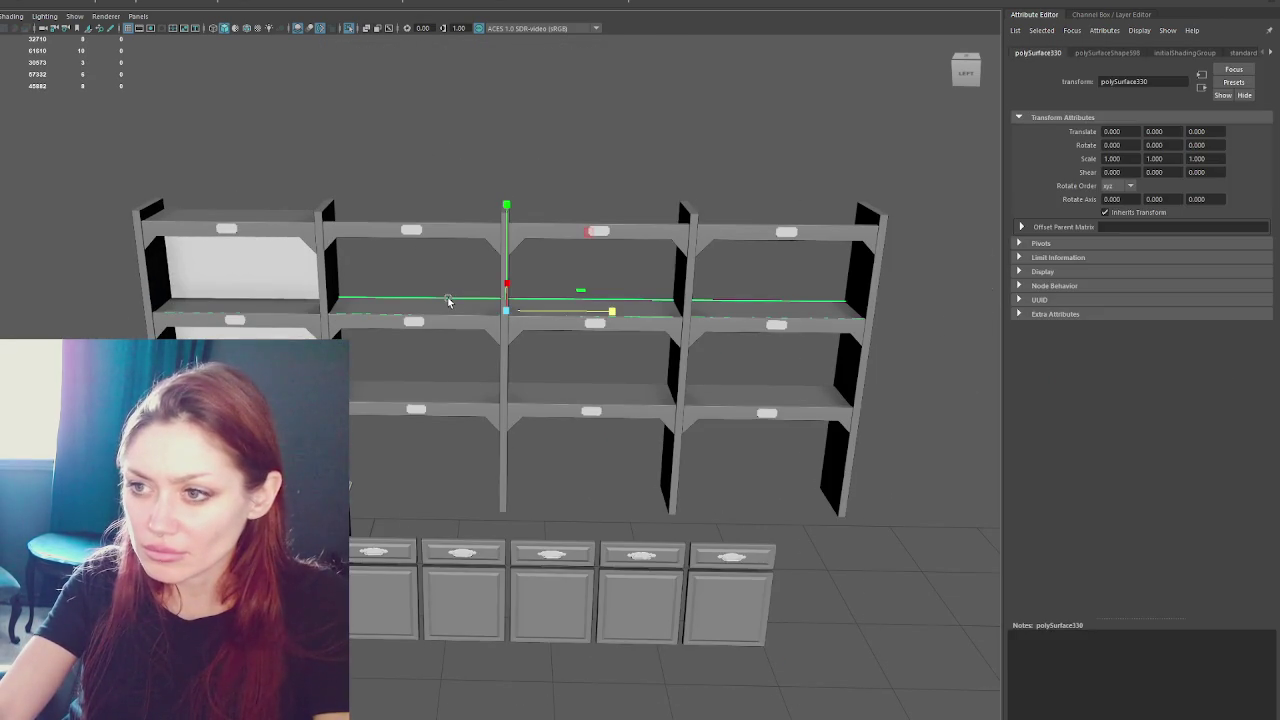
{"action": "key", "text": "4"}
{"action": "left_click", "coordinate": [438, 381], "text": "shift"}
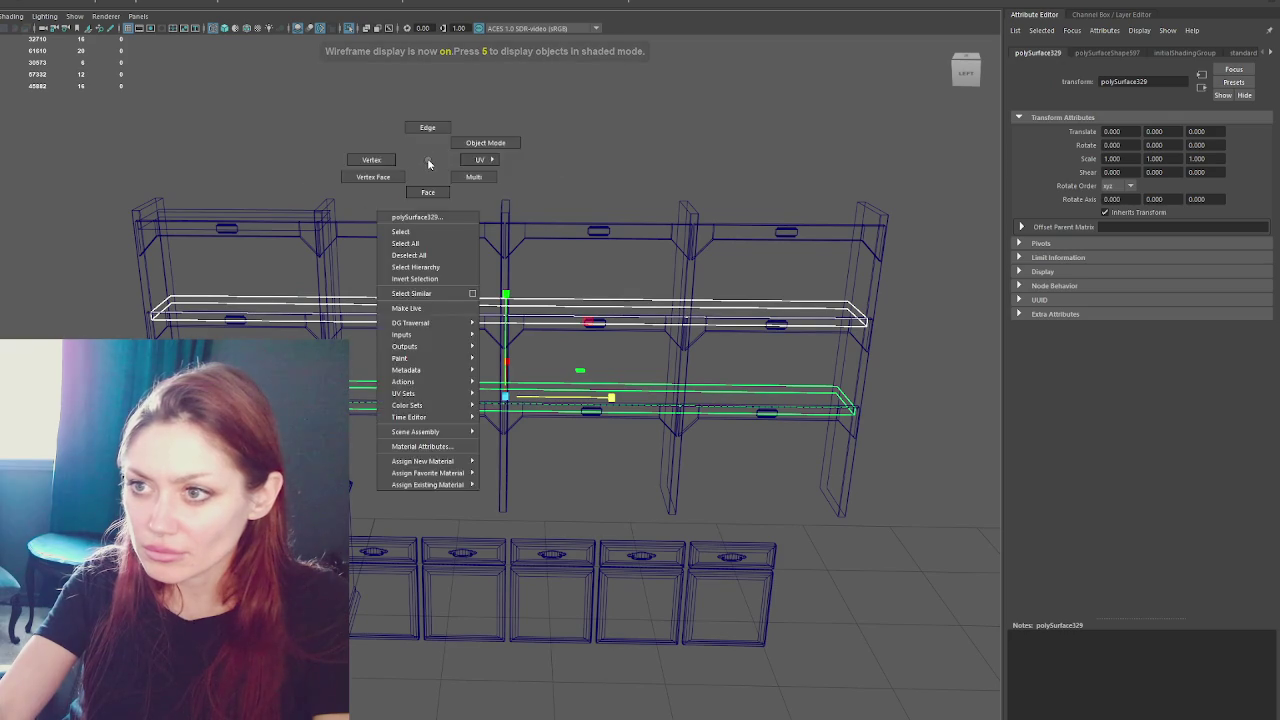
{"action": "key", "text": "F9"}
{"action": "left_click_drag", "start_coordinate": [810, 275], "coordinate": [927, 425]}
{"action": "left_click_drag", "start_coordinate": [921, 362], "coordinate": [365, 386]}
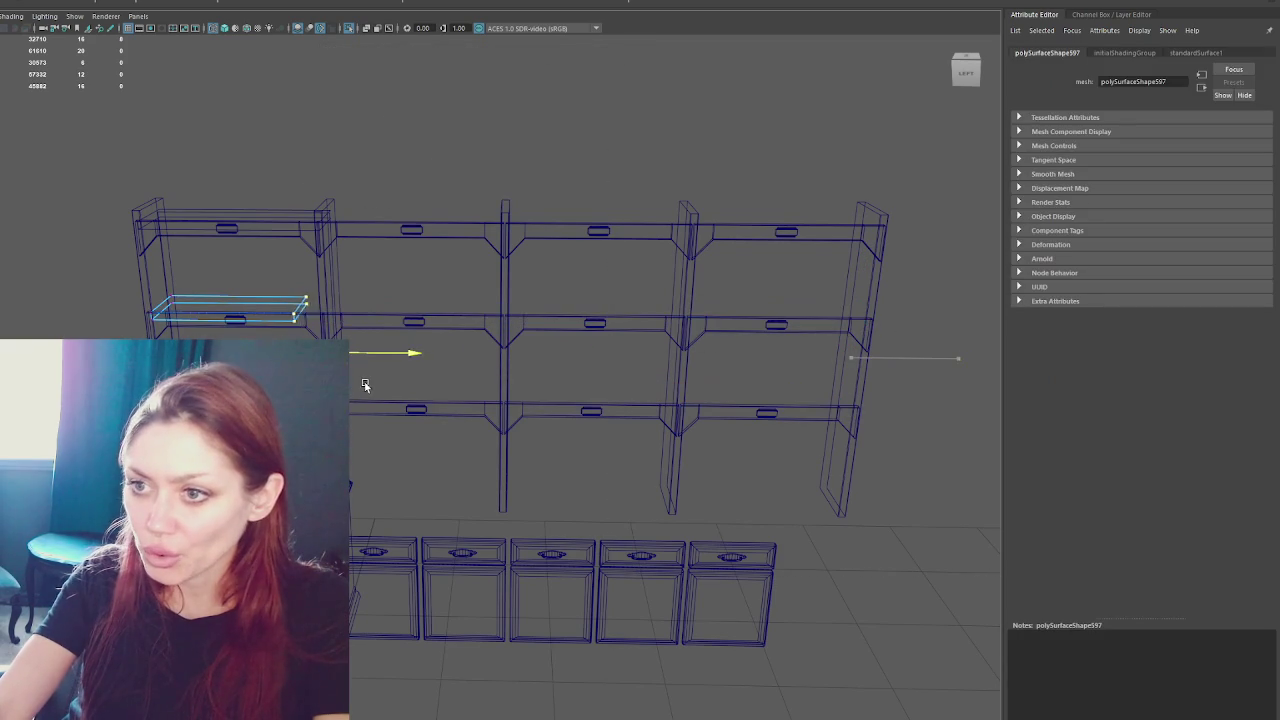
{"action": "right_click_drag", "start_coordinate": [423, 128], "coordinate": [480, 106]}
- Delete the right shelf units and cabinets, leaving only the left bookcase
{"action": "left_click_drag", "start_coordinate": [428, 137], "coordinate": [910, 635]}
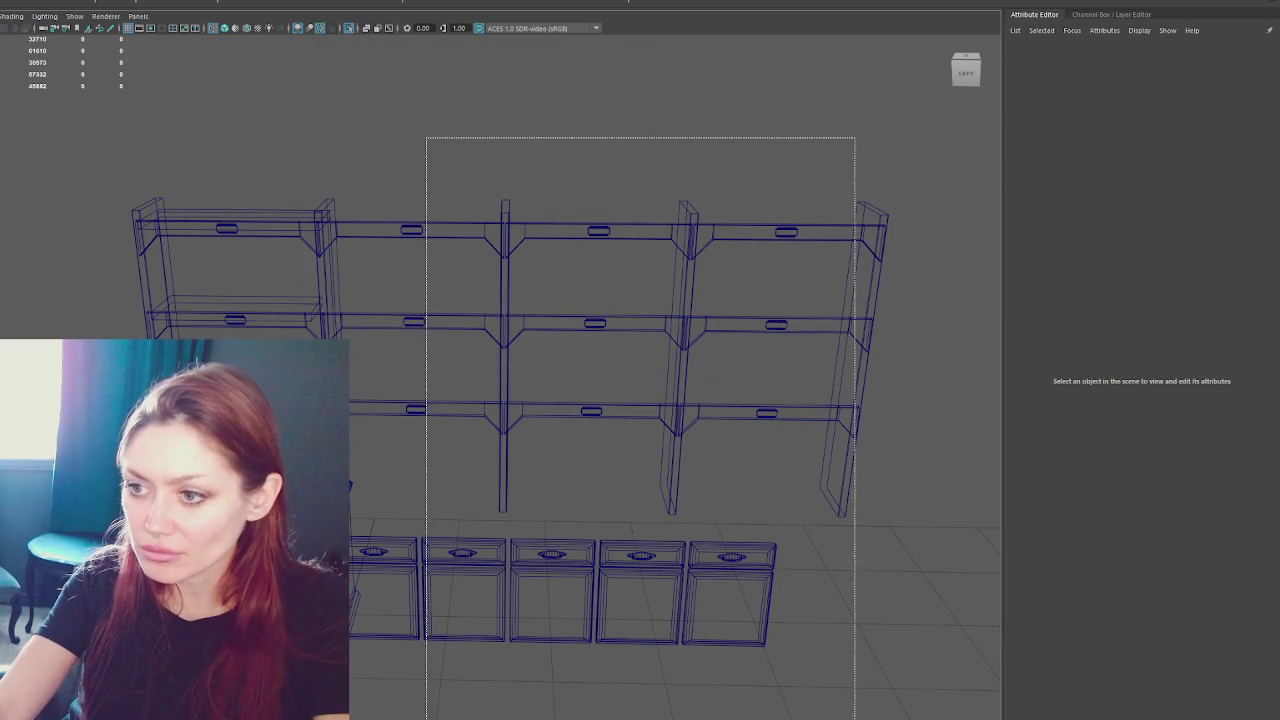
{"action": "left_click_drag", "start_coordinate": [922, 172], "coordinate": [372, 675]}
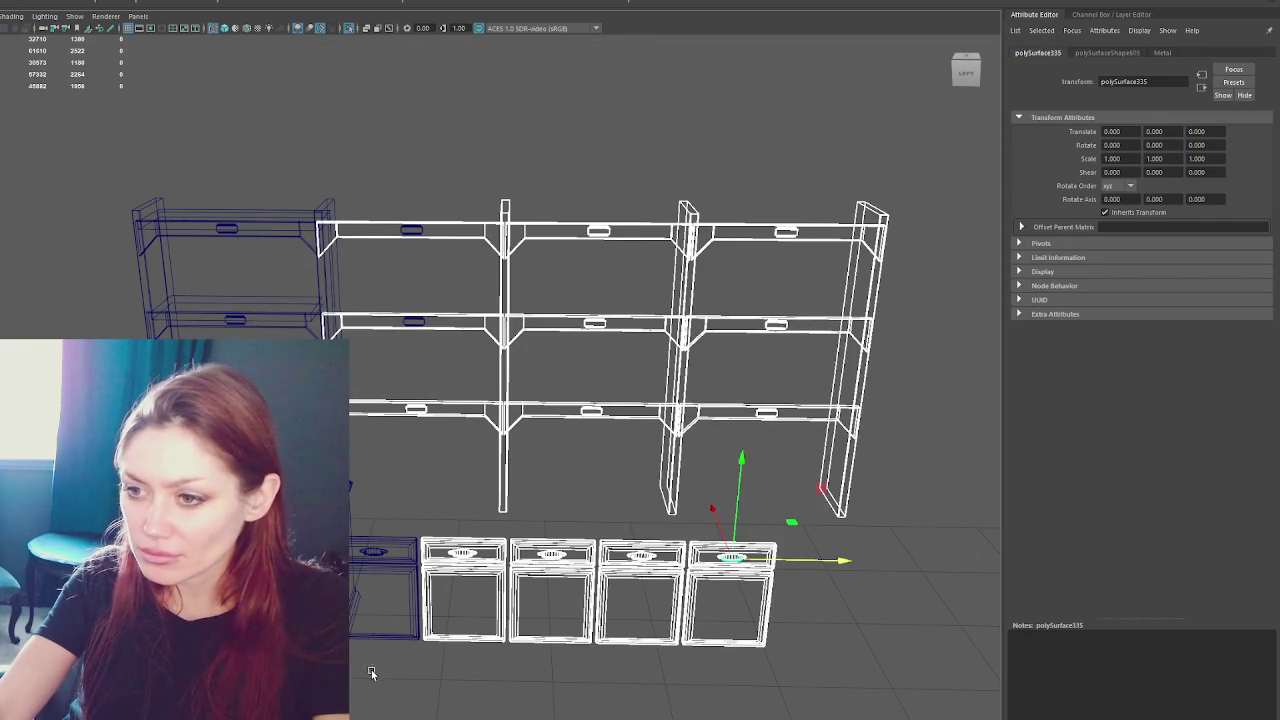
{"action": "key", "text": "Delete"}
{"action": "key", "text": "5"}
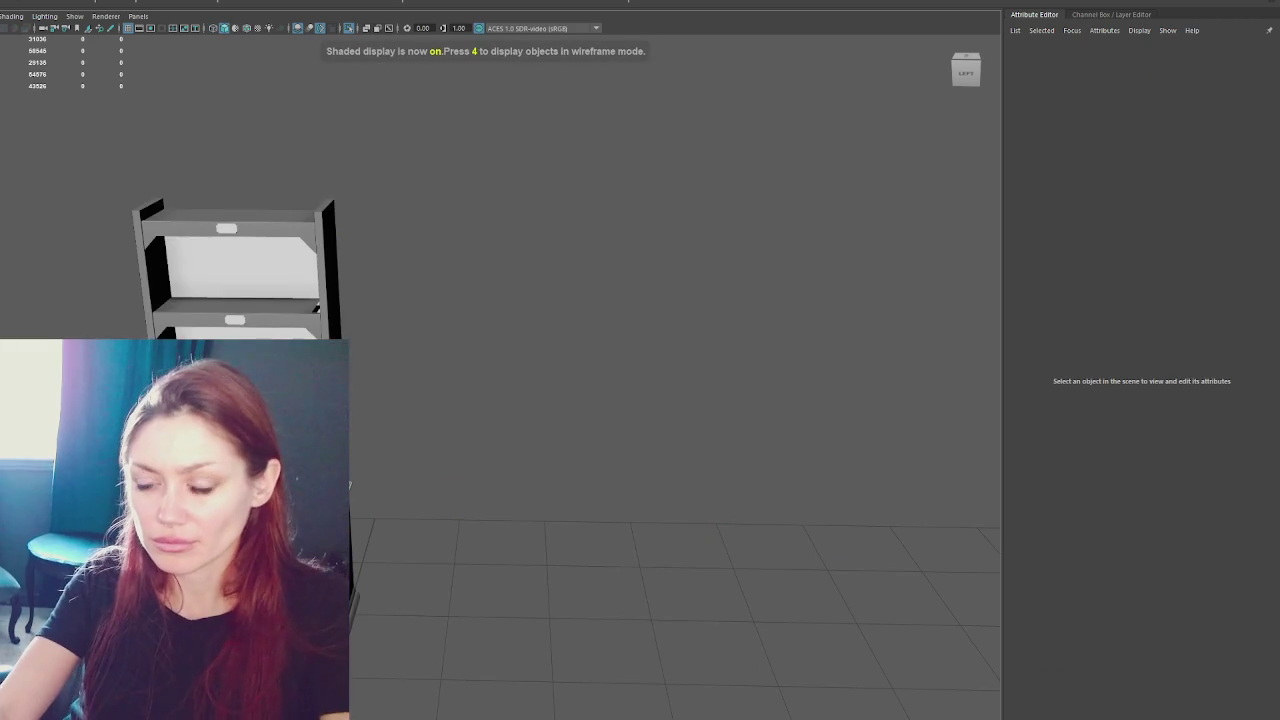
{"action": "key", "text": "a"}
- Select the three shelves and the bookcase frame in wireframe view
{"action": "left_click", "coordinate": [489, 300]}
{"action": "left_click", "coordinate": [471, 411]}
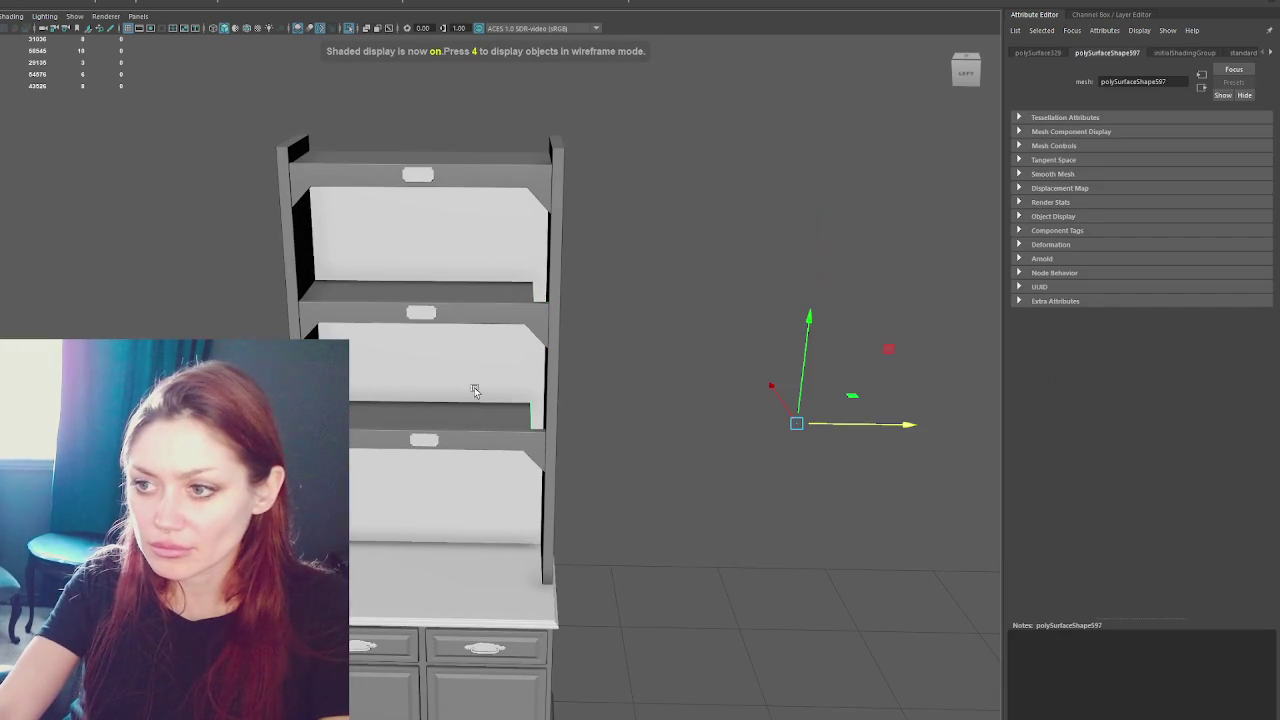
{"action": "right_click", "coordinate": [714, 310]}
{"action": "left_click", "coordinate": [703, 177]}
{"action": "key", "text": "4"}
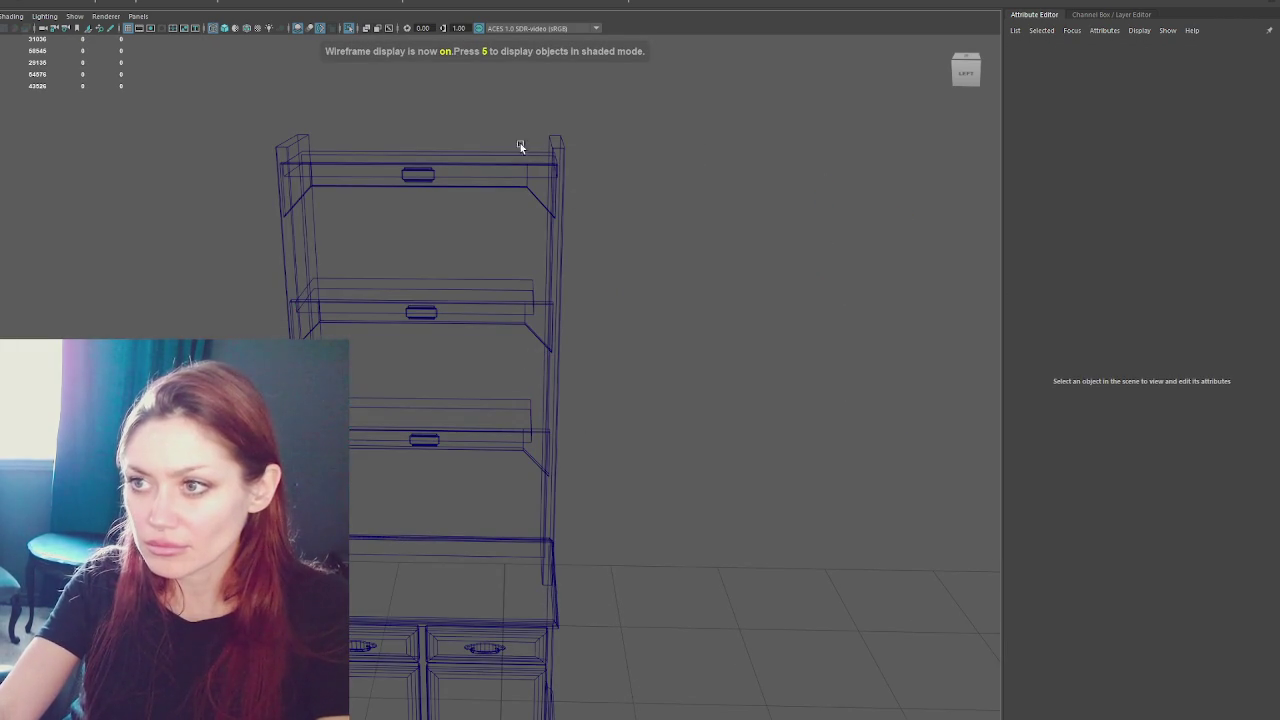
{"action": "left_click", "coordinate": [501, 158]}
{"action": "left_click", "coordinate": [498, 286], "text": "shift"}
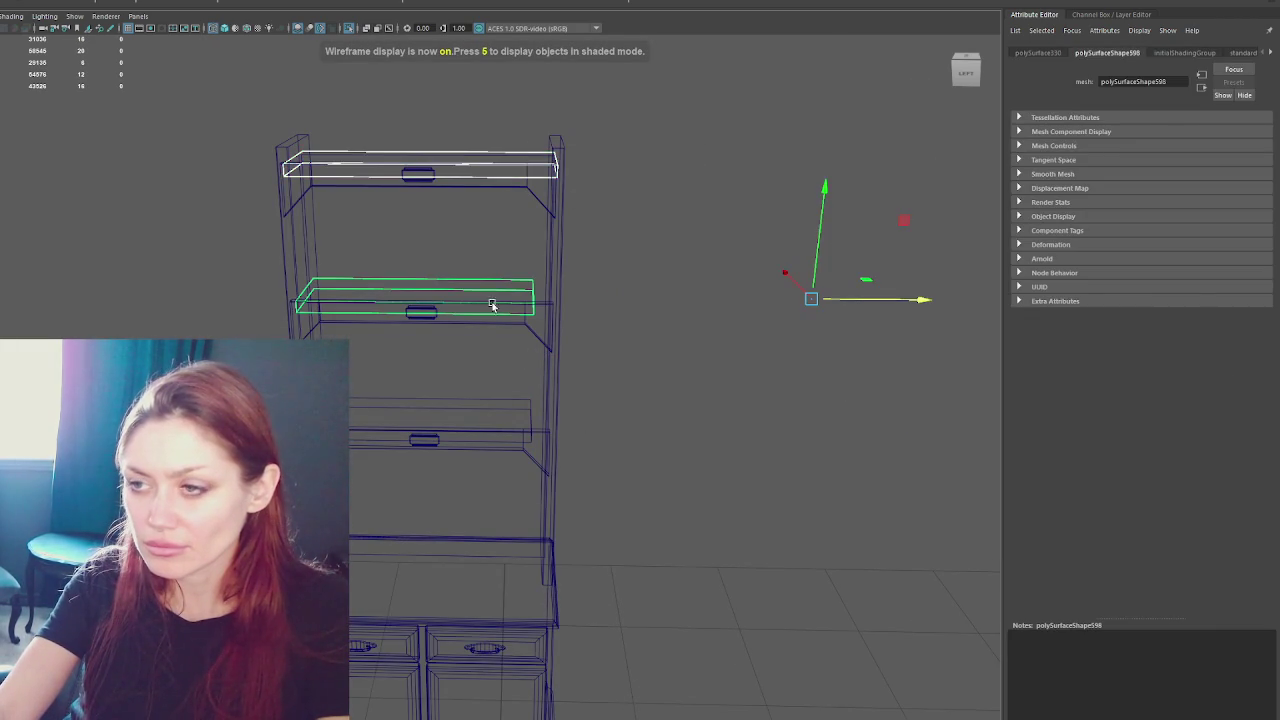
{"action": "left_click", "coordinate": [491, 408], "text": "shift"}
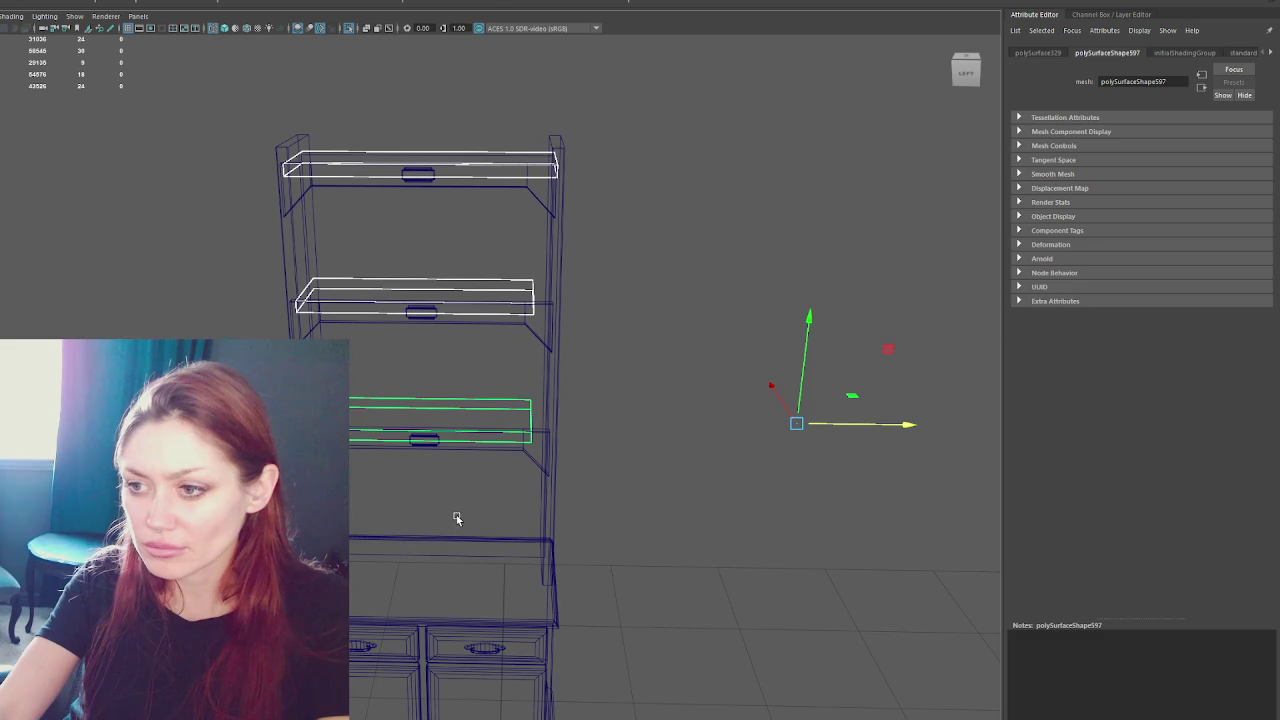
{"action": "left_click", "coordinate": [496, 575], "text": "shift"}
- Stretch the right-edge vertices to fit the frame and view it shaded with textures
{"action": "key", "text": "F9"}
{"action": "left_click_drag", "start_coordinate": [500, 114], "coordinate": [600, 651]}
{"action": "mouse_move", "coordinate": [639, 391]}
{"action": "left_mouse_down"}
{"action": "mouse_move", "coordinate": [663, 385]}
{"action": "mouse_move", "coordinate": [694, 309]}
{"action": "mouse_move", "coordinate": [686, 329]}
{"action": "mouse_move", "coordinate": [537, 329]}
{"action": "mouse_move", "coordinate": [633, 338]}
{"action": "left_mouse_up"}
{"action": "key", "text": "6"}
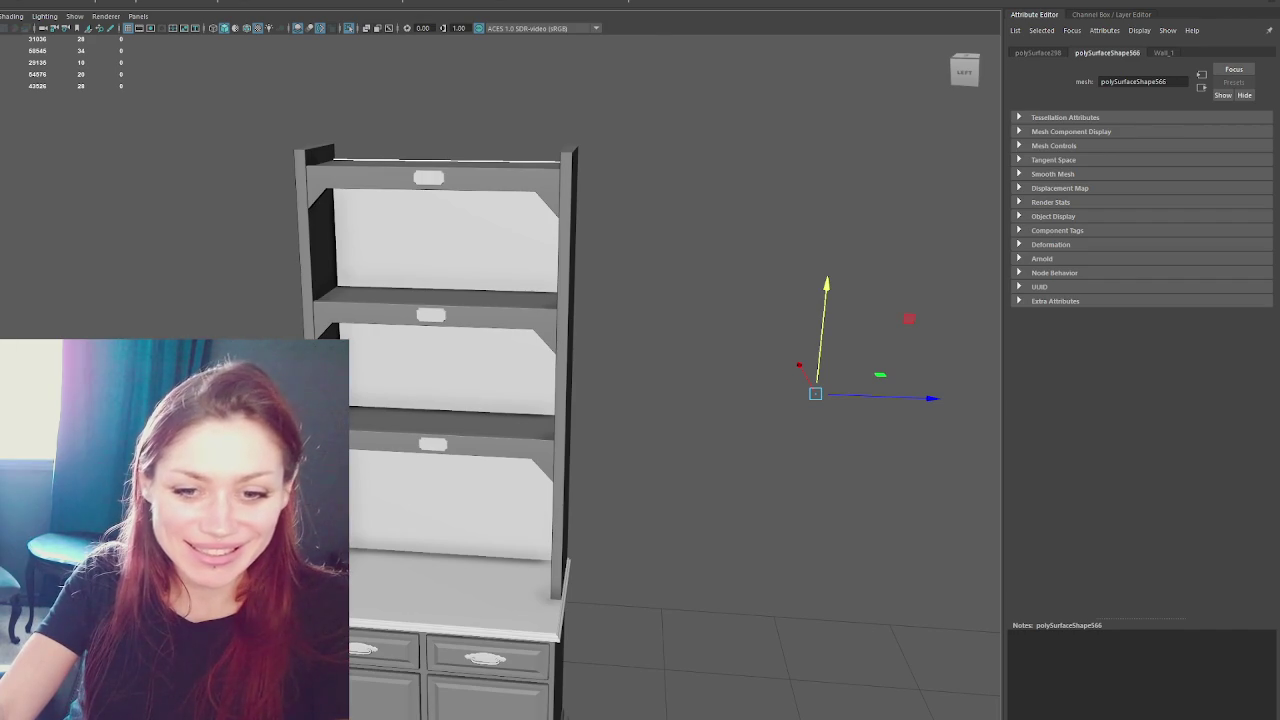
{"action": "scroll", "coordinate": [450, 480], "scroll_direction": "up", "scroll_amount": 2}
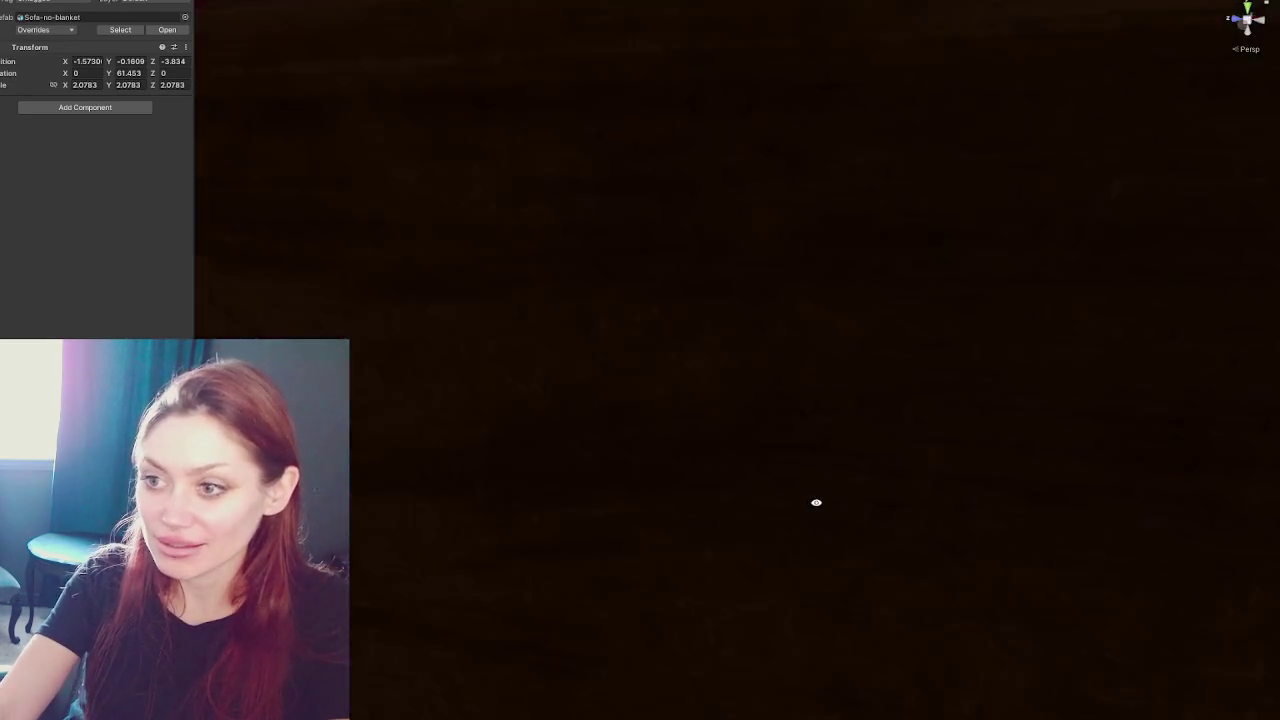
- Select and frame the spiral staircase, and set Draw Mode to Wireframe
{"action": "mouse_move", "coordinate": [816, 502]}
{"action": "right_mouse_down"}
{"action": "mouse_move", "coordinate": [755, 410]}
{"action": "mouse_move", "coordinate": [557, 334]}
{"action": "right_mouse_up"}
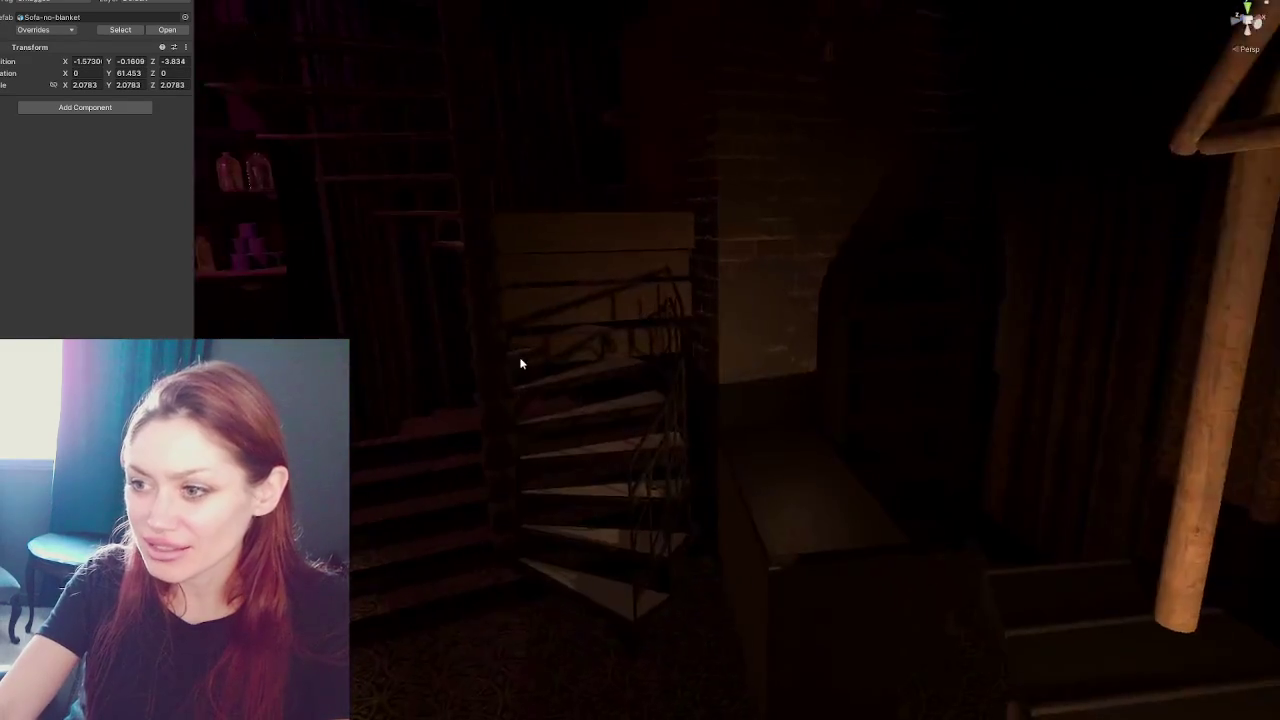
{"action": "middle_click_drag", "start_coordinate": [557, 334], "coordinate": [770, 389]}
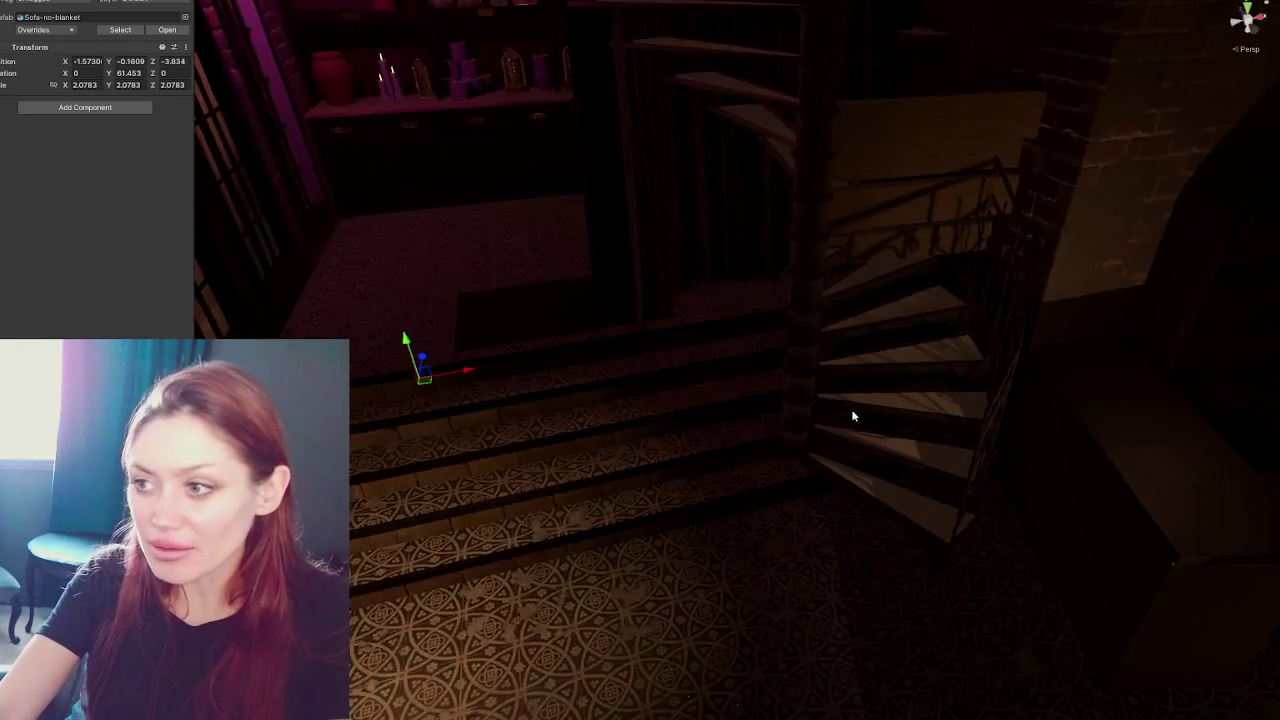
{"action": "mouse_move", "coordinate": [770, 389]}
{"action": "right_mouse_down"}
{"action": "mouse_move", "coordinate": [622, 260]}
{"action": "mouse_move", "coordinate": [631, 246]}
{"action": "mouse_move", "coordinate": [600, 263]}
{"action": "mouse_move", "coordinate": [594, 287]}
{"action": "mouse_move", "coordinate": [669, 491]}
{"action": "mouse_move", "coordinate": [669, 283]}
{"action": "right_mouse_up"}
{"action": "left_click", "coordinate": [723, 334]}
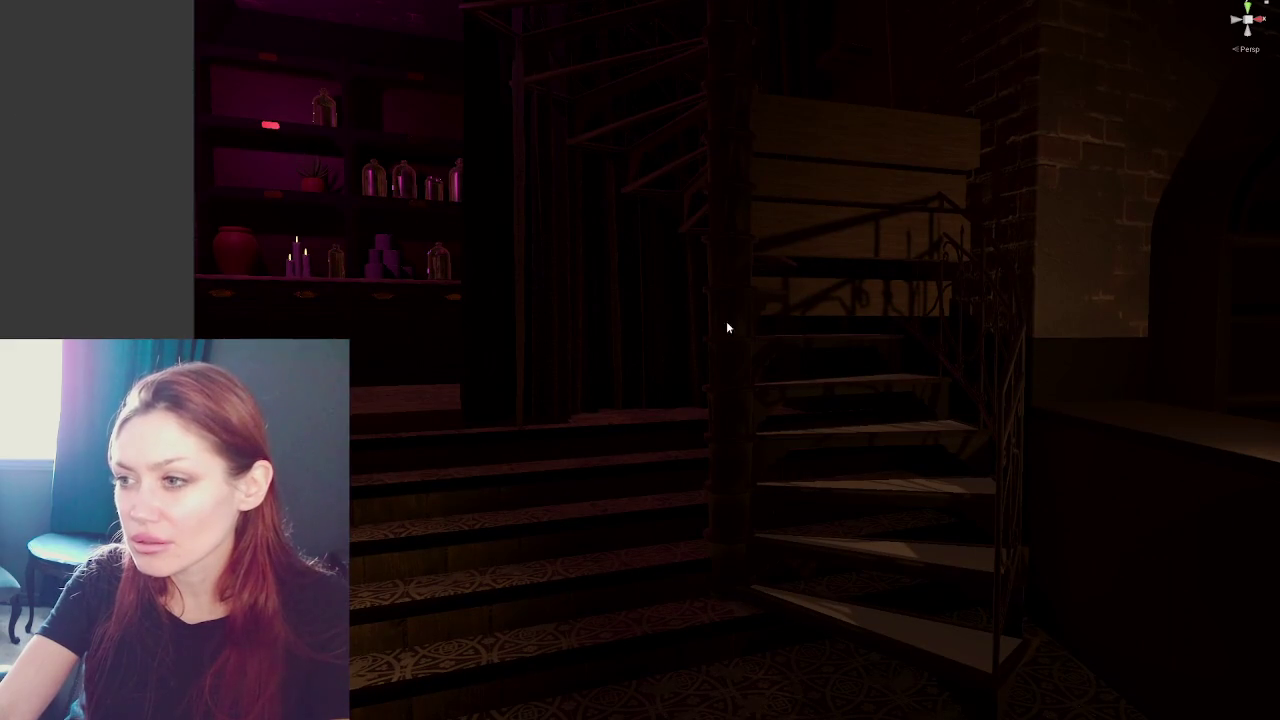
{"action": "key", "text": "f"}
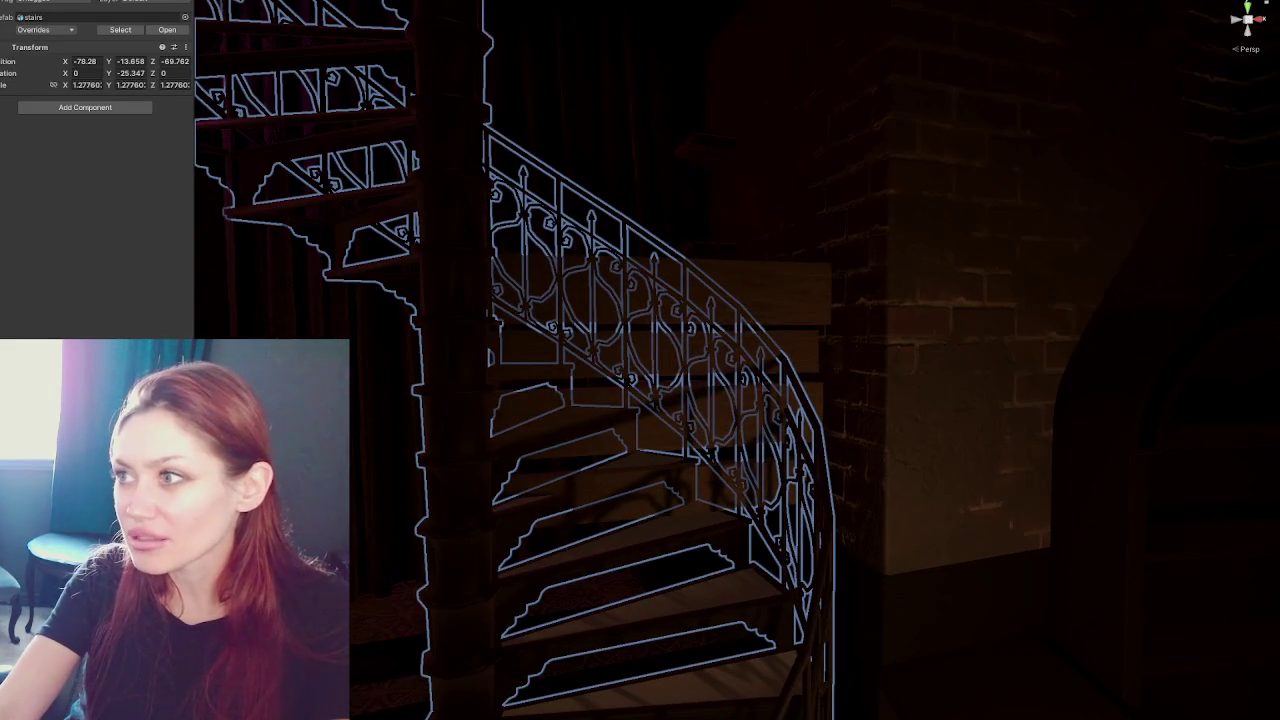
{"action": "left_click", "coordinate": [1125, 3]}
{"action": "left_click", "coordinate": [1120, 13]}
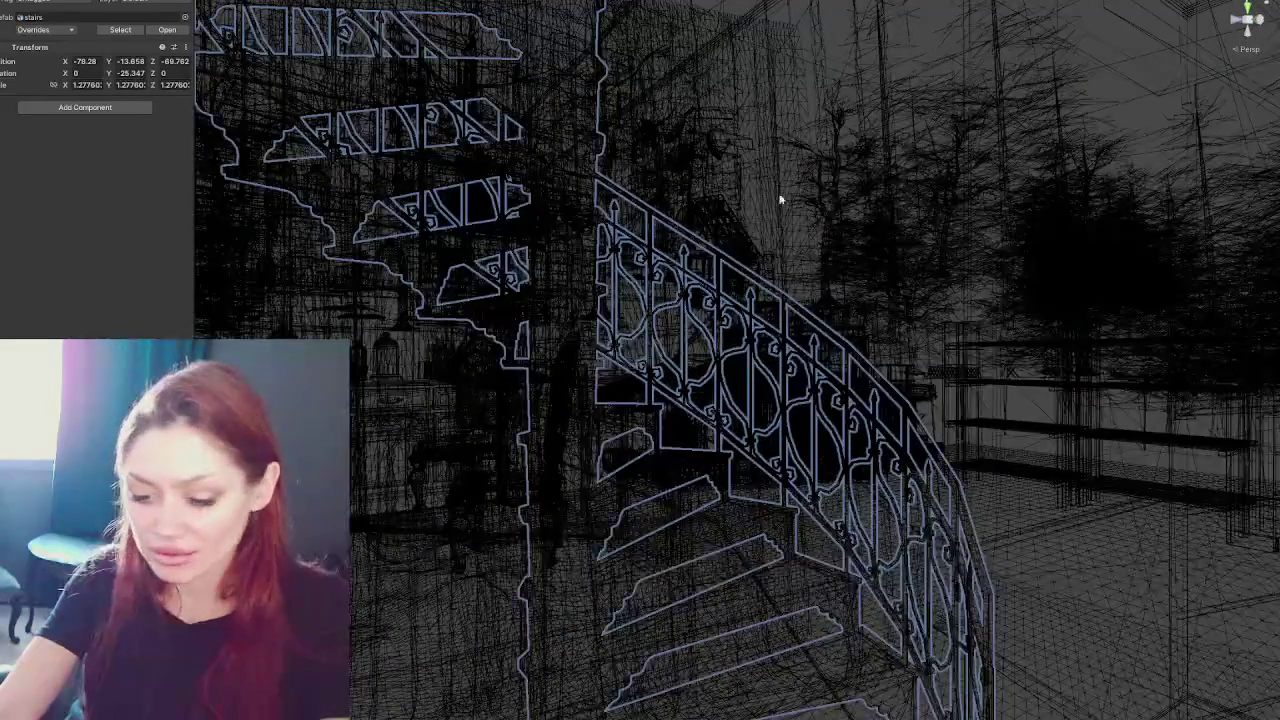
- Isolate the staircase, orbit around it, and return Draw Mode to Shaded
{"action": "key", "text": "shift+h"}
{"action": "mouse_move", "coordinate": [686, 319]}
{"action": "left_mouse_down", "text": "alt"}
{"action": "mouse_move", "coordinate": [784, 367]}
{"action": "mouse_move", "coordinate": [790, 327]}
{"action": "mouse_move", "coordinate": [757, 334]}
{"action": "mouse_move", "coordinate": [751, 353]}
{"action": "left_mouse_up", "text": "alt"}
{"action": "mouse_move", "coordinate": [582, 424]}
{"action": "left_mouse_down", "text": "alt"}
{"action": "mouse_move", "coordinate": [571, 409]}
{"action": "mouse_move", "coordinate": [651, 484]}
{"action": "mouse_move", "coordinate": [689, 466]}
{"action": "mouse_move", "coordinate": [671, 451]}
{"action": "mouse_move", "coordinate": [629, 451]}
{"action": "mouse_move", "coordinate": [671, 474]}
{"action": "mouse_move", "coordinate": [671, 489]}
{"action": "mouse_move", "coordinate": [671, 349]}
{"action": "mouse_move", "coordinate": [656, 451]}
{"action": "mouse_move", "coordinate": [680, 440]}
{"action": "left_mouse_up", "text": "alt"}
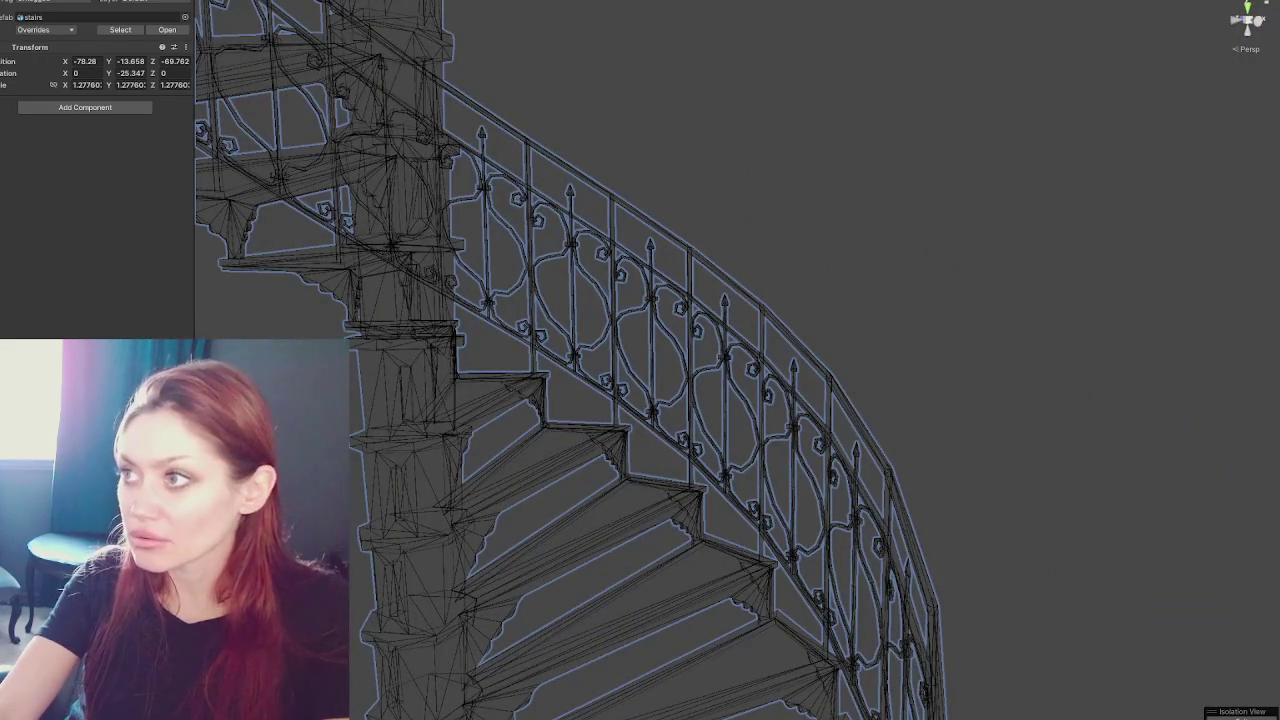
{"action": "left_click", "coordinate": [1150, 40]}
{"action": "left_click", "coordinate": [727, 213]}
{"action": "mouse_move", "coordinate": [684, 297]}
{"action": "left_mouse_down", "text": "alt"}
{"action": "mouse_move", "coordinate": [757, 357]}
{"action": "mouse_move", "coordinate": [560, 400]}
{"action": "mouse_move", "coordinate": [600, 302]}
{"action": "left_mouse_up", "text": "alt"}
- Select the staircase's child mesh and show its model import settings
{"action": "left_click", "coordinate": [529, 414]}
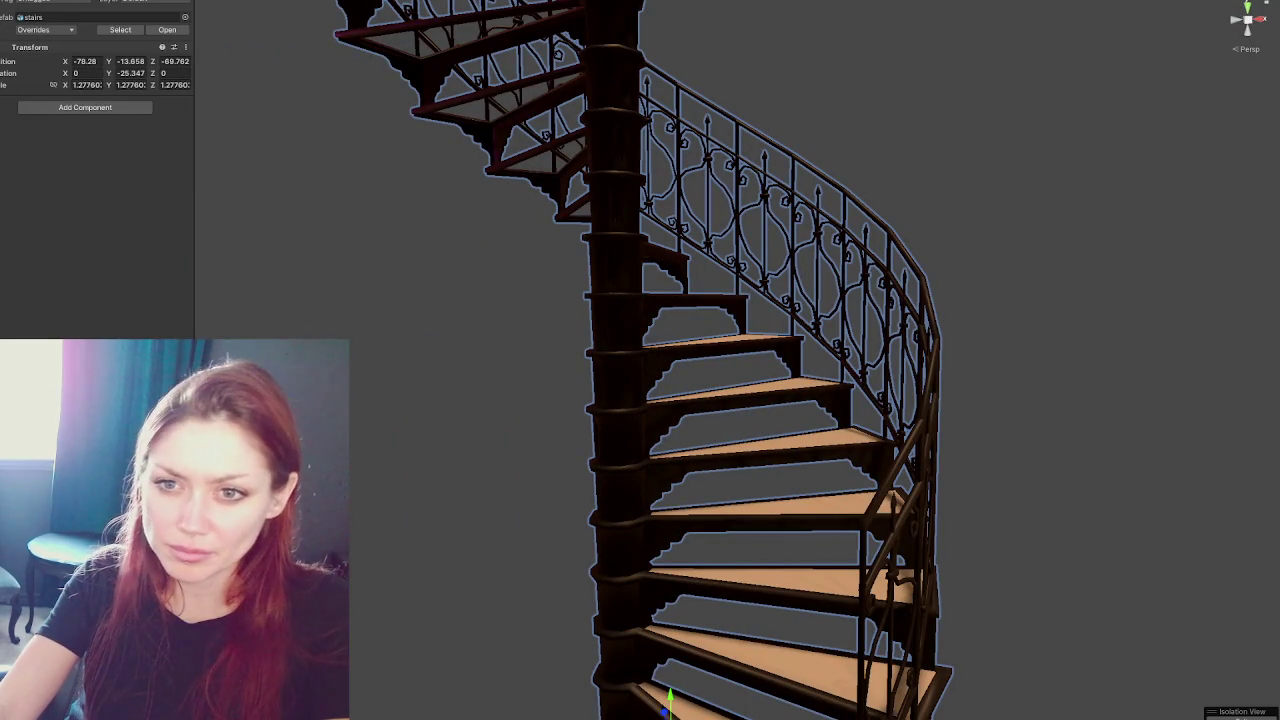
{"action": "left_click", "coordinate": [600, 302]}
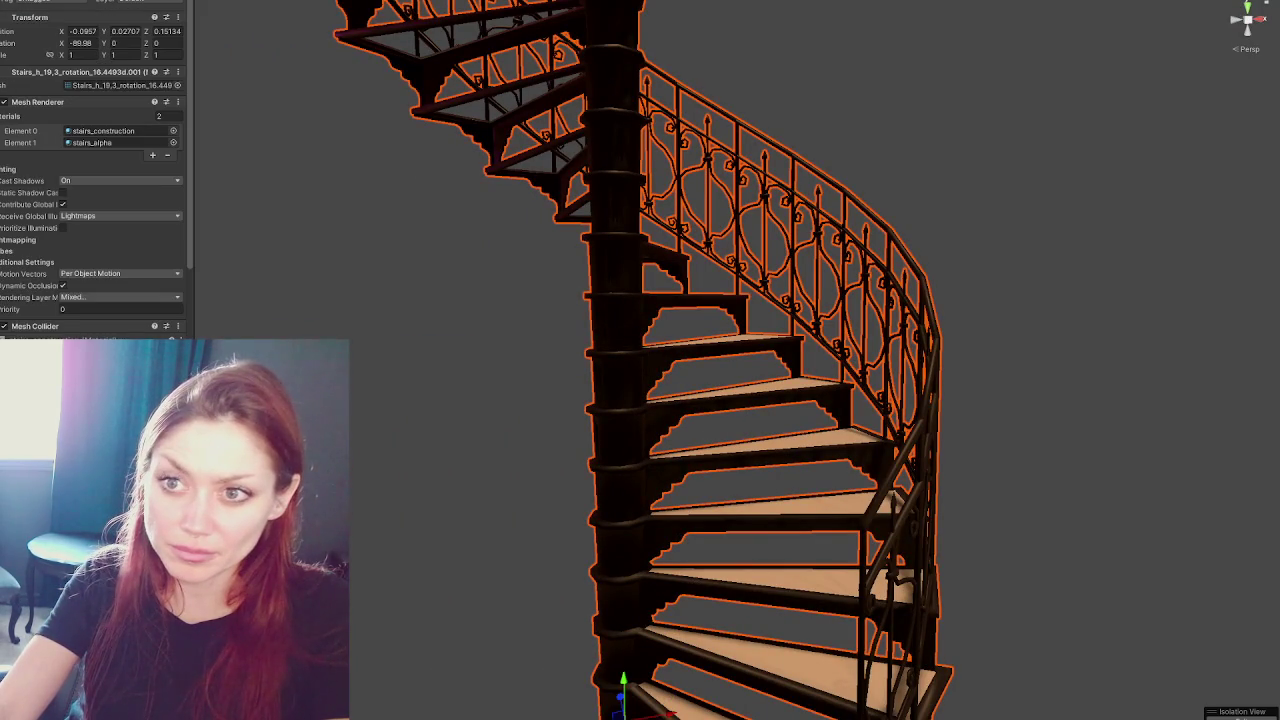
{"action": "left_click", "coordinate": [120, 85]}
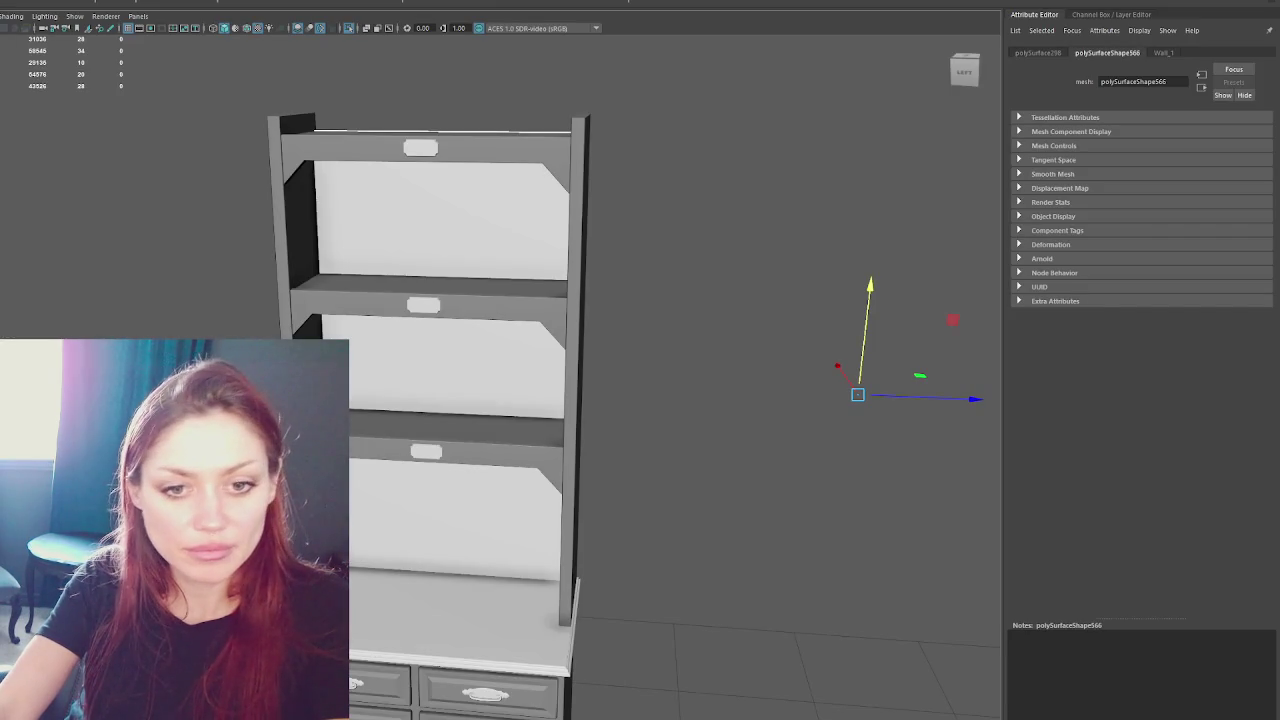
{"action": "scroll", "coordinate": [490, 385], "scroll_direction": "up", "scroll_amount": 3}
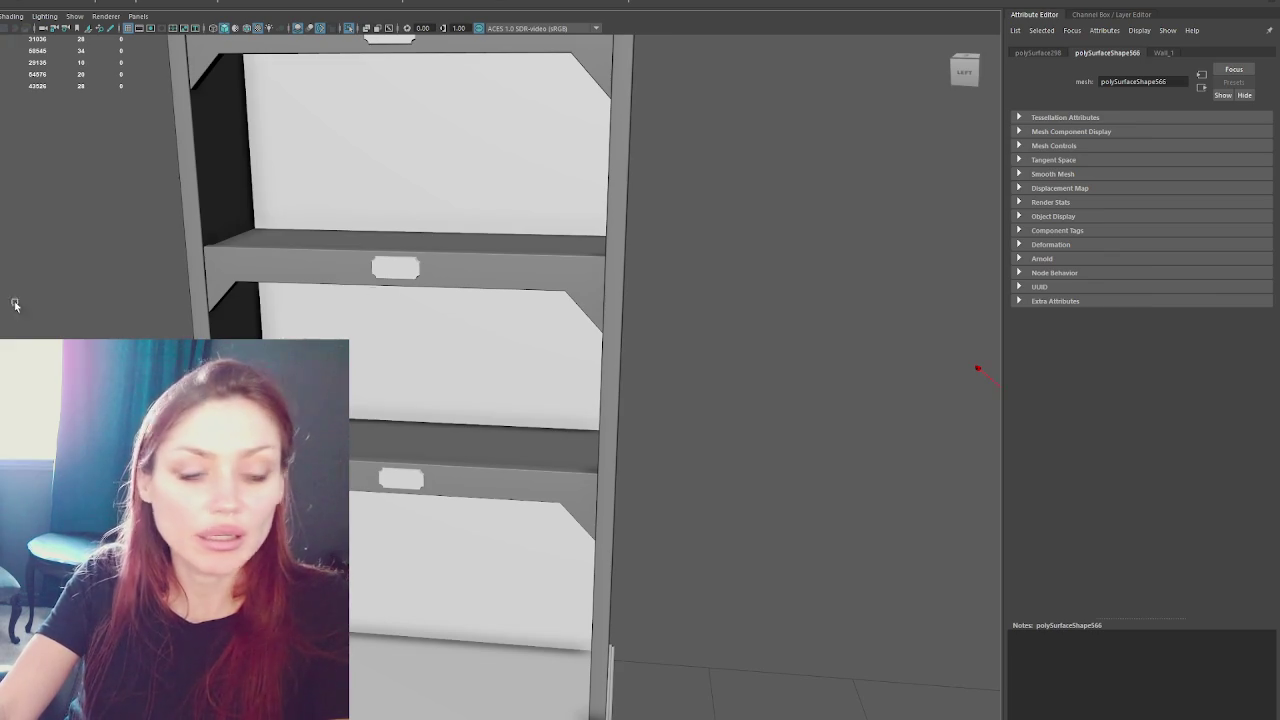
{"action": "left_click", "coordinate": [491, 278]}
{"action": "scroll", "coordinate": [772, 225], "scroll_direction": "down", "scroll_amount": 5}
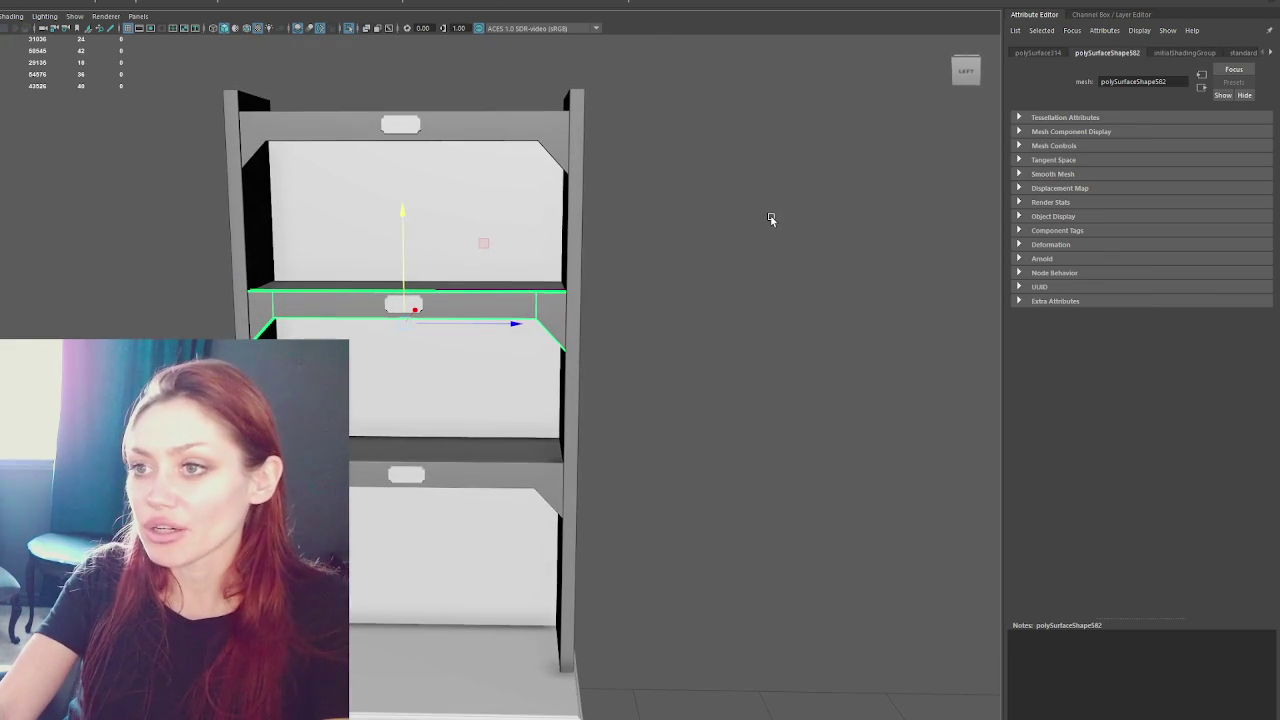
{"action": "left_click", "coordinate": [420, 120]}
{"action": "mouse_move", "coordinate": [420, 120]}
{"action": "left_mouse_down", "text": "alt"}
{"action": "mouse_move", "coordinate": [669, 229]}
{"action": "mouse_move", "coordinate": [414, 214]}
{"action": "left_mouse_up", "text": "alt"}
{"action": "left_click", "coordinate": [382, 318]}
{"action": "left_click", "coordinate": [418, 392]}
{"action": "mouse_move", "coordinate": [636, 443]}
{"action": "left_mouse_down", "text": "alt"}
{"action": "mouse_move", "coordinate": [547, 414]}
{"action": "mouse_move", "coordinate": [594, 494]}
{"action": "left_mouse_up", "text": "alt"}
{"action": "middle_click_drag", "start_coordinate": [594, 494], "coordinate": [506, 366], "text": "alt"}
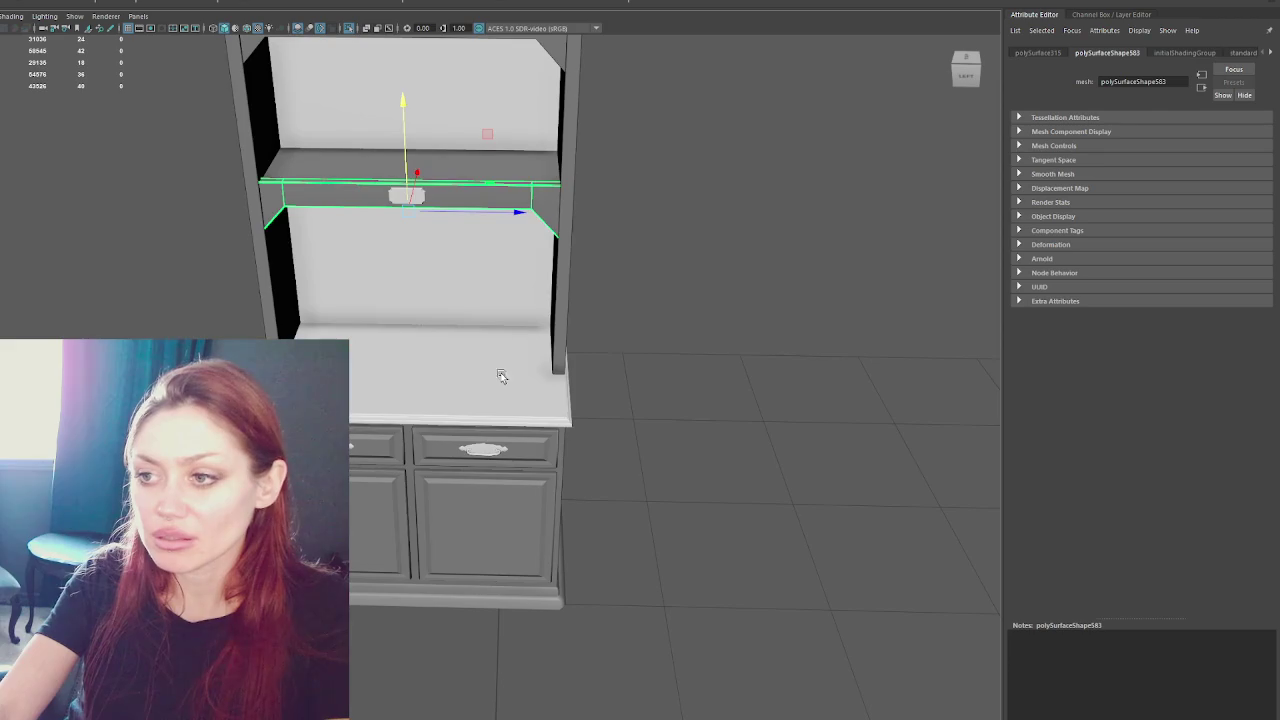
{"action": "left_click", "coordinate": [506, 366]}
{"action": "scroll", "coordinate": [689, 375], "scroll_direction": "up", "scroll_amount": 3}
{"action": "scroll", "coordinate": [829, 317], "scroll_direction": "up", "scroll_amount": 3}
{"action": "left_click", "coordinate": [829, 317]}
{"action": "key", "text": "4"}
{"action": "mouse_move", "coordinate": [736, 420]}
{"action": "left_mouse_down"}
{"action": "mouse_move", "coordinate": [628, 524]}
{"action": "mouse_move", "coordinate": [571, 500]}
{"action": "mouse_move", "coordinate": [387, 257]}
{"action": "mouse_move", "coordinate": [454, 383]}
{"action": "left_mouse_up"}
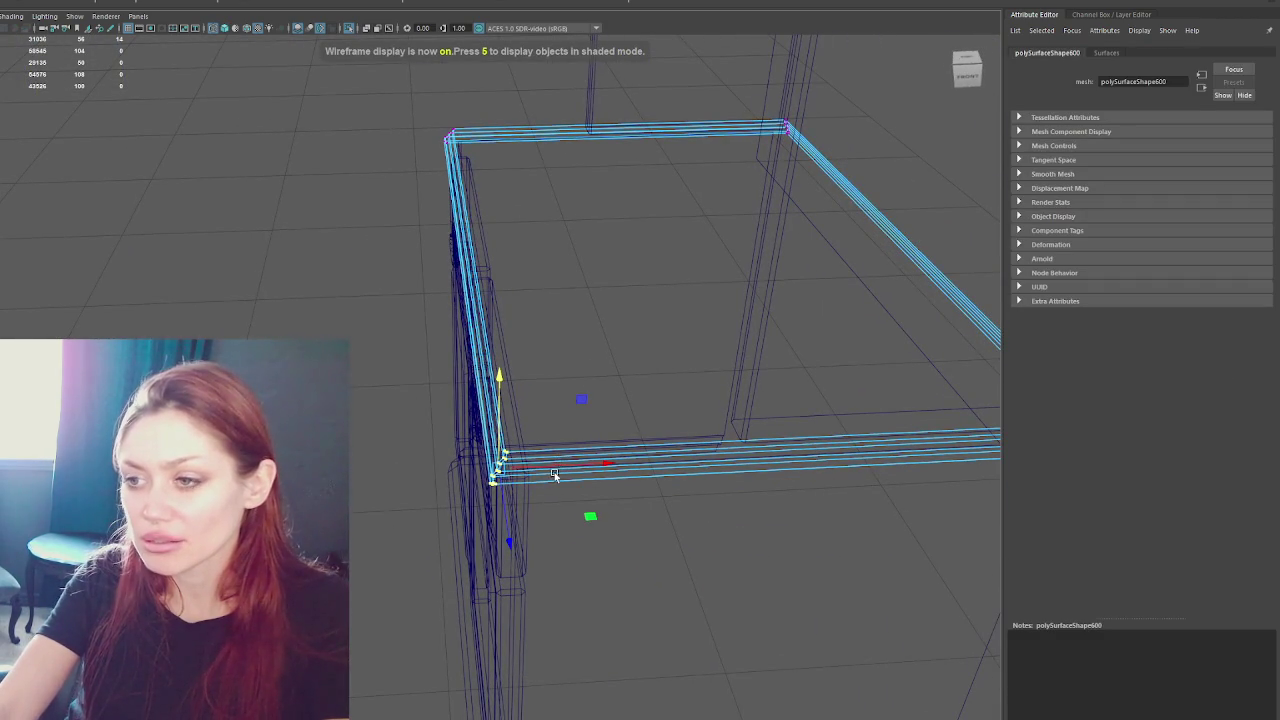
{"action": "left_click_drag", "start_coordinate": [554, 470], "coordinate": [553, 466]}
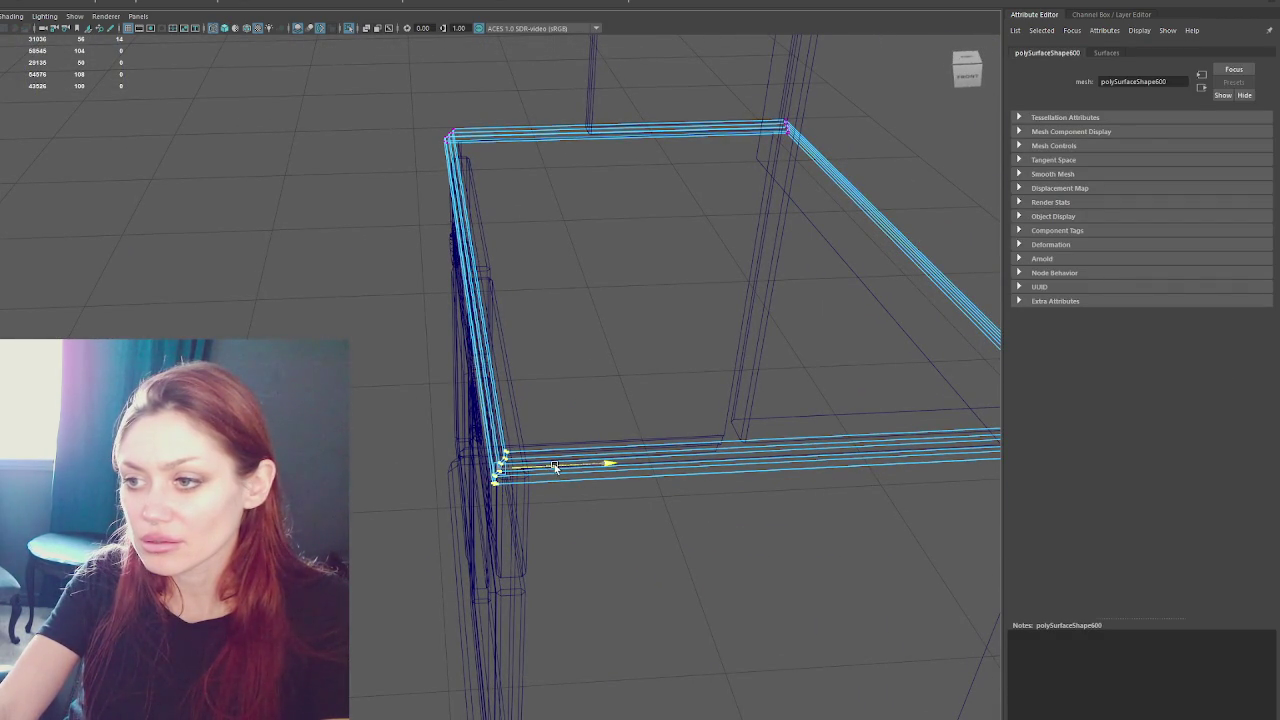
{"action": "left_click_drag", "start_coordinate": [553, 465], "coordinate": [496, 348], "text": "alt"}
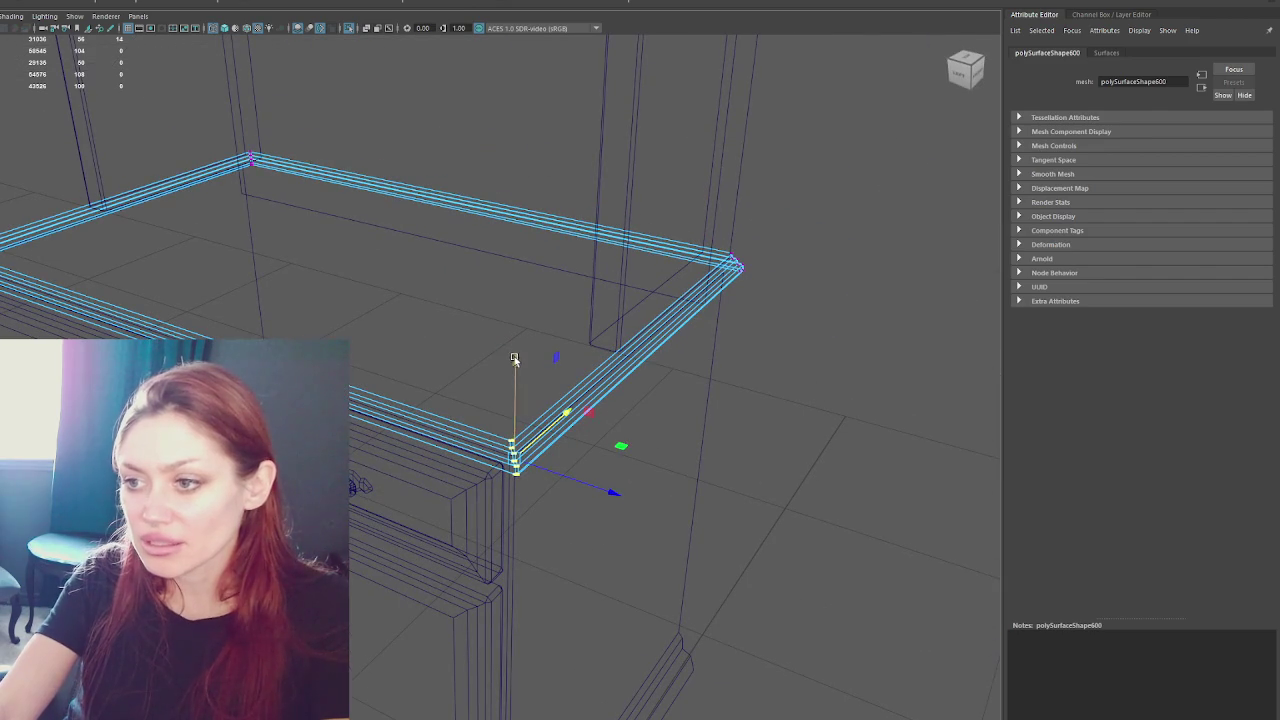
{"action": "right_click_drag", "start_coordinate": [786, 229], "coordinate": [838, 207]}
{"action": "mouse_move", "coordinate": [838, 207]}
{"action": "left_mouse_down", "text": "alt"}
{"action": "mouse_move", "coordinate": [468, 267]}
{"action": "mouse_move", "coordinate": [723, 291]}
{"action": "mouse_move", "coordinate": [705, 297]}
{"action": "left_mouse_up", "text": "alt"}
{"action": "key", "text": "6"}
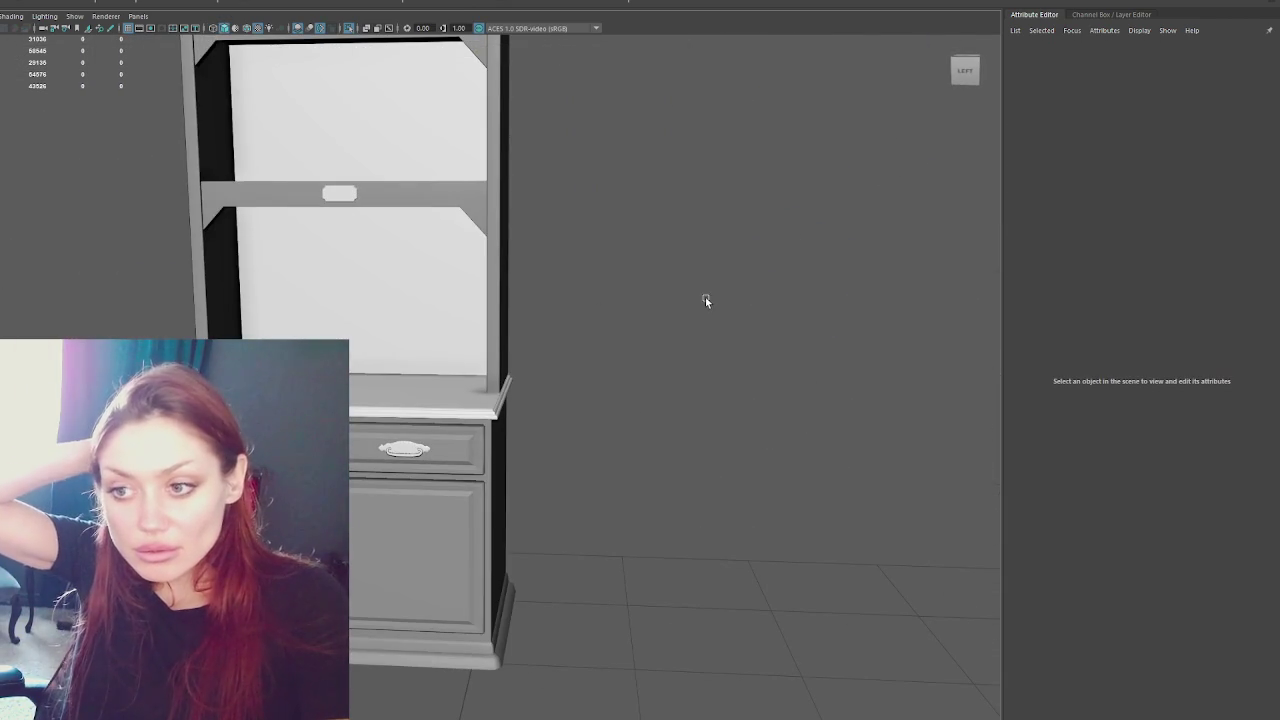
- Select the left drawer, its handle and left door, and nudge them along X
{"action": "left_click_drag", "start_coordinate": [705, 297], "coordinate": [583, 223], "text": "alt"}
{"action": "scroll", "coordinate": [600, 228], "scroll_direction": "down", "scroll_amount": 3}
{"action": "left_click", "coordinate": [399, 343]}
{"action": "scroll", "coordinate": [459, 332], "scroll_direction": "up", "scroll_amount": 3}
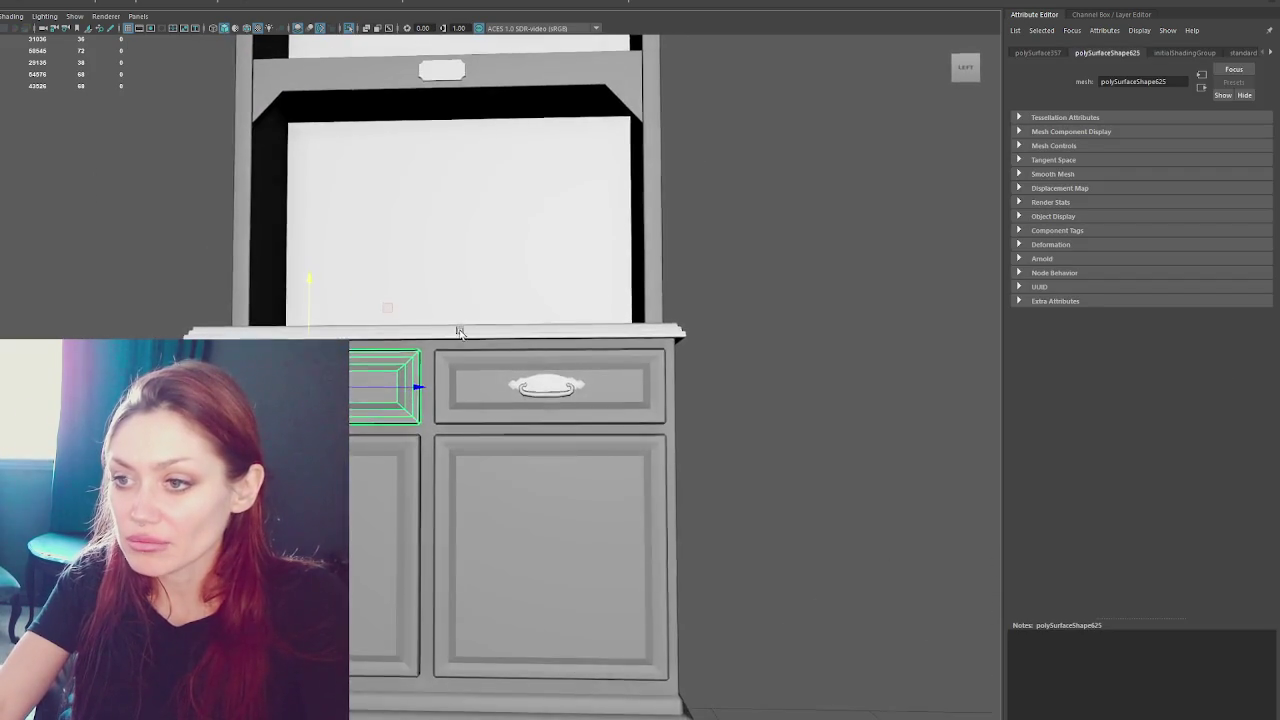
{"action": "left_click_drag", "start_coordinate": [459, 332], "coordinate": [474, 336], "text": "alt"}
{"action": "left_click", "coordinate": [270, 382], "text": "shift"}
{"action": "left_click", "coordinate": [410, 478], "text": "shift"}
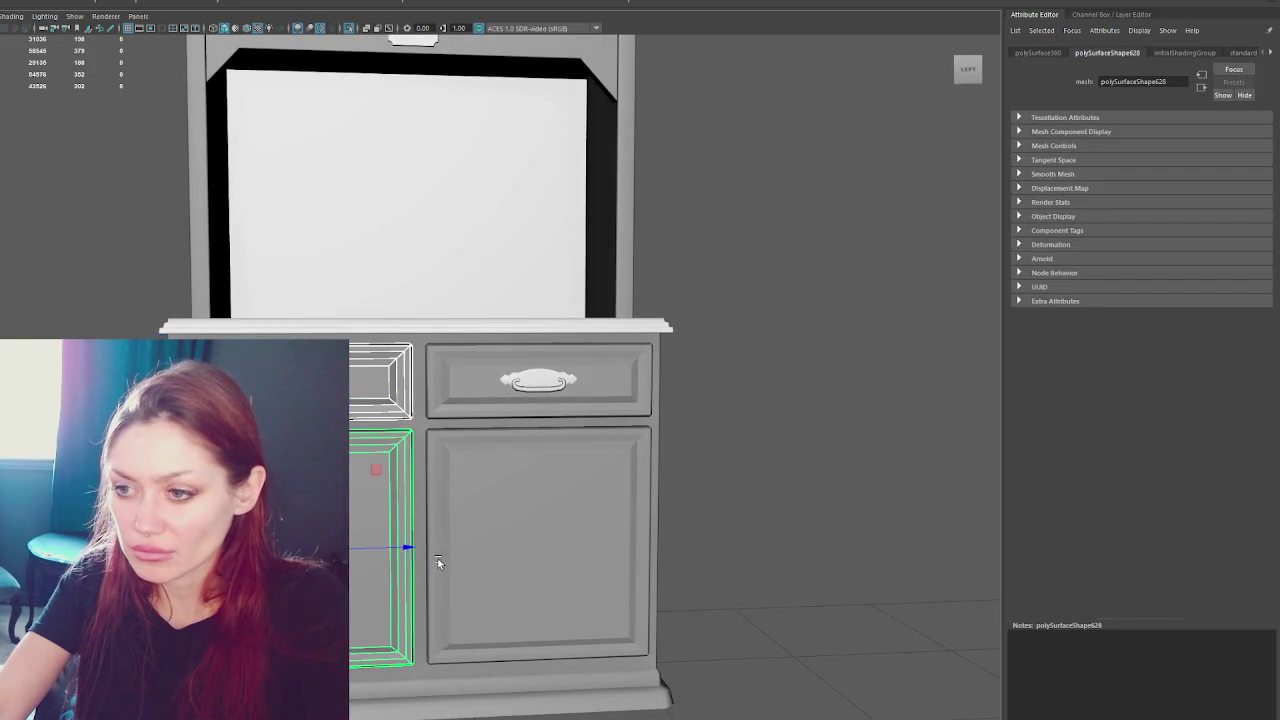
{"action": "left_click_drag", "start_coordinate": [410, 546], "coordinate": [552, 476]}
{"action": "scroll", "coordinate": [559, 475], "scroll_direction": "up", "scroll_amount": 3}
{"action": "scroll", "coordinate": [534, 346], "scroll_direction": "up", "scroll_amount": 2}
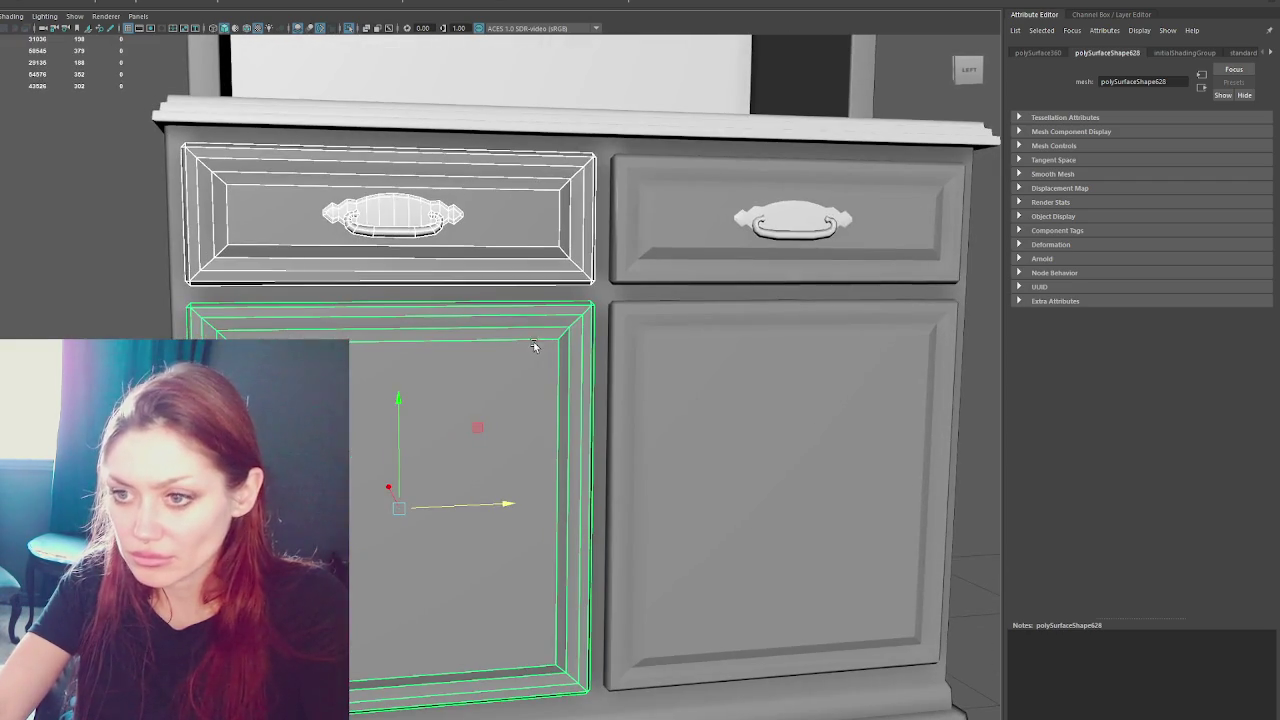
{"action": "scroll", "coordinate": [540, 490], "scroll_direction": "down", "scroll_amount": 2}
{"action": "mouse_move", "coordinate": [647, 468]}
{"action": "left_mouse_down", "text": "alt"}
{"action": "mouse_move", "coordinate": [698, 463]}
{"action": "mouse_move", "coordinate": [562, 509]}
{"action": "left_mouse_up", "text": "alt"}
{"action": "scroll", "coordinate": [562, 509], "scroll_direction": "up", "scroll_amount": 2}
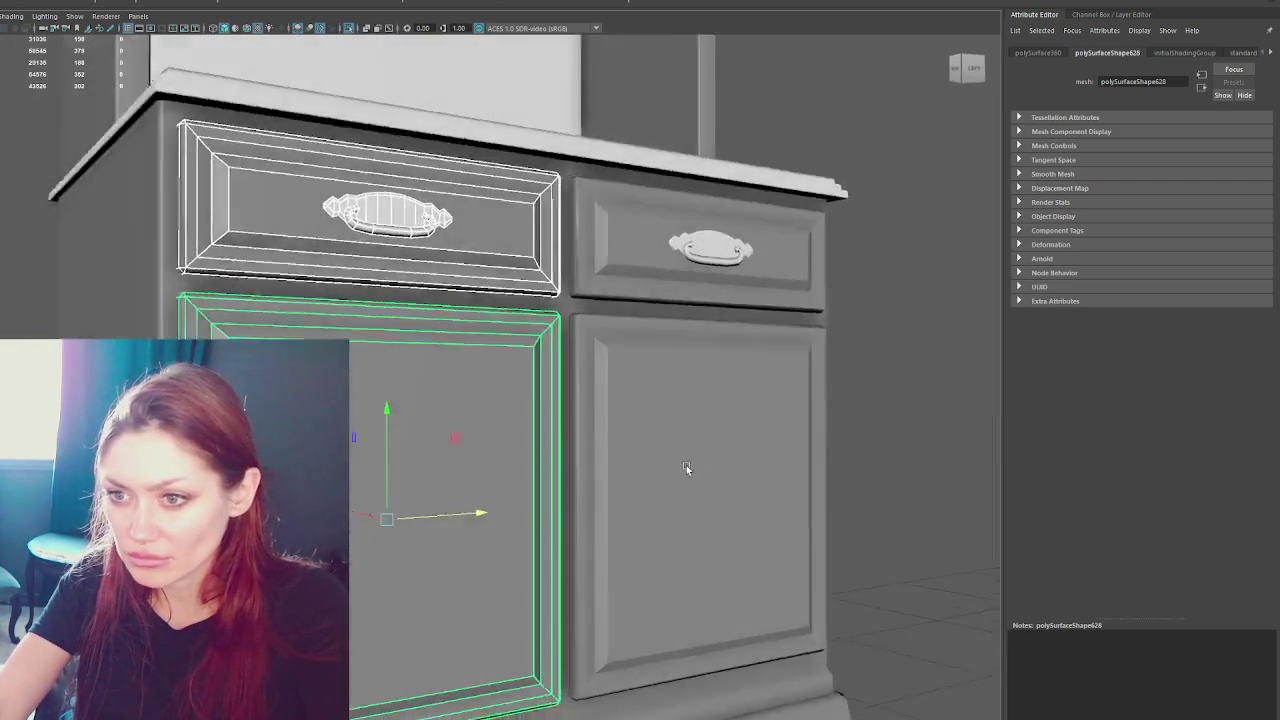
{"action": "left_click", "coordinate": [504, 510]}
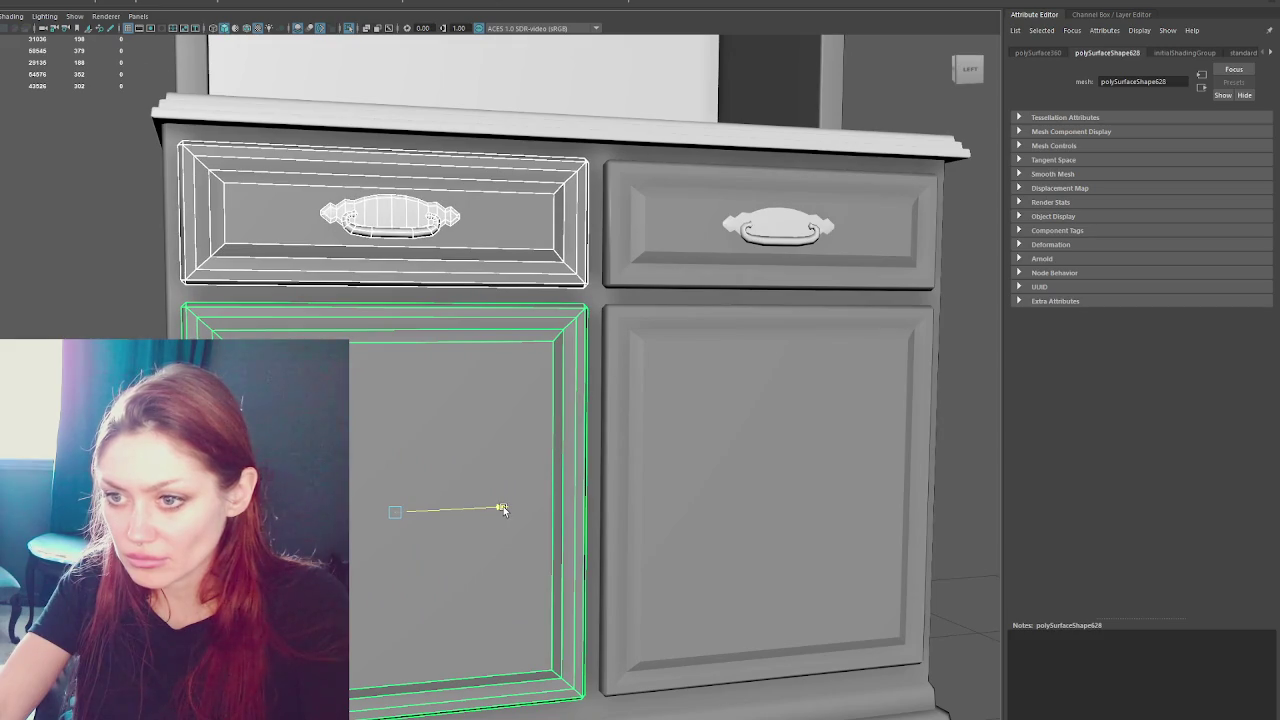
- Inspect the right drawer, right door and handle by selecting them
{"action": "middle_click_drag", "start_coordinate": [718, 443], "coordinate": [557, 383], "text": "alt"}
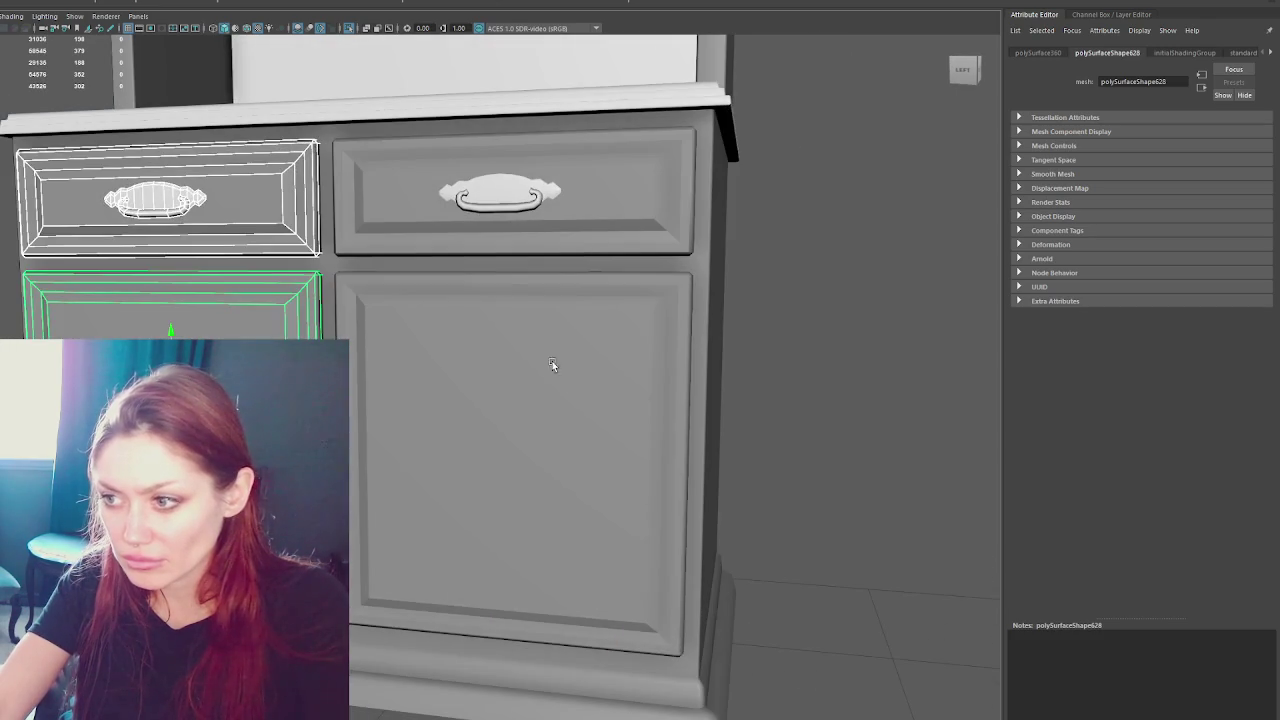
{"action": "left_click", "coordinate": [551, 380]}
{"action": "left_click", "coordinate": [490, 185], "text": "shift"}
{"action": "left_click", "coordinate": [481, 185], "text": "shift"}
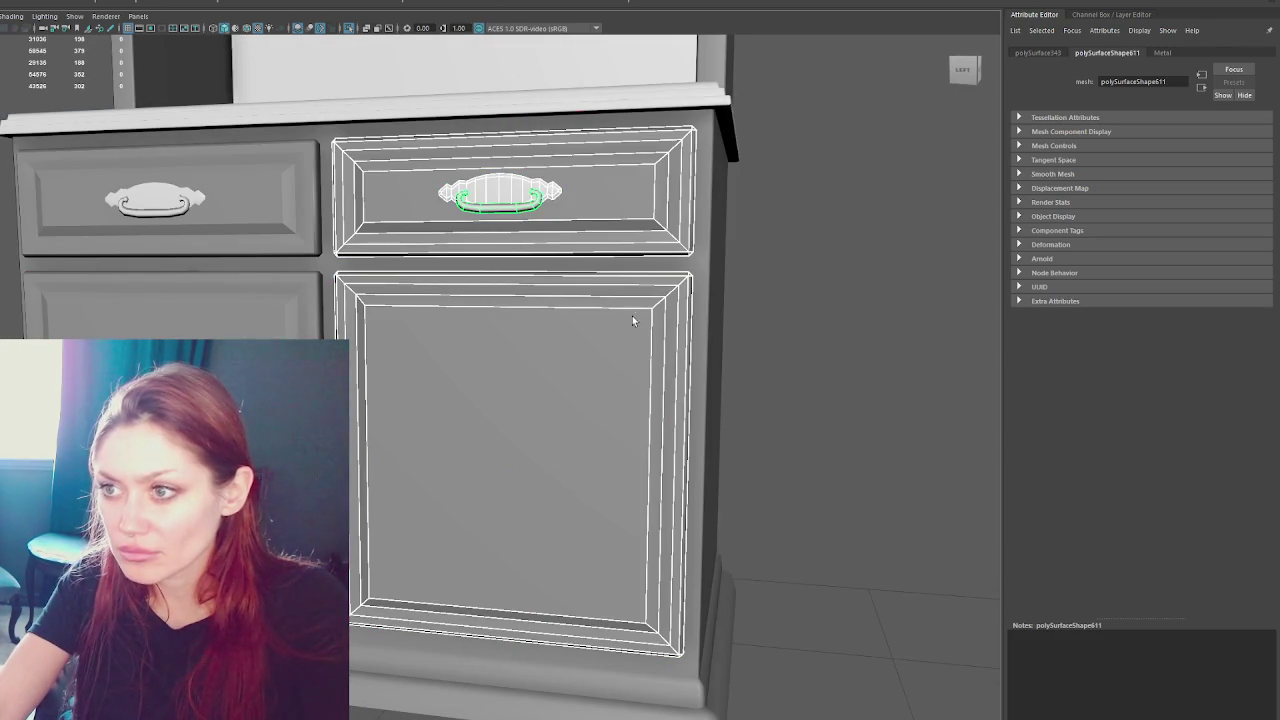
{"action": "mouse_move", "coordinate": [608, 195]}
{"action": "left_mouse_down", "text": "alt"}
{"action": "mouse_move", "coordinate": [654, 309]}
{"action": "mouse_move", "coordinate": [354, 293]}
{"action": "mouse_move", "coordinate": [600, 300]}
{"action": "left_mouse_up", "text": "alt"}
{"action": "scroll", "coordinate": [843, 266], "scroll_direction": "down", "scroll_amount": 3}
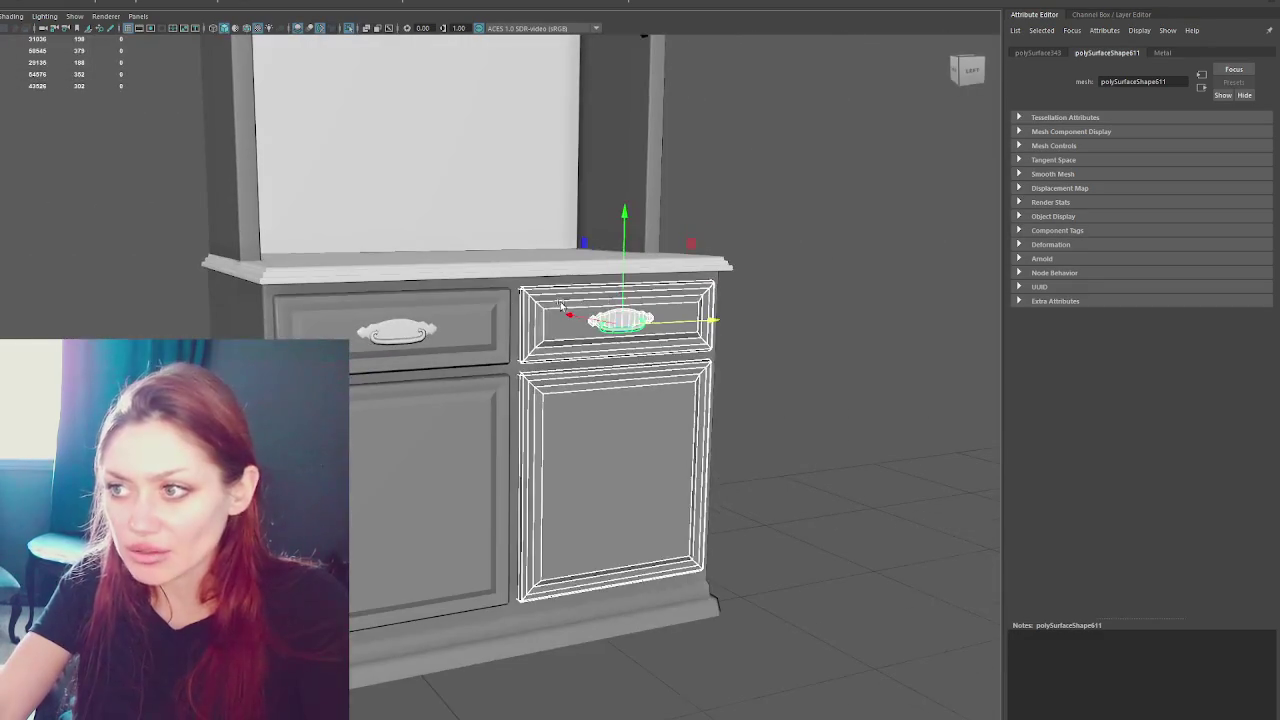
{"action": "left_click", "coordinate": [843, 266]}
{"action": "scroll", "coordinate": [778, 198], "scroll_direction": "up", "scroll_amount": 3}
{"action": "scroll", "coordinate": [742, 441], "scroll_direction": "down", "scroll_amount": 3}
- Inspect the drawer-pull plate, then select the cabinet from a front view
{"action": "left_click_drag", "start_coordinate": [742, 441], "coordinate": [793, 389], "text": "alt"}
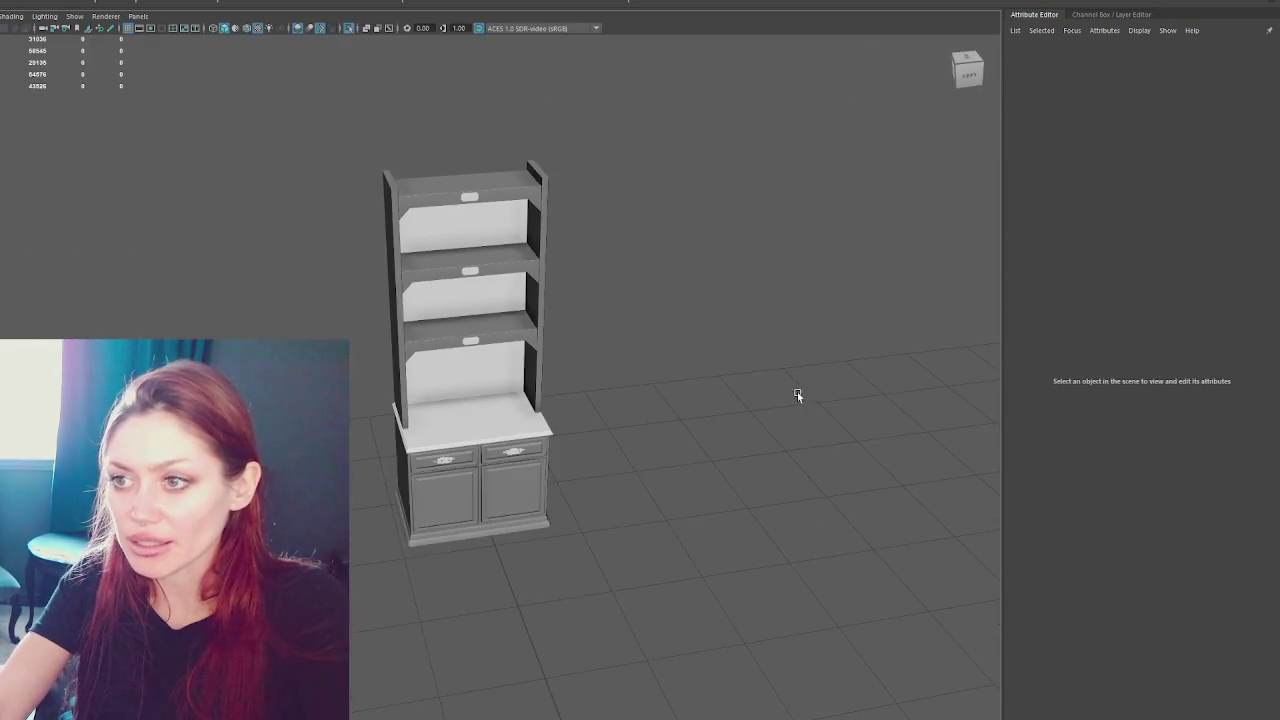
{"action": "scroll", "coordinate": [701, 370], "scroll_direction": "up", "scroll_amount": 3}
{"action": "left_click_drag", "start_coordinate": [701, 370], "coordinate": [443, 290], "text": "alt"}
{"action": "left_click", "coordinate": [436, 230]}
{"action": "scroll", "coordinate": [471, 491], "scroll_direction": "up", "scroll_amount": 3}
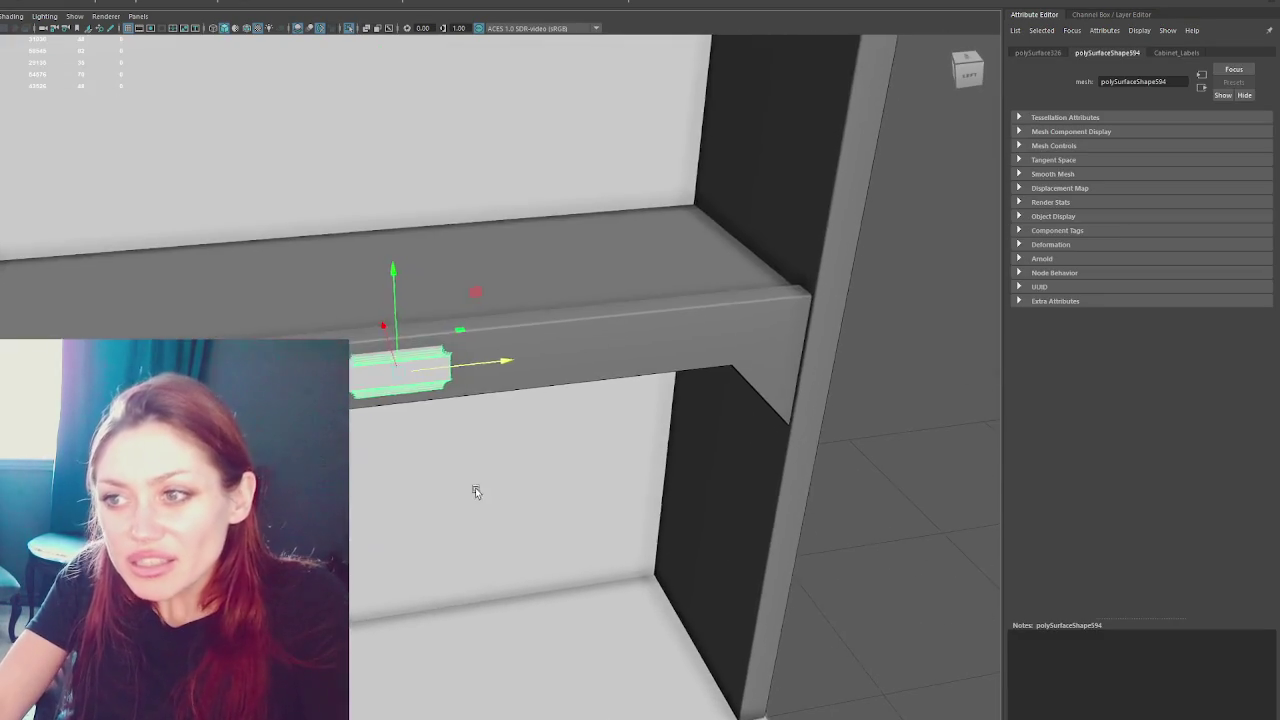
{"action": "left_click", "coordinate": [866, 574]}
{"action": "scroll", "coordinate": [358, 300], "scroll_direction": "up", "scroll_amount": 2}
{"action": "scroll", "coordinate": [358, 300], "scroll_direction": "down", "scroll_amount": 5}
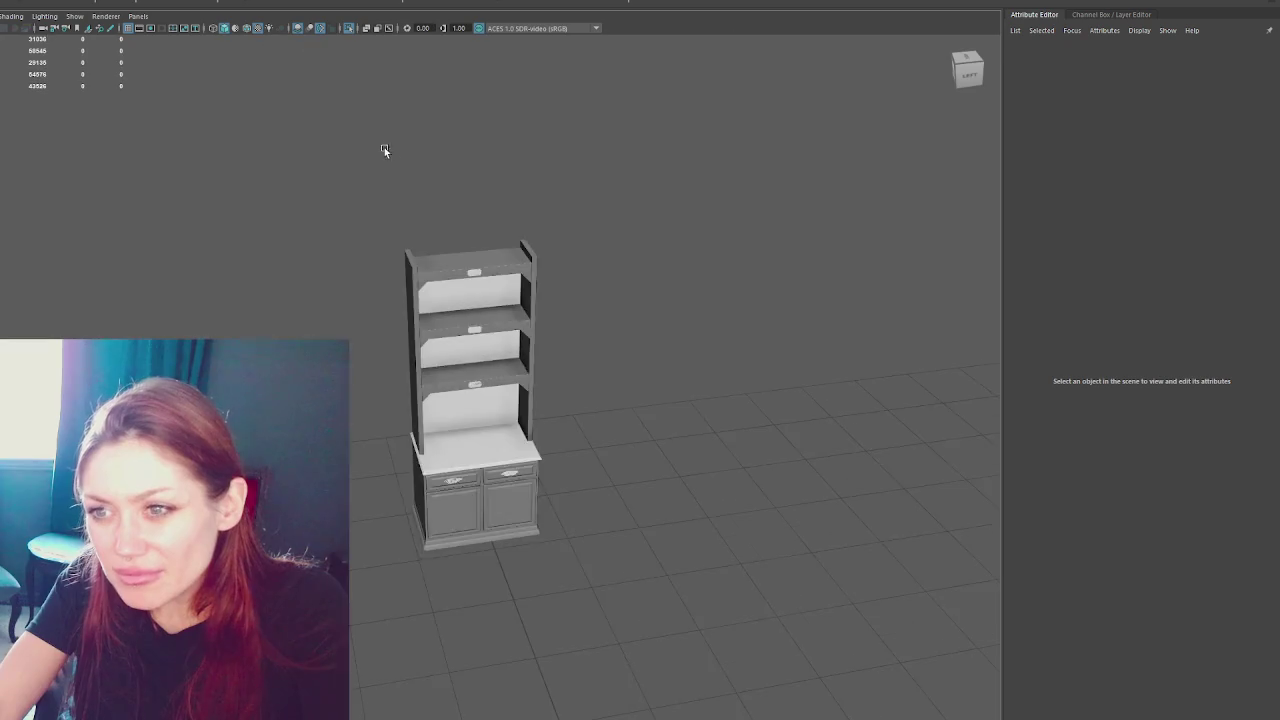
{"action": "left_click_drag", "start_coordinate": [391, 158], "coordinate": [640, 197], "text": "alt"}
{"action": "left_click", "coordinate": [504, 277]}
{"action": "scroll", "coordinate": [504, 277], "scroll_direction": "up", "scroll_amount": 3}
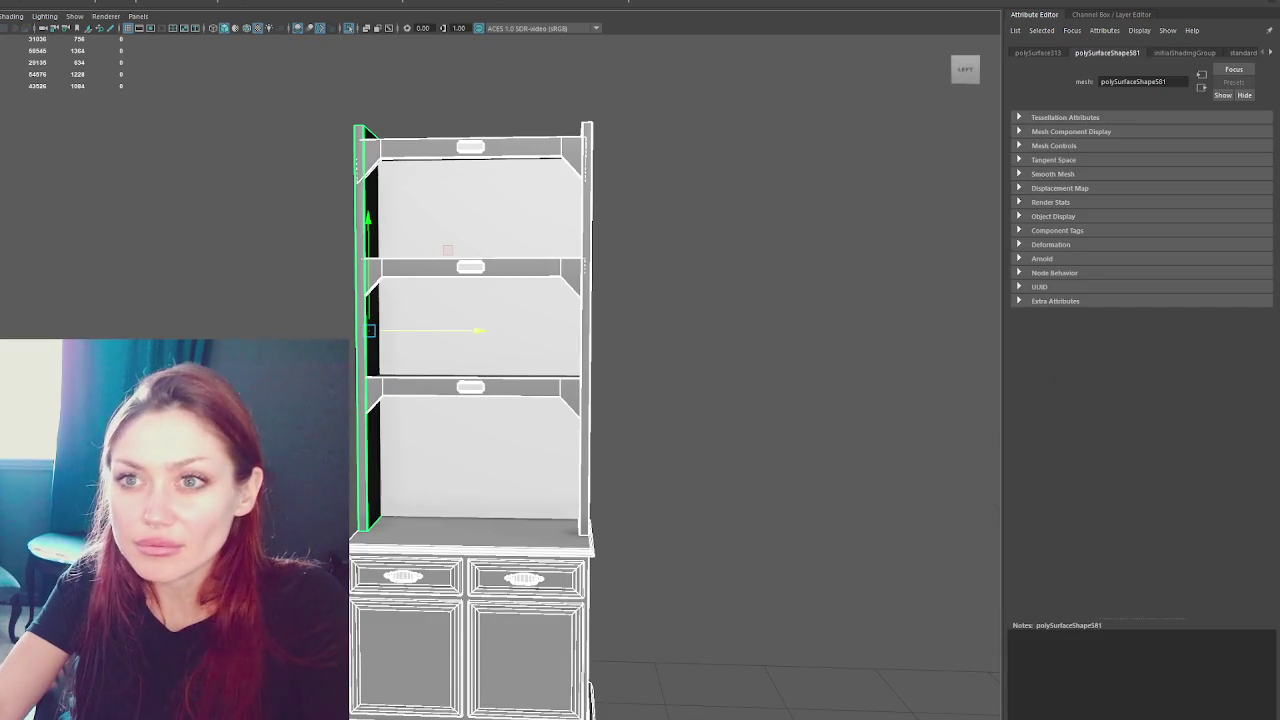
- Check the cabinet in wireframe, then select the back panels in shaded view
{"action": "left_click", "coordinate": [442, 153]}
{"action": "key", "text": "4"}
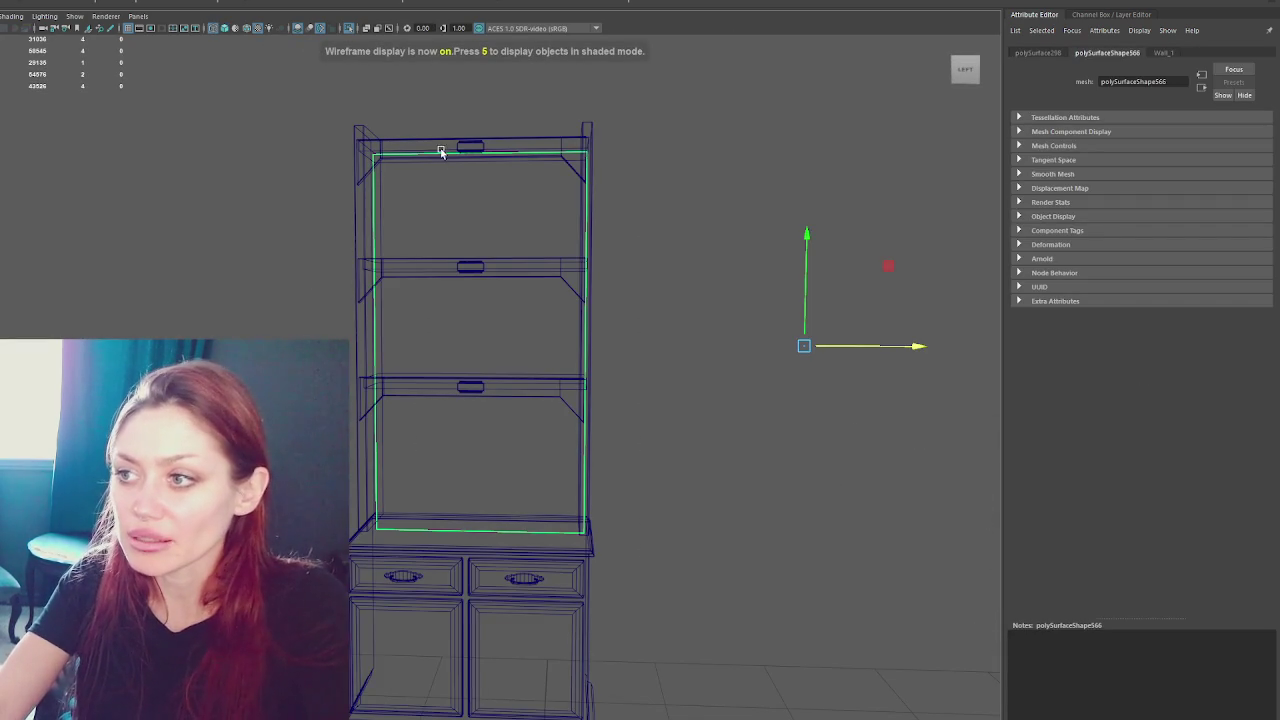
{"action": "scroll", "coordinate": [401, 197], "scroll_direction": "down", "scroll_amount": 5}
{"action": "left_click_drag", "start_coordinate": [317, 196], "coordinate": [620, 569]}
{"action": "scroll", "coordinate": [620, 569], "scroll_direction": "up", "scroll_amount": 3}
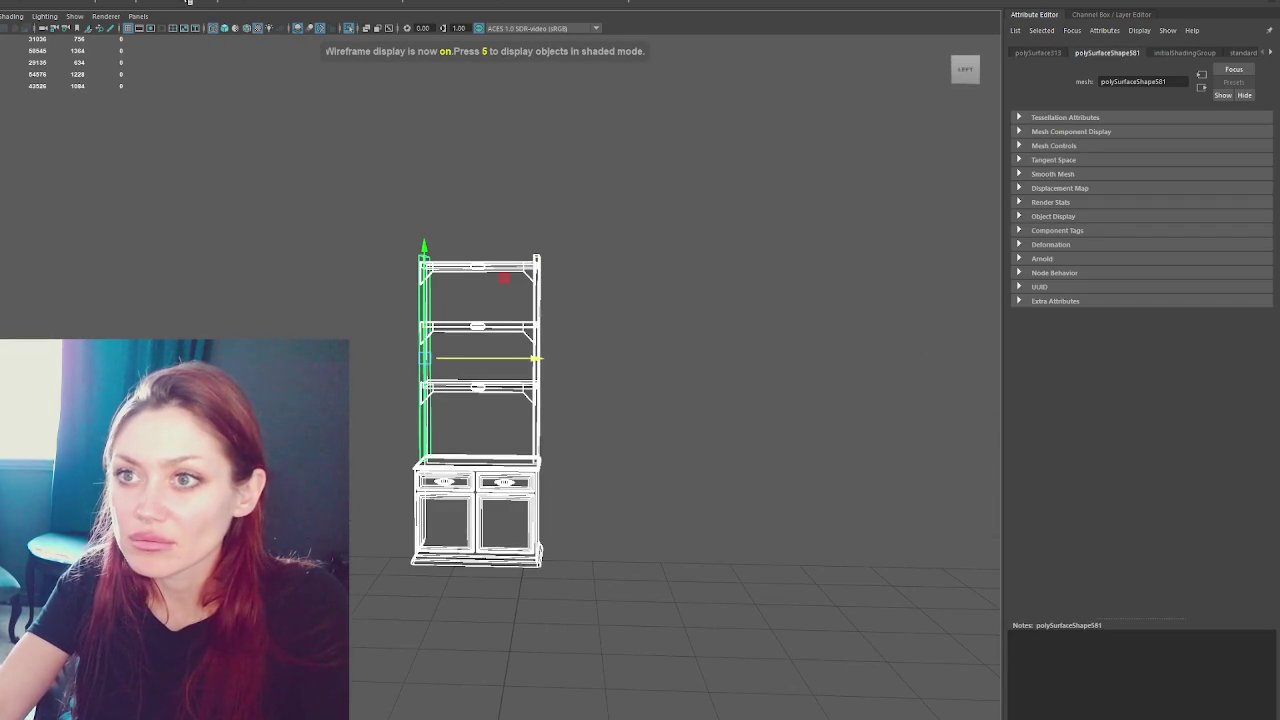
{"action": "left_click", "coordinate": [337, 209]}
{"action": "key", "text": "5"}
{"action": "scroll", "coordinate": [423, 249], "scroll_direction": "up", "scroll_amount": 2}
{"action": "left_click", "coordinate": [423, 249]}
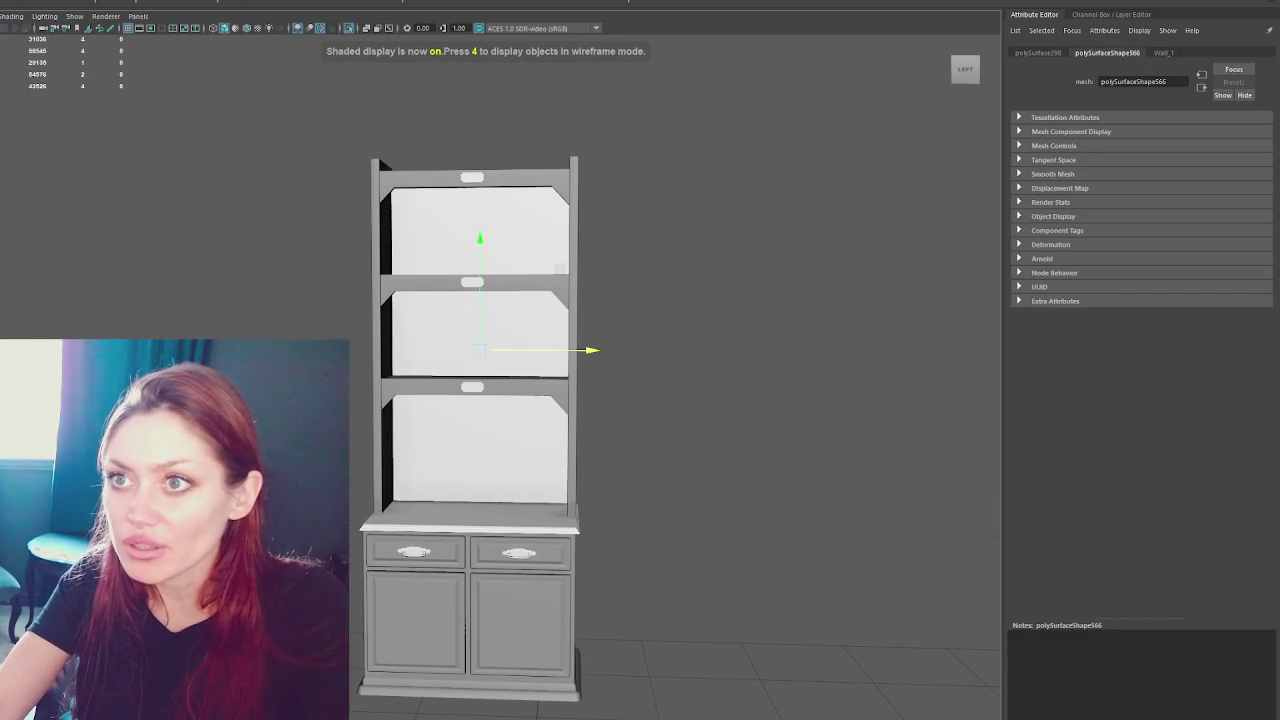
- Show the UV checker on the back panels to compare texel density, then select the top board
{"action": "key", "text": "6"}
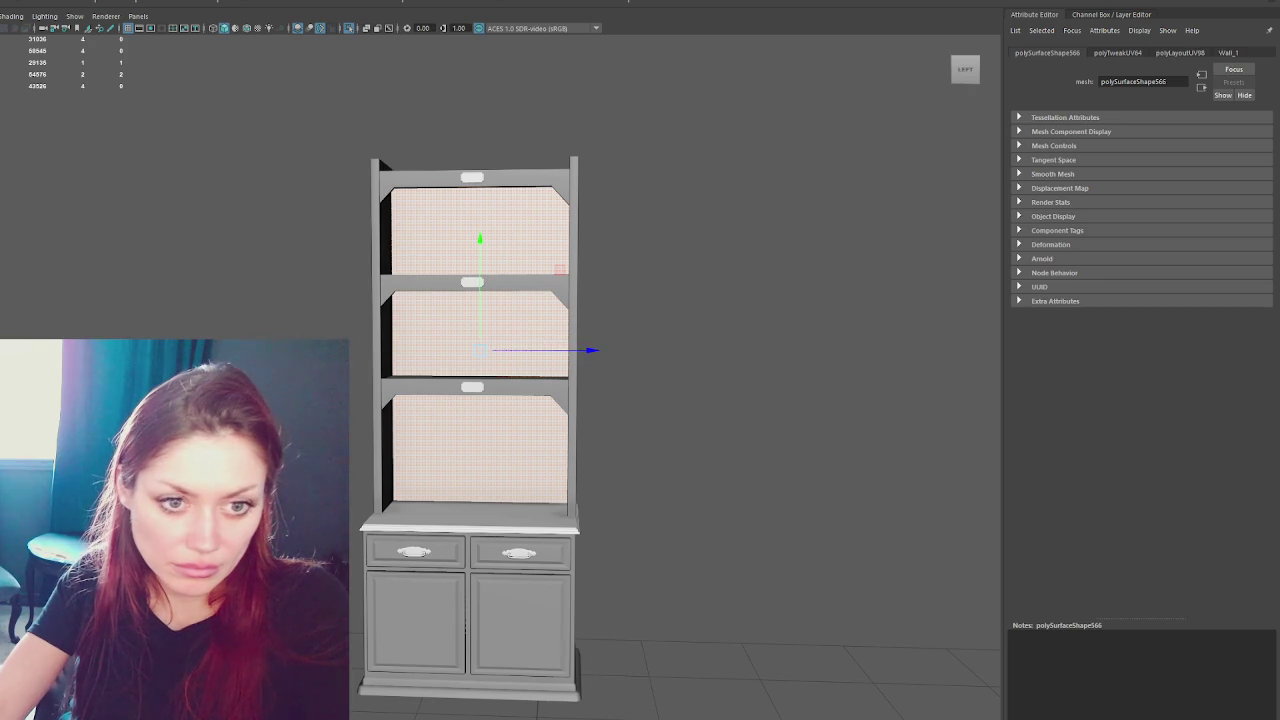
{"action": "left_click", "coordinate": [114, 160]}
{"action": "left_click", "coordinate": [395, 176]}
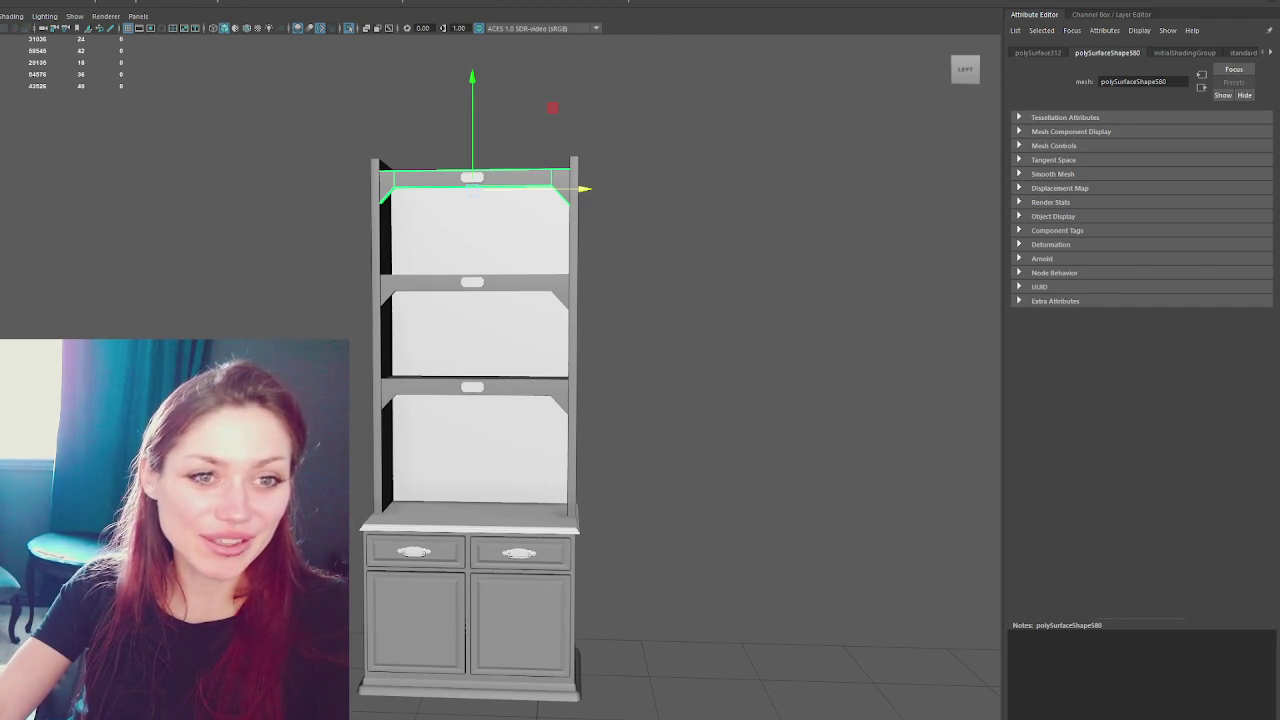
- Select the right side panel, orbit to a face-on wireframe view, and move the UV Editor aside
{"action": "left_click", "coordinate": [586, 258]}
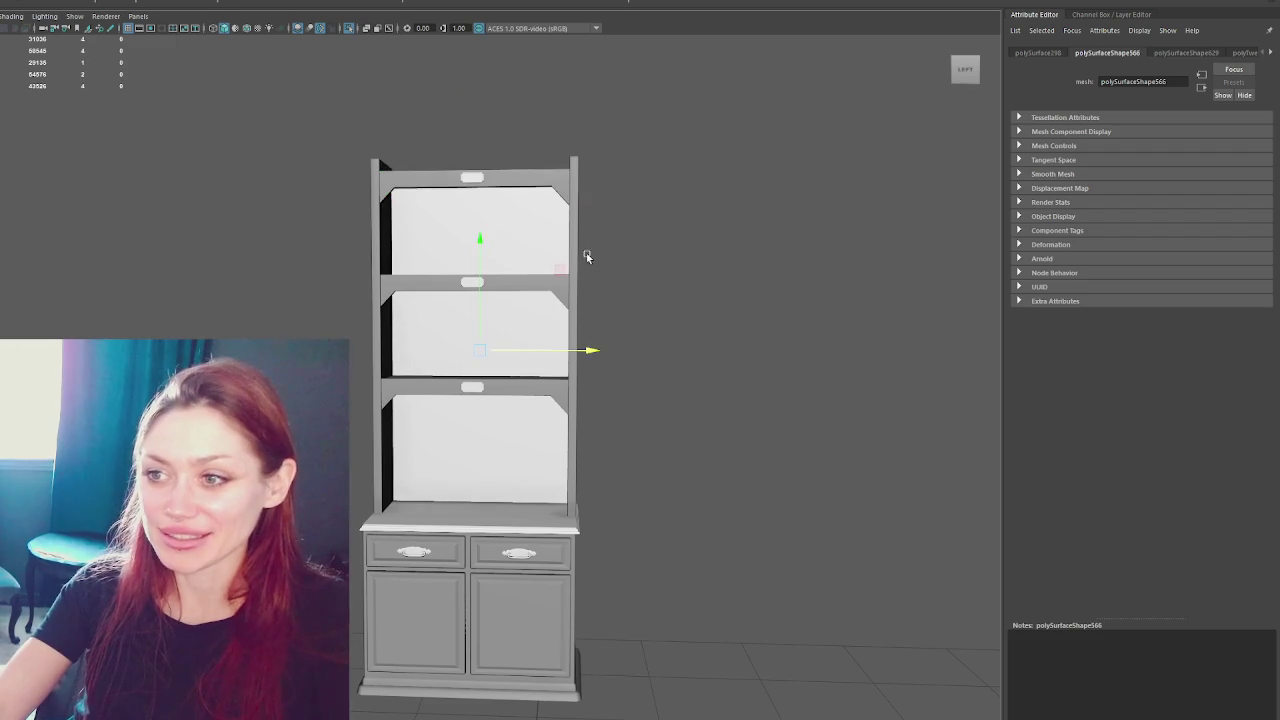
{"action": "key", "text": "4"}
{"action": "mouse_move", "coordinate": [583, 257]}
{"action": "left_mouse_down", "text": "alt"}
{"action": "mouse_move", "coordinate": [606, 289]}
{"action": "mouse_move", "coordinate": [500, 283]}
{"action": "mouse_move", "coordinate": [669, 291]}
{"action": "mouse_move", "coordinate": [509, 434]}
{"action": "mouse_move", "coordinate": [479, 413]}
{"action": "mouse_move", "coordinate": [541, 430]}
{"action": "left_mouse_up", "text": "alt"}
{"action": "left_click_drag", "start_coordinate": [536, 374], "coordinate": [544, 395], "text": "alt"}
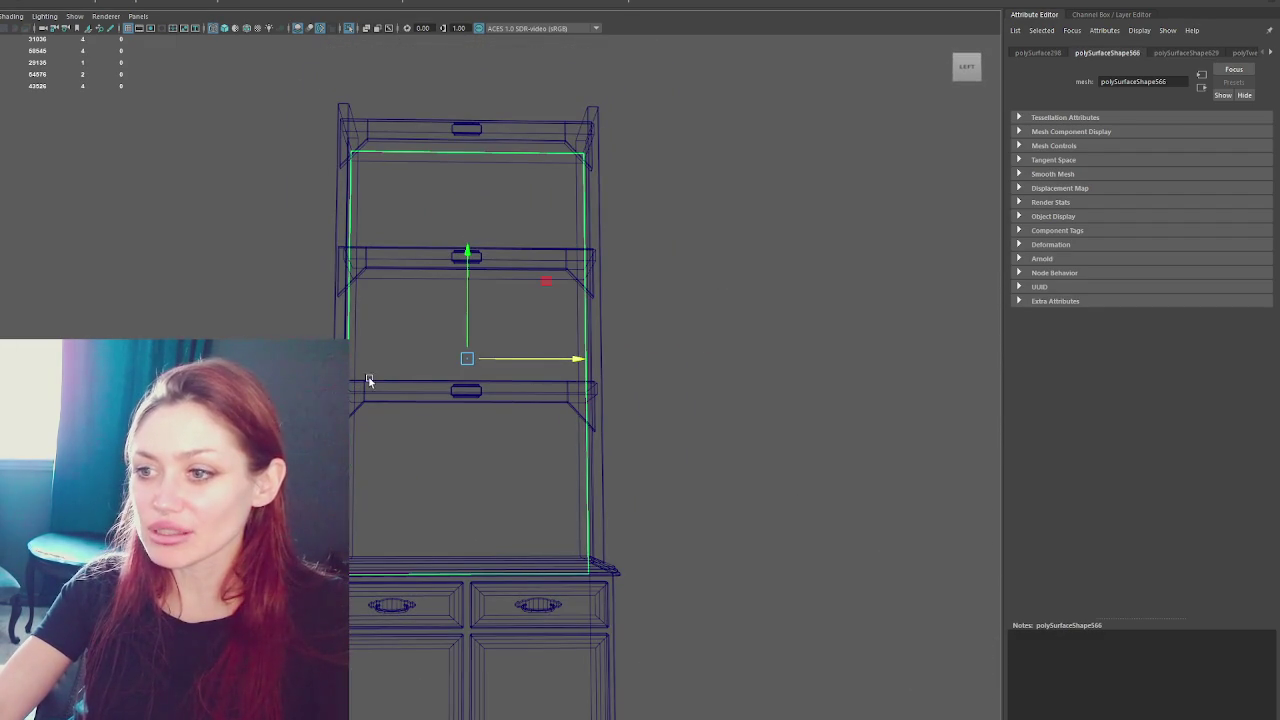
{"action": "left_click_drag", "start_coordinate": [590, 297], "coordinate": [578, 256], "text": "alt"}
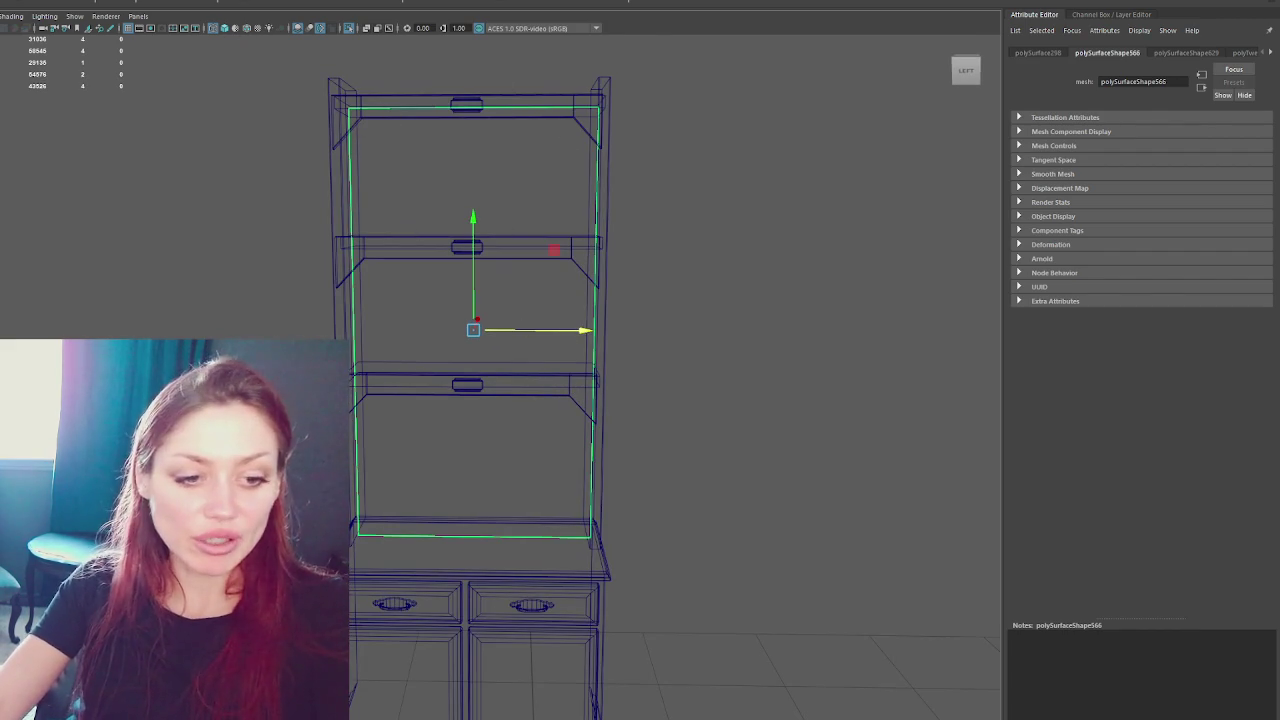
{"action": "left_click_drag", "start_coordinate": [795, 120], "coordinate": [1064, 108]}
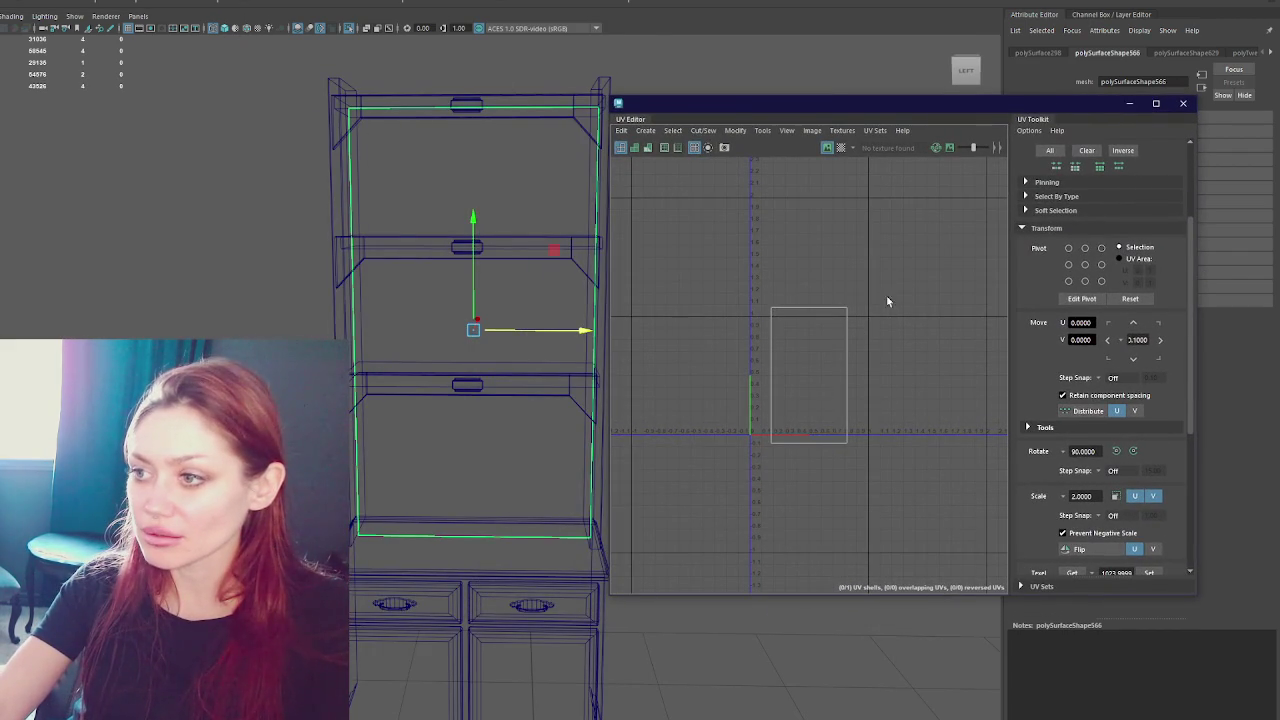
- Set the back panel's UV shell to texel density 1024 at map size 2048
{"action": "left_click_drag", "start_coordinate": [912, 291], "coordinate": [771, 422]}
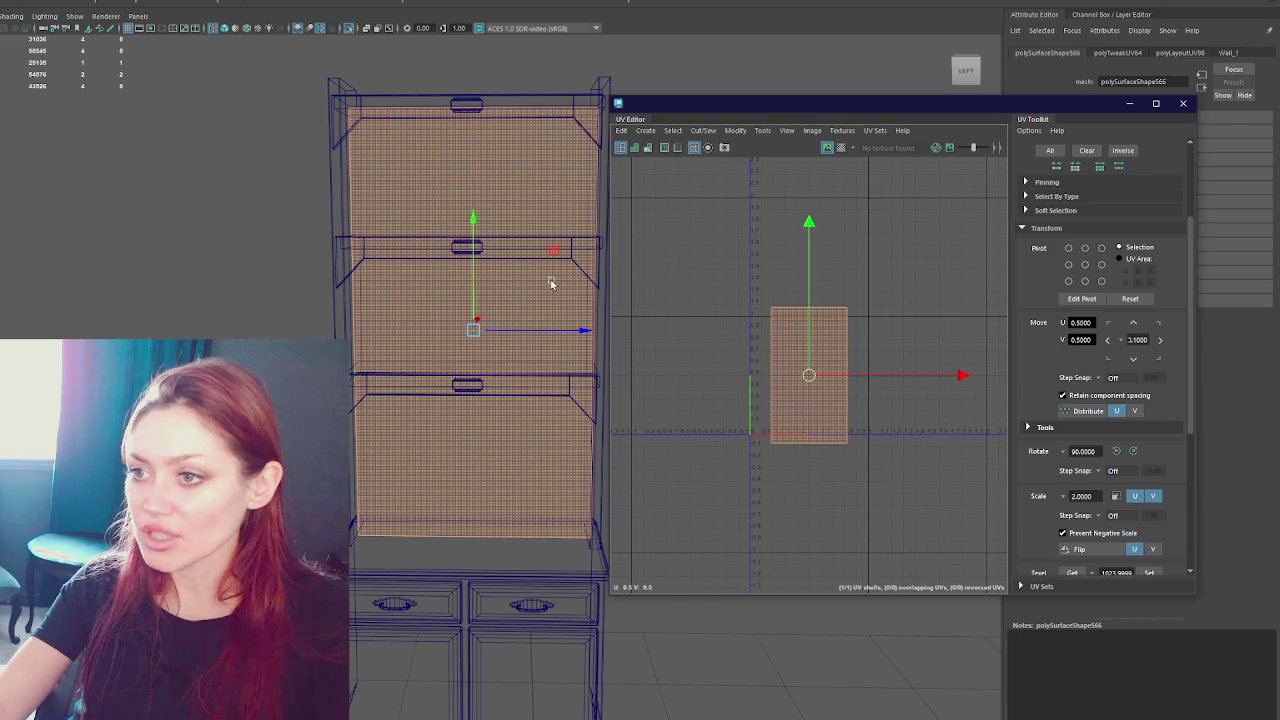
{"action": "scroll", "coordinate": [873, 400], "scroll_direction": "up", "scroll_amount": 4}
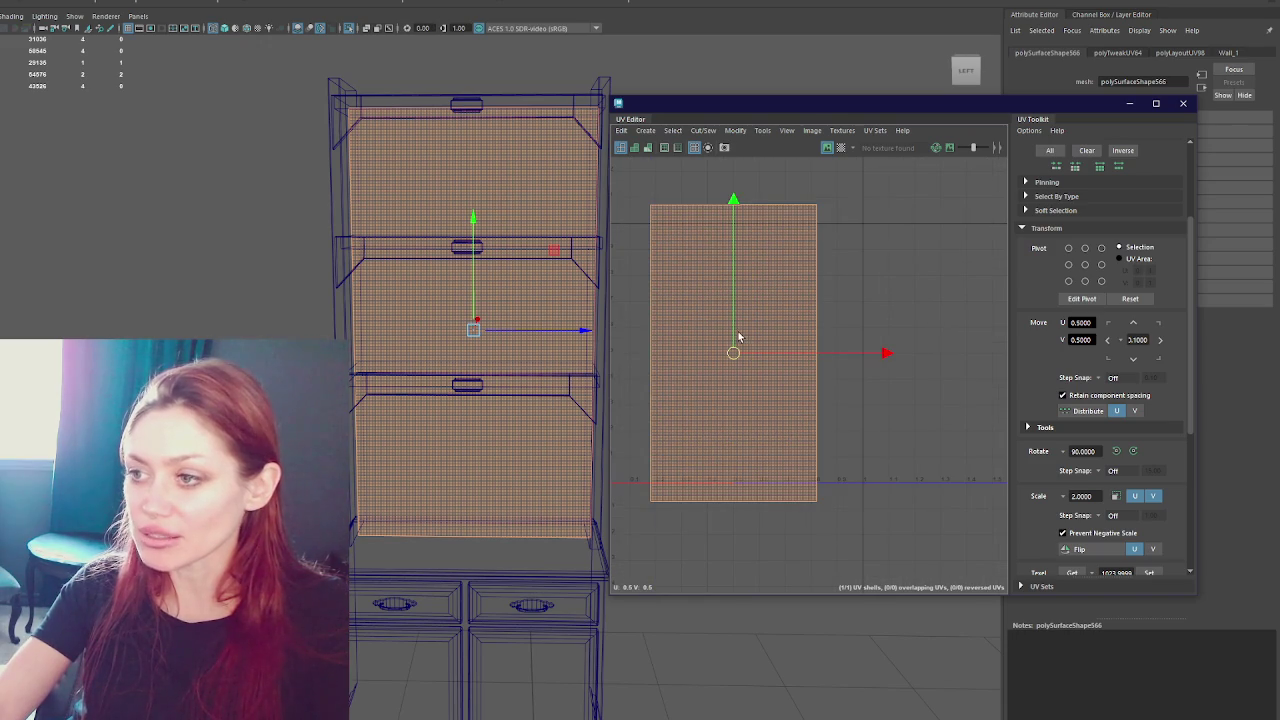
{"action": "scroll", "coordinate": [1153, 549], "scroll_direction": "down", "scroll_amount": 3}
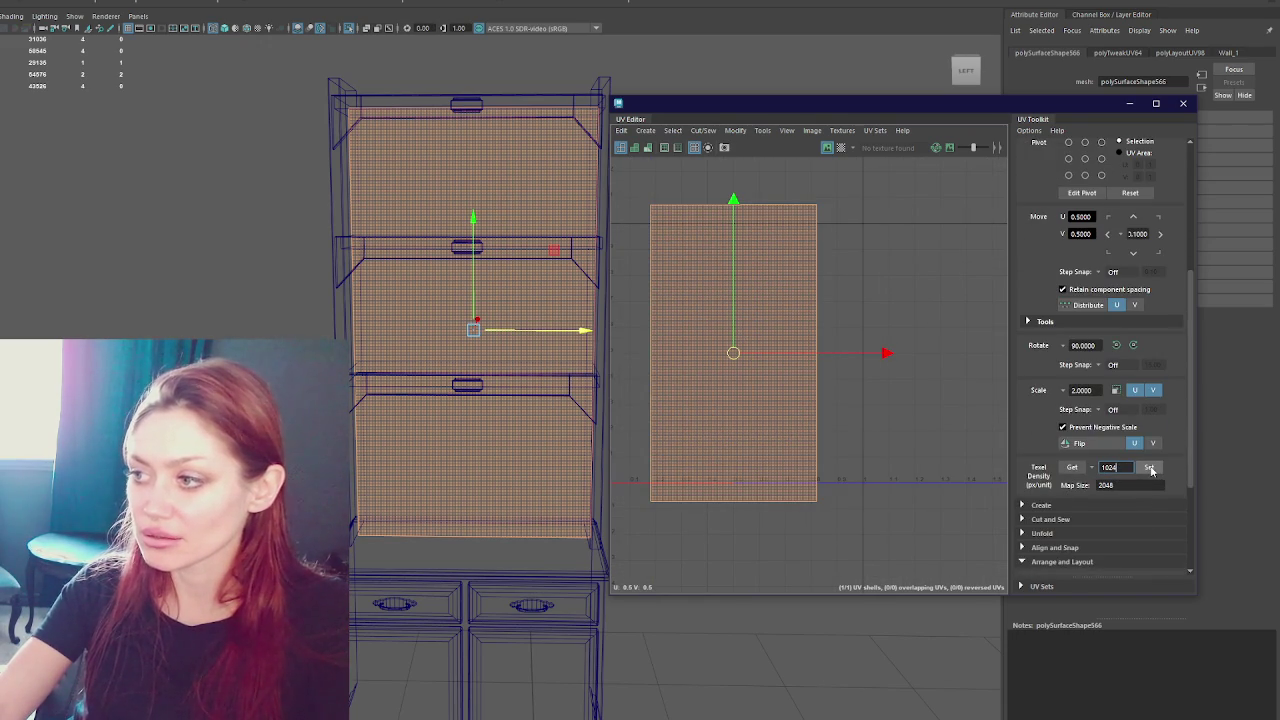
{"action": "left_click", "coordinate": [371, 377]}
- Insert edge loops that split the back panel into three sections
{"action": "key", "text": "5"}
{"action": "middle_click_drag", "start_coordinate": [646, 46], "coordinate": [520, 106], "text": "alt"}
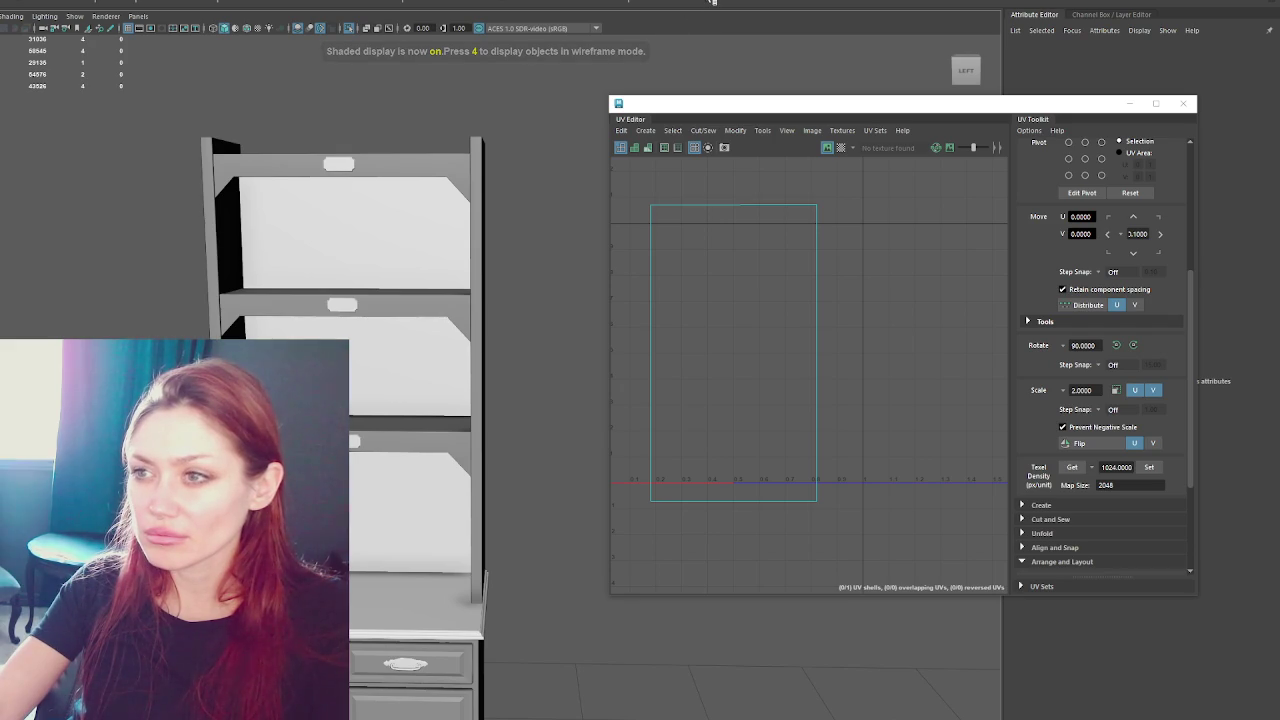
{"action": "key", "text": "4"}
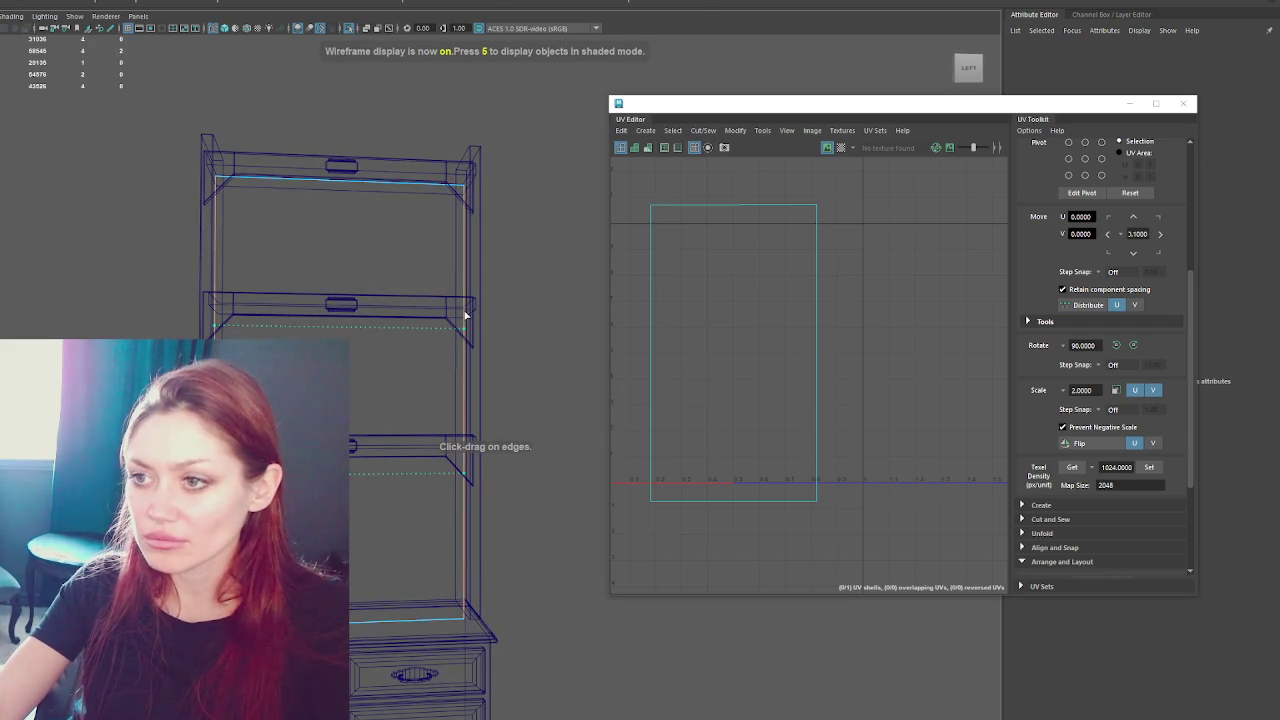
{"action": "left_click", "coordinate": [465, 316]}
{"action": "key", "text": "q"}
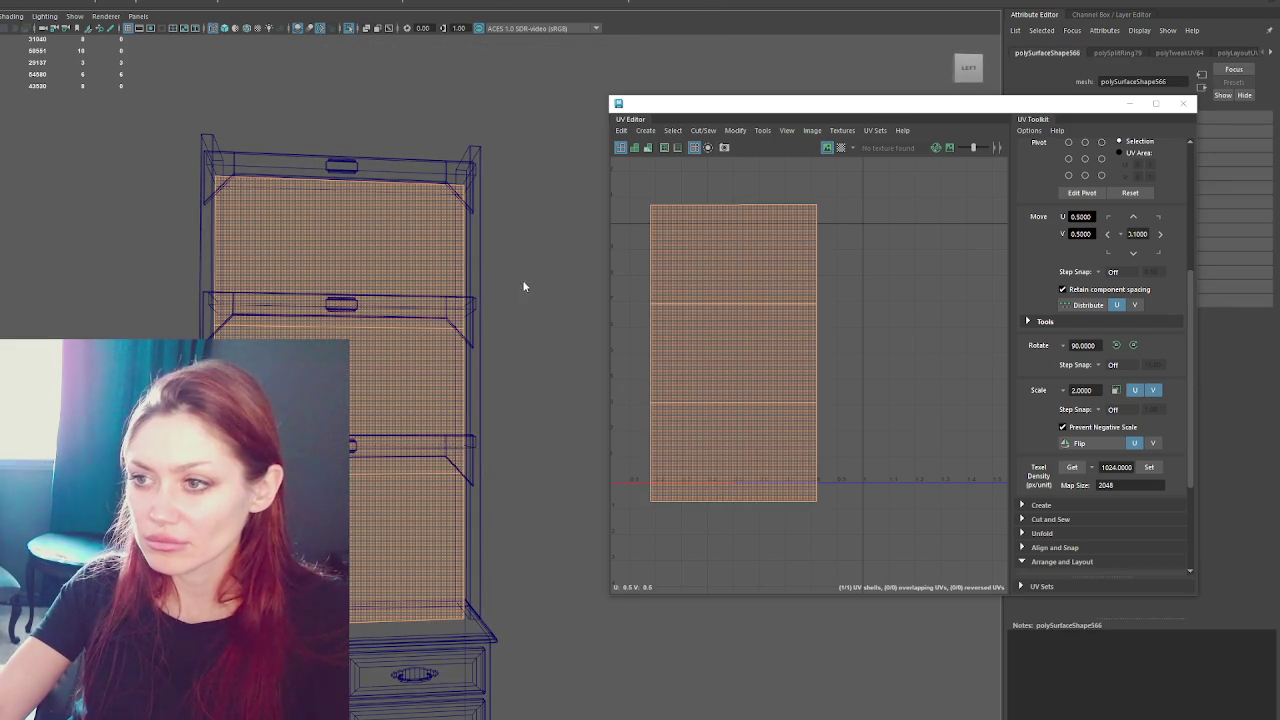
{"action": "key", "text": "F8"}
- Show only the back panel in the viewport with Isolate Select
{"action": "left_click", "coordinate": [10, 3]}
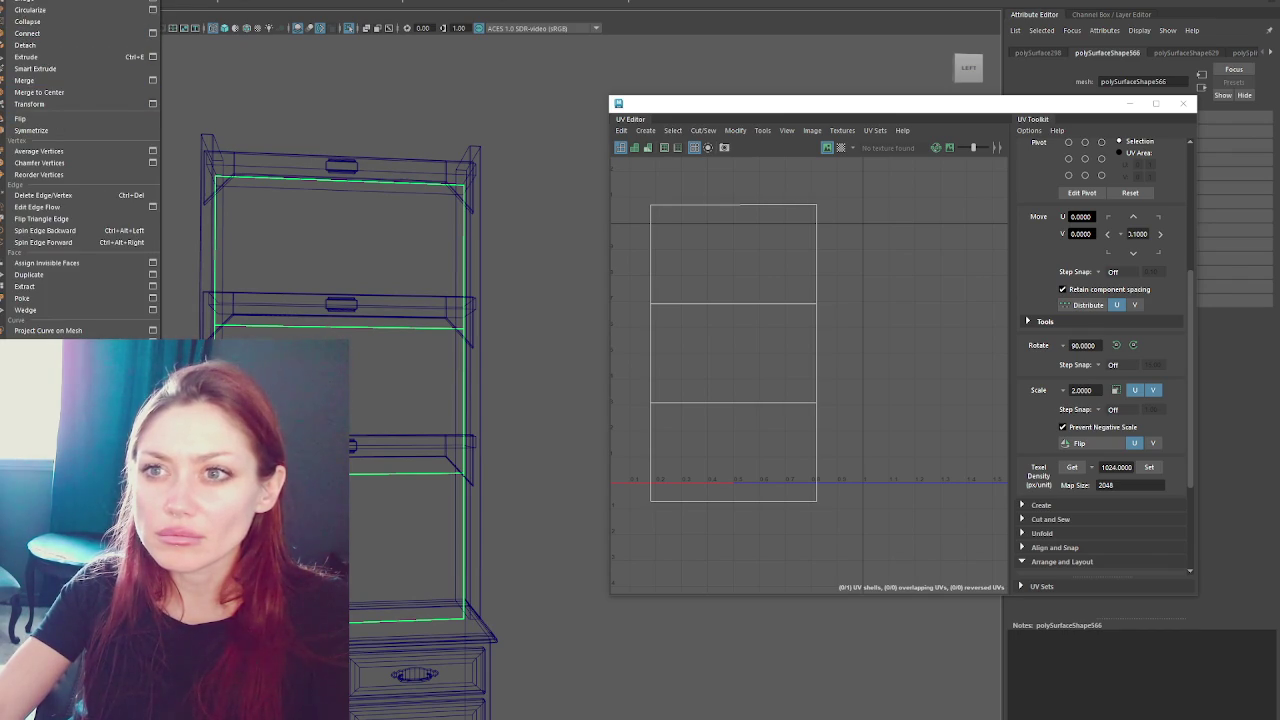
{"action": "left_click", "coordinate": [140, 208]}
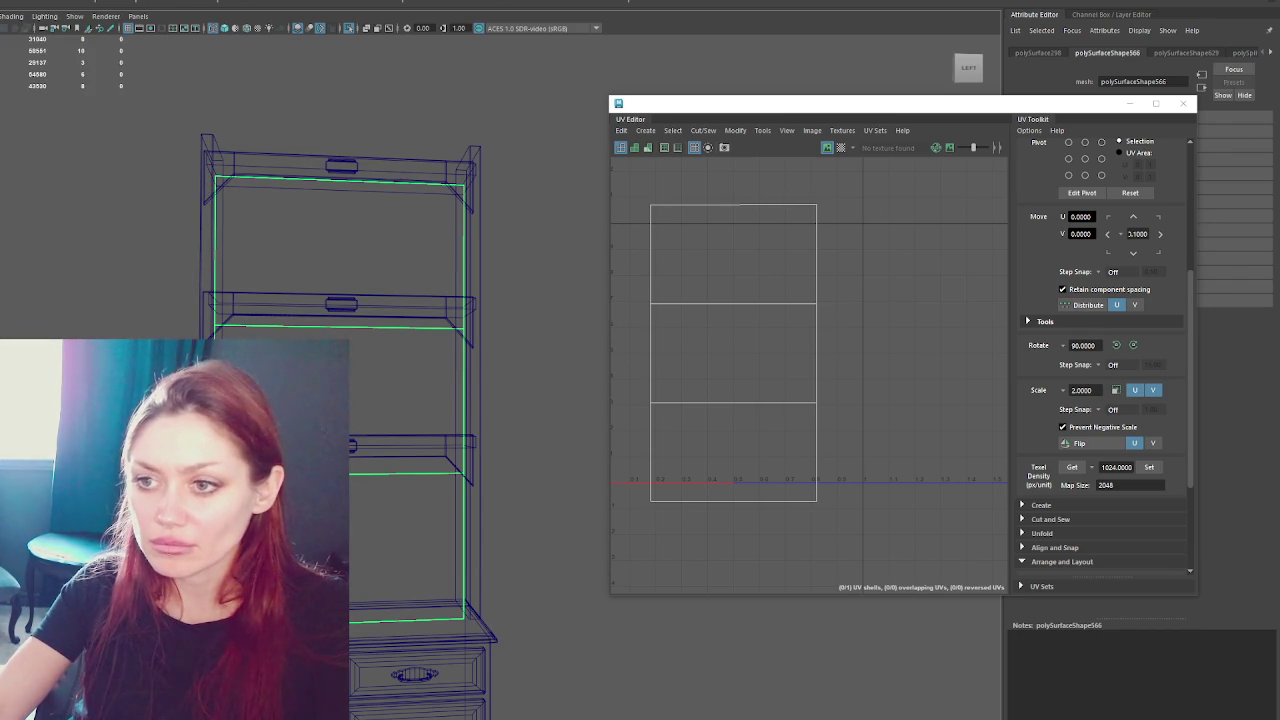
{"action": "key", "text": "ctrl+1"}
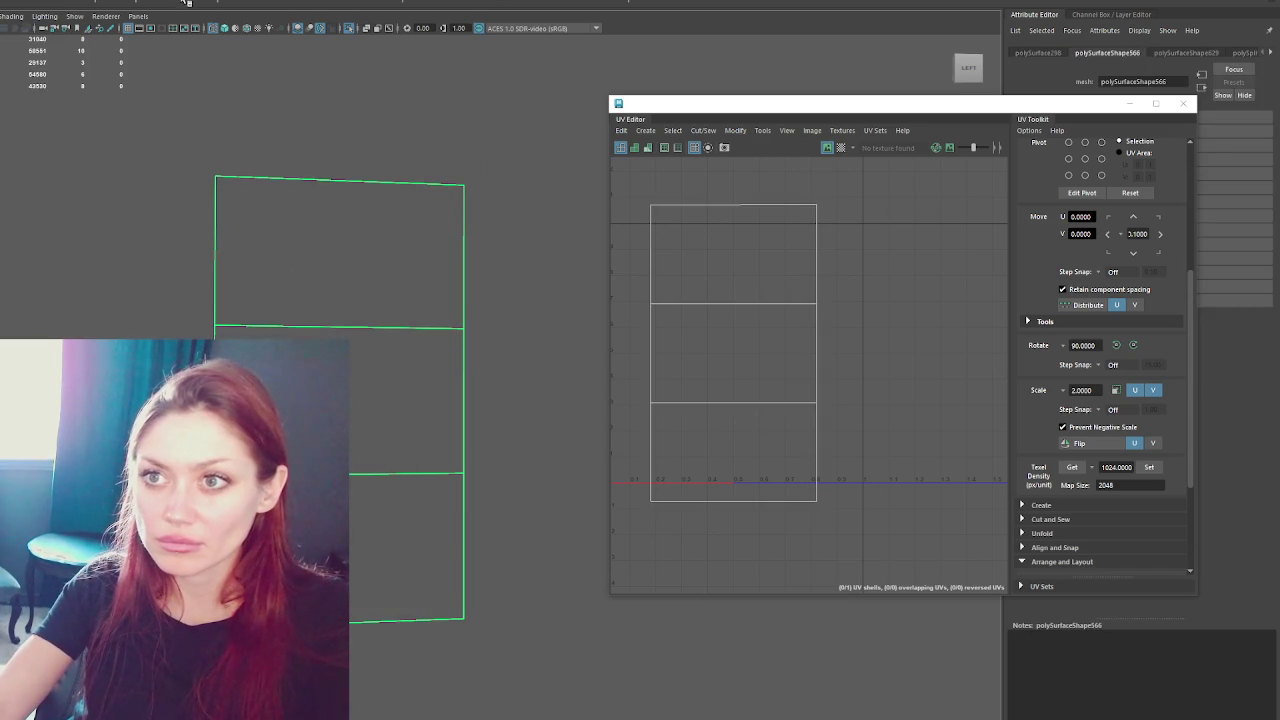
- Separate the back panel mesh into individual pieces with Mesh > Separate
{"action": "left_click", "coordinate": [40, 1]}
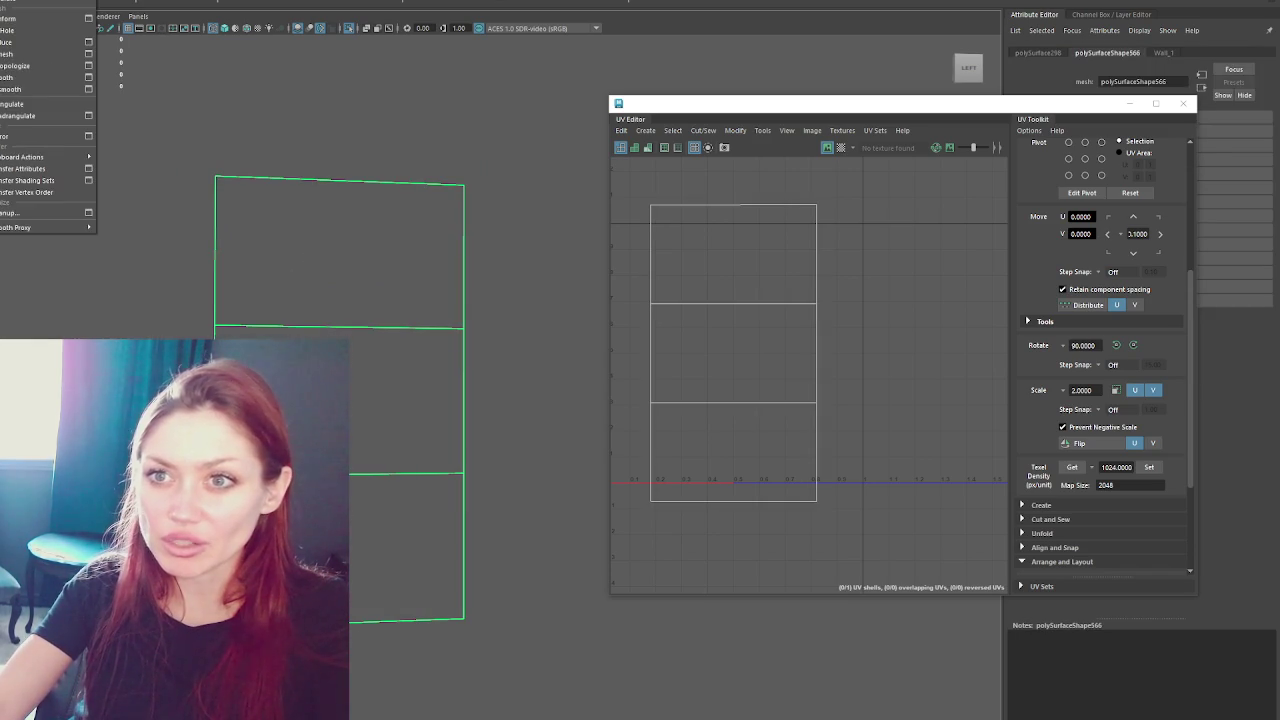
{"action": "right_click_drag", "start_coordinate": [186, 280], "coordinate": [140, 290]}
{"action": "left_click", "coordinate": [20, 2]}
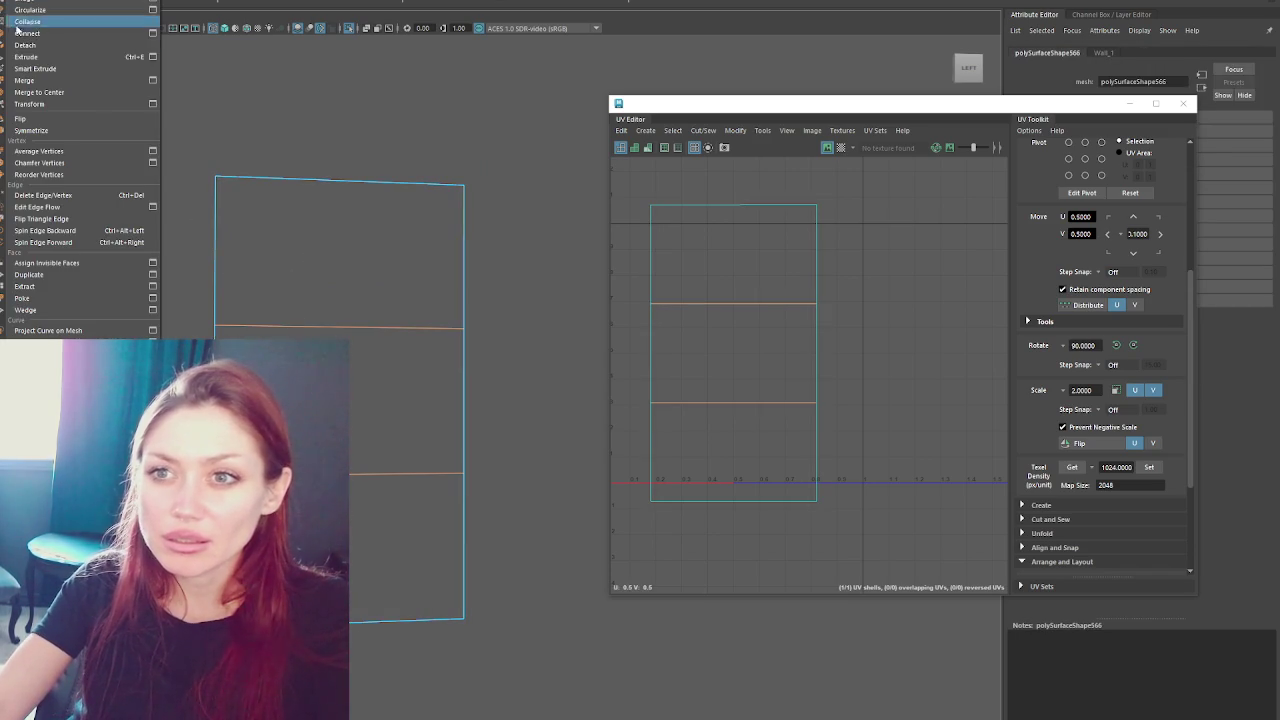
{"action": "left_click", "coordinate": [25, 45]}
{"action": "key", "text": "F8"}
{"action": "left_click", "coordinate": [20, 2]}
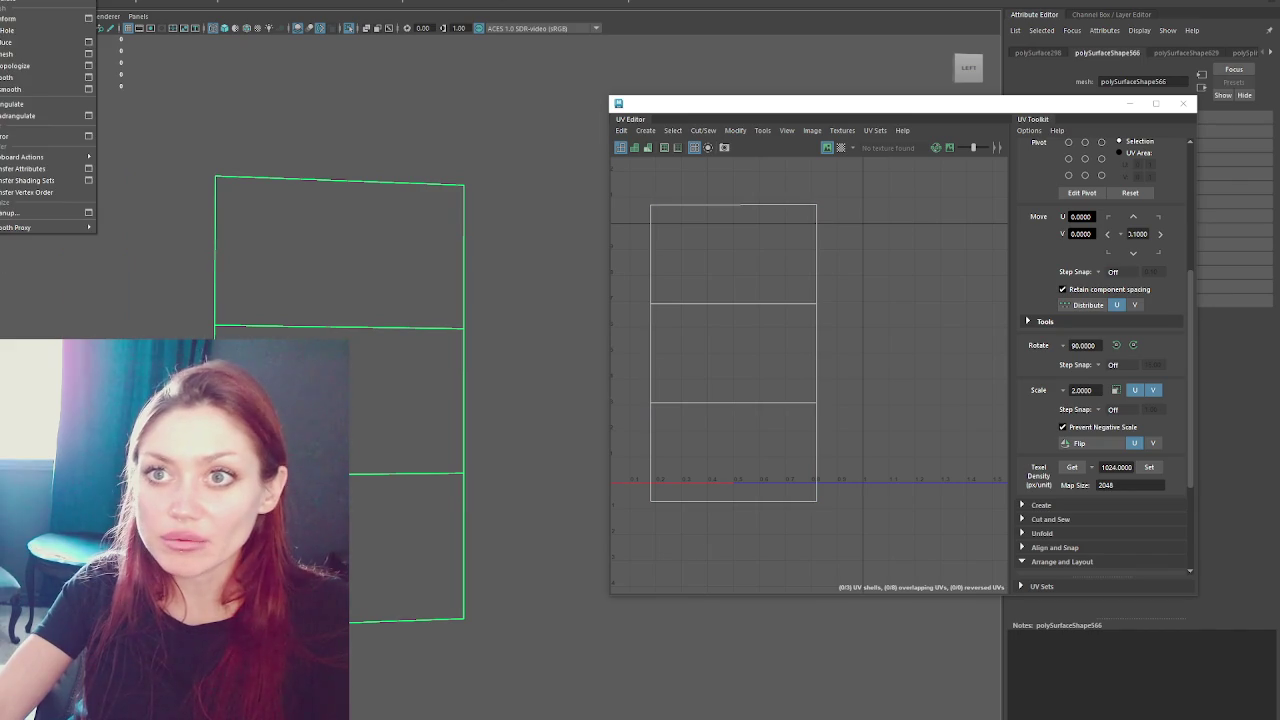
{"action": "left_click", "coordinate": [20, 6]}
{"action": "left_click", "coordinate": [353, 214]}
- Check the separated top and middle panel pieces in shaded view
{"action": "left_click", "coordinate": [407, 424]}
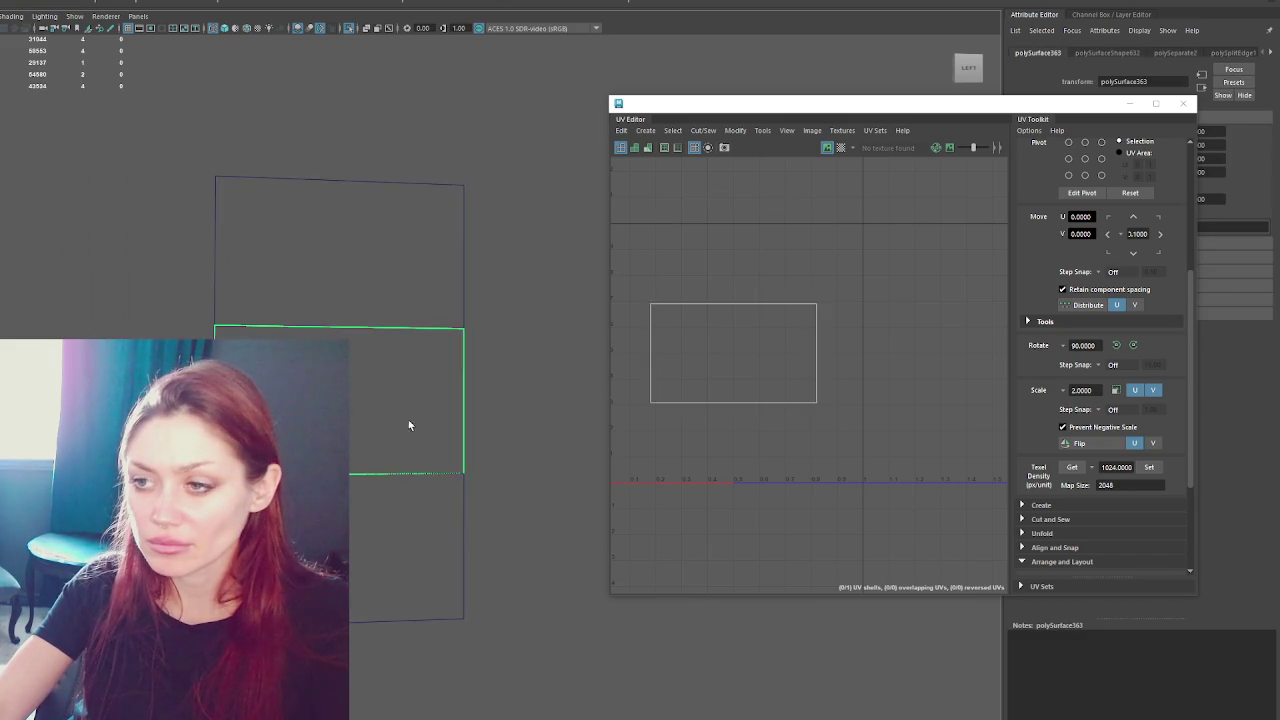
{"action": "left_click", "coordinate": [246, 130]}
{"action": "left_click", "coordinate": [427, 295]}
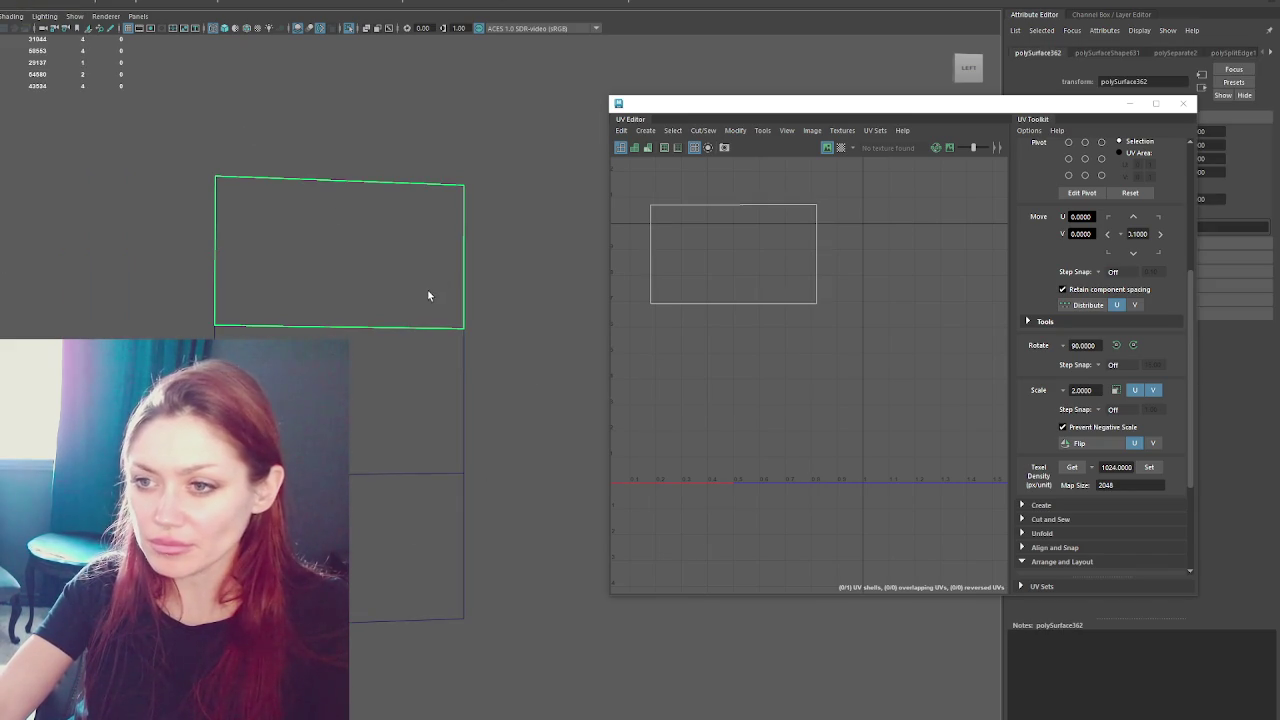
{"action": "left_click", "coordinate": [374, 394]}
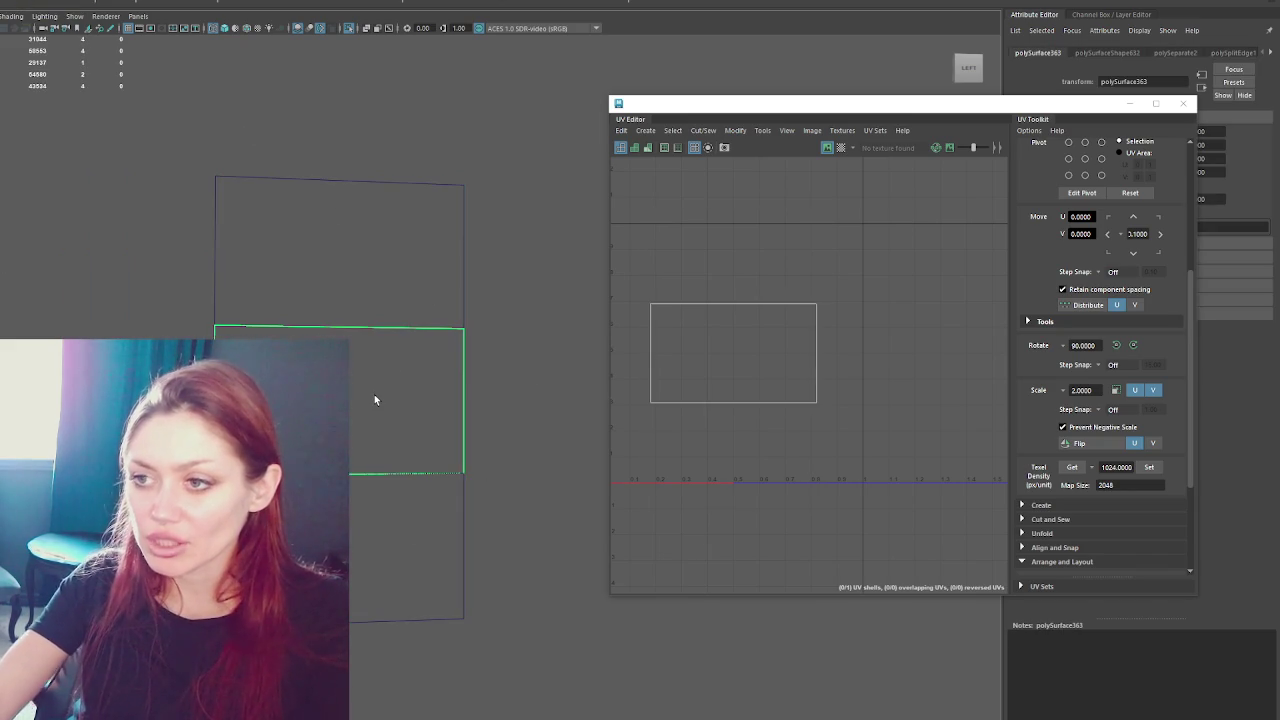
{"action": "left_click", "coordinate": [374, 394], "text": "ctrl"}
{"action": "key", "text": "5"}
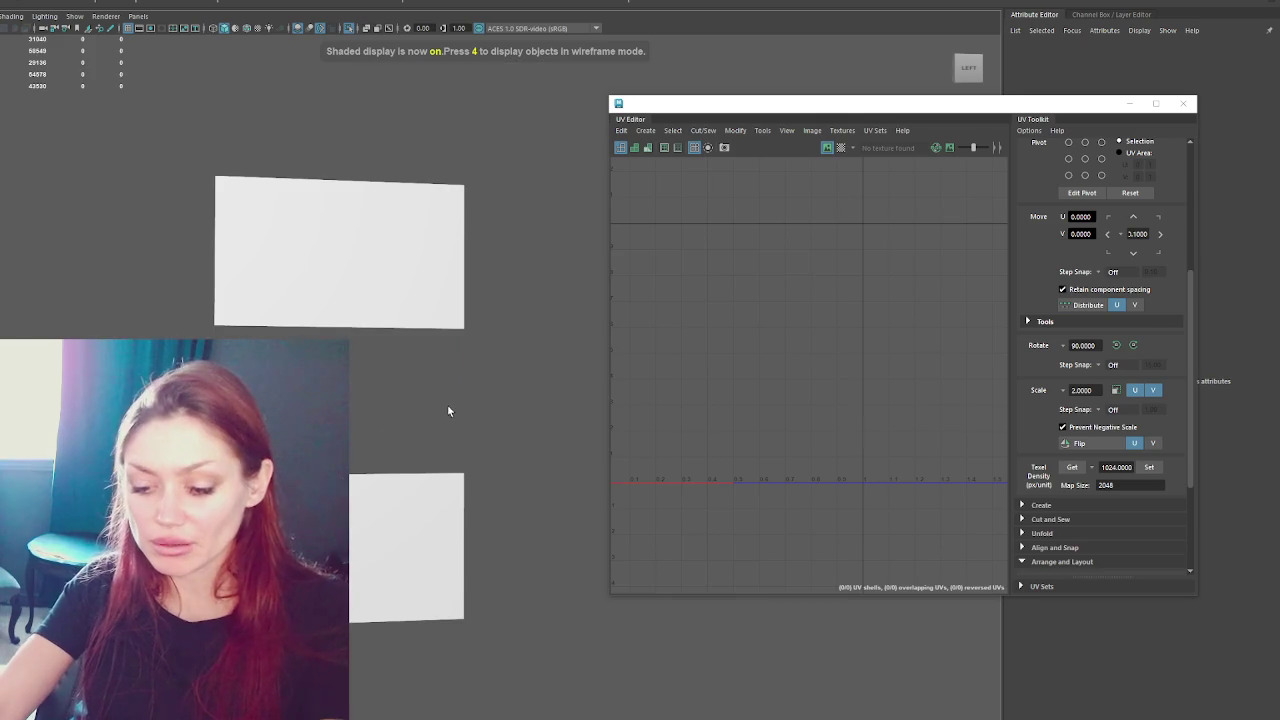
- Inspect the shelf boards and the back panel wall mesh, isolating one board
{"action": "key", "text": "ctrl+1"}
{"action": "left_click_drag", "start_coordinate": [461, 387], "coordinate": [308, 315], "text": "alt"}
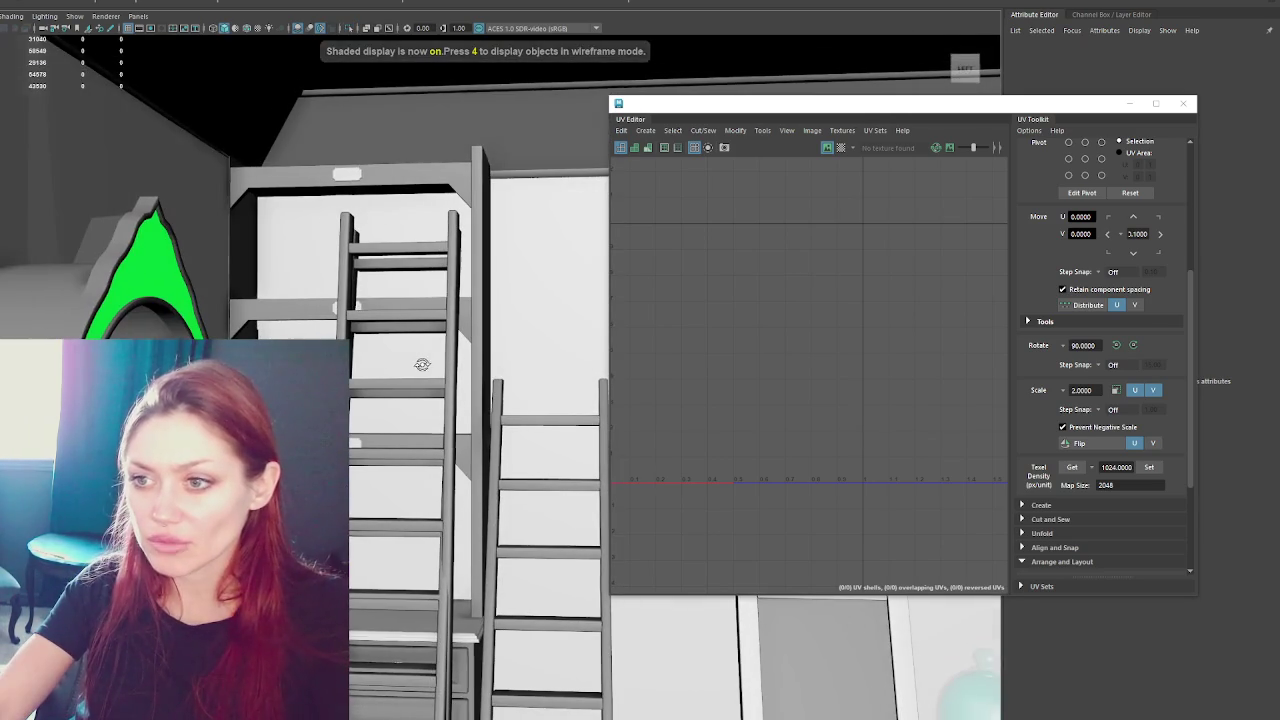
{"action": "left_click", "coordinate": [308, 315]}
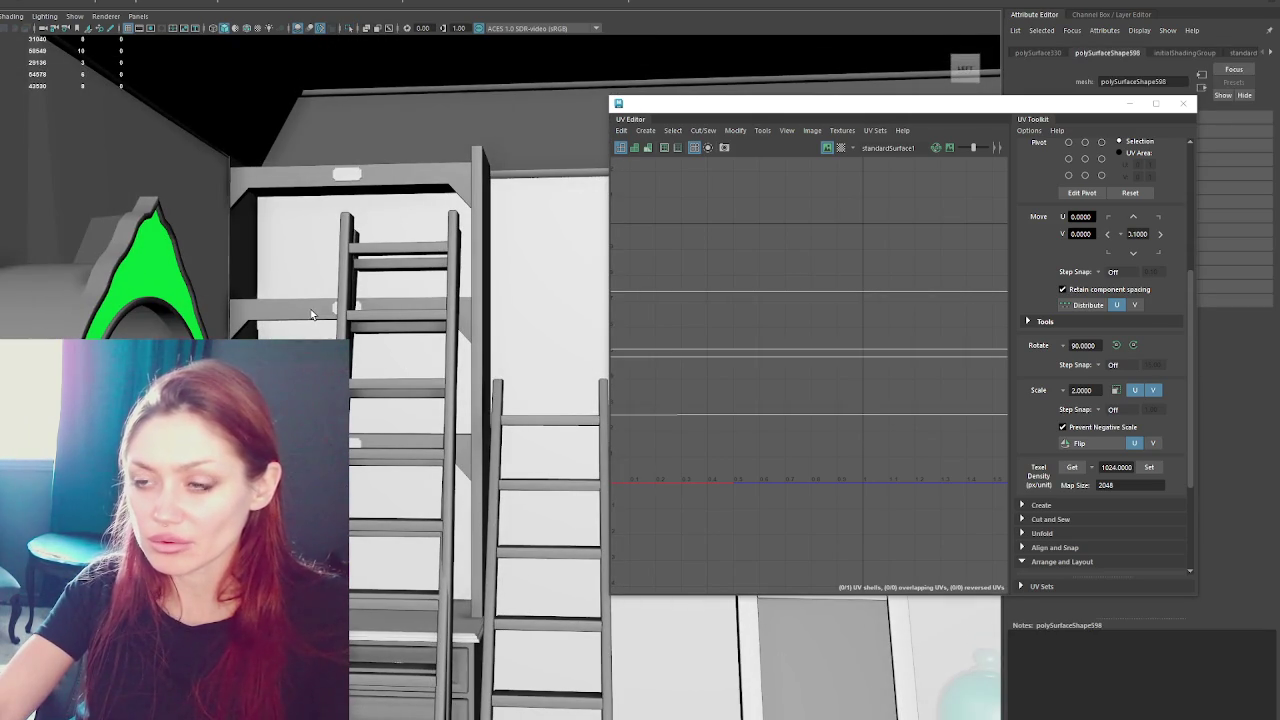
{"action": "left_click", "coordinate": [311, 314]}
{"action": "key", "text": "ctrl+1"}
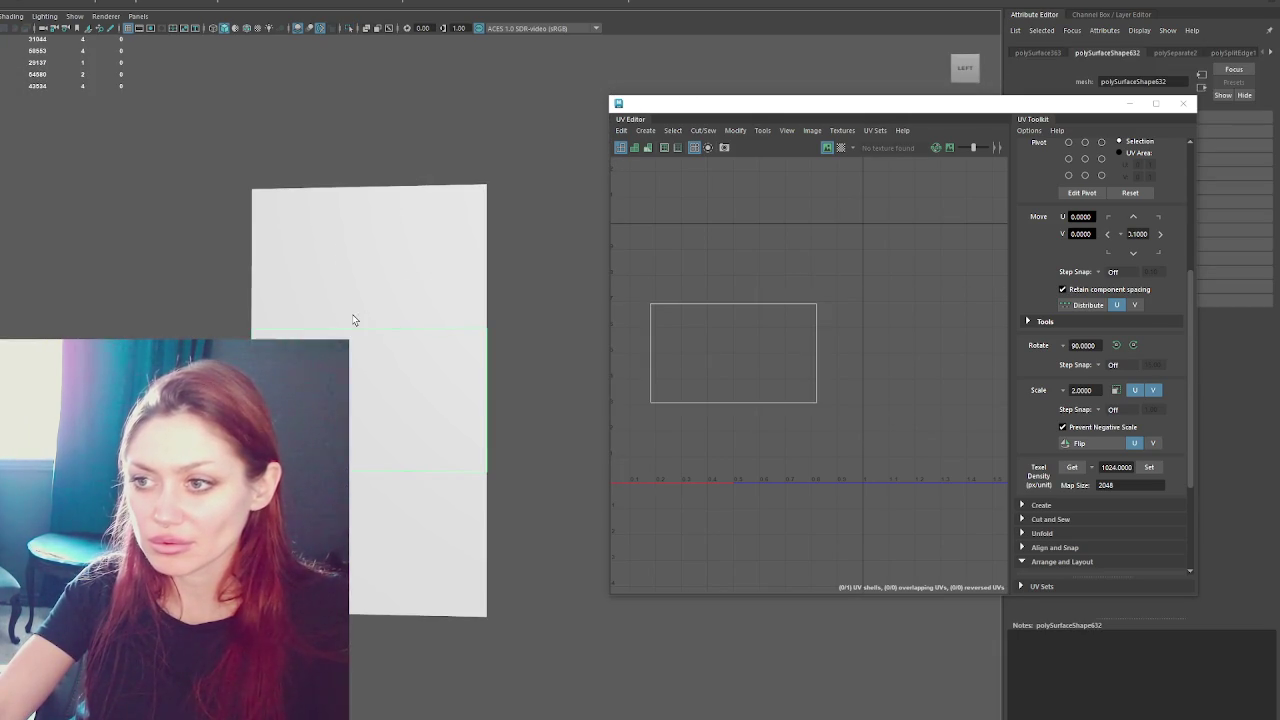
{"action": "left_click", "coordinate": [370, 323]}
{"action": "left_click", "coordinate": [370, 323]}
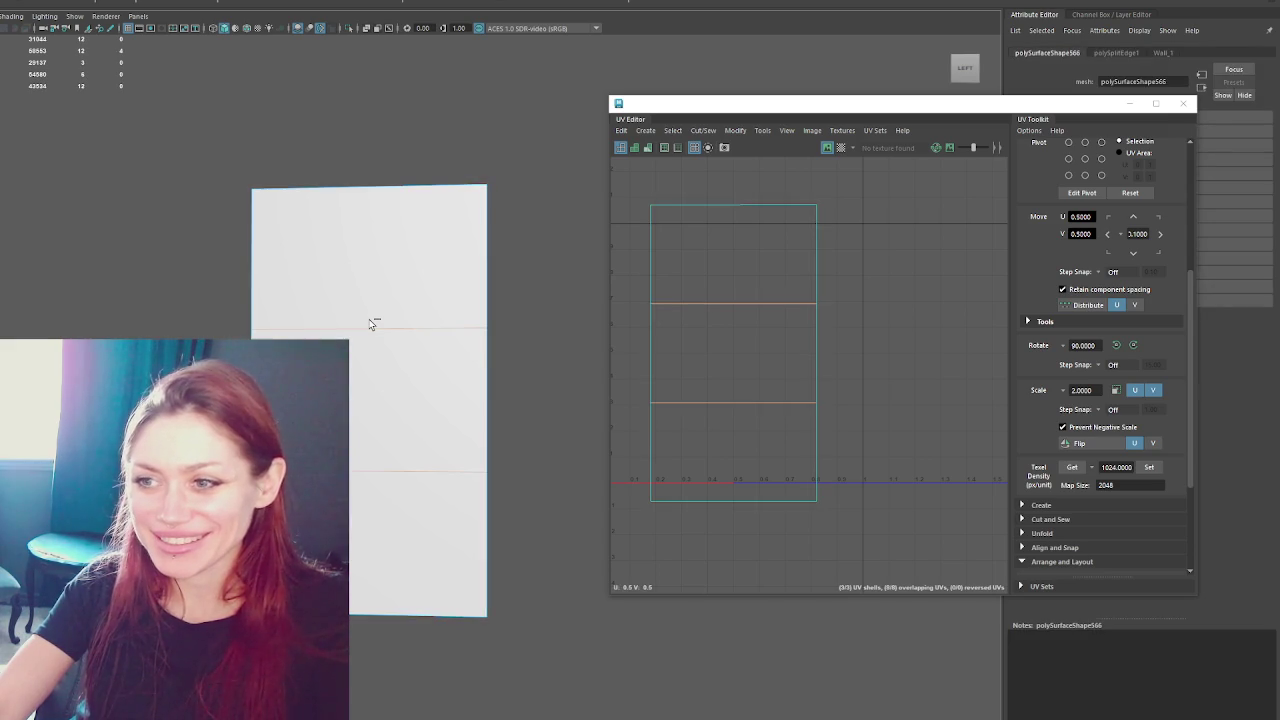
{"action": "left_click", "coordinate": [370, 323]}
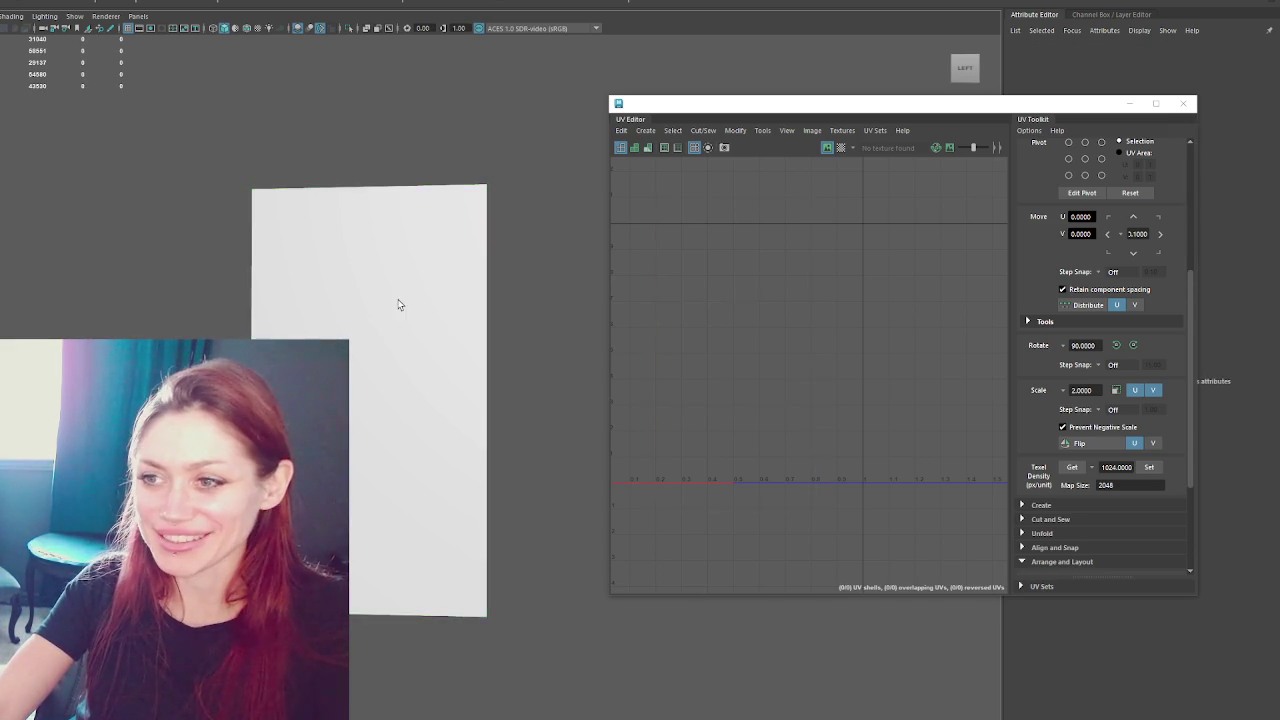
- Delete the middle section of the back panel, leaving the top and bottom pieces
{"action": "left_click", "coordinate": [380, 405]}
{"action": "key", "text": "Delete"}
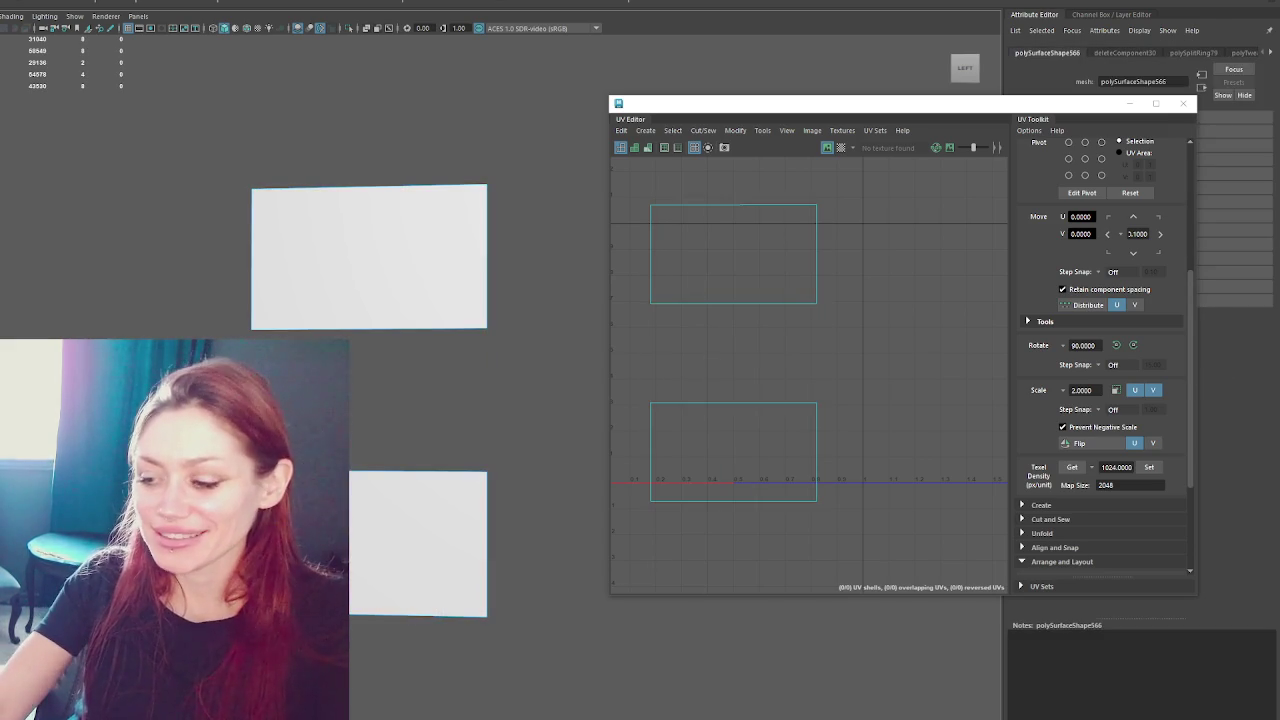
{"action": "left_click_drag", "start_coordinate": [449, 308], "coordinate": [491, 386], "text": "alt"}
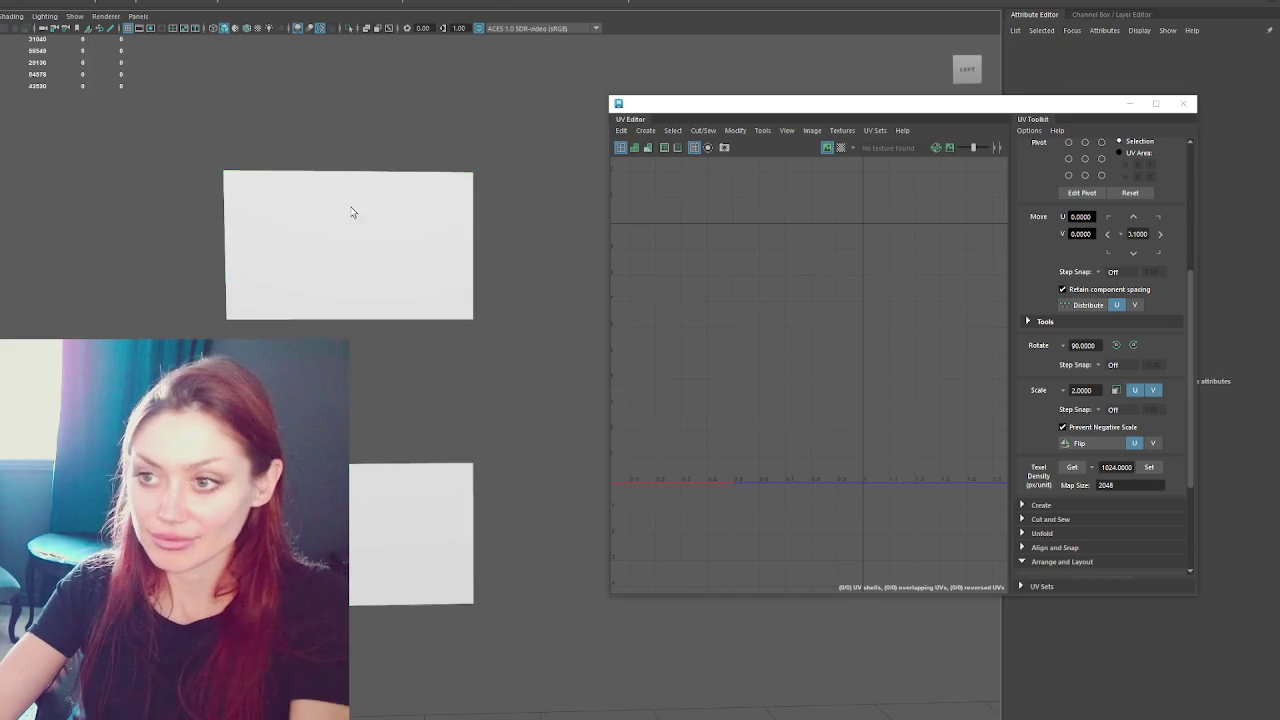
- Select the three ladders and hide them
{"action": "key", "text": "ctrl+1"}
{"action": "left_click_drag", "start_coordinate": [461, 258], "coordinate": [430, 310], "text": "alt"}
{"action": "left_click", "coordinate": [423, 330]}
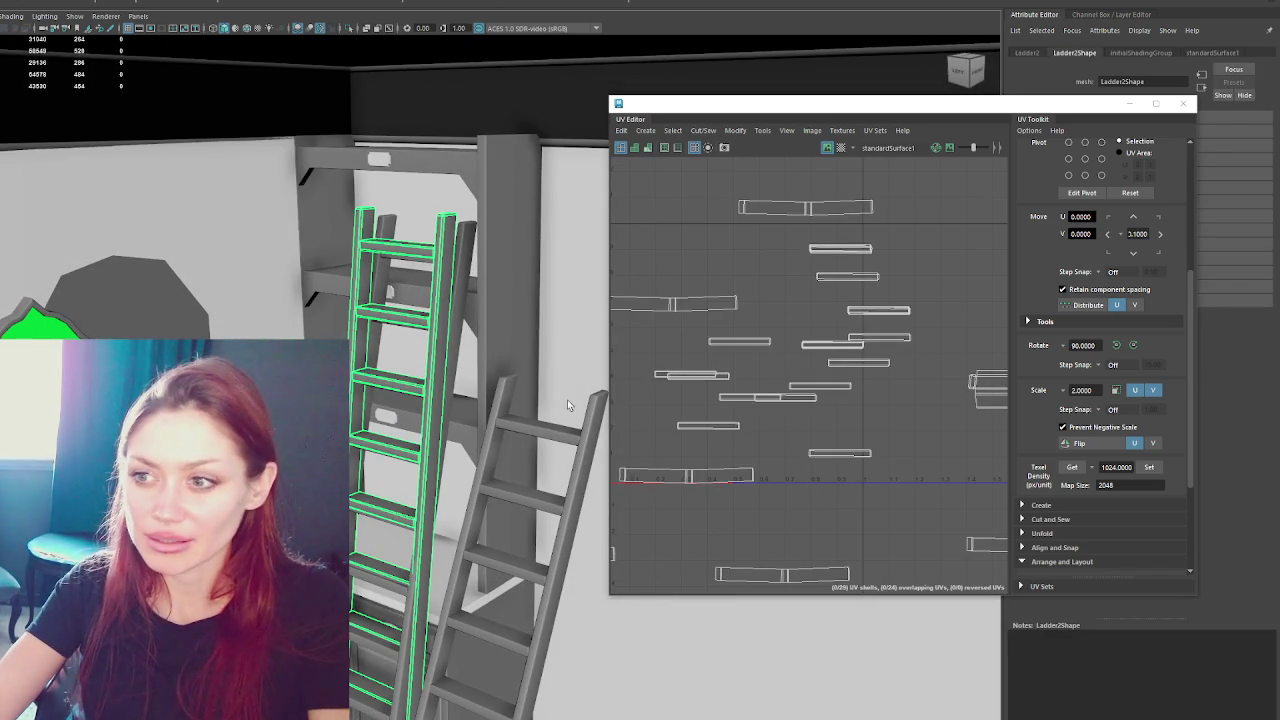
{"action": "left_click", "coordinate": [463, 347]}
{"action": "left_click", "coordinate": [505, 432]}
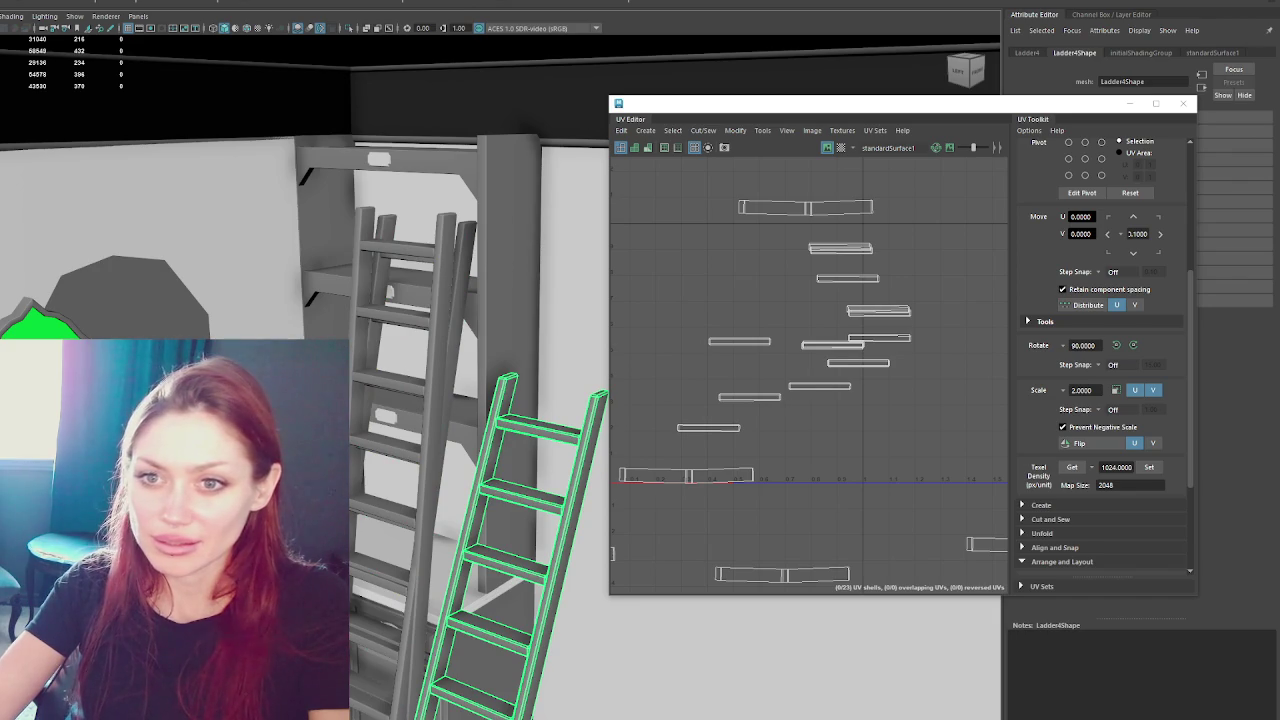
{"action": "left_click", "coordinate": [421, 405]}
{"action": "key", "text": "ctrl+h"}
- Check the UVs of the shelf handles, side board, drawer front and other cabinet parts
{"action": "left_click_drag", "start_coordinate": [400, 380], "coordinate": [421, 405], "text": "alt"}
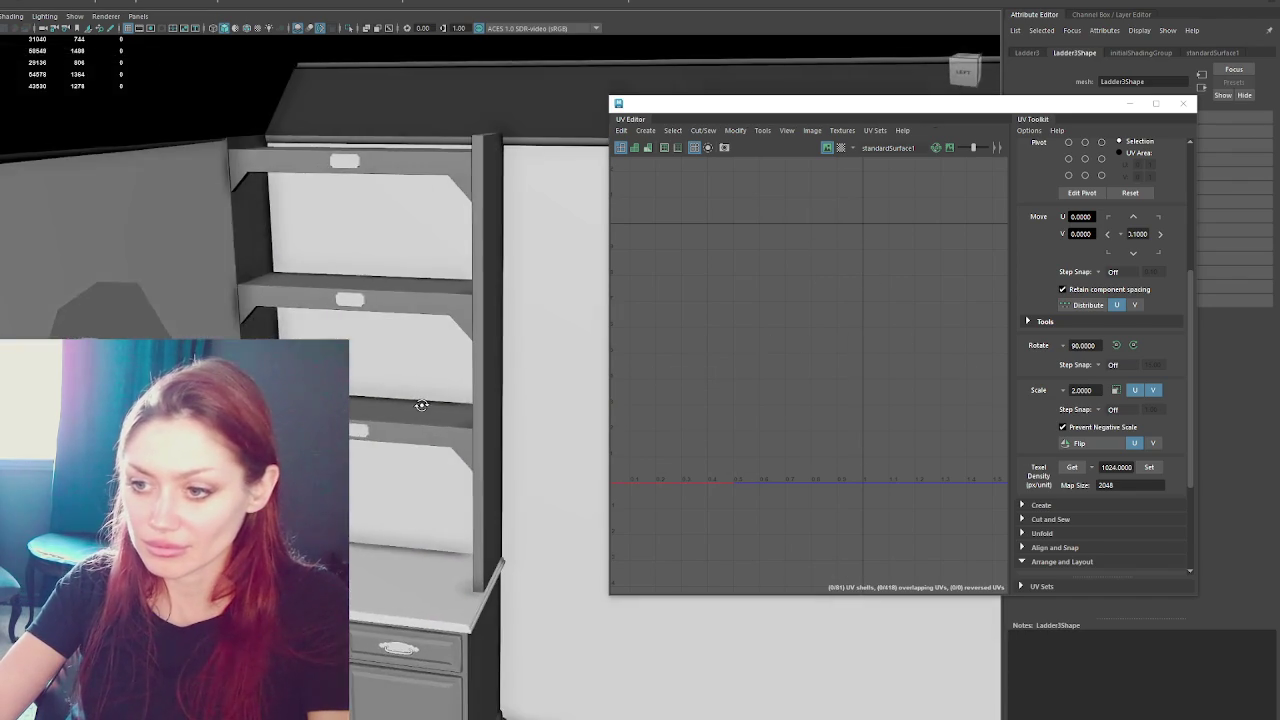
{"action": "middle_click_drag", "start_coordinate": [421, 405], "coordinate": [400, 338], "text": "alt"}
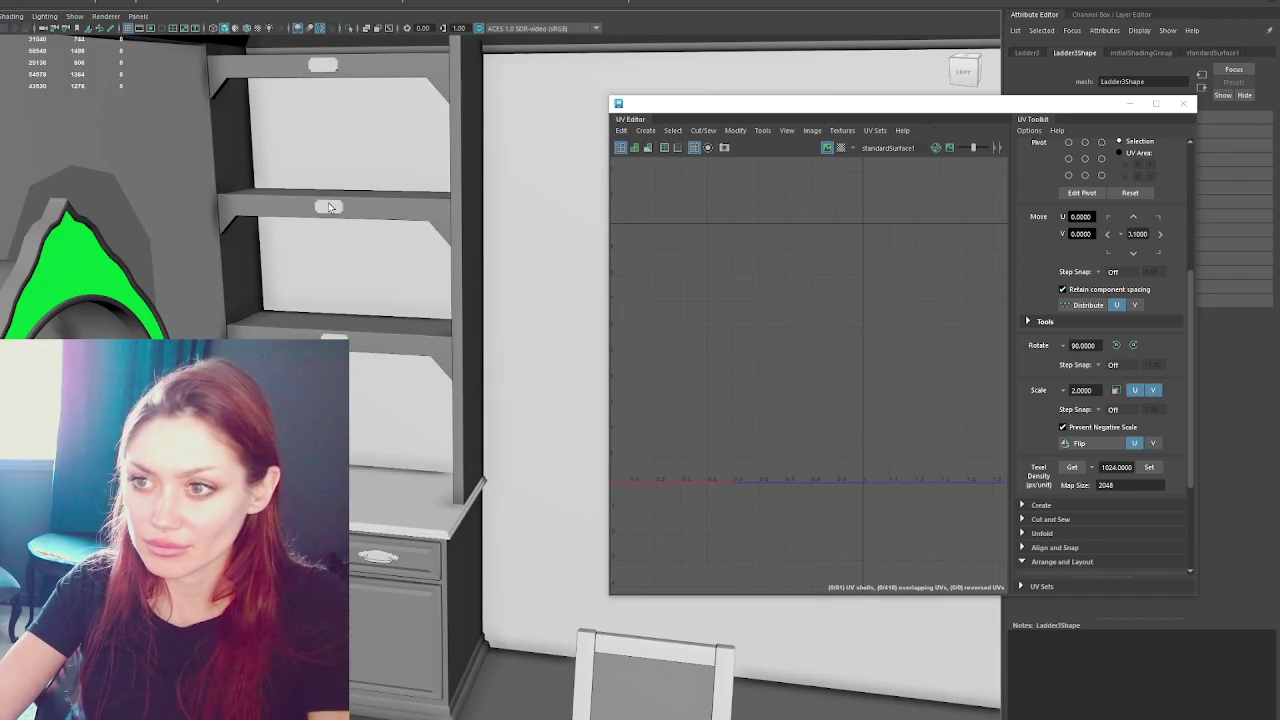
{"action": "left_click", "coordinate": [330, 207]}
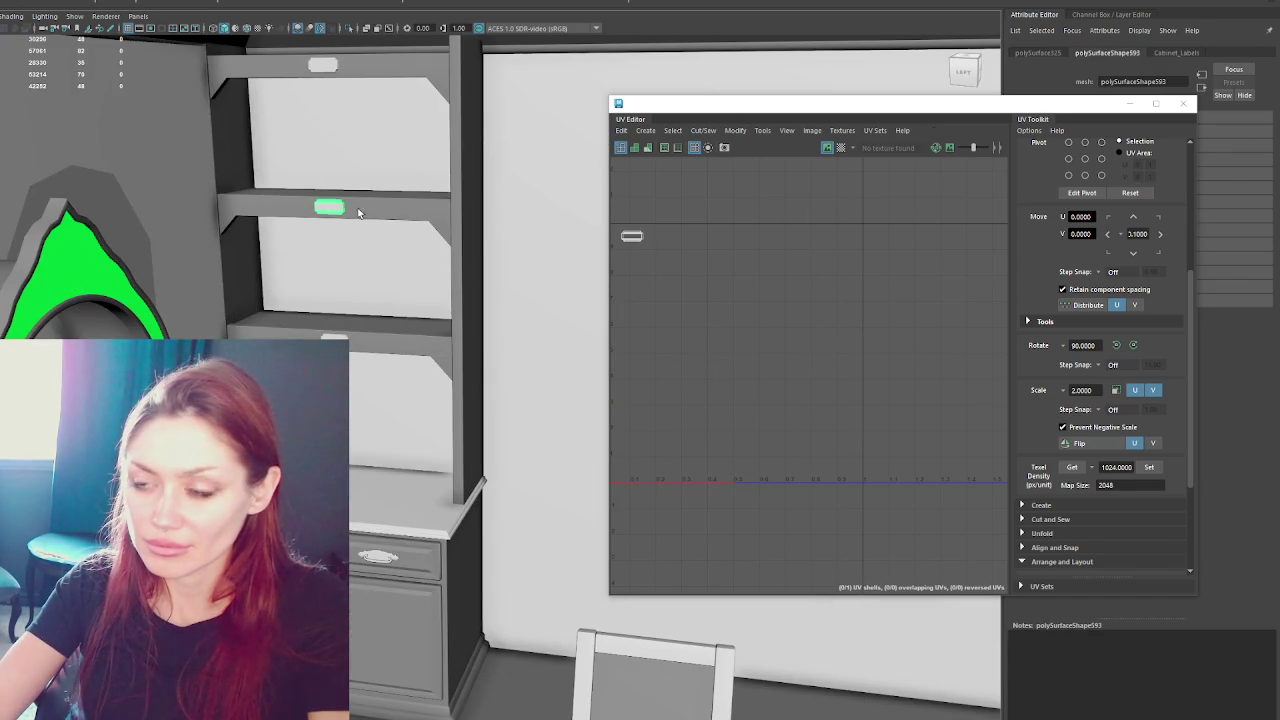
{"action": "left_click", "coordinate": [351, 69]}
{"action": "left_click", "coordinate": [466, 220]}
{"action": "left_click", "coordinate": [378, 551]}
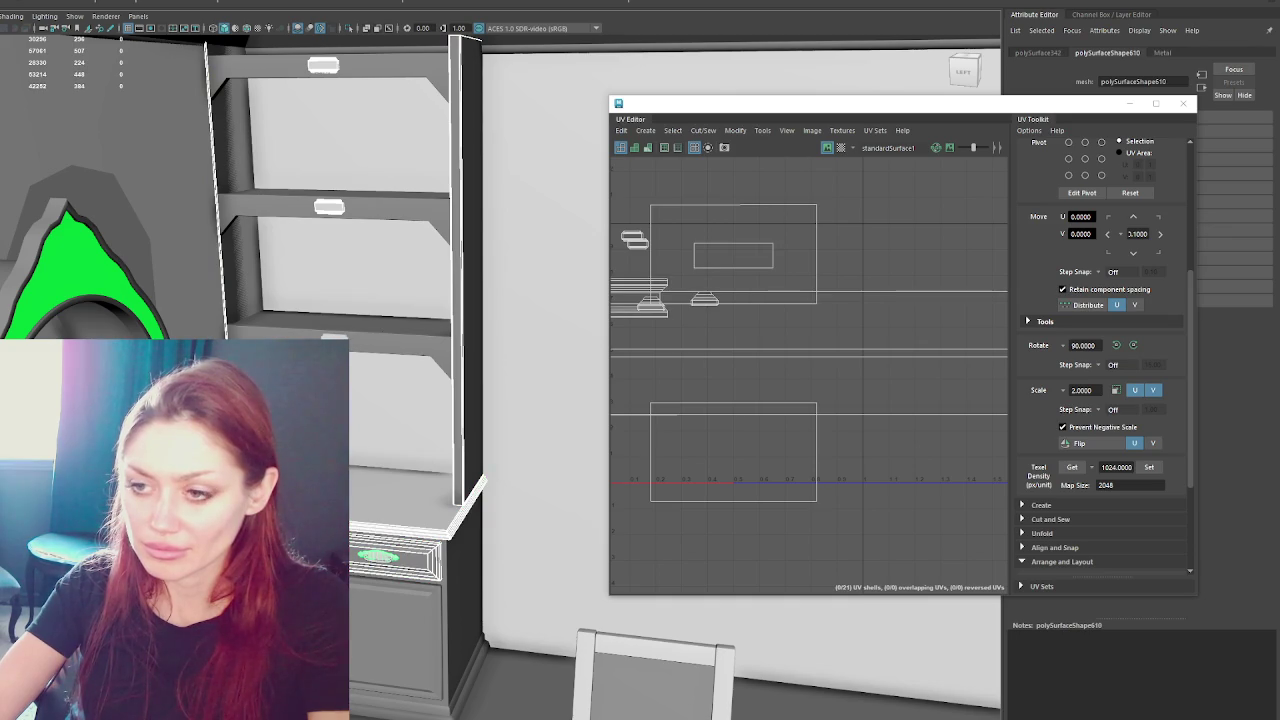
{"action": "scroll", "coordinate": [400, 350], "scroll_direction": "up", "scroll_amount": 3}
{"action": "left_click", "coordinate": [510, 360], "text": "shift"}
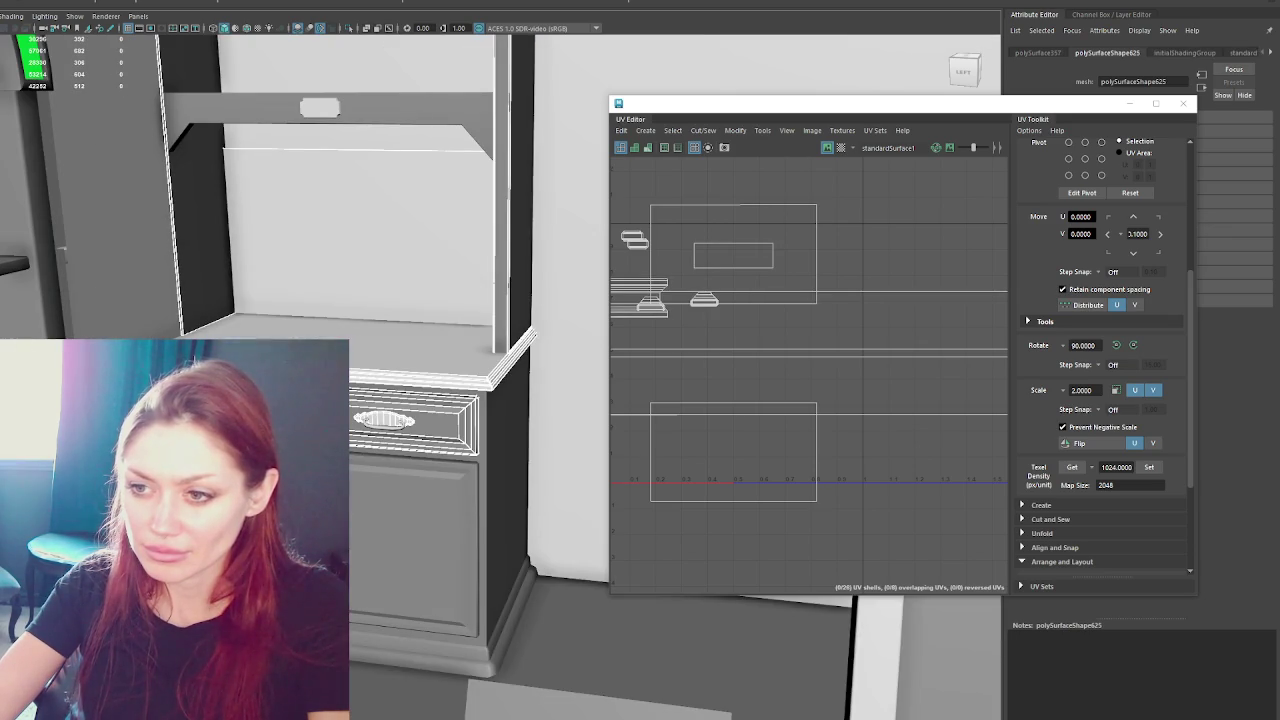
{"action": "left_click", "coordinate": [367, 477], "text": "shift"}
- Select the whole cabinet and isolate it from the walls
{"action": "key", "text": "Up"}
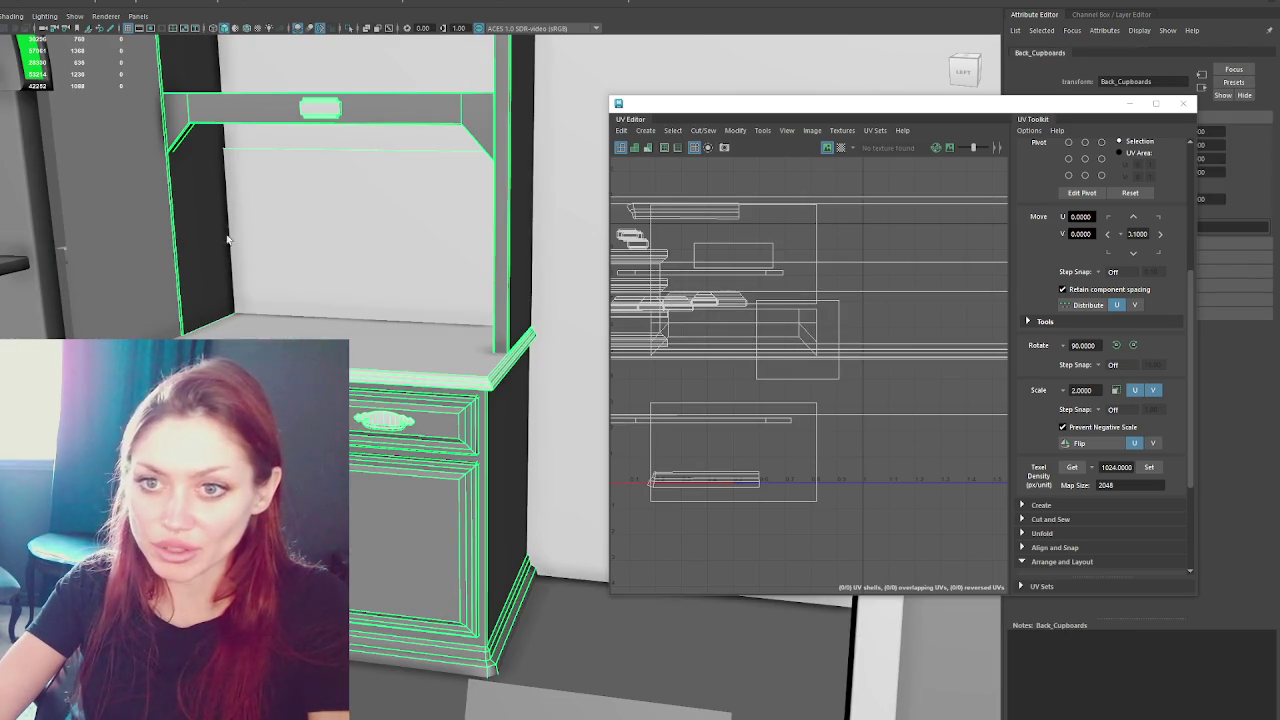
{"action": "key", "text": "ctrl+1"}
{"action": "left_click_drag", "start_coordinate": [380, 274], "coordinate": [445, 182], "text": "alt"}
{"action": "left_click", "coordinate": [445, 182]}
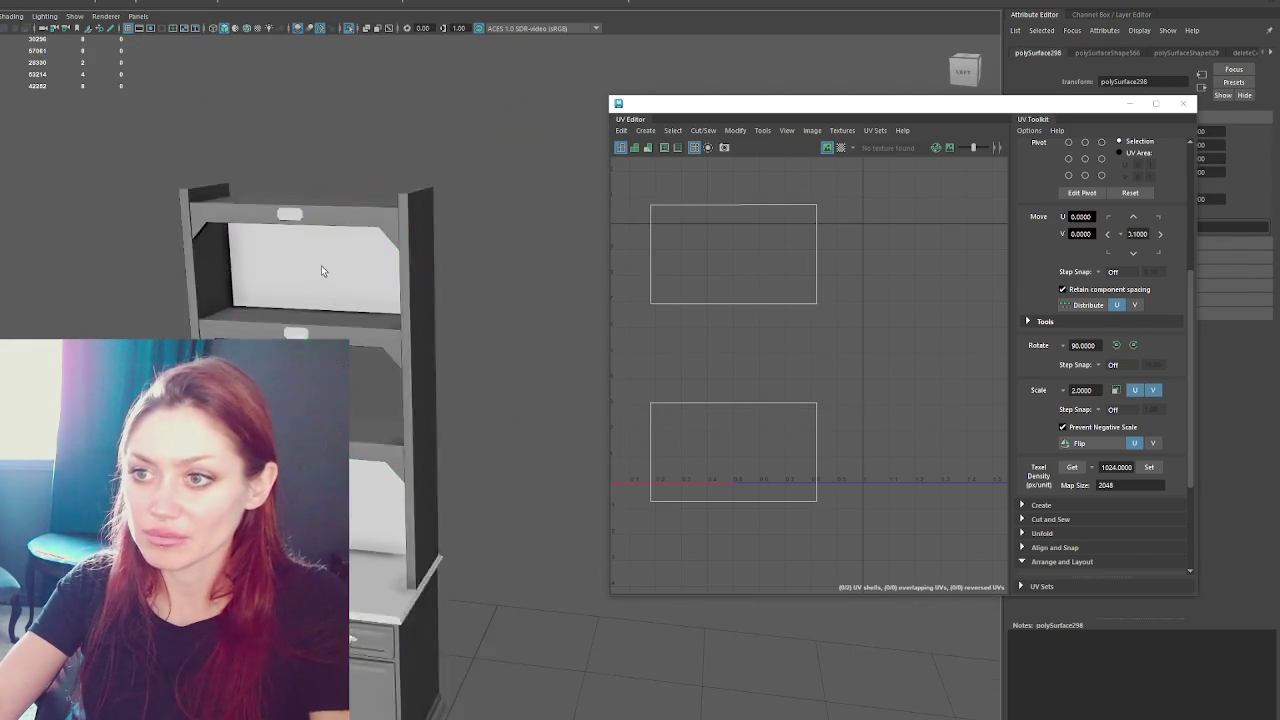
- In wireframe, marquee-select all cabinet parts and switch to the four-pane layout
{"action": "key", "text": "4"}
{"action": "left_click_drag", "start_coordinate": [345, 265], "coordinate": [315, 303], "text": "alt"}
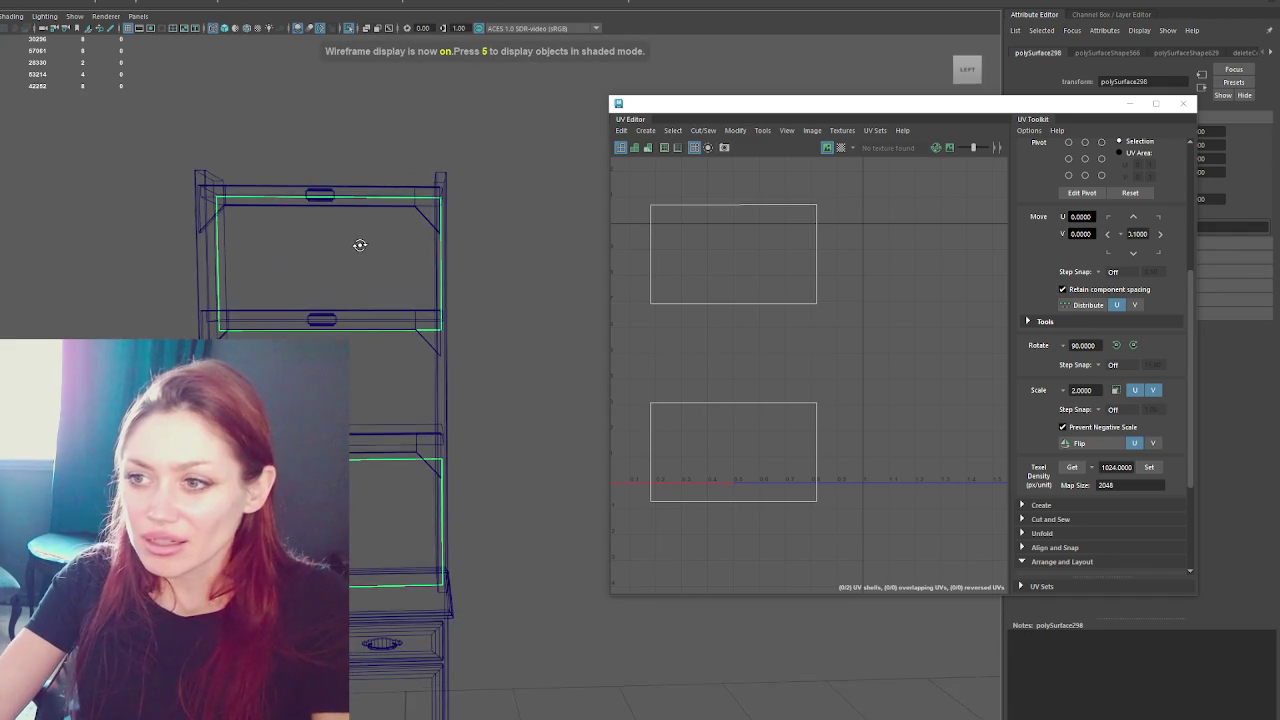
{"action": "left_click", "coordinate": [322, 316]}
{"action": "scroll", "coordinate": [274, 277], "scroll_direction": "down", "scroll_amount": 2}
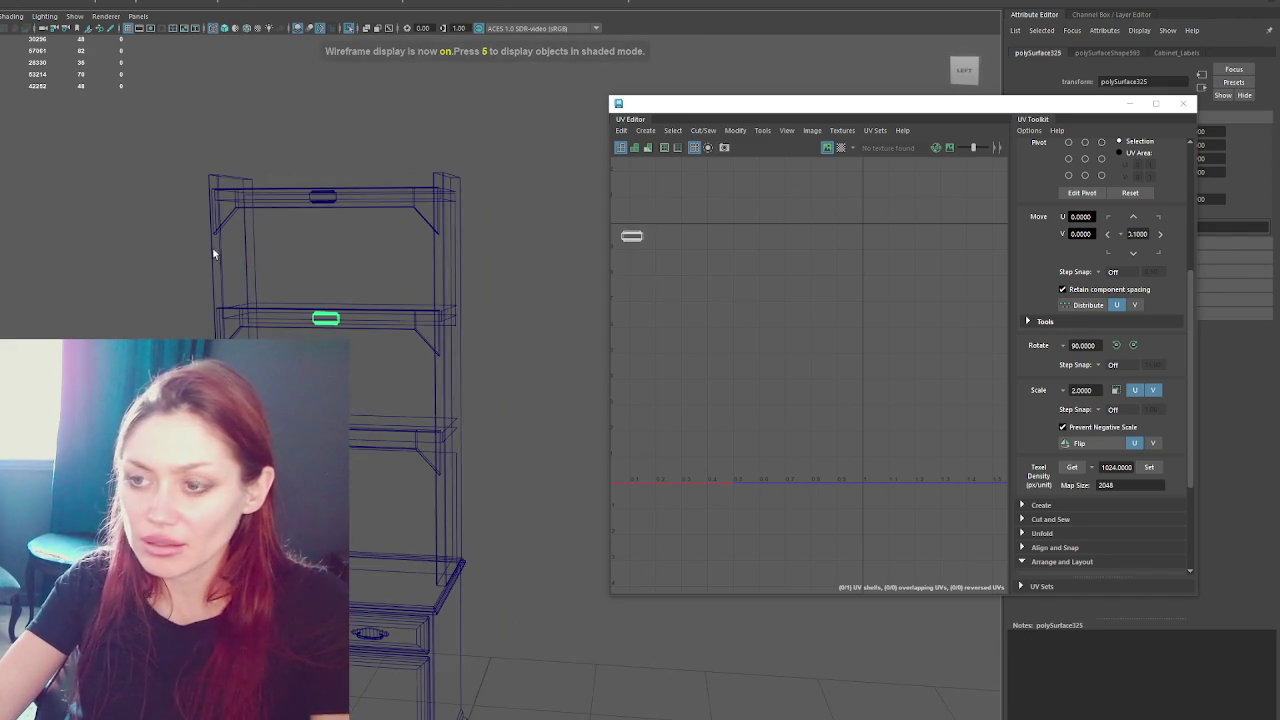
{"action": "scroll", "coordinate": [177, 197], "scroll_direction": "down", "scroll_amount": 2}
{"action": "left_click_drag", "start_coordinate": [177, 197], "coordinate": [483, 598]}
{"action": "key", "text": "space"}
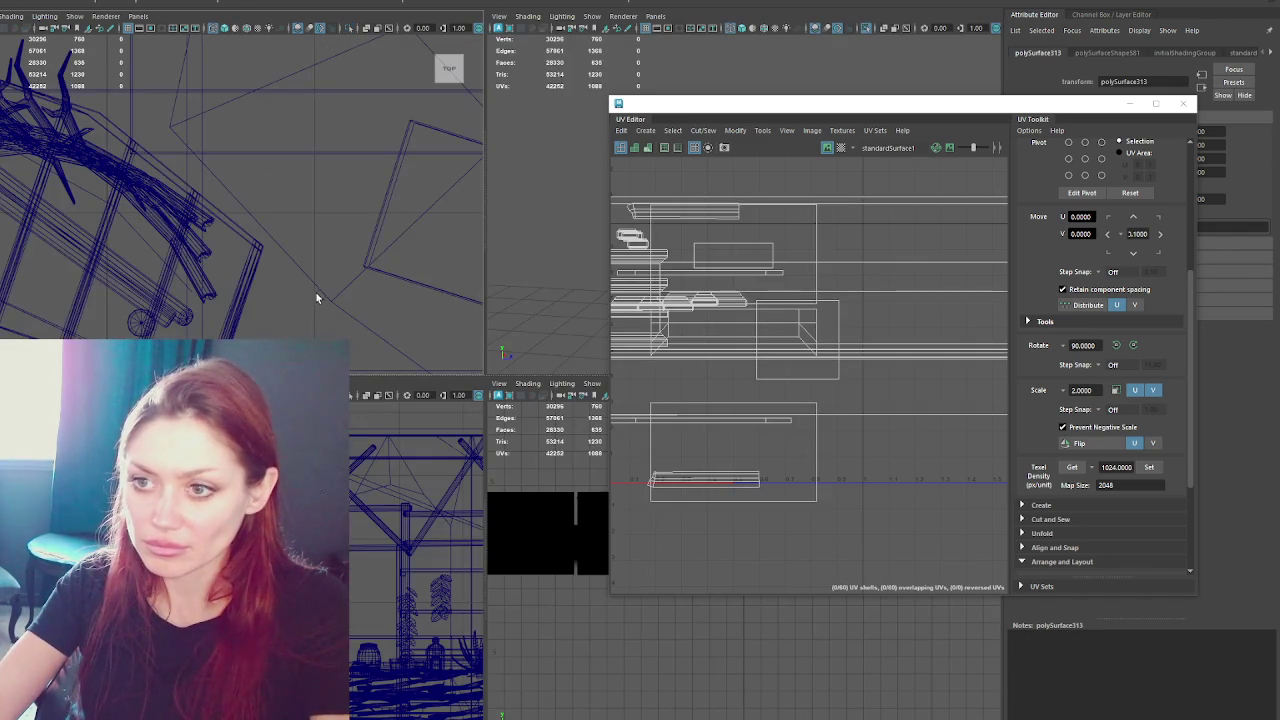
- Frame the selected parts and all UV shells, then close the UV Editor
{"action": "key", "text": "f"}
{"action": "left_click", "coordinate": [623, 557]}
{"action": "key", "text": "f"}
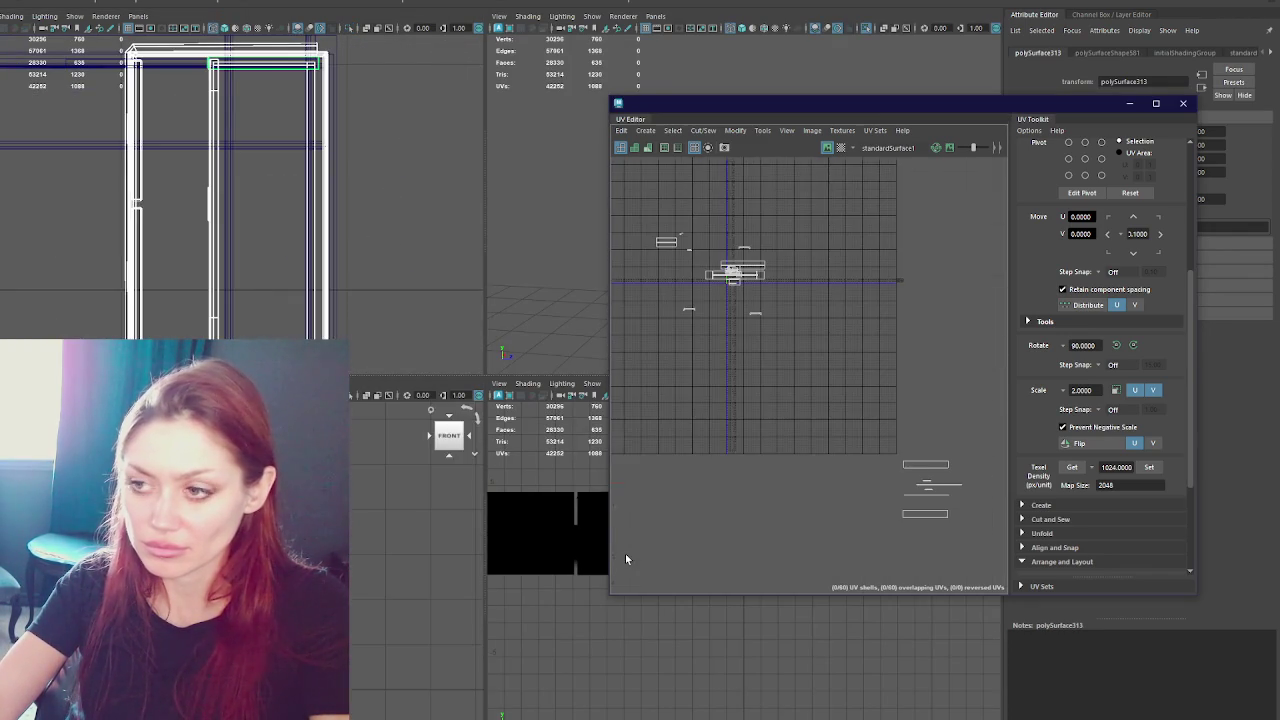
{"action": "left_click", "coordinate": [1123, 104]}
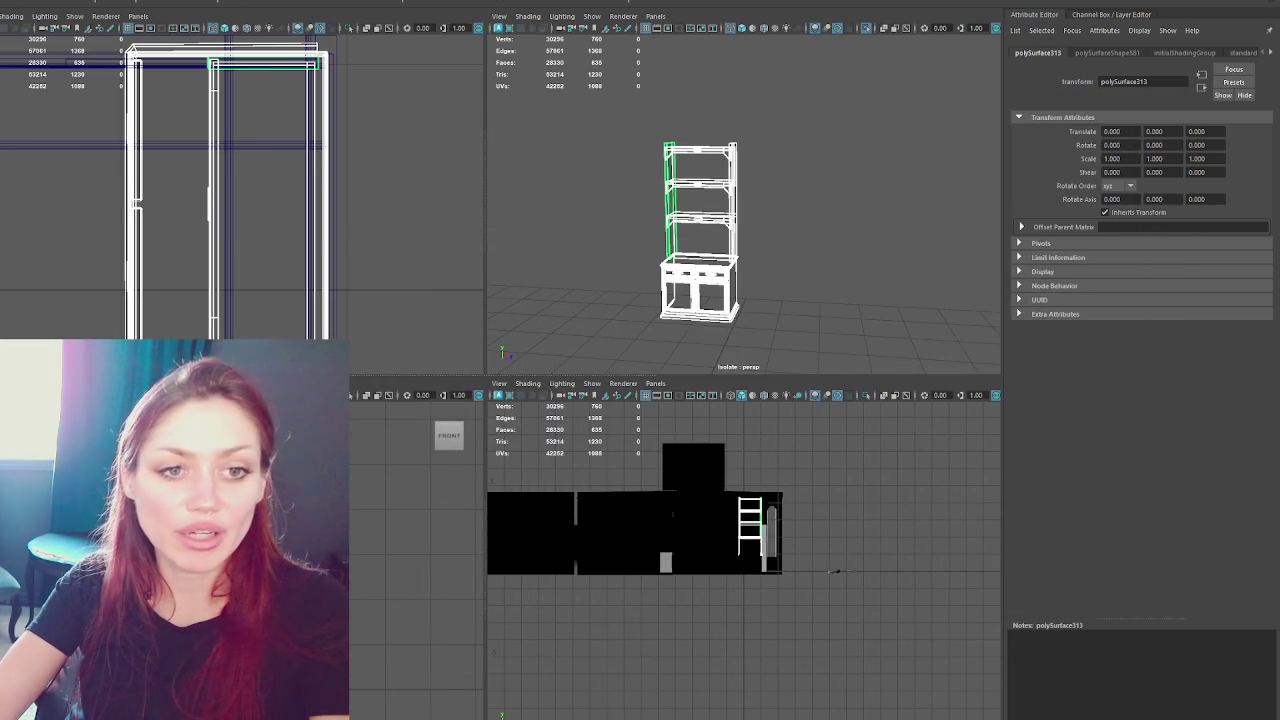
- Show only the cabinet in a maximized wireframe right view, framed on the upper back panel
{"action": "key", "text": "space"}
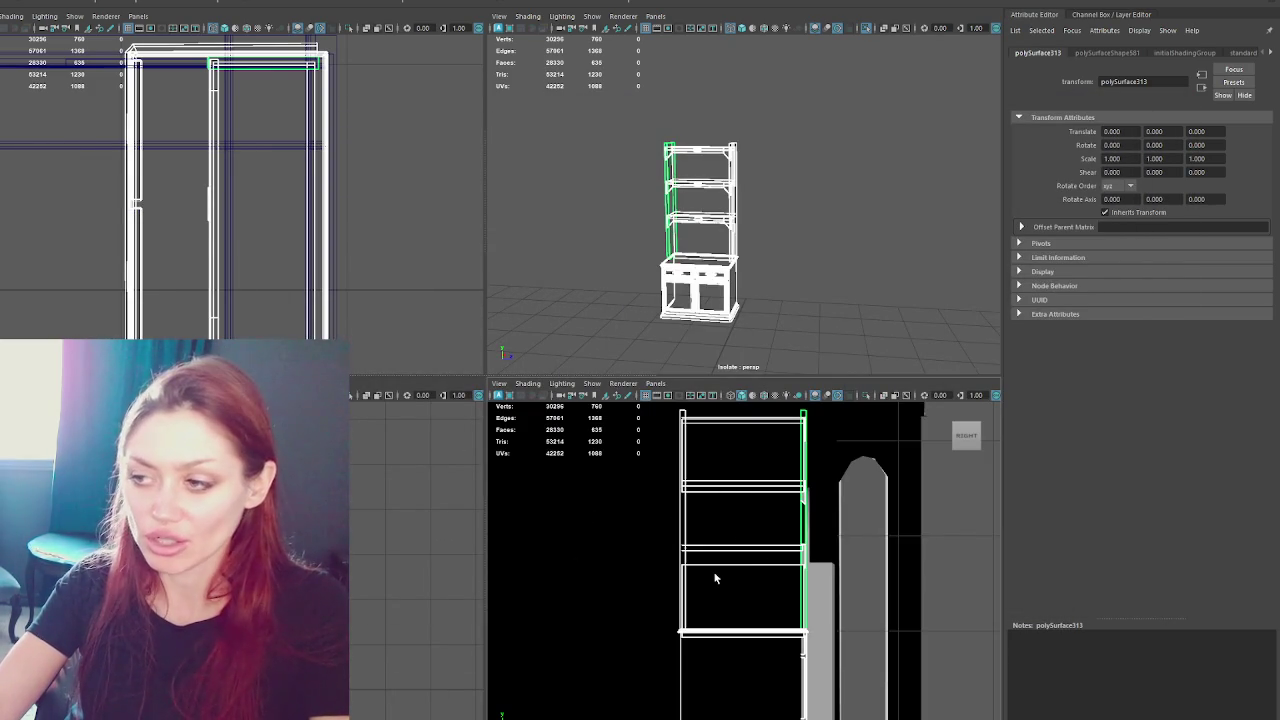
{"action": "key", "text": "space"}
{"action": "key", "text": "4"}
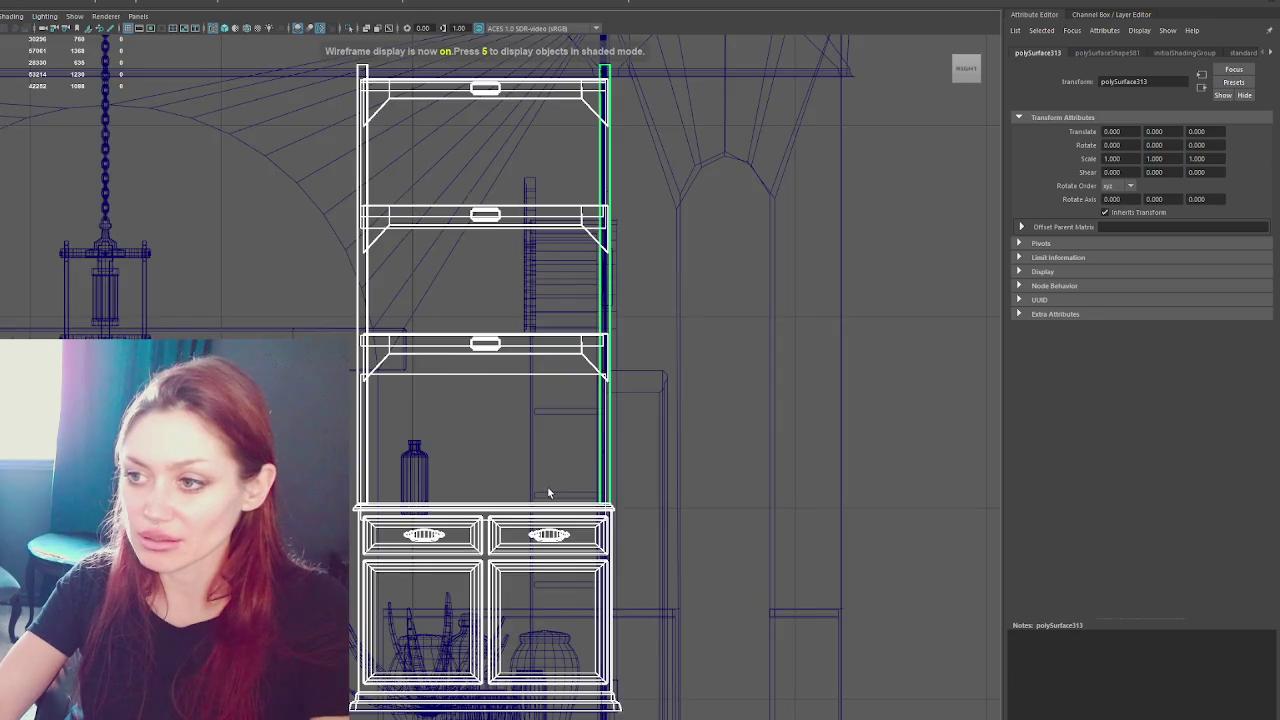
{"action": "scroll", "coordinate": [547, 492], "scroll_direction": "down", "scroll_amount": 5}
{"action": "key", "text": "ctrl+1"}
{"action": "scroll", "coordinate": [573, 517], "scroll_direction": "up", "scroll_amount": 3}
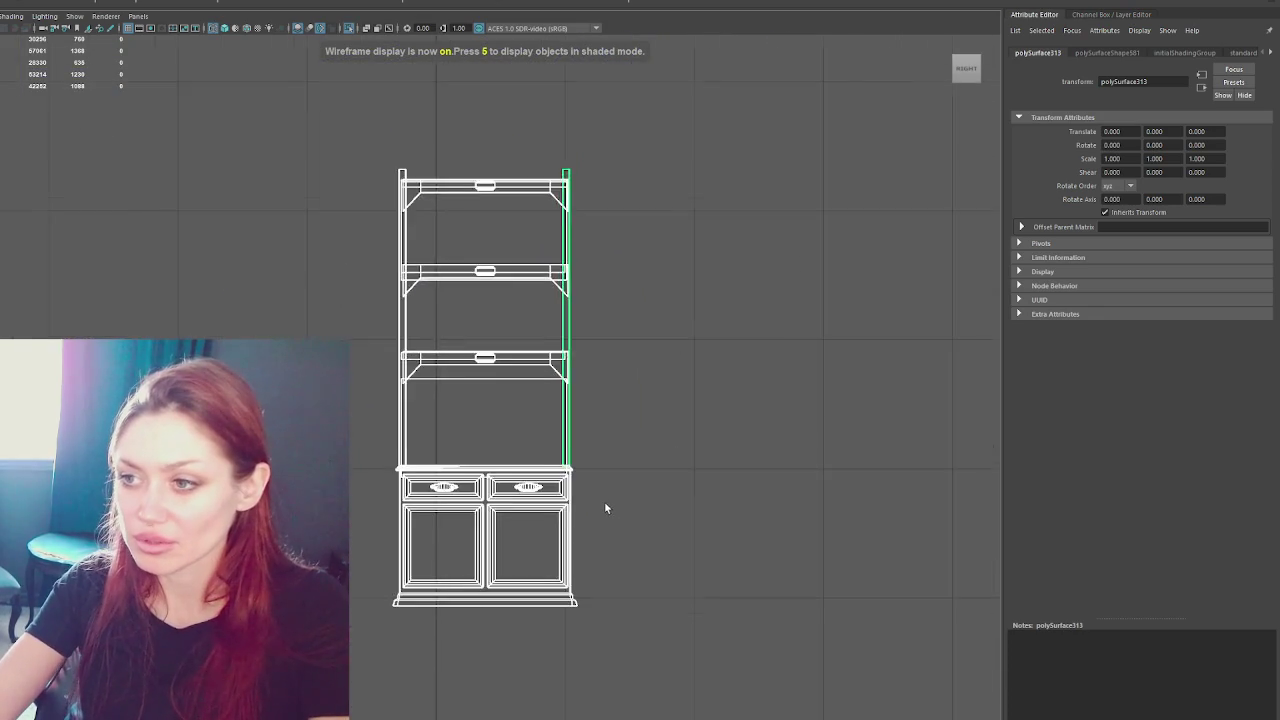
{"action": "scroll", "coordinate": [606, 509], "scroll_direction": "up", "scroll_amount": 3}
{"action": "left_click", "coordinate": [533, 405]}
{"action": "key", "text": "f"}
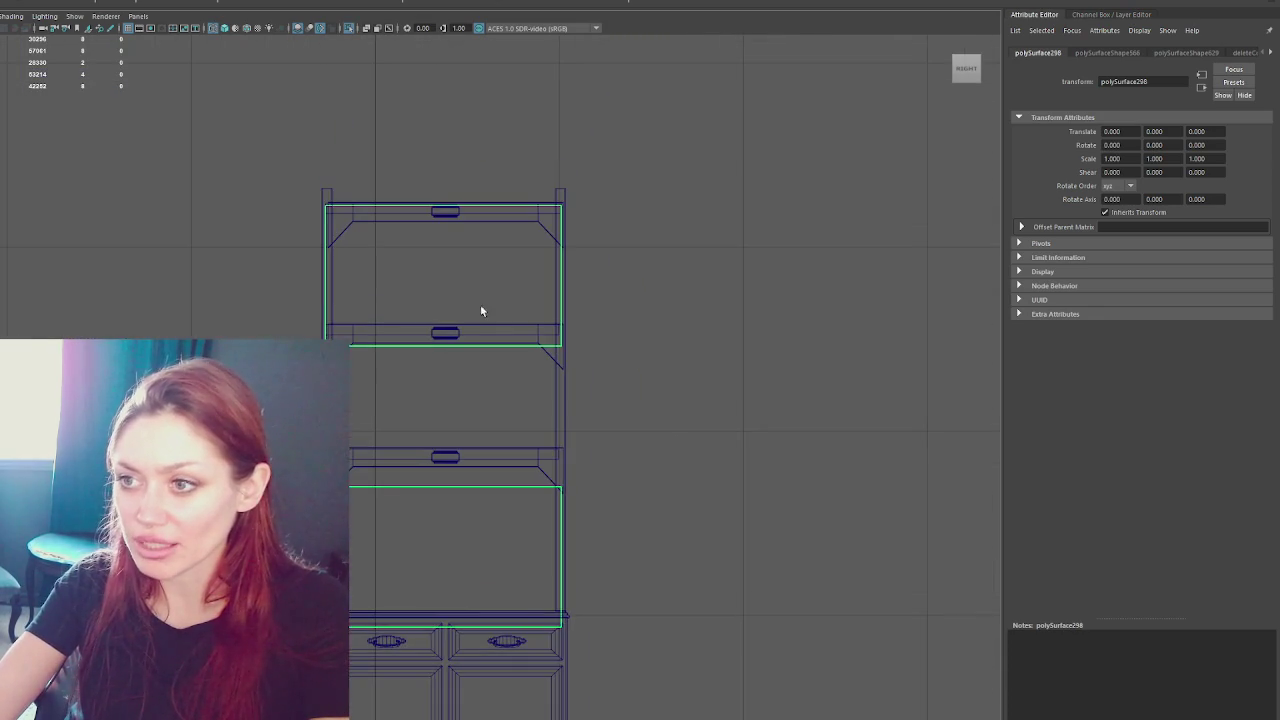
- Raise the back panel's top edge in edge mode
{"action": "scroll", "coordinate": [450, 345], "scroll_direction": "up", "scroll_amount": 2}
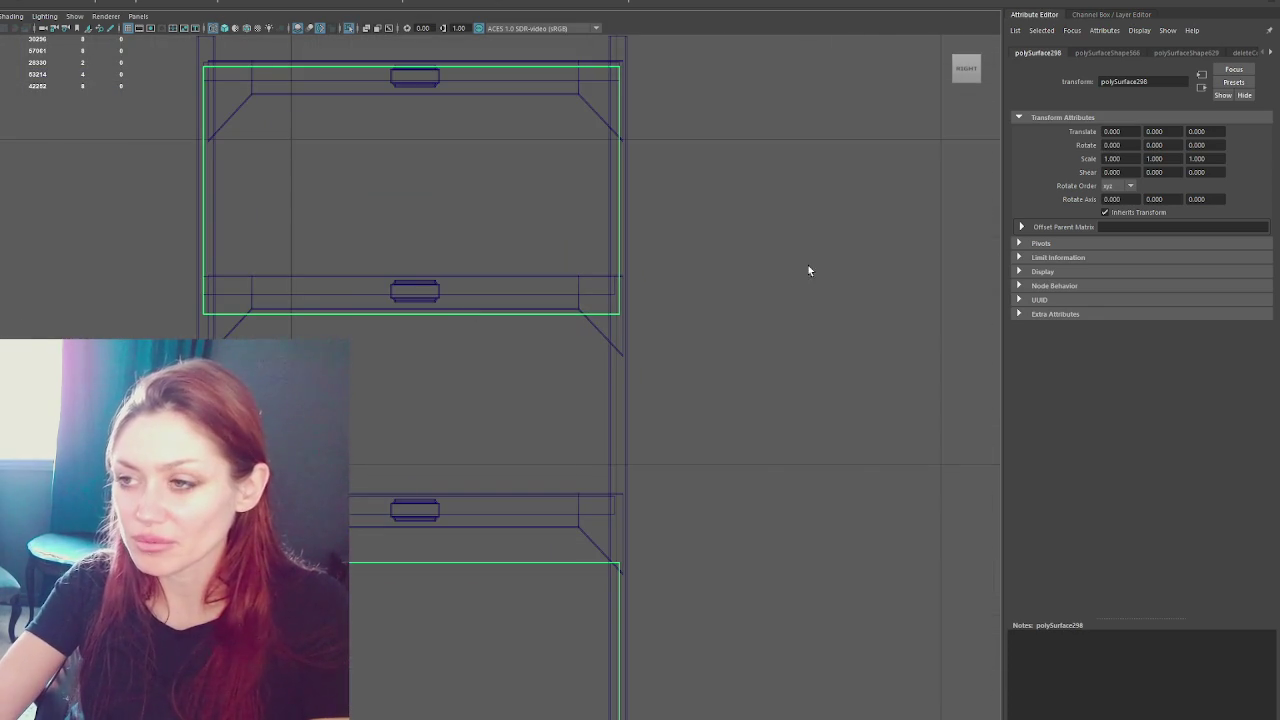
{"action": "key", "text": "F10"}
{"action": "left_click", "coordinate": [456, 271]}
{"action": "left_click_drag", "start_coordinate": [411, 215], "coordinate": [430, 186]}
- Pull the upper back panel's side and top vertices inward to fit inside the shelf frame
{"action": "key", "text": "F8"}
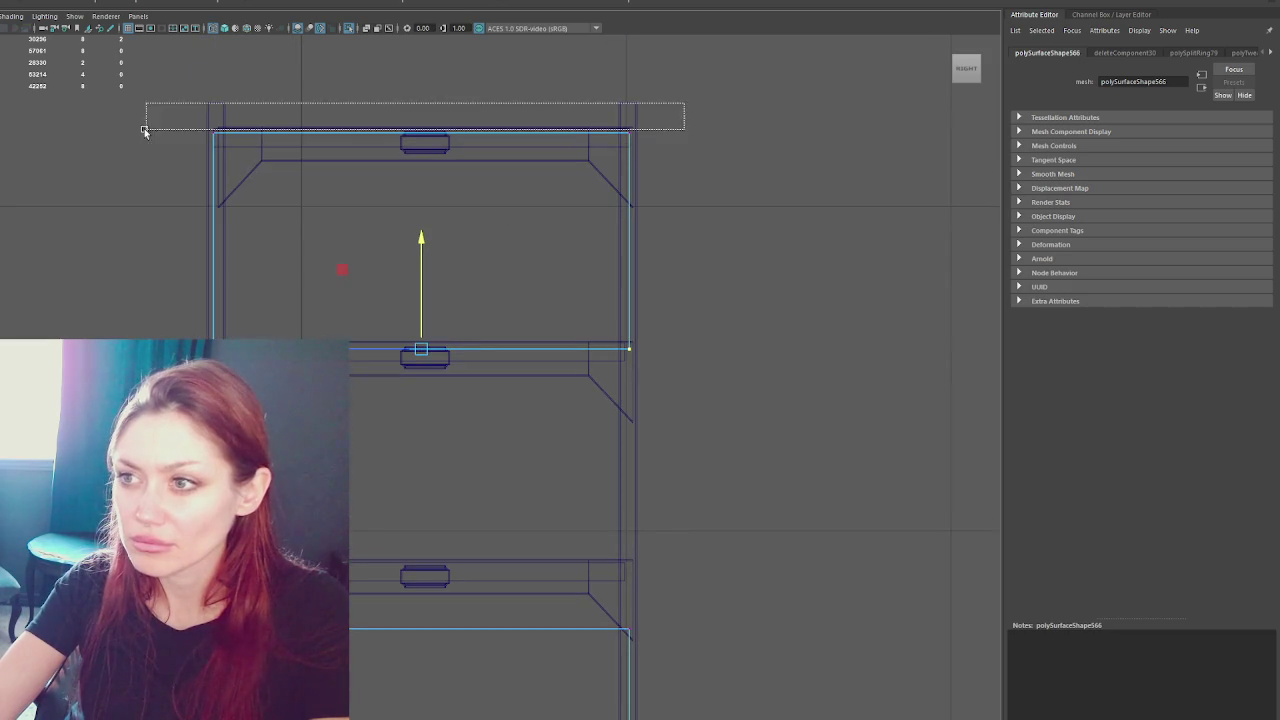
{"action": "left_click_drag", "start_coordinate": [684, 102], "coordinate": [236, 138]}
{"action": "left_click", "coordinate": [226, 247]}
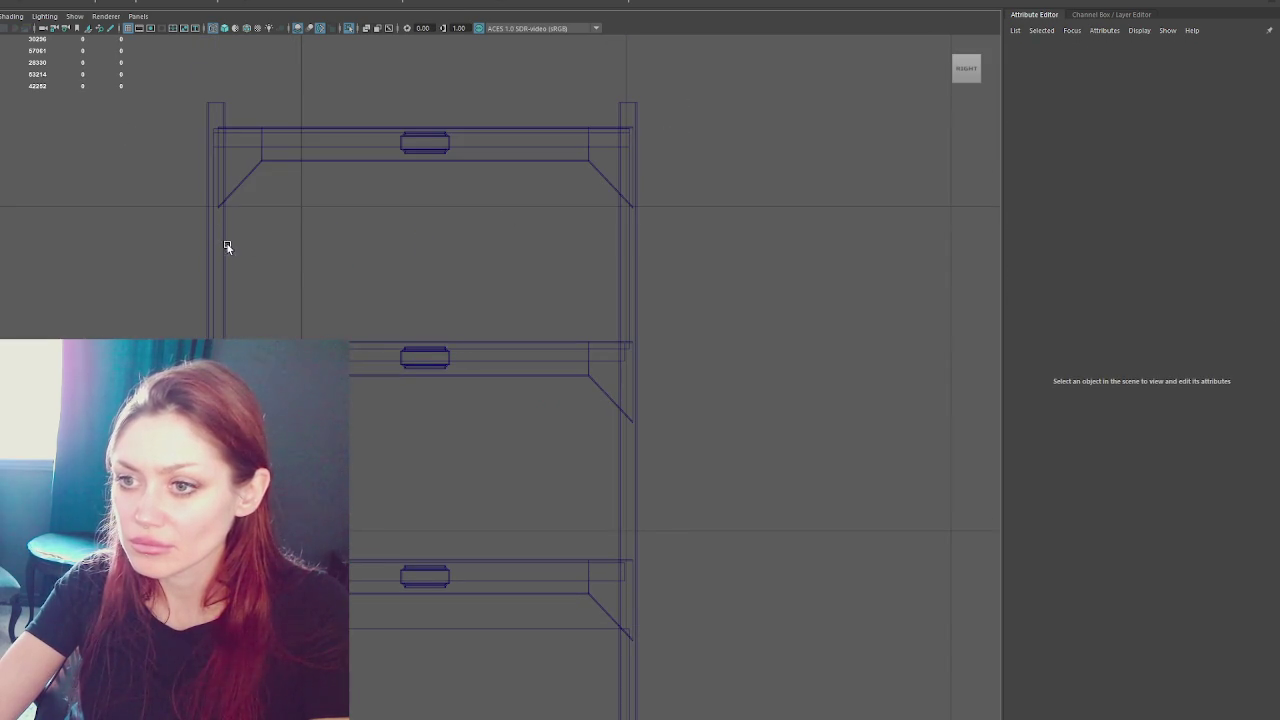
{"action": "left_click", "coordinate": [213, 246]}
{"action": "right_click_drag", "start_coordinate": [701, 230], "coordinate": [640, 232]}
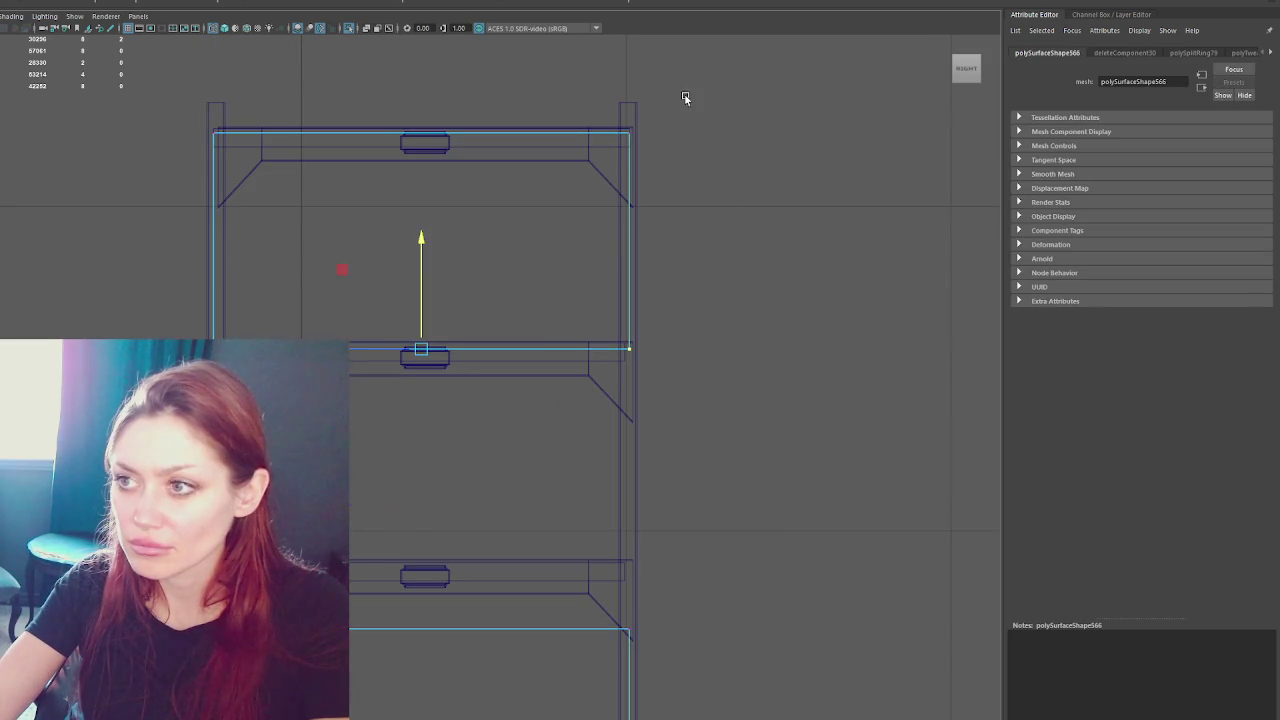
{"action": "left_click_drag", "start_coordinate": [517, 241], "coordinate": [511, 241]}
{"action": "left_click_drag", "start_coordinate": [200, 120], "coordinate": [219, 335]}
{"action": "left_click_drag", "start_coordinate": [104, 239], "coordinate": [118, 236]}
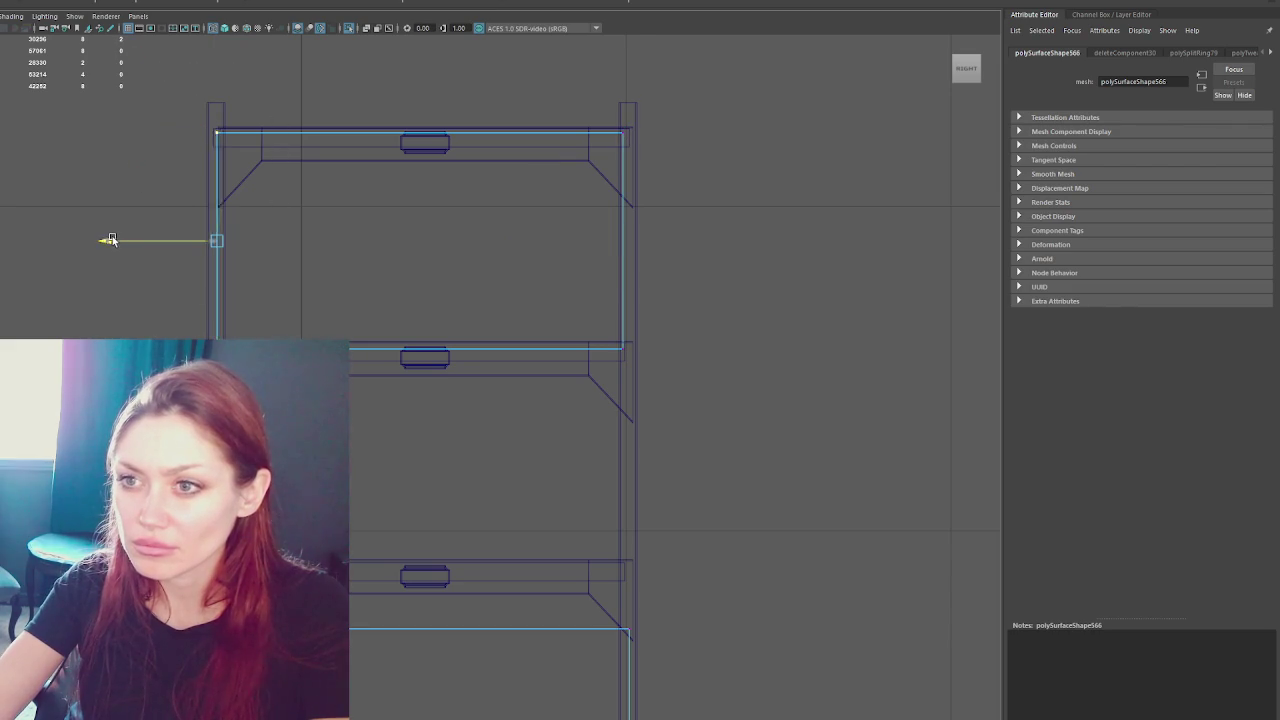
{"action": "left_click_drag", "start_coordinate": [171, 91], "coordinate": [720, 194]}
{"action": "left_click_drag", "start_coordinate": [429, 108], "coordinate": [415, 118]}
{"action": "left_click_drag", "start_coordinate": [728, 304], "coordinate": [225, 430]}
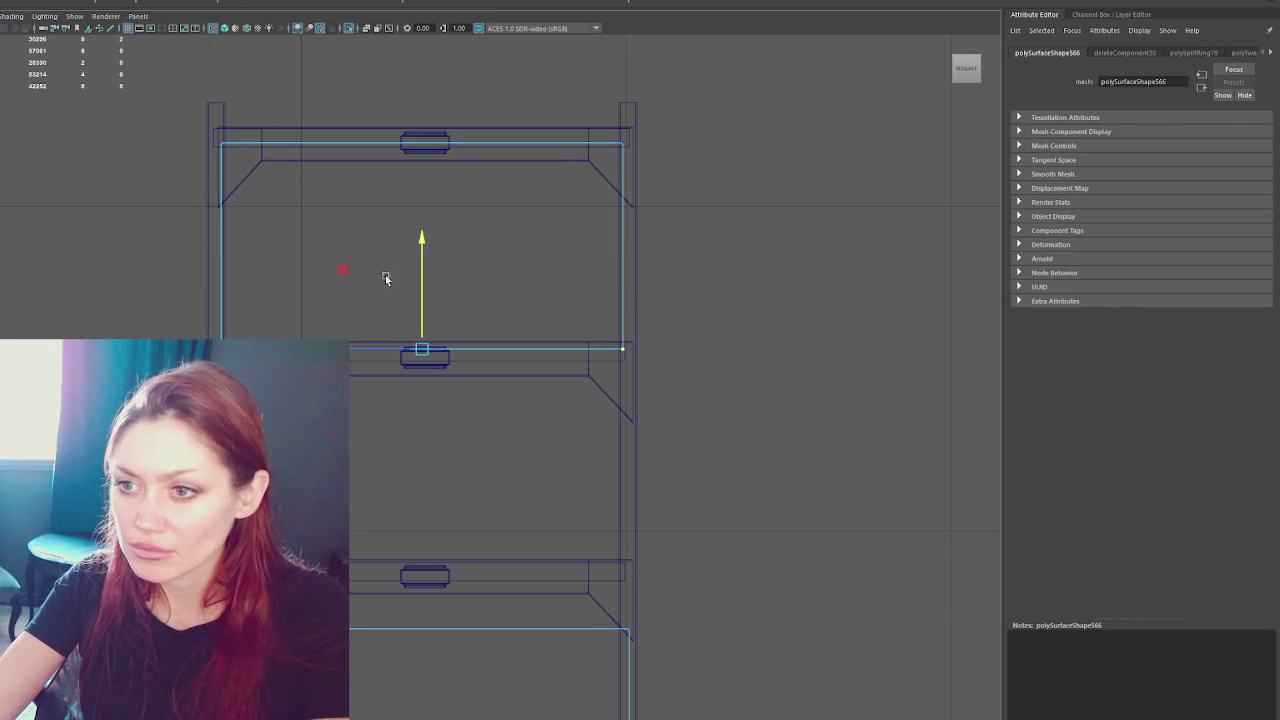
- Split the panel into separate pieces with Mesh > Separate
{"action": "key", "text": "F8"}
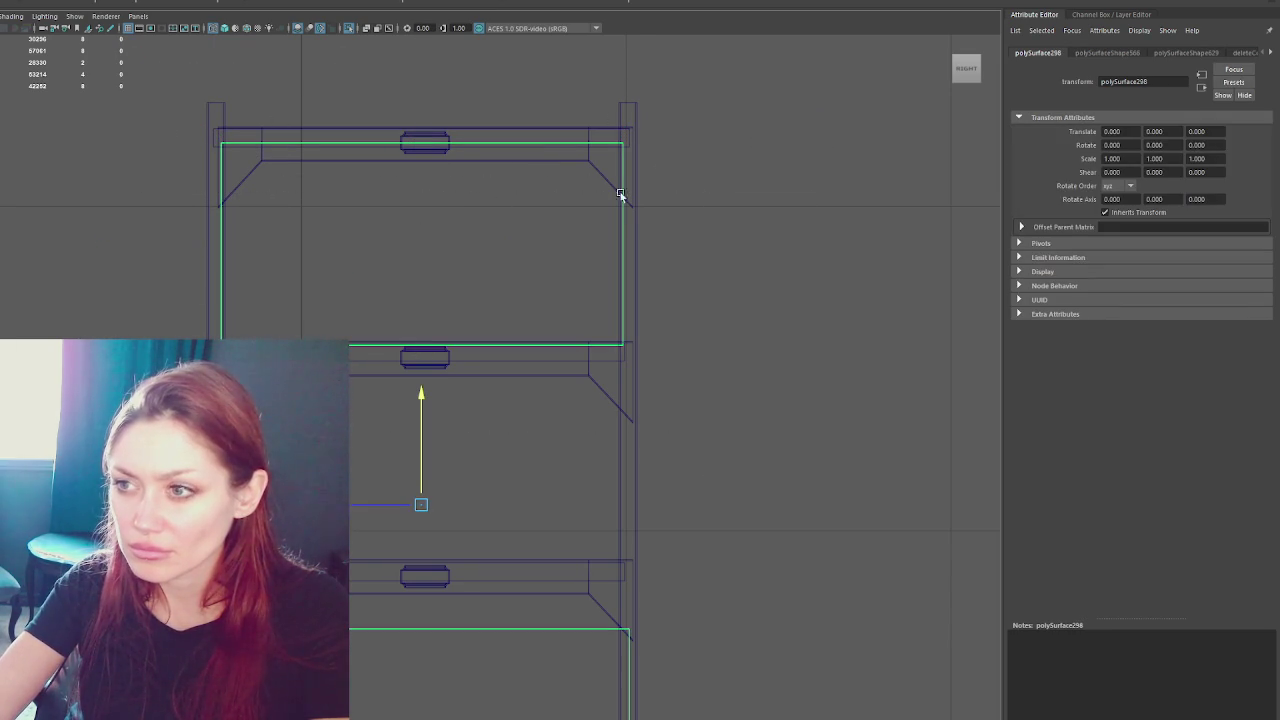
{"action": "left_click", "coordinate": [30, 3]}
{"action": "left_click", "coordinate": [50, 100]}
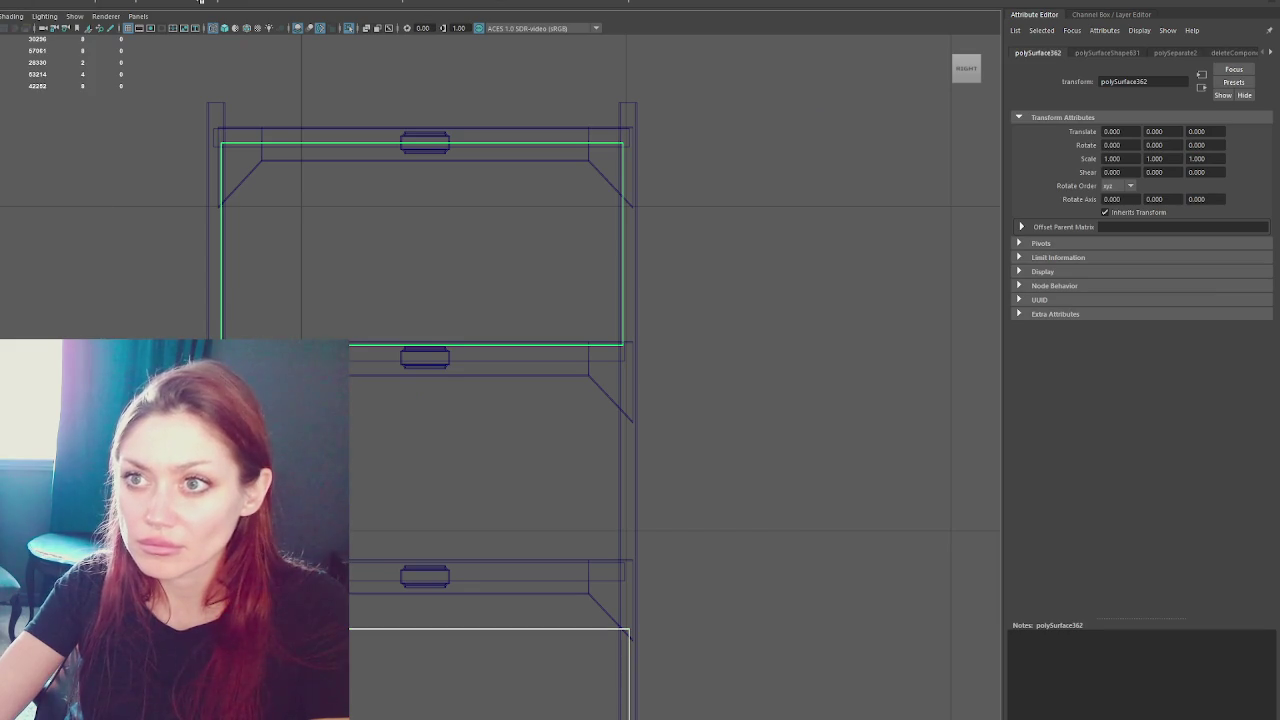
{"action": "left_click", "coordinate": [231, 285]}
- Try moving the top shelf box down, then undo it
{"action": "left_click", "coordinate": [420, 145]}
{"action": "key", "text": "w"}
{"action": "left_click_drag", "start_coordinate": [418, 146], "coordinate": [420, 350]}
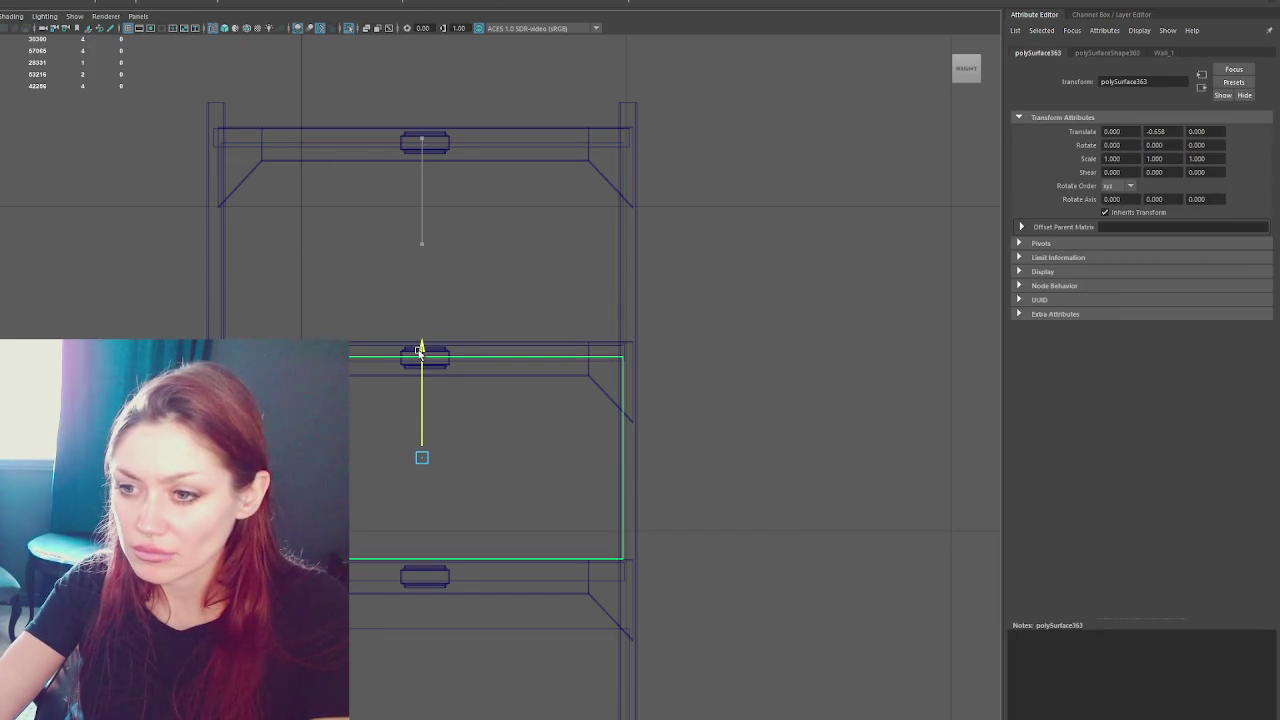
{"action": "left_click_drag", "start_coordinate": [420, 350], "coordinate": [414, 357]}
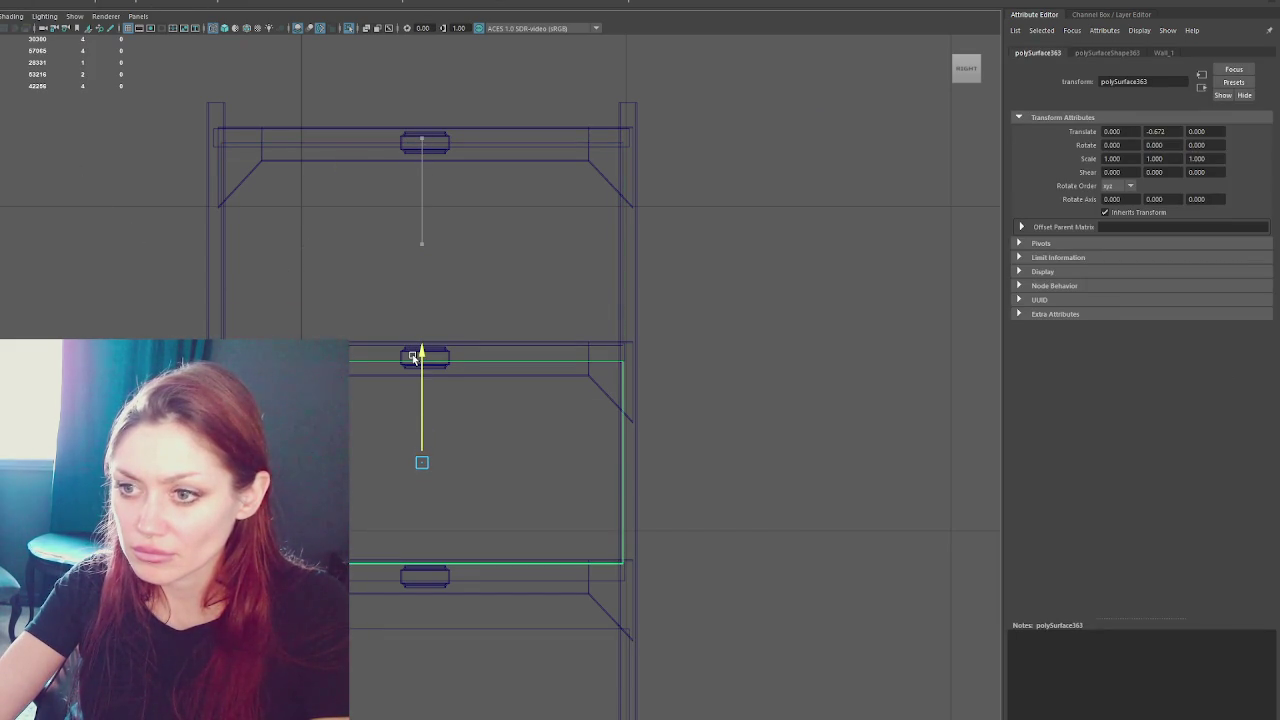
{"action": "key", "text": "ctrl+z"}
- Raise the lower shelf label, shelf board and bracket slightly, to about Y 0.016
{"action": "left_click", "coordinate": [414, 585]}
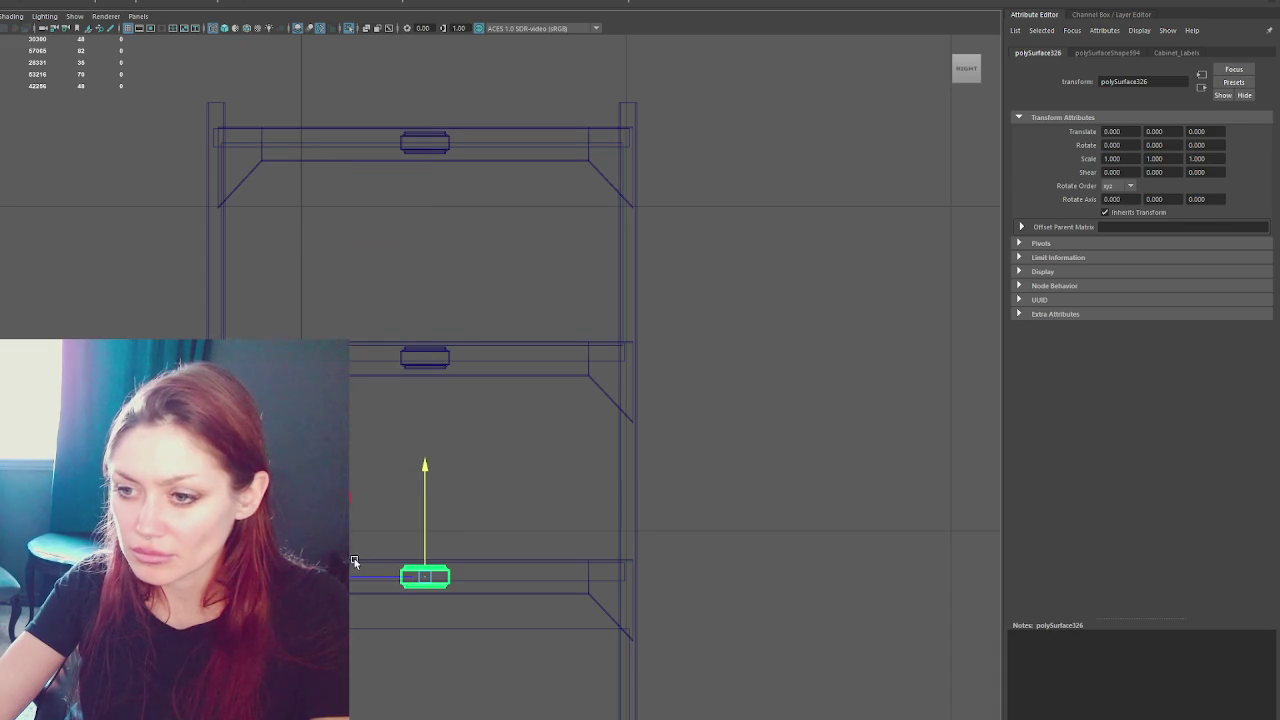
{"action": "left_click", "coordinate": [354, 564], "text": "shift"}
{"action": "left_click", "coordinate": [380, 594], "text": "shift"}
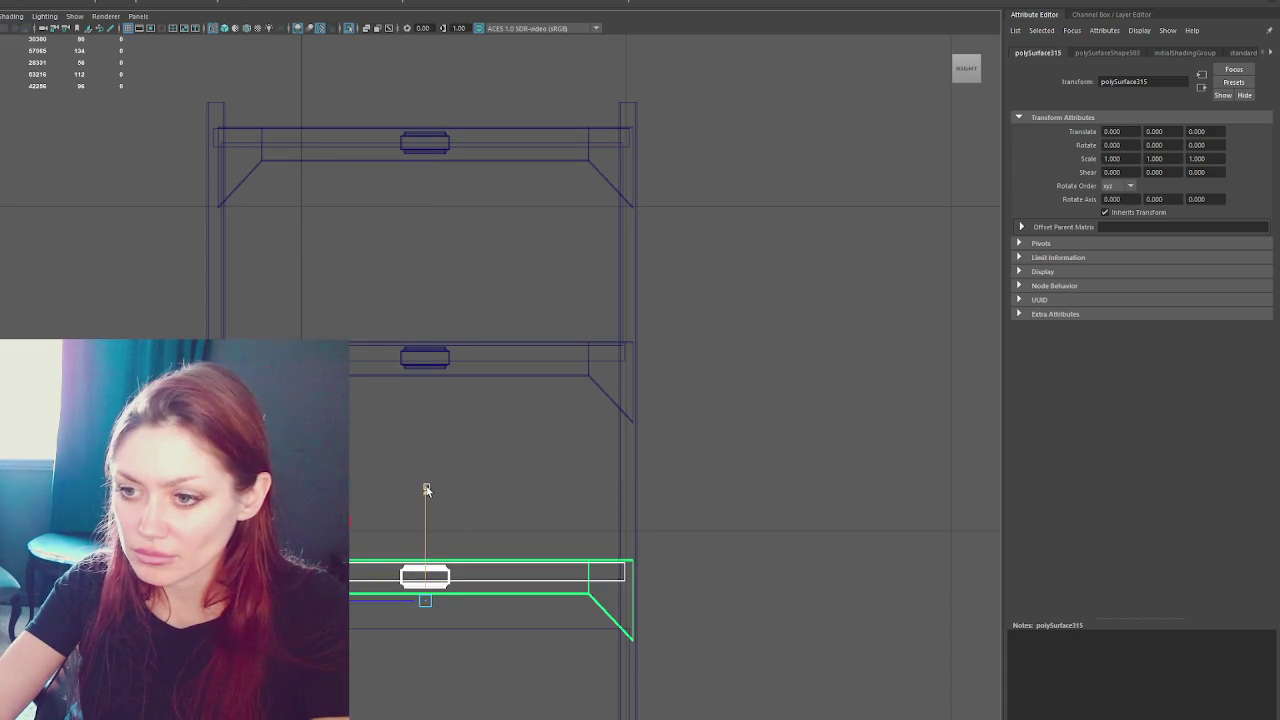
{"action": "left_click_drag", "start_coordinate": [427, 489], "coordinate": [428, 489]}
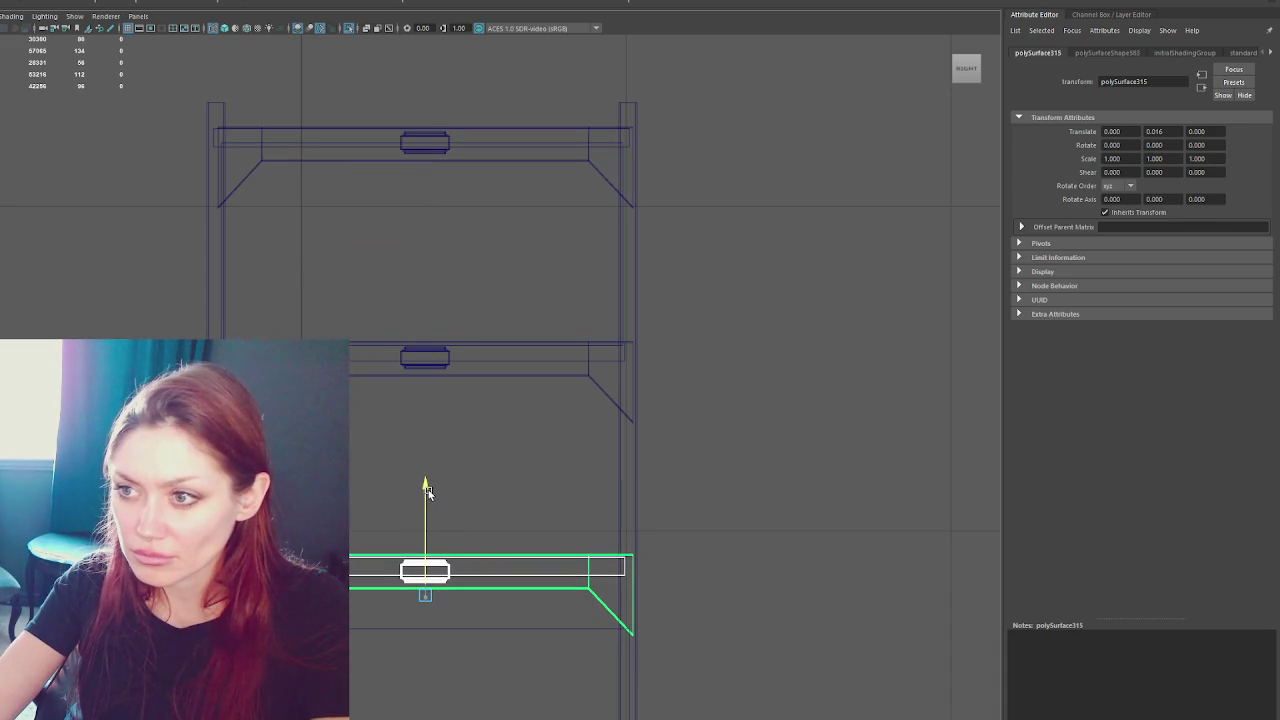
{"action": "left_click", "coordinate": [326, 324]}
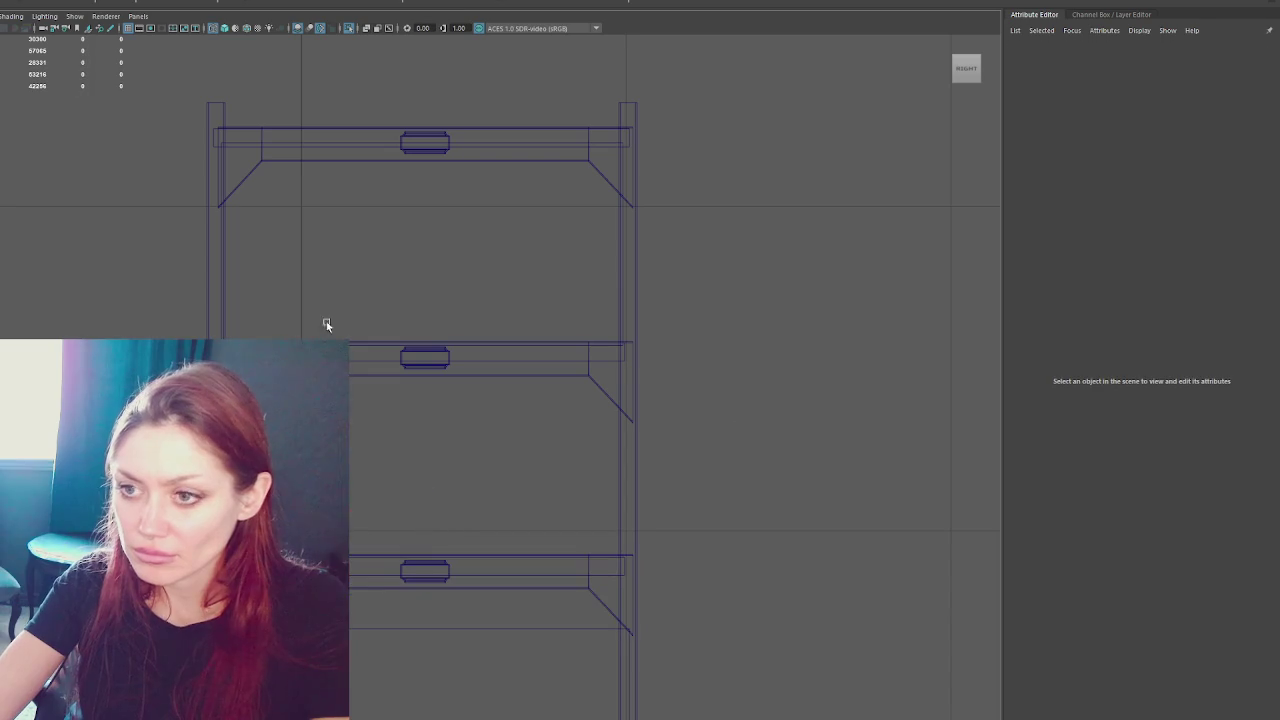
{"action": "left_click", "coordinate": [219, 292]}
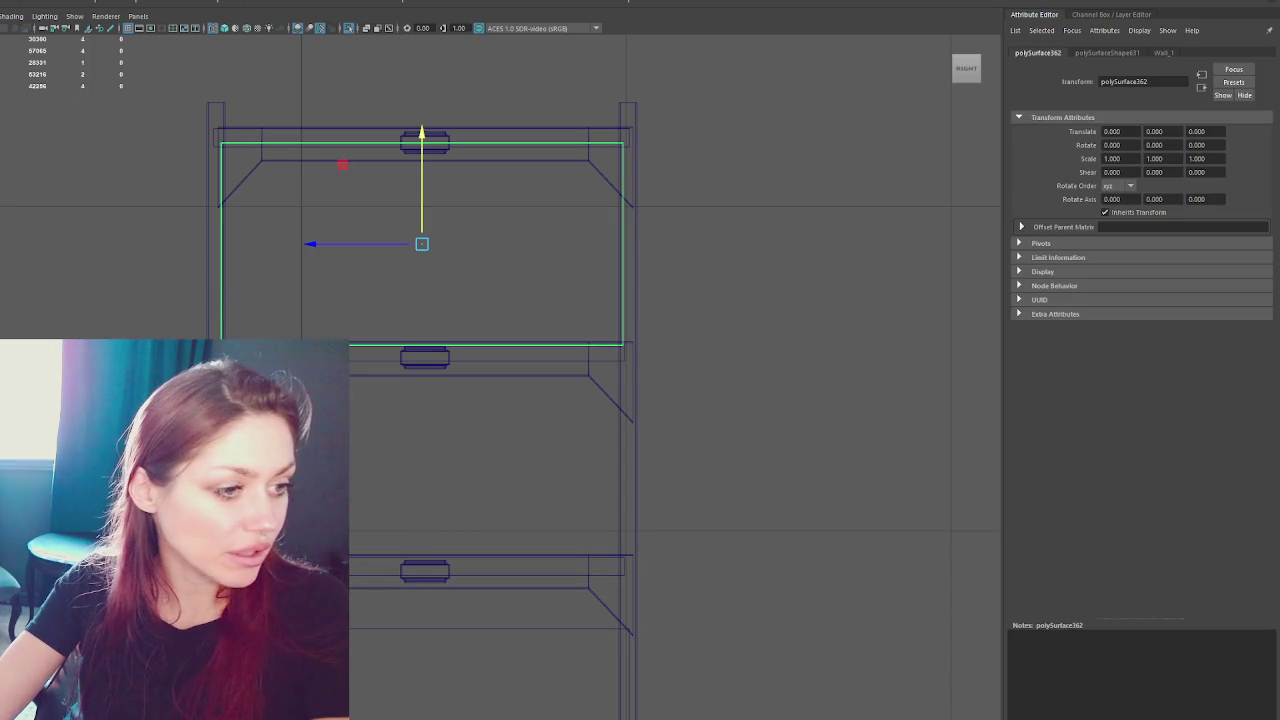
- Inspect the panel's faces and large face in component mode, then deselect
{"action": "key", "text": "ctrl+F11"}
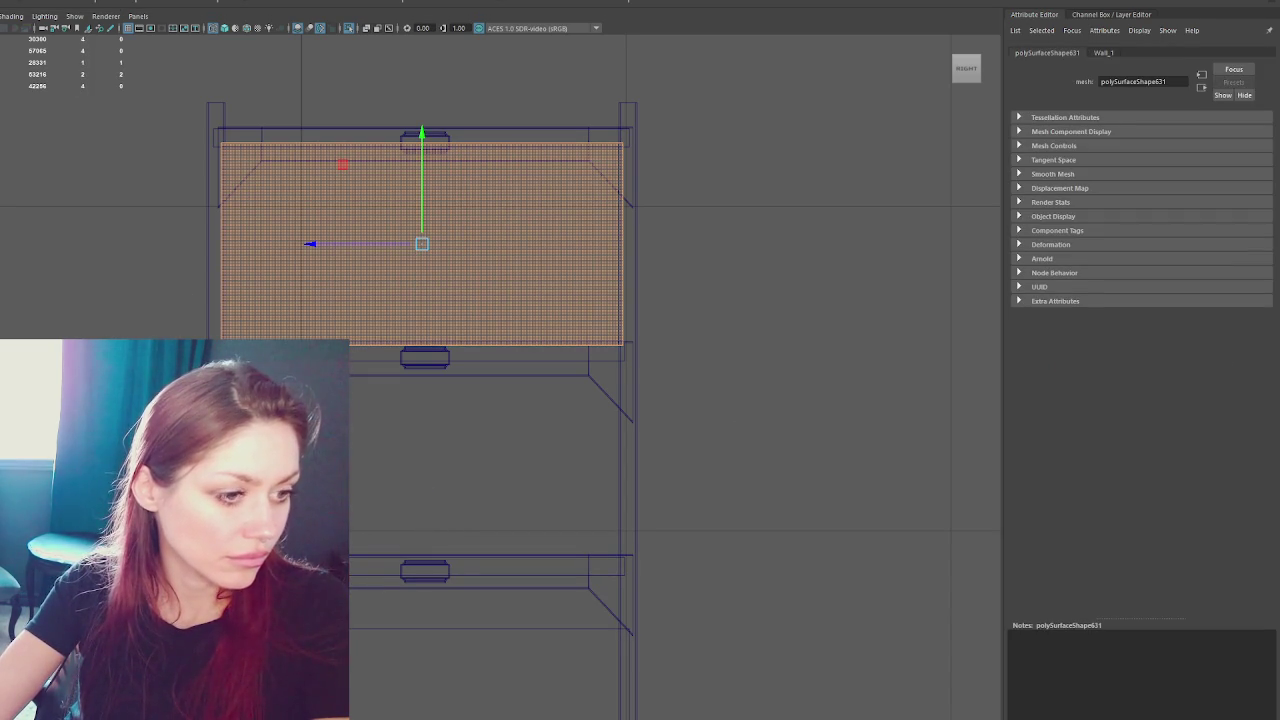
{"action": "key", "text": "Delete"}
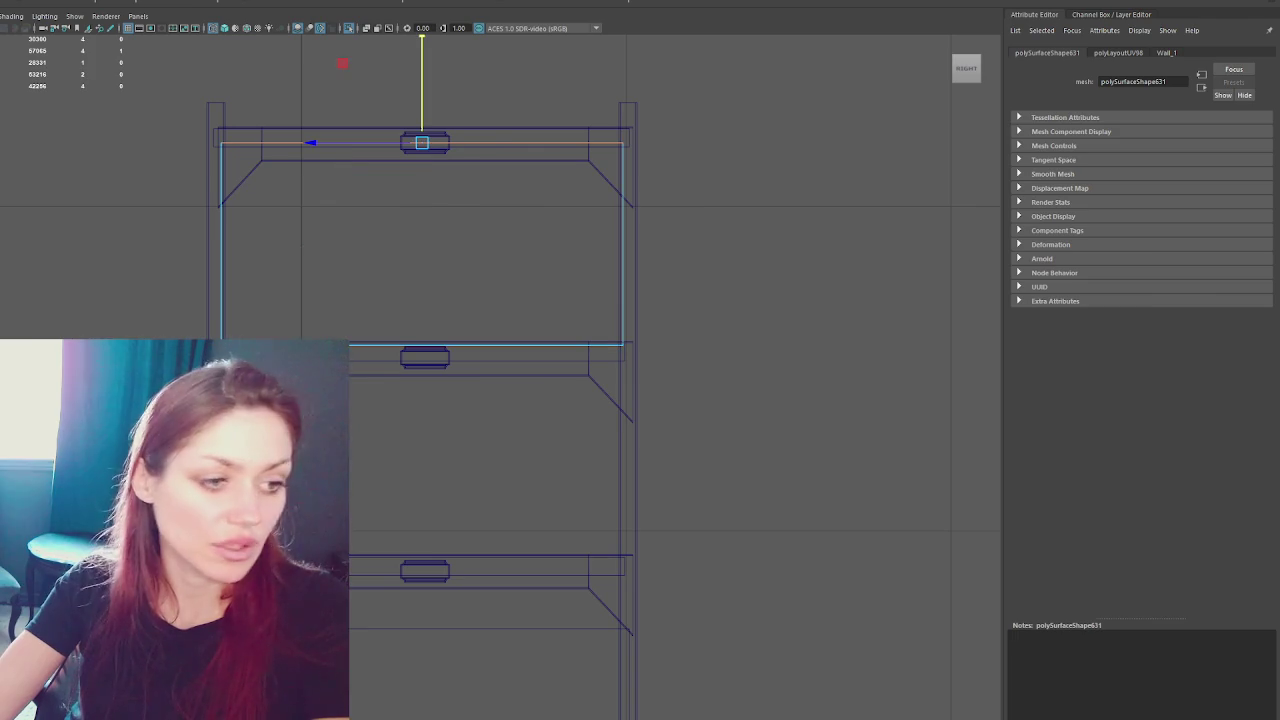
{"action": "left_click", "coordinate": [342, 160]}
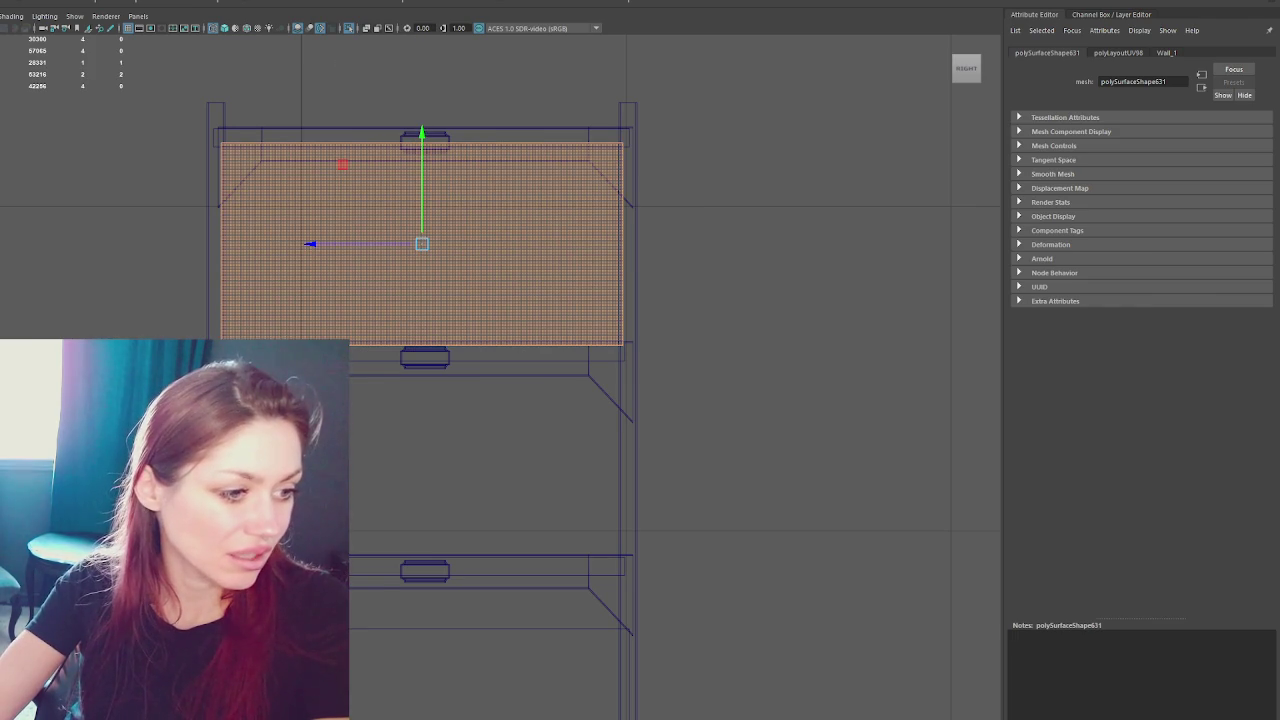
{"action": "key", "text": "F8"}
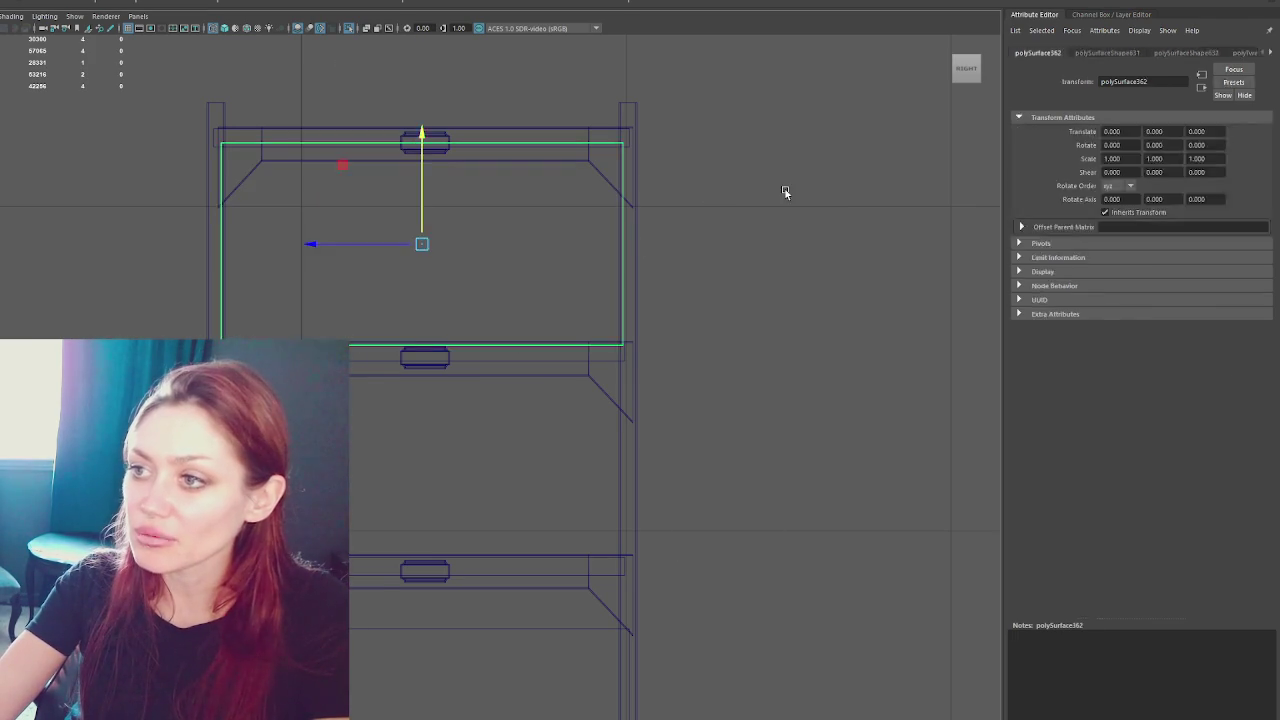
{"action": "left_click", "coordinate": [784, 192]}
- Move the middle back panel down into its tier and check its faces and top edge
{"action": "left_click", "coordinate": [606, 350]}
{"action": "left_click_drag", "start_coordinate": [410, 139], "coordinate": [410, 351]}
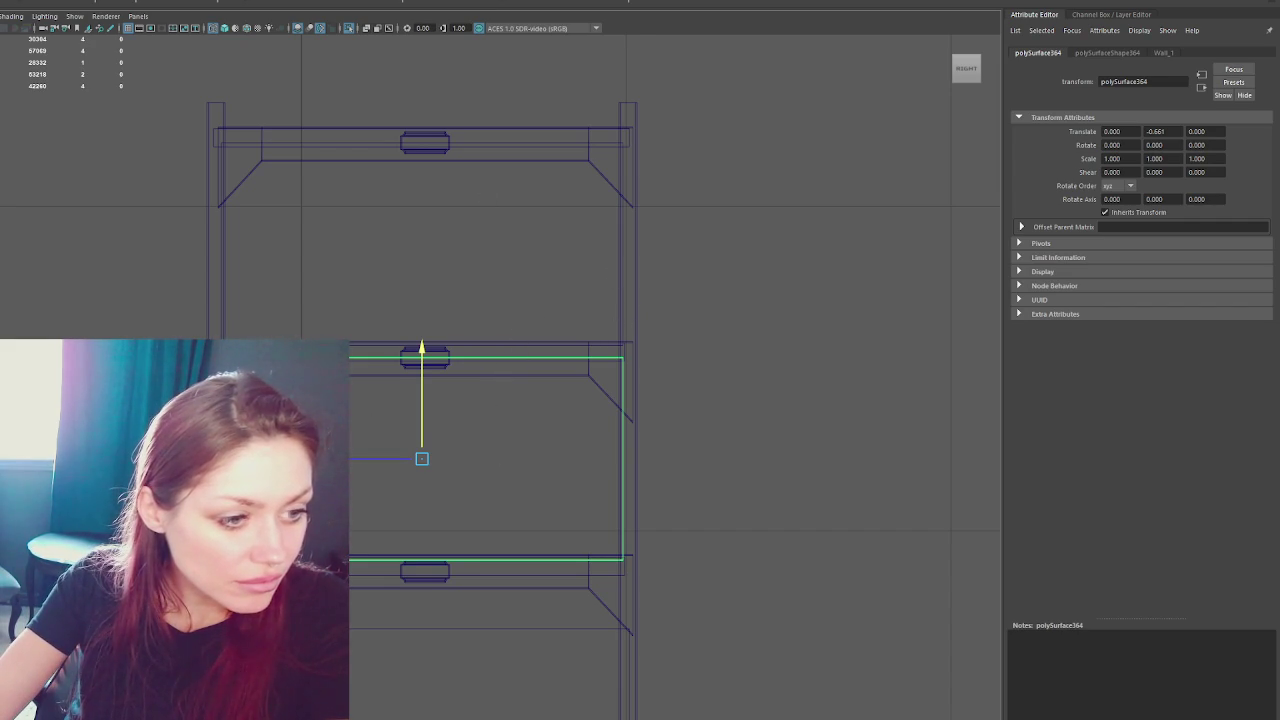
{"action": "key", "text": "ctrl+F11"}
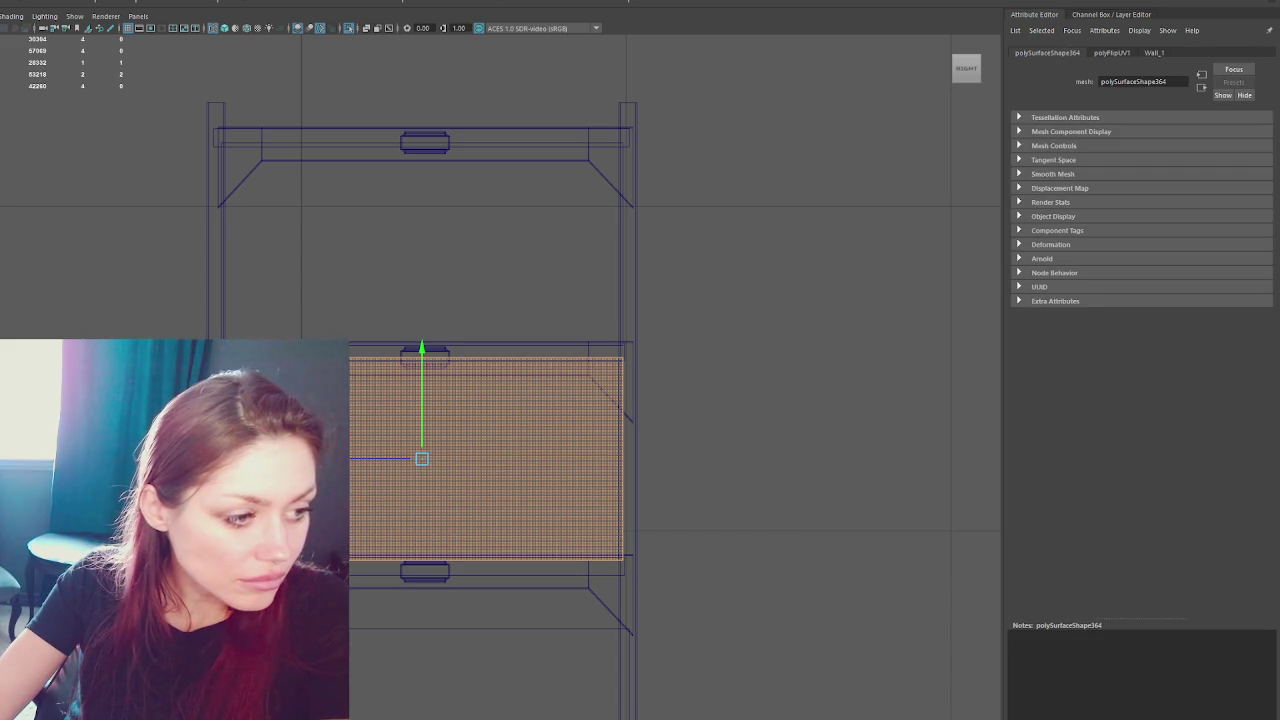
{"action": "key", "text": "F10"}
{"action": "left_click", "coordinate": [556, 357]}
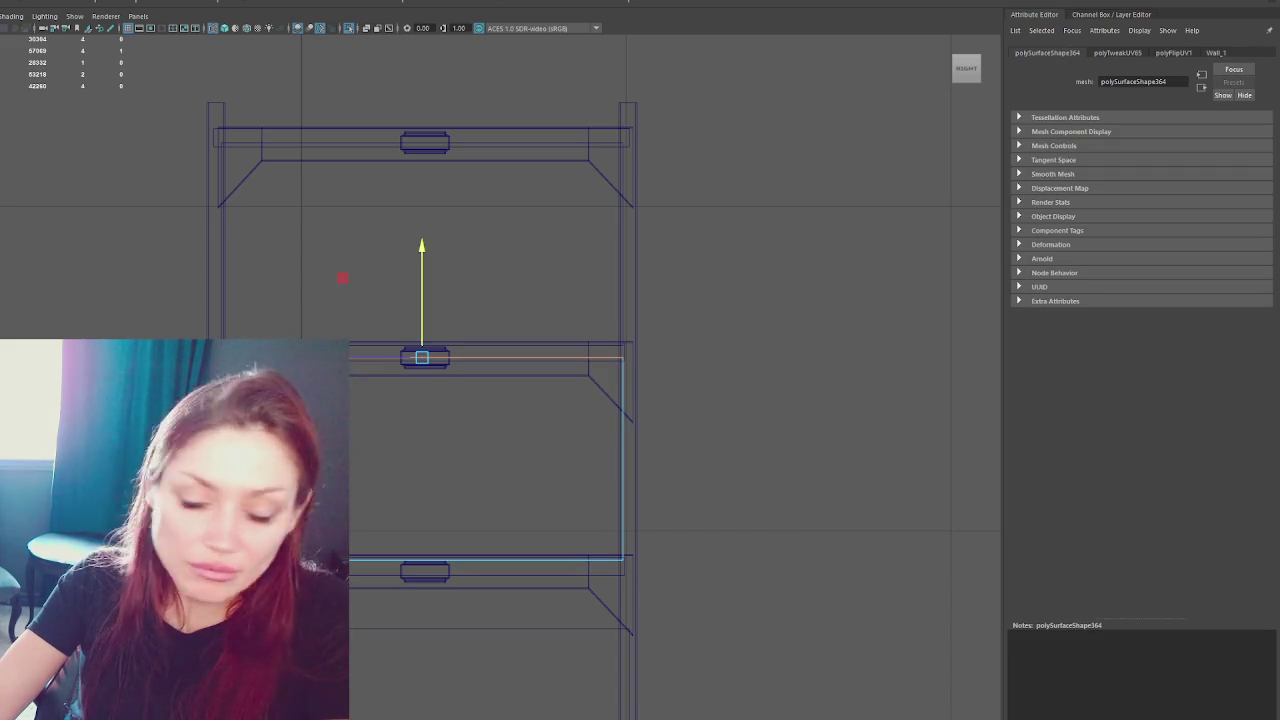
{"action": "left_click", "coordinate": [846, 216]}
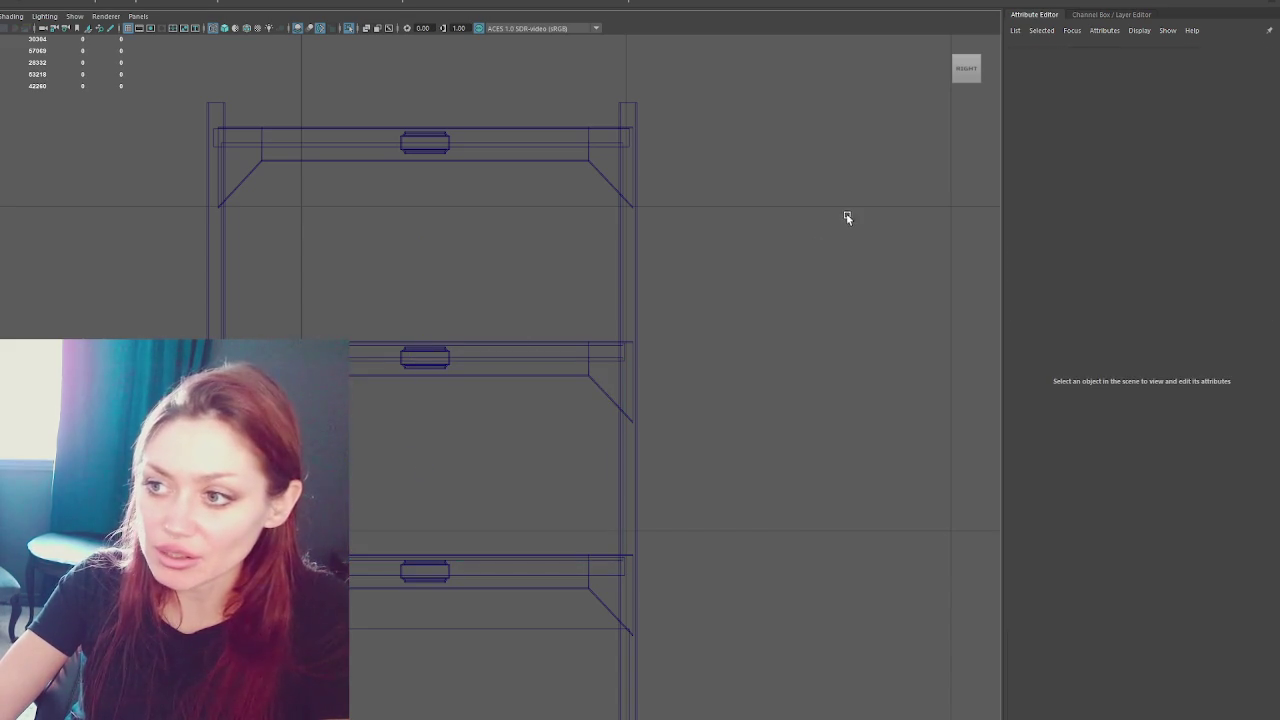
- Click through the middle shelf, thin board and left post, ending on the upper back panel
{"action": "left_click", "coordinate": [614, 358]}
{"action": "left_click", "coordinate": [604, 348], "text": "shift"}
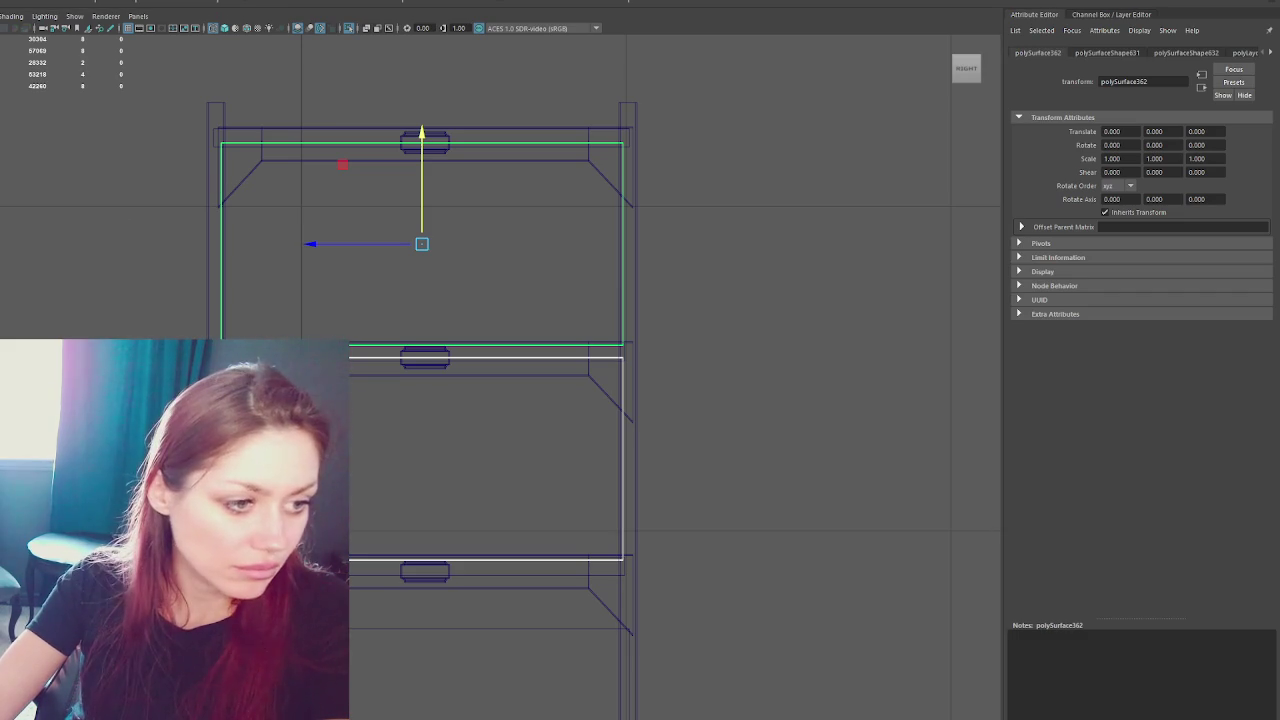
{"action": "left_click", "coordinate": [851, 200]}
{"action": "left_click", "coordinate": [590, 358]}
{"action": "left_click", "coordinate": [606, 356]}
{"action": "left_click", "coordinate": [216, 250]}
{"action": "left_click", "coordinate": [590, 358]}
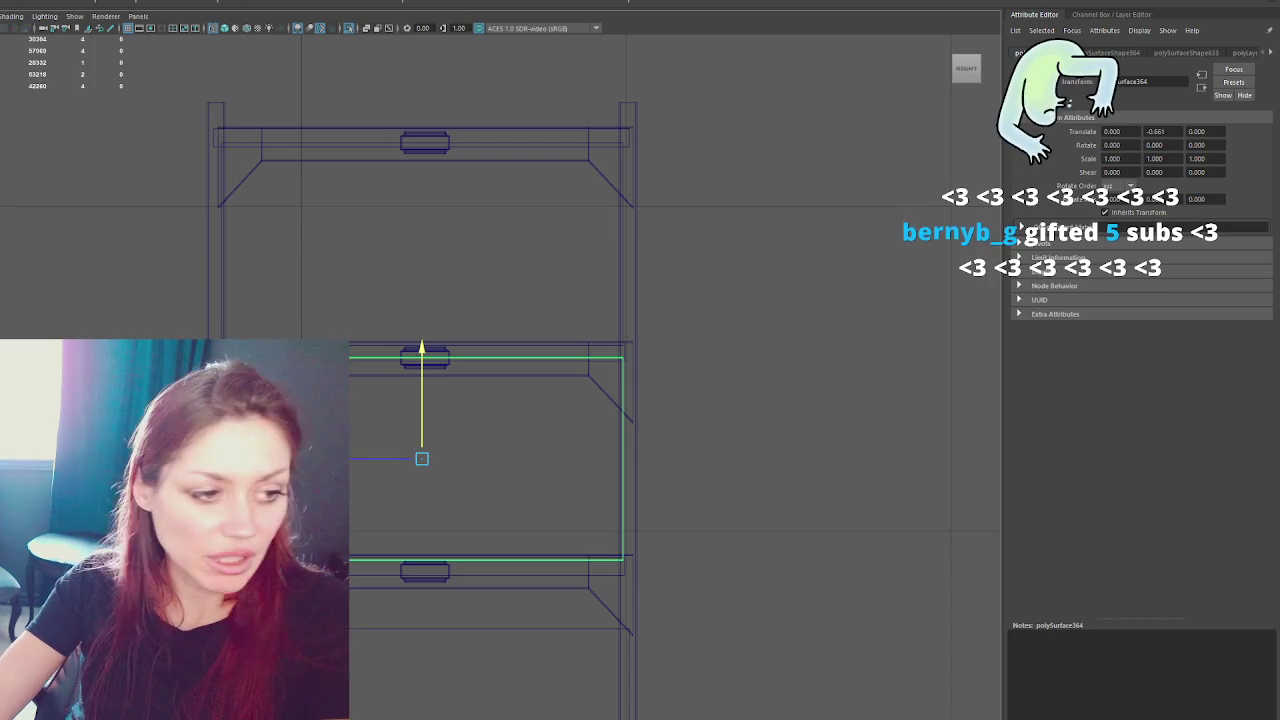
{"action": "left_click", "coordinate": [800, 450]}
{"action": "left_click", "coordinate": [500, 352]}
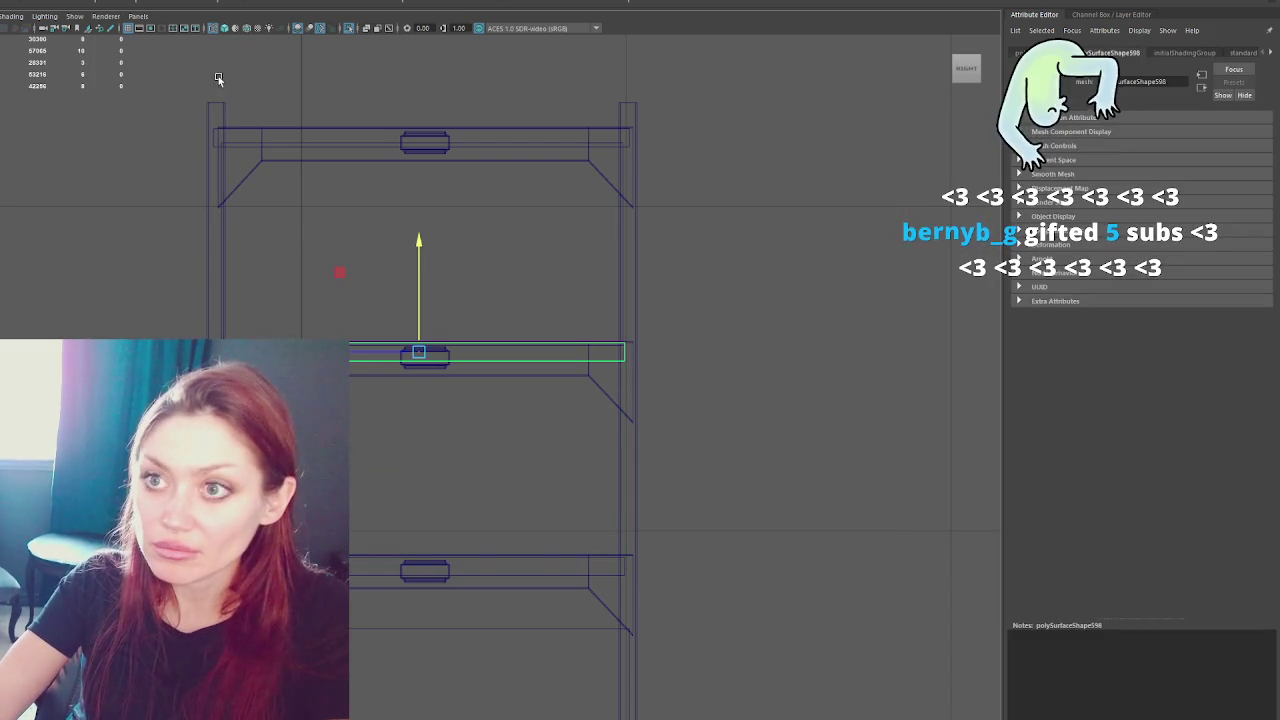
{"action": "left_click", "coordinate": [221, 257]}
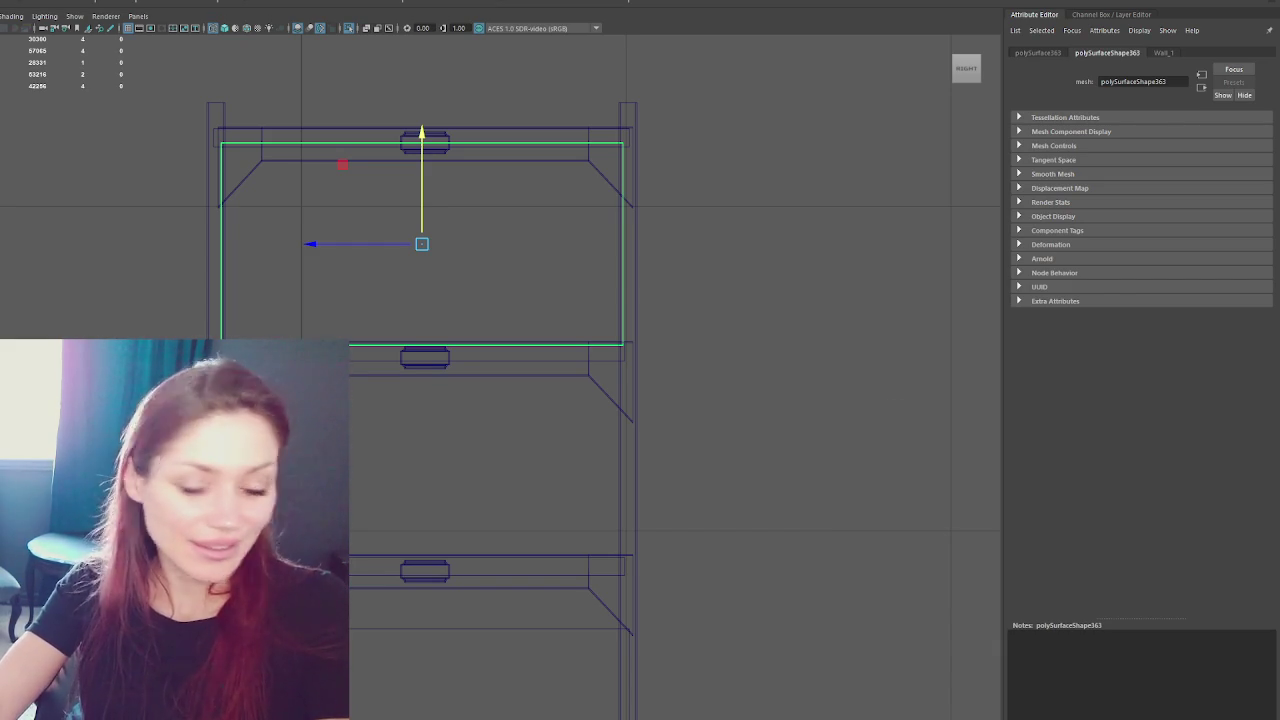
- Reselect the upper back panel and open its UVs in the UV Editor with Ctrl+U
{"action": "left_click", "coordinate": [746, 256]}
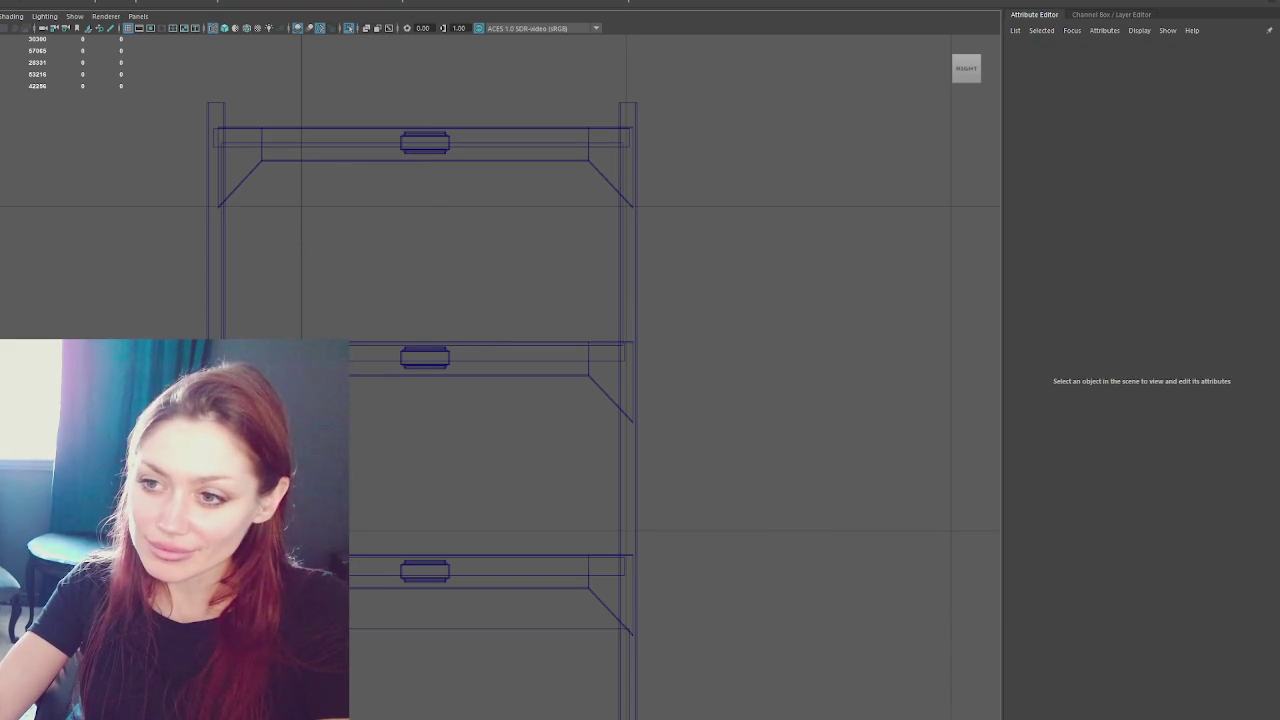
{"action": "key", "text": "ctrl+z"}
{"action": "key", "text": "ctrl+z"}
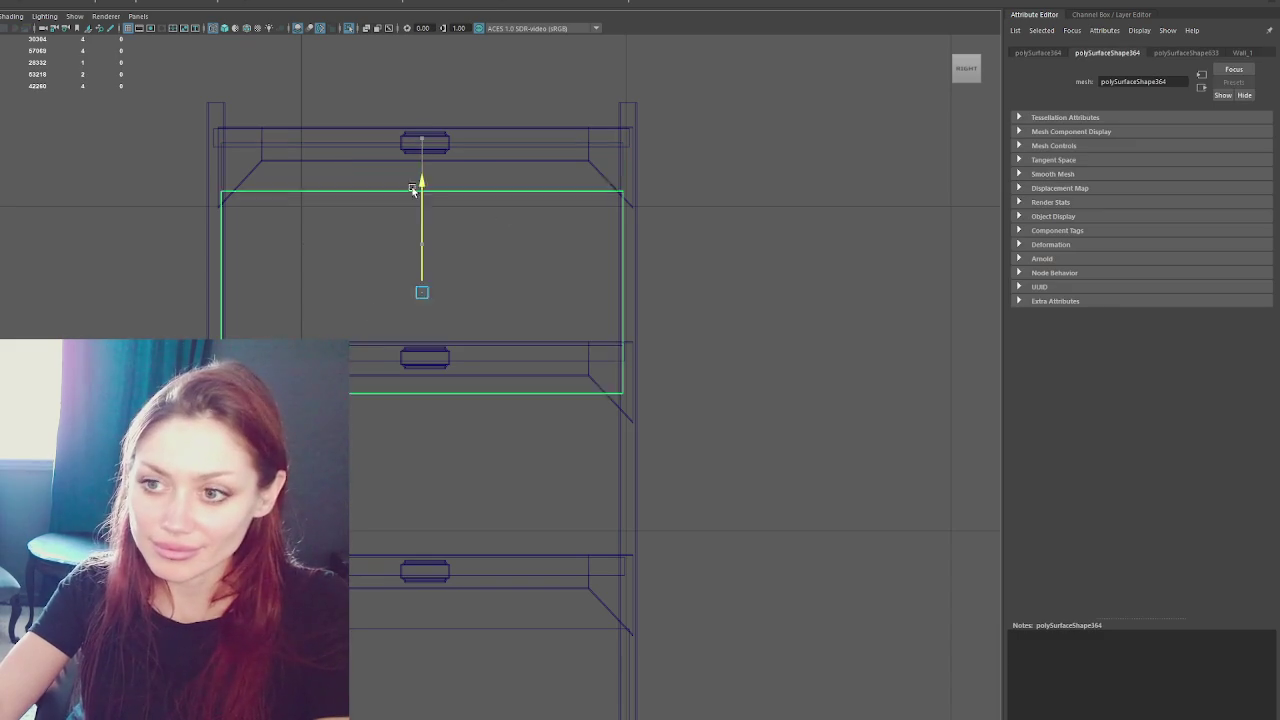
{"action": "key", "text": "ctrl+z"}
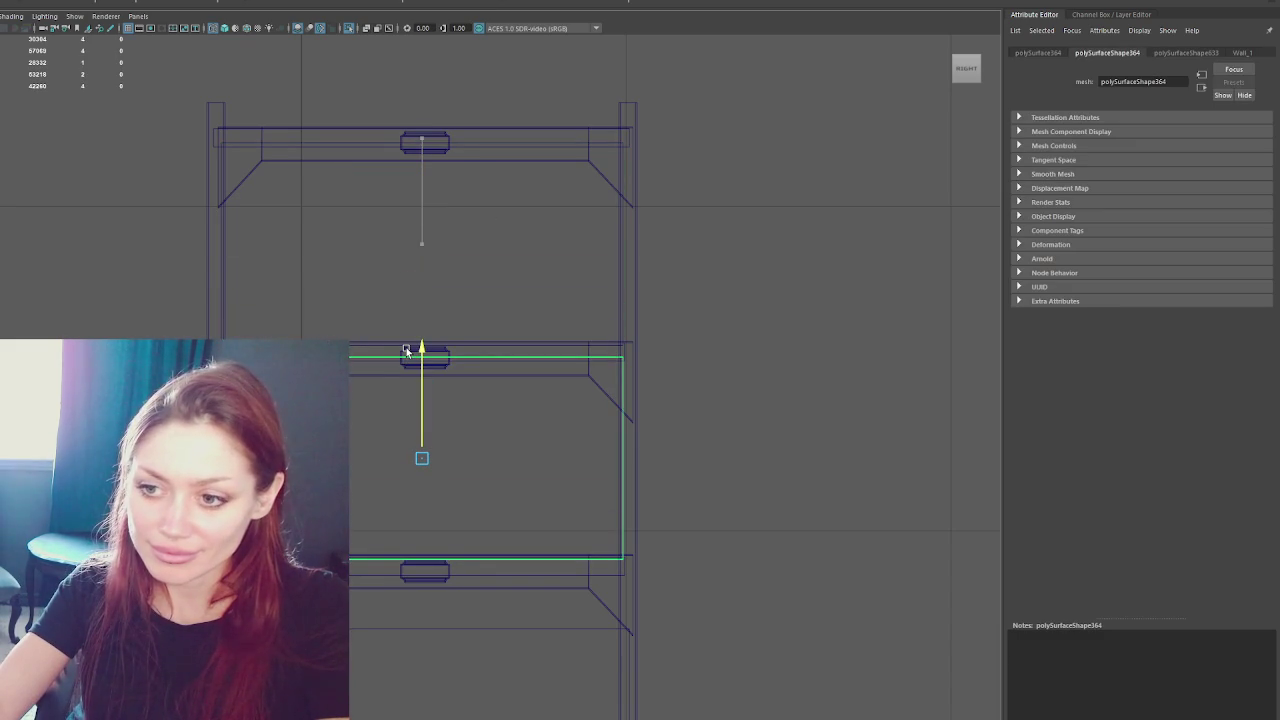
{"action": "key", "text": "ctrl+z"}
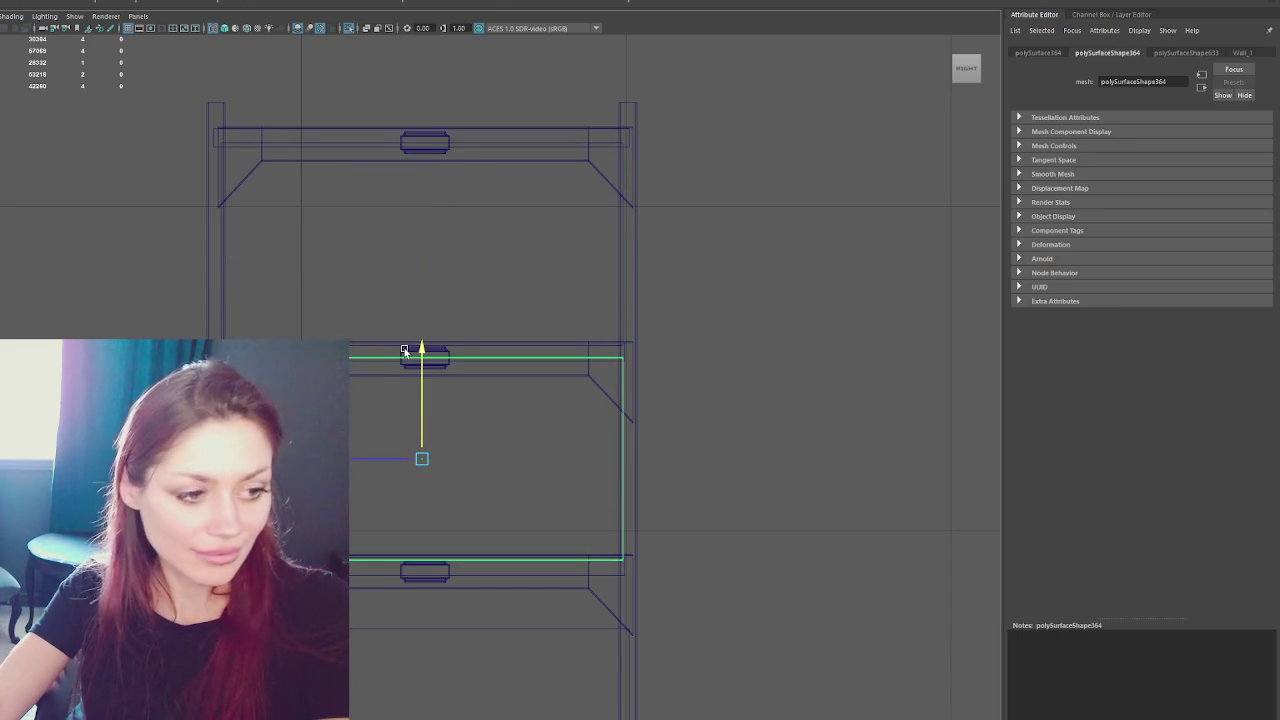
{"action": "left_click", "coordinate": [220, 323]}
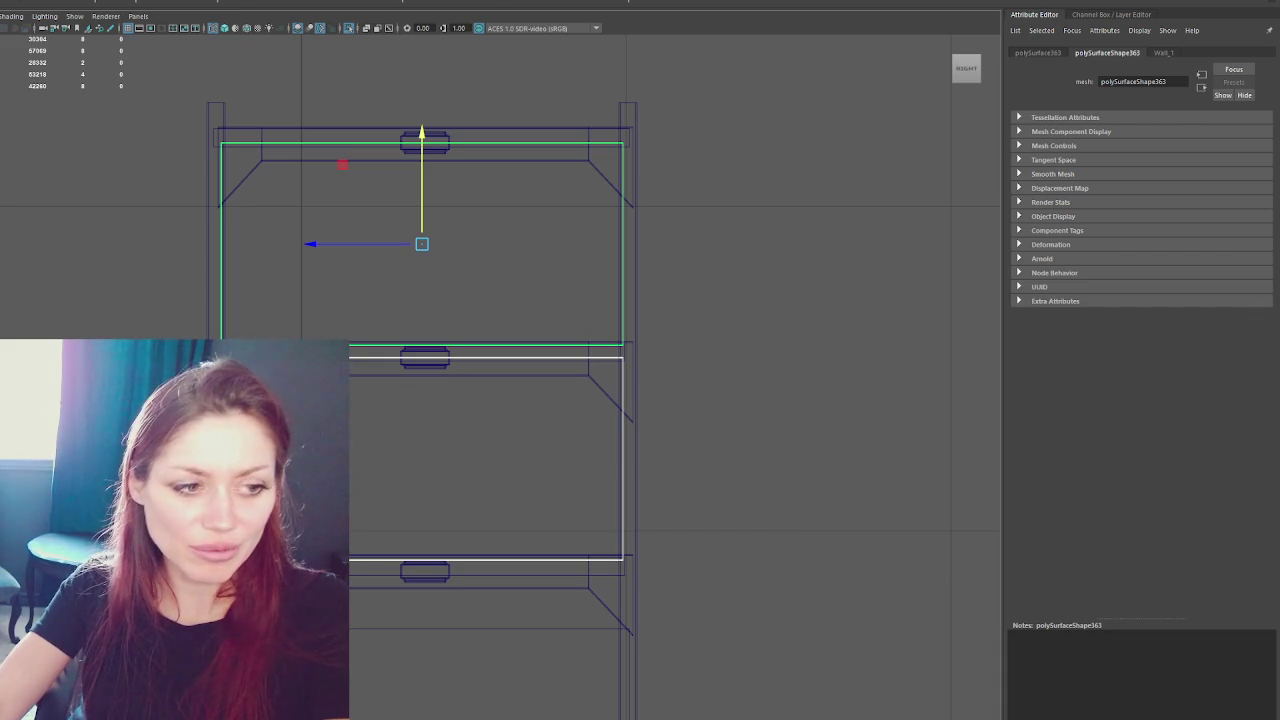
{"action": "key", "text": "Escape"}
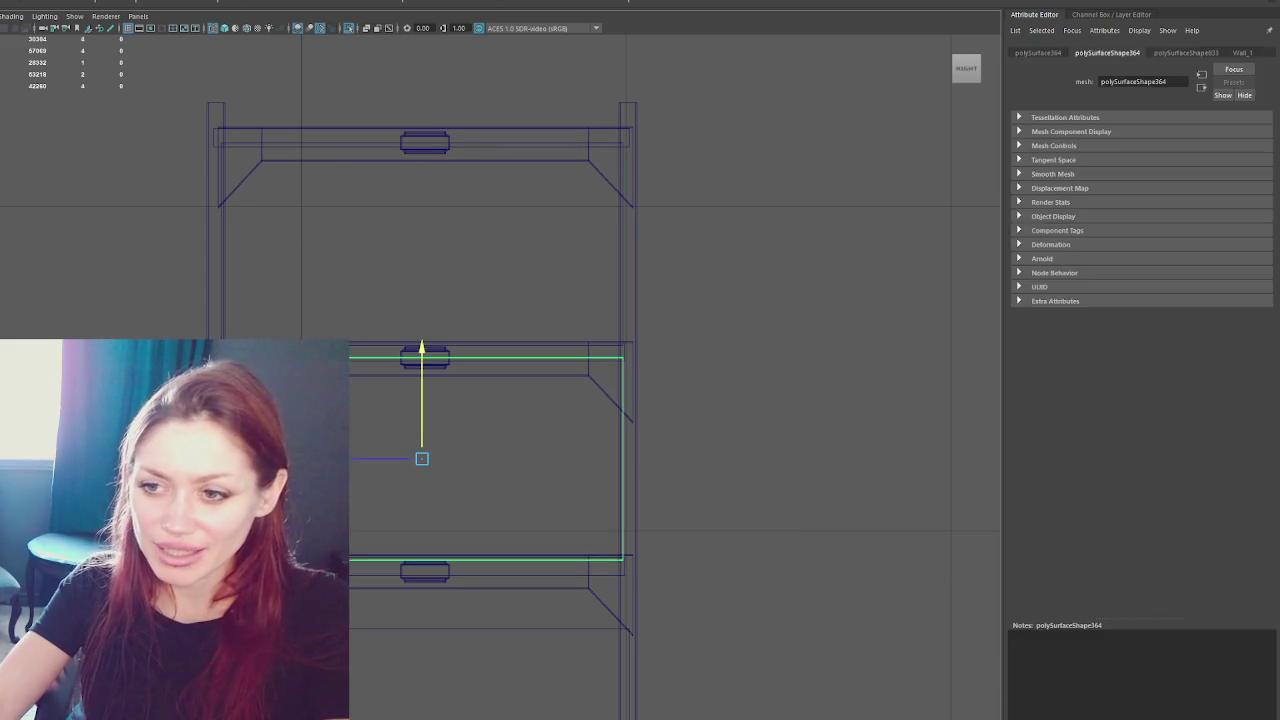
{"action": "left_click", "coordinate": [223, 324]}
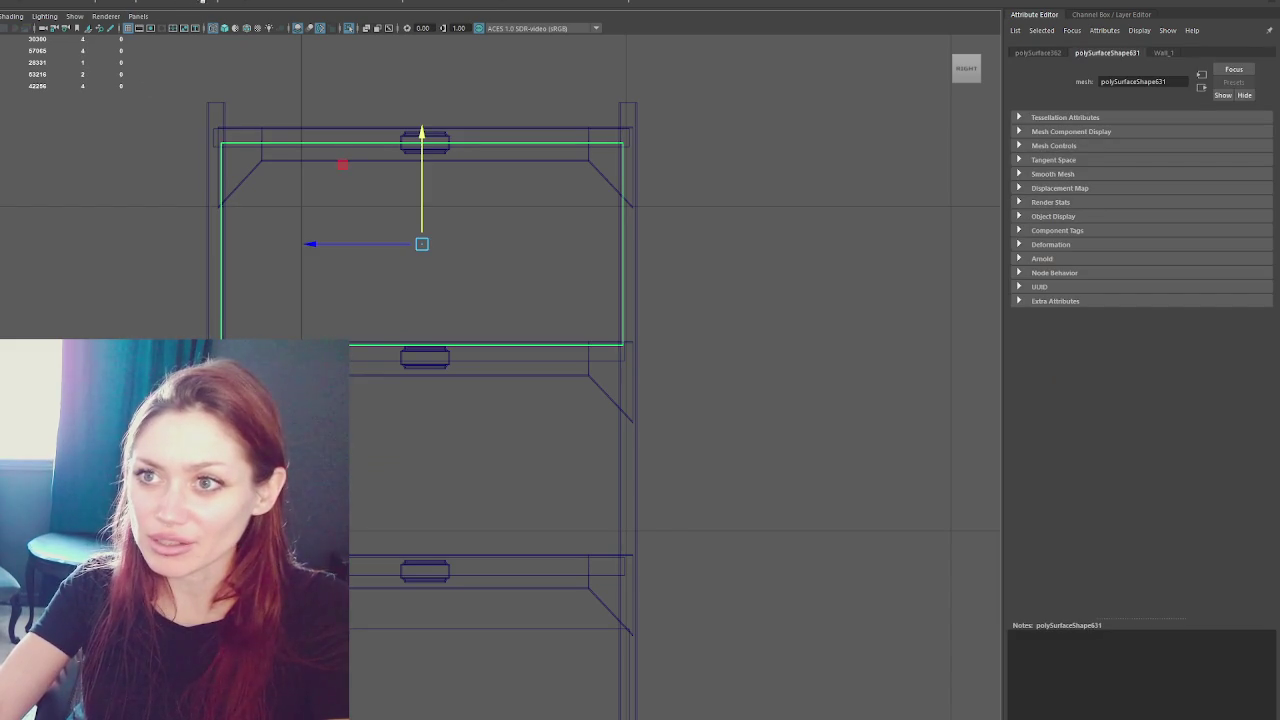
{"action": "left_click", "coordinate": [422, 137]}
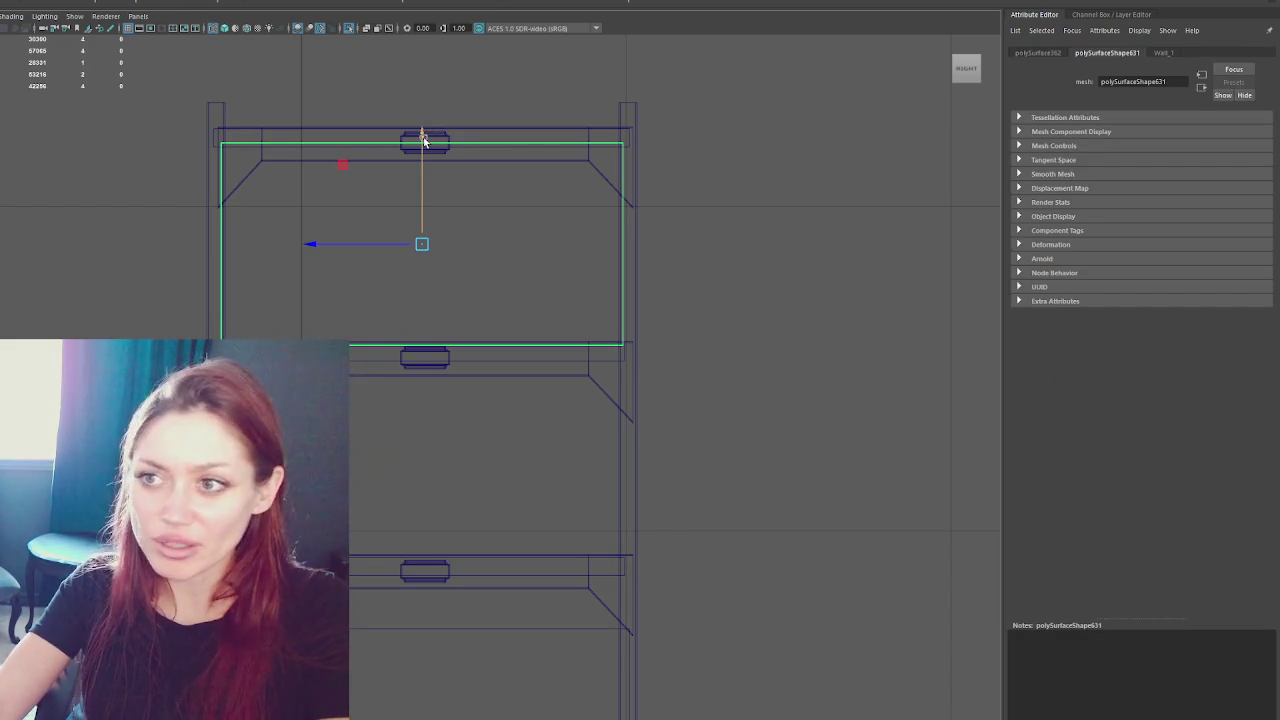
{"action": "left_click", "coordinate": [407, 354]}
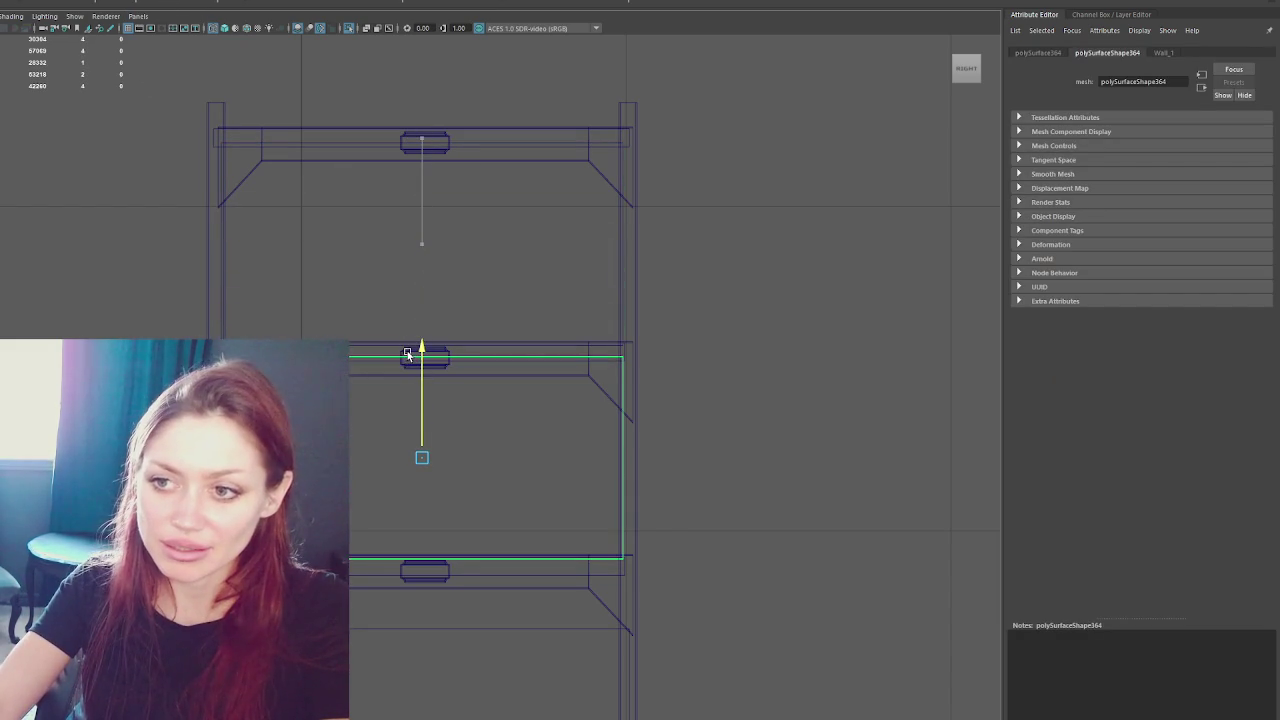
{"action": "left_click", "coordinate": [218, 290]}
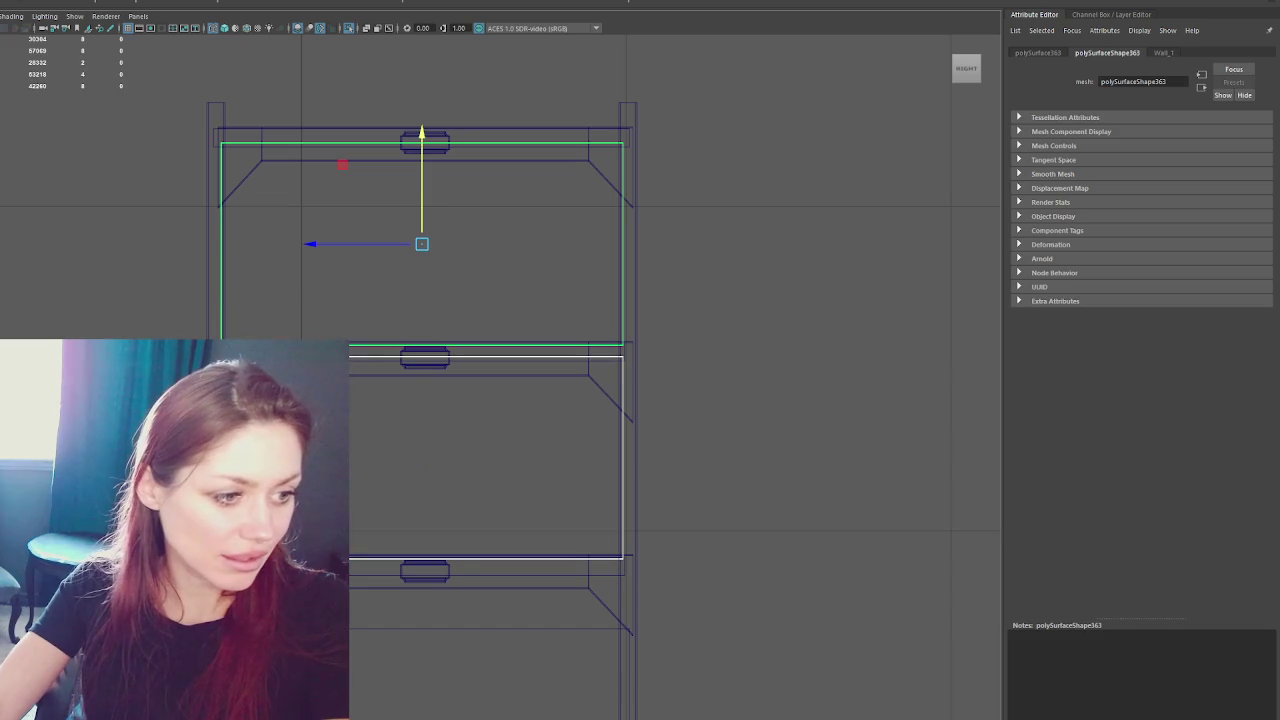
{"action": "key", "text": "ctrl+u"}
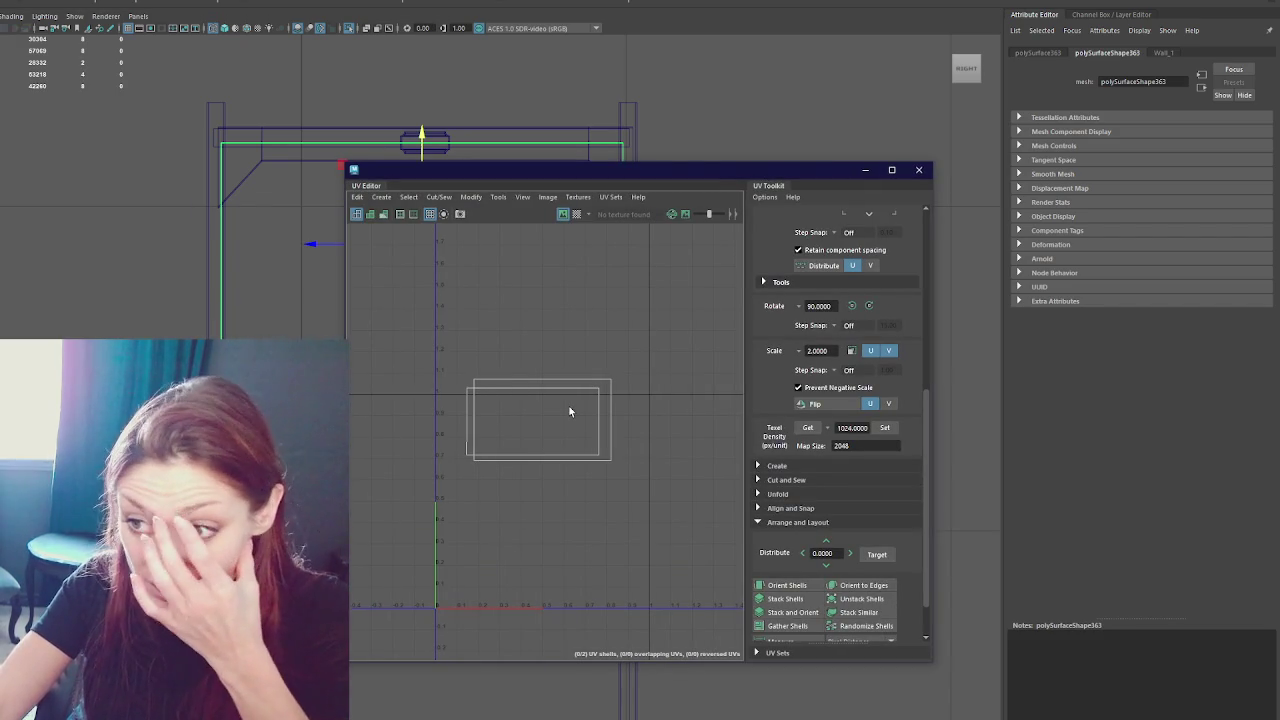
- Select the upper back panel and place the UV Editor beside the cupboard
{"action": "mouse_move", "coordinate": [715, 171]}
{"action": "left_mouse_down"}
{"action": "mouse_move", "coordinate": [240, 288]}
{"action": "mouse_move", "coordinate": [0, 300]}
{"action": "left_mouse_up"}
{"action": "left_click", "coordinate": [220, 460]}
{"action": "left_click", "coordinate": [217, 329]}
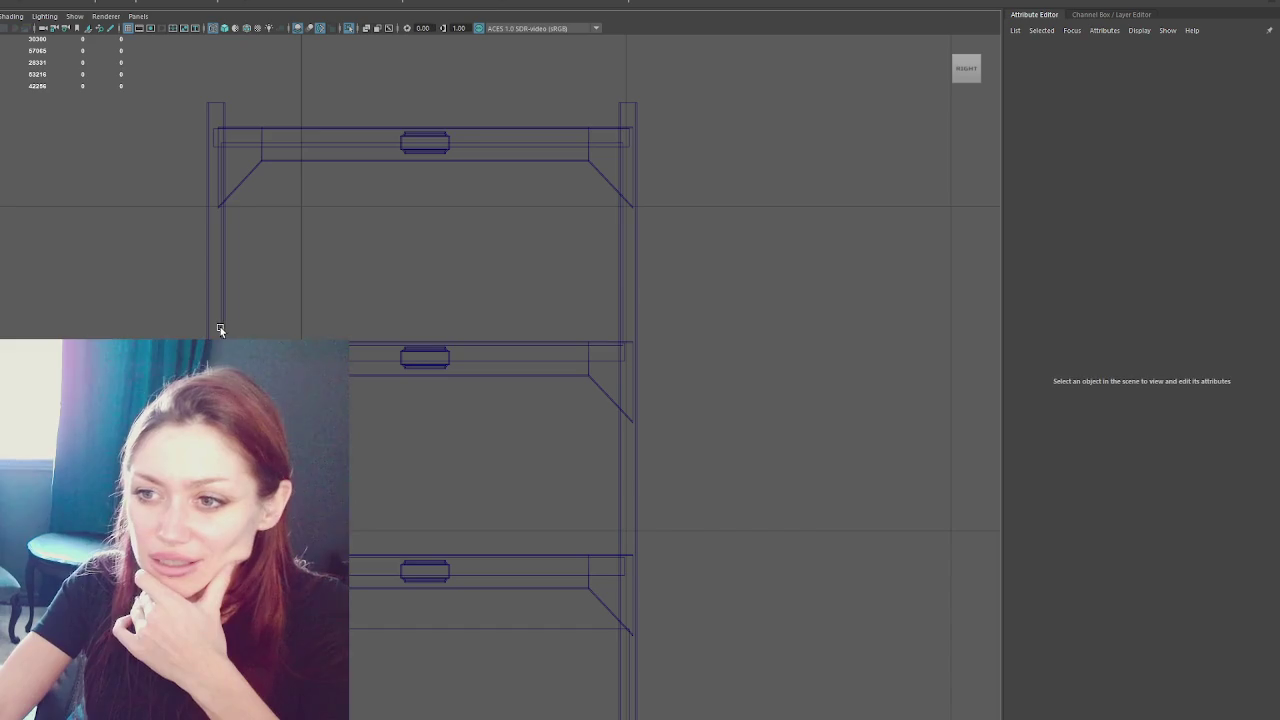
{"action": "left_click", "coordinate": [343, 163]}
{"action": "left_click", "coordinate": [255, 2]}
{"action": "left_click", "coordinate": [480, 377]}
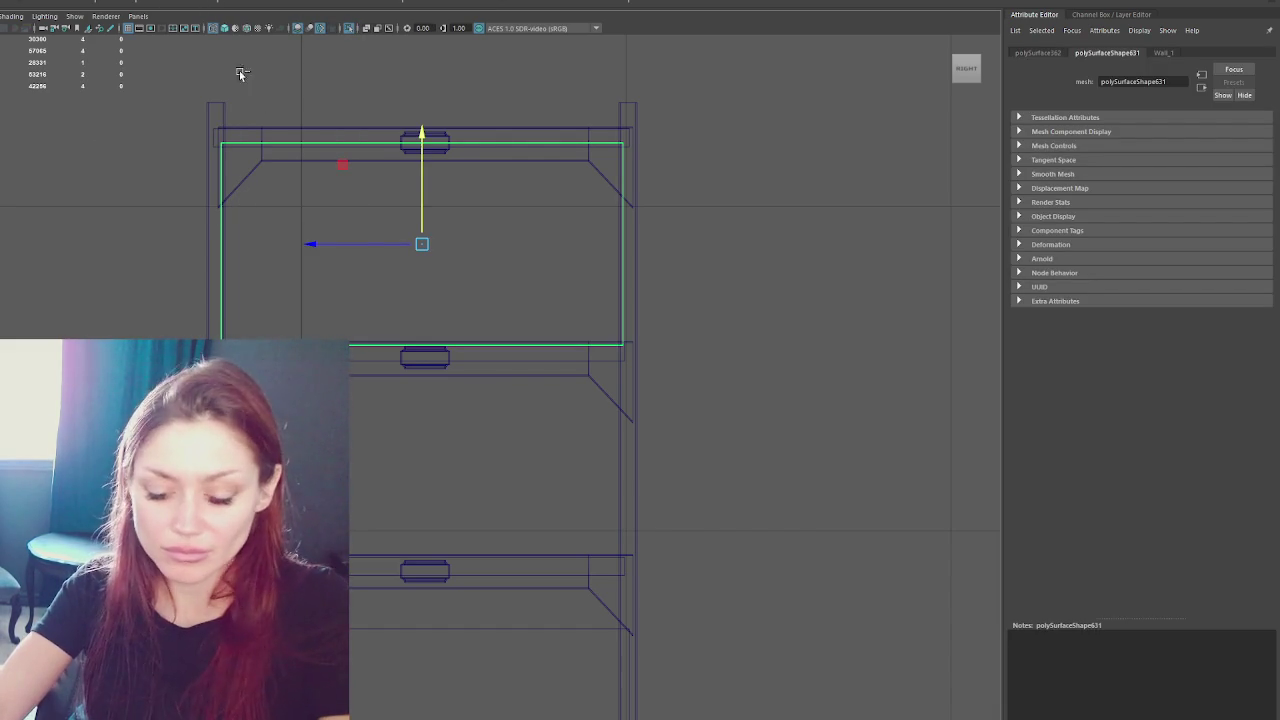
{"action": "key", "text": "Up"}
{"action": "left_click_drag", "start_coordinate": [402, 134], "coordinate": [402, 349]}
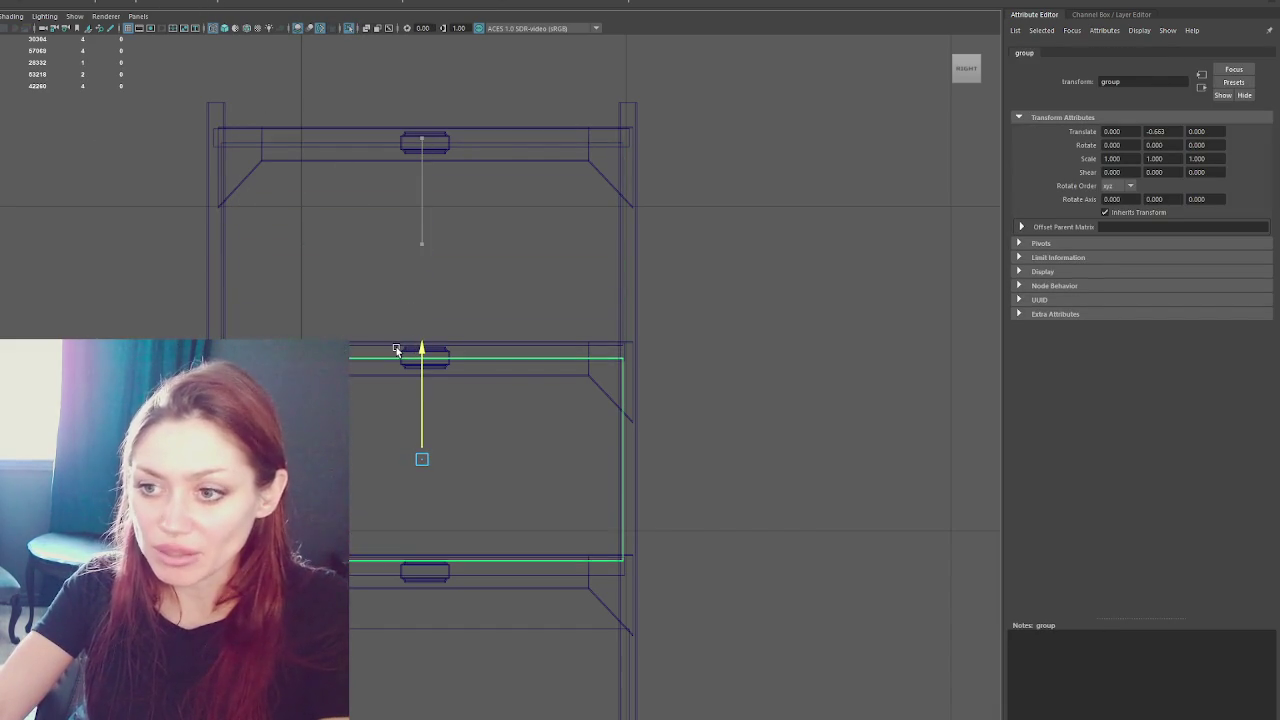
{"action": "left_click", "coordinate": [219, 302]}
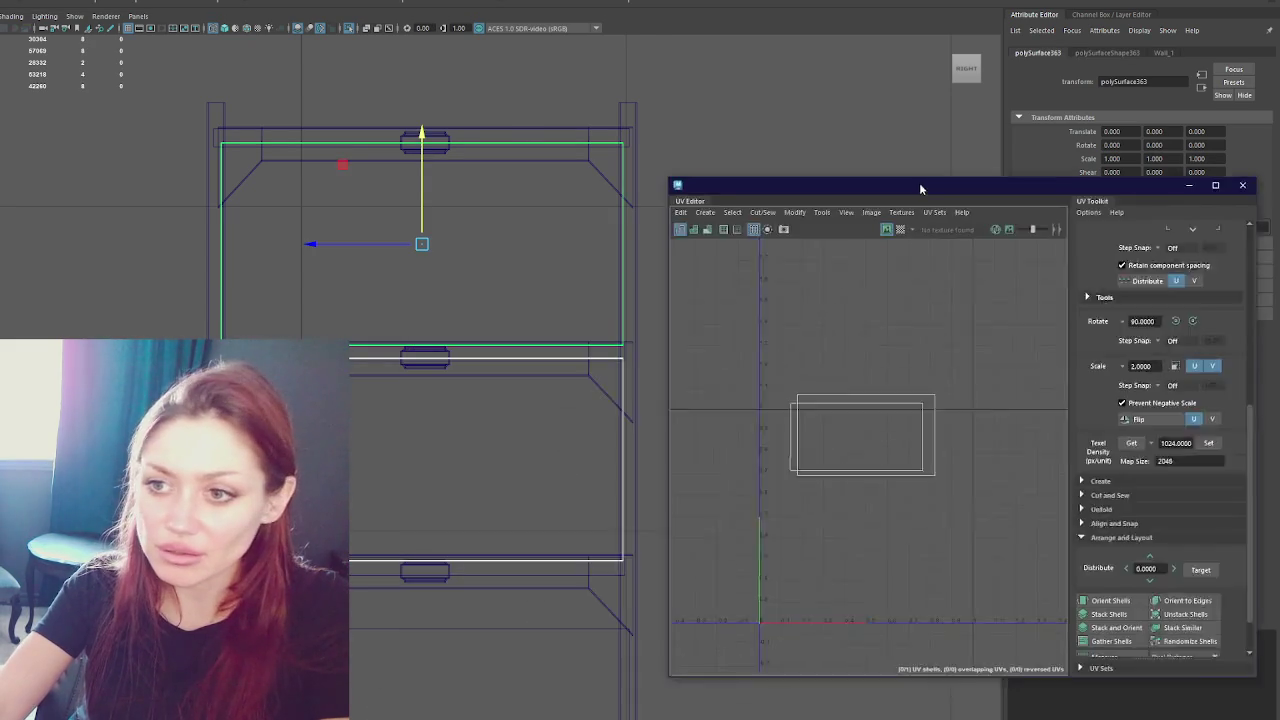
{"action": "left_click_drag", "start_coordinate": [940, 213], "coordinate": [728, 74]}
- Give the upper panel's UV shell 1024 texel density, lay it out, flip U, and reposition it
{"action": "right_click_drag", "start_coordinate": [612, 250], "coordinate": [612, 190]}
{"action": "left_click_drag", "start_coordinate": [530, 228], "coordinate": [843, 449]}
{"action": "right_click_drag", "start_coordinate": [767, 311], "coordinate": [571, 243]}
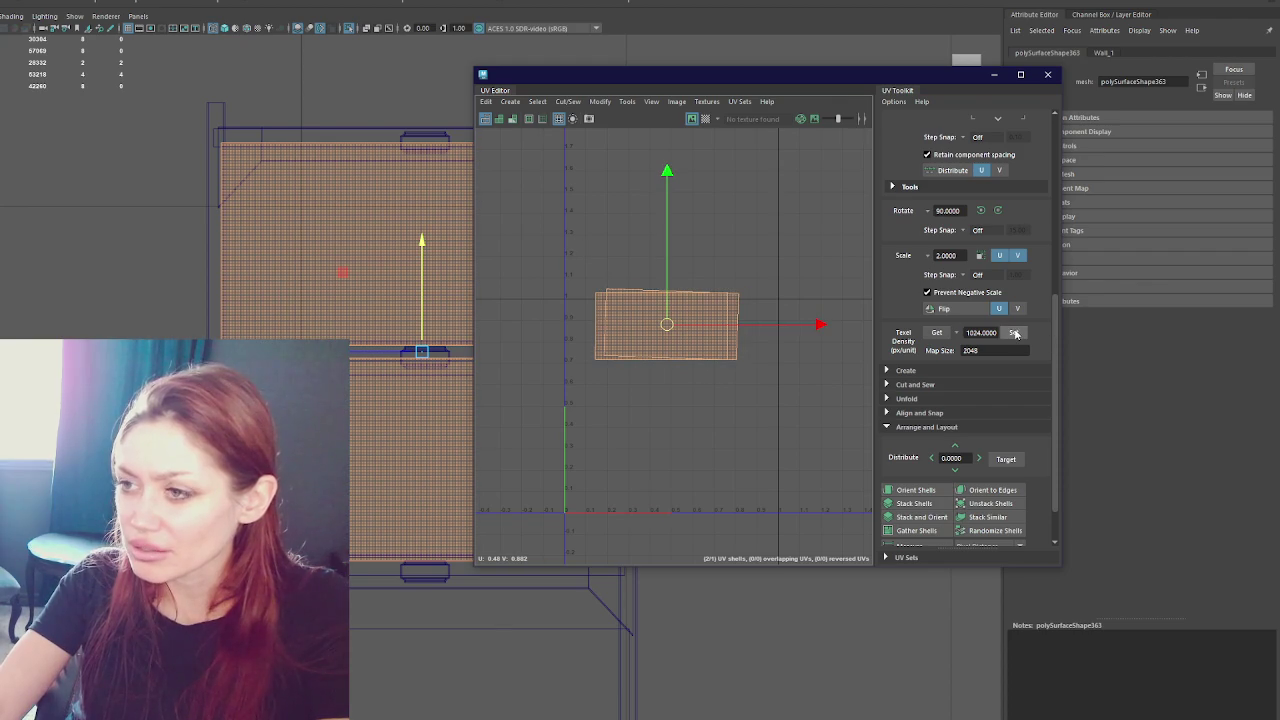
{"action": "left_click", "coordinate": [905, 490]}
{"action": "left_click", "coordinate": [921, 520]}
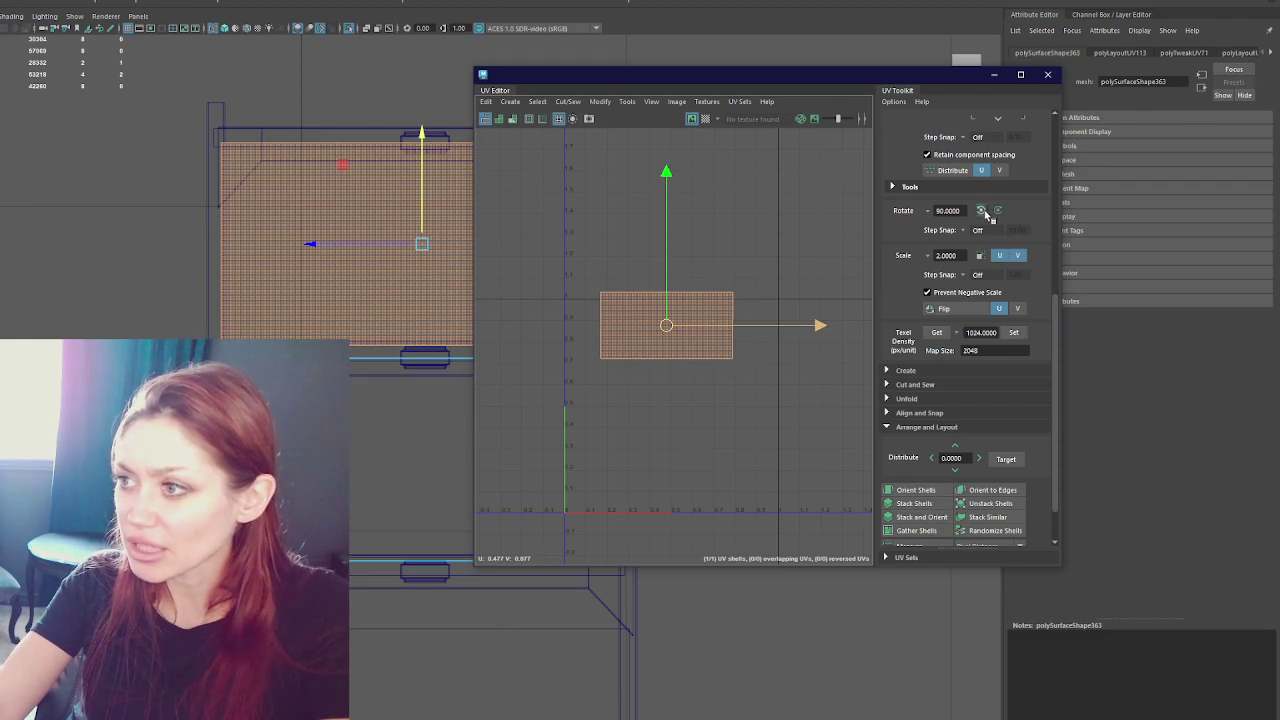
{"action": "left_click", "coordinate": [997, 308]}
{"action": "left_click_drag", "start_coordinate": [768, 249], "coordinate": [489, 434]}
{"action": "left_click_drag", "start_coordinate": [666, 325], "coordinate": [634, 345]}
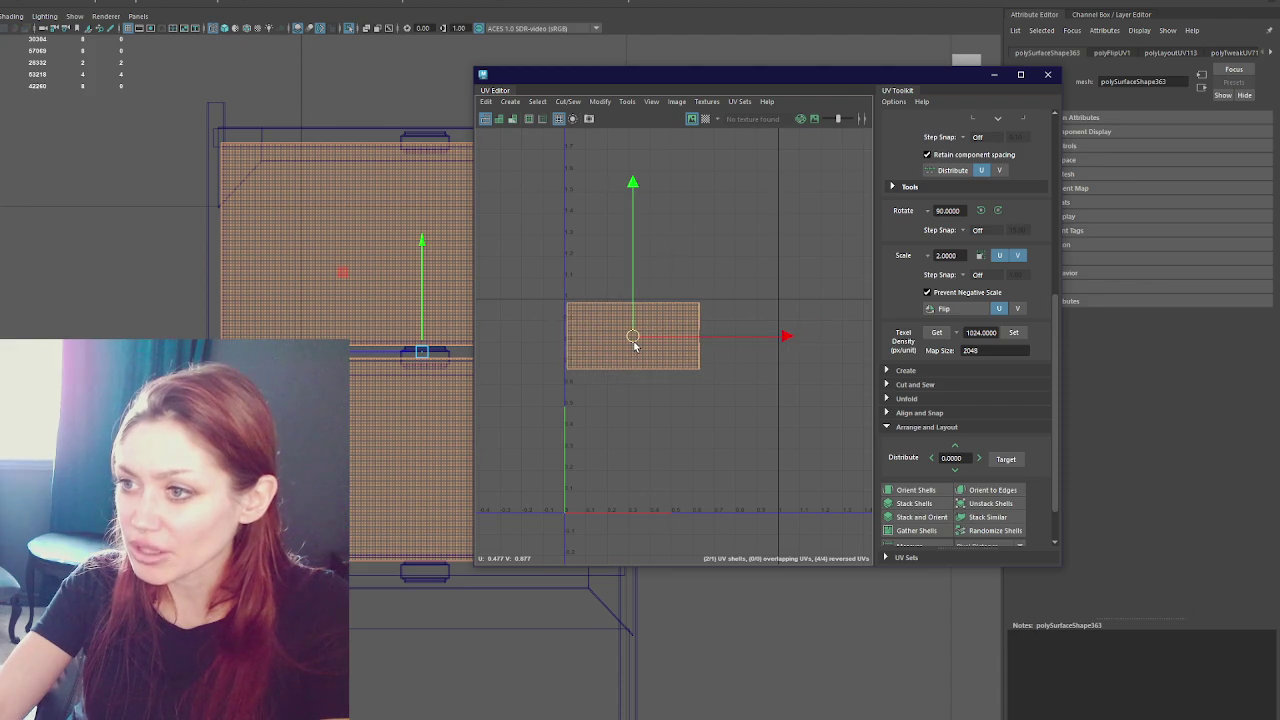
{"action": "left_click", "coordinate": [1047, 74]}
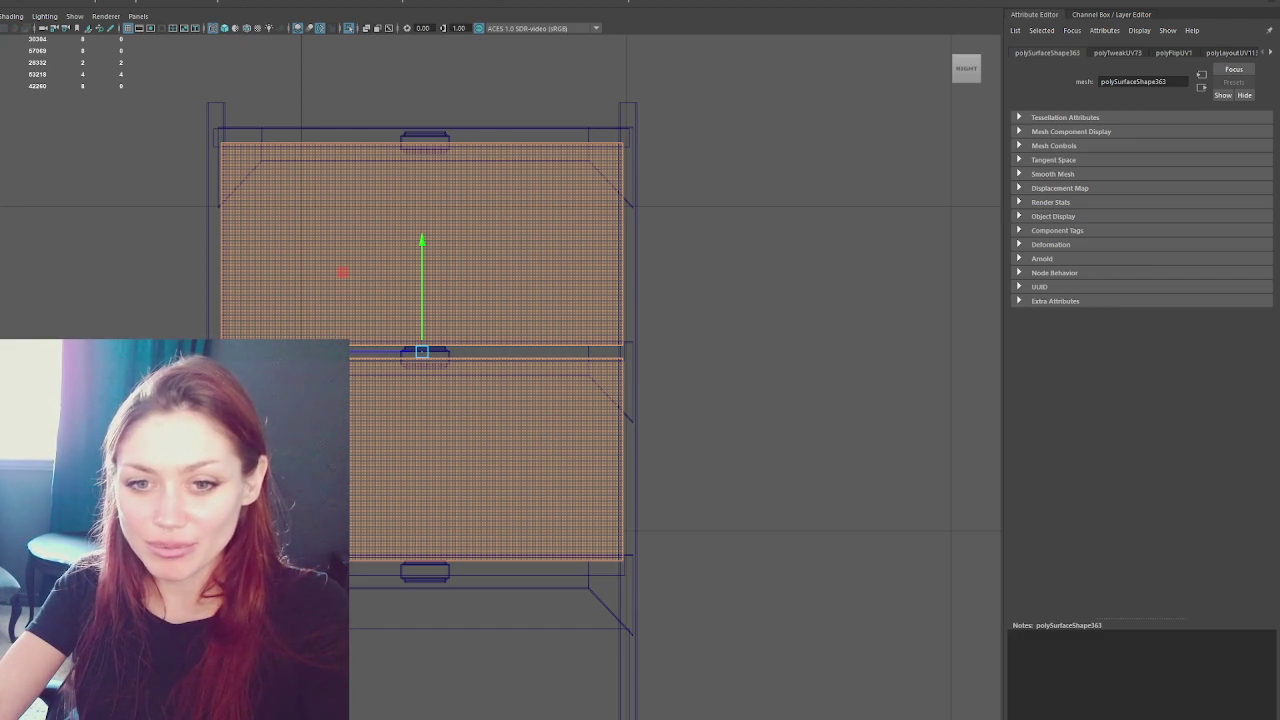
- Select the lower back panel, raise it slightly and narrow it horizontally
{"action": "left_click", "coordinate": [149, 171]}
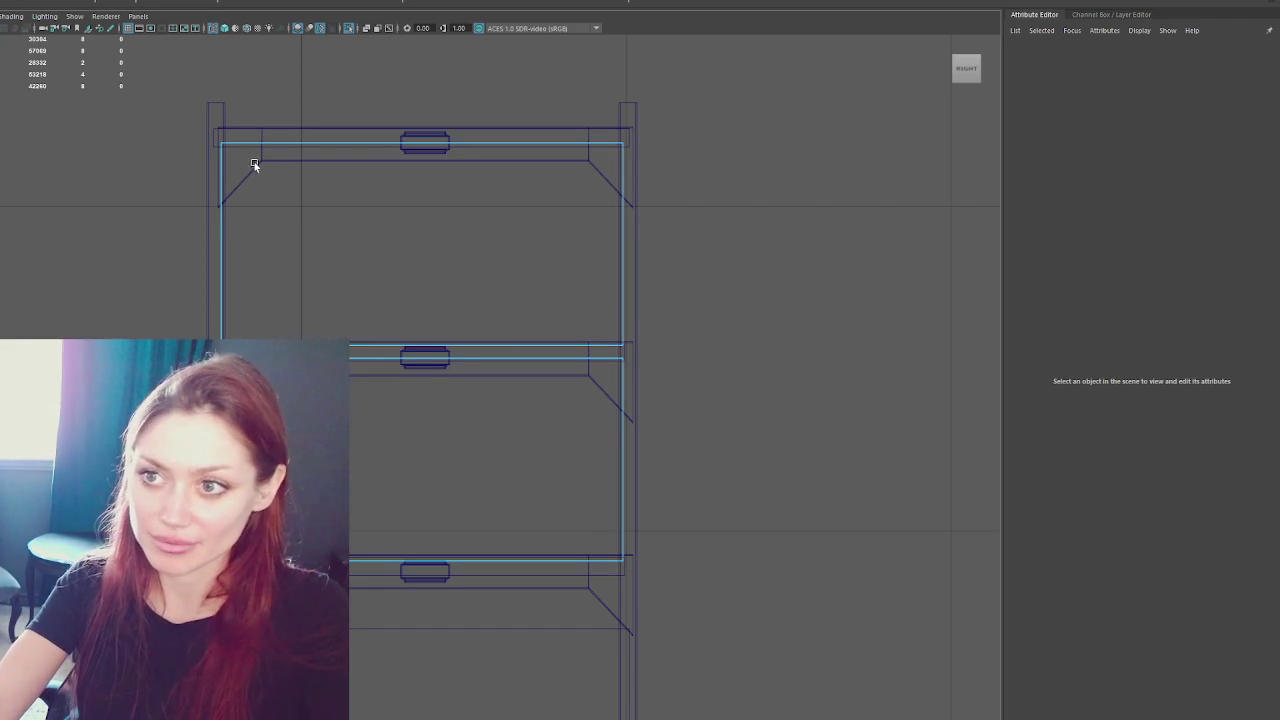
{"action": "left_click", "coordinate": [296, 126]}
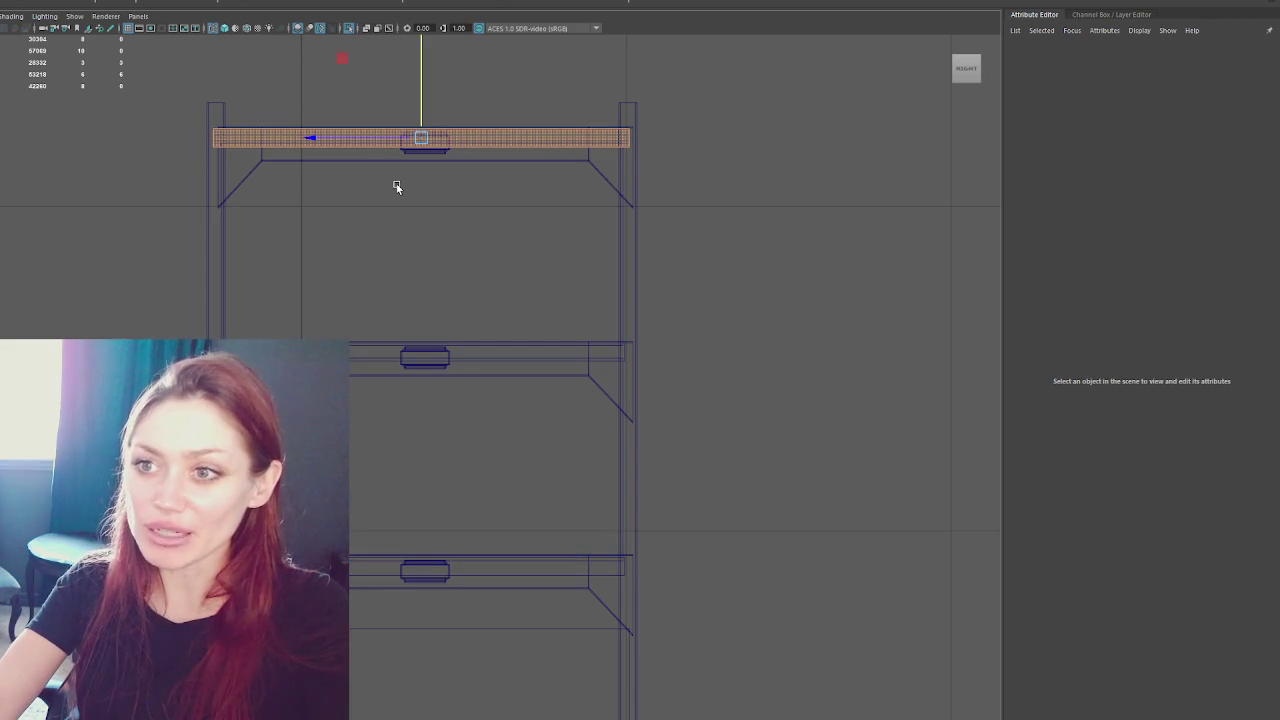
{"action": "left_click", "coordinate": [490, 670]}
{"action": "mouse_move", "coordinate": [530, 516]}
{"action": "middle_mouse_down", "text": "alt"}
{"action": "mouse_move", "coordinate": [557, 296]}
{"action": "mouse_move", "coordinate": [538, 238]}
{"action": "middle_mouse_up", "text": "alt"}
{"action": "left_click_drag", "start_coordinate": [429, 359], "coordinate": [454, 334]}
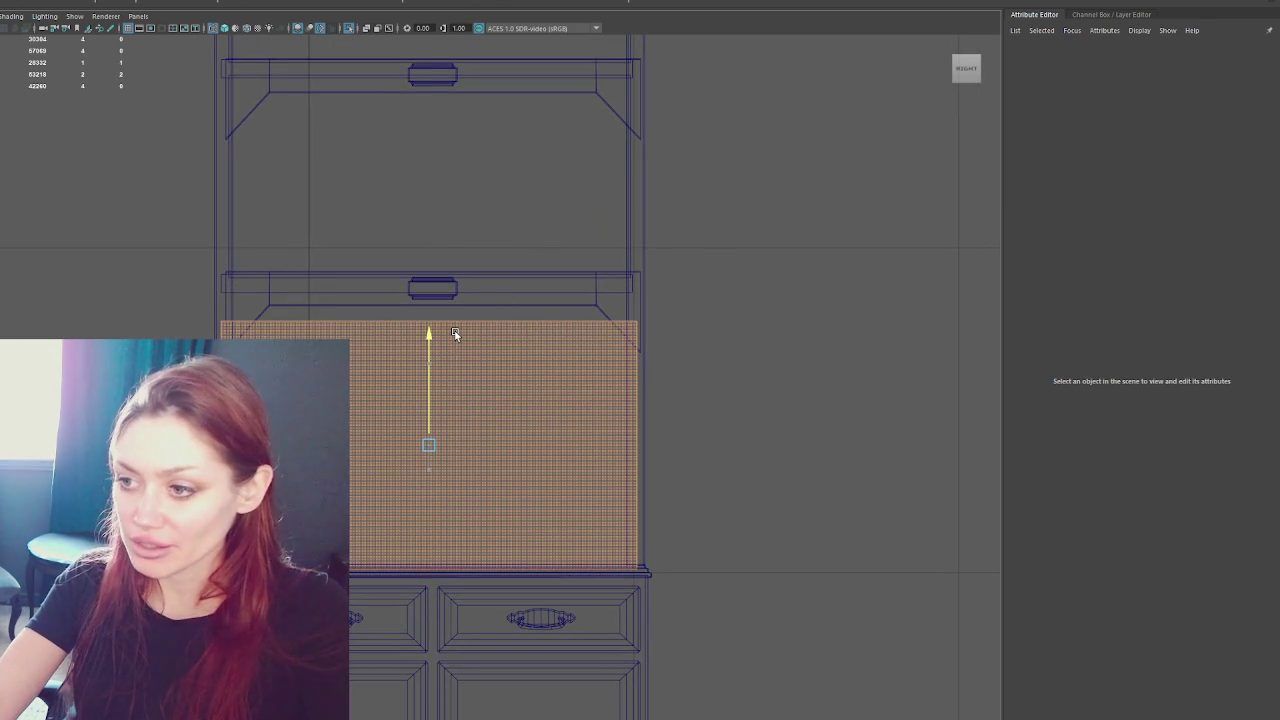
{"action": "key", "text": "r"}
{"action": "left_click_drag", "start_coordinate": [366, 449], "coordinate": [343, 444]}
{"action": "key", "text": "w"}
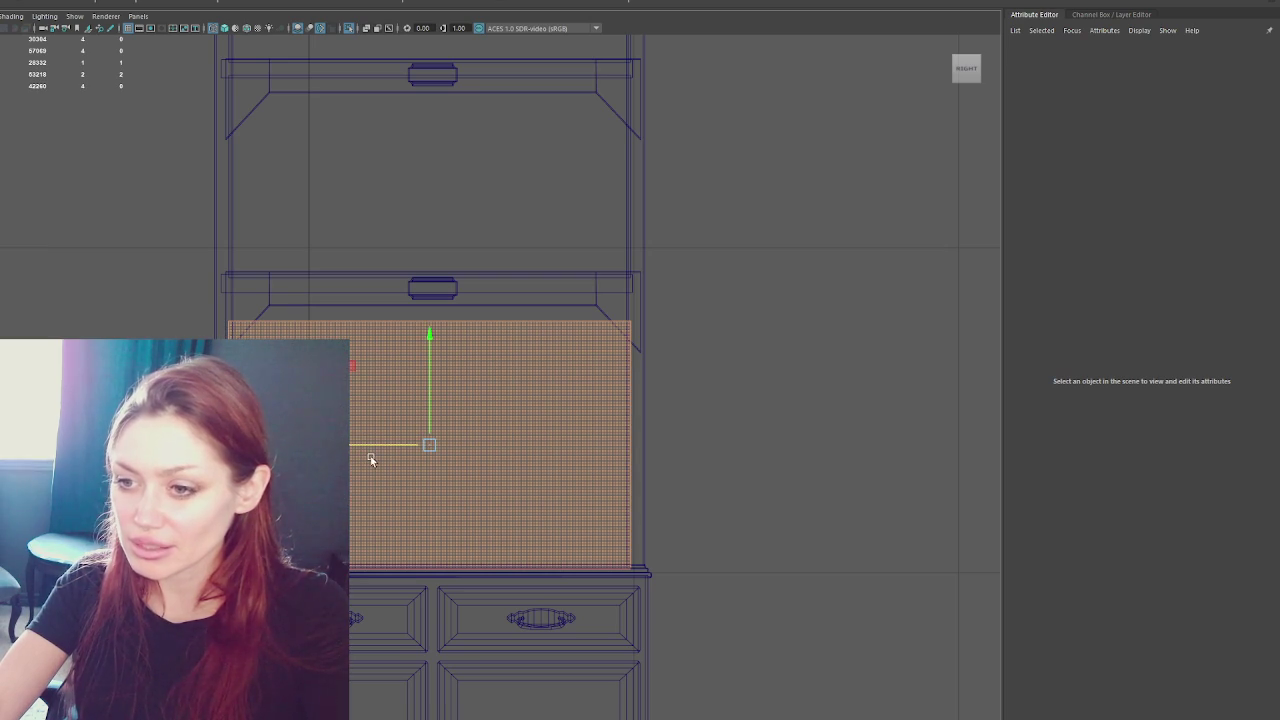
- Raise the lower back panel's top edge to meet the shelf above
{"action": "right_click_drag", "start_coordinate": [857, 309], "coordinate": [654, 320]}
{"action": "left_click", "coordinate": [654, 320]}
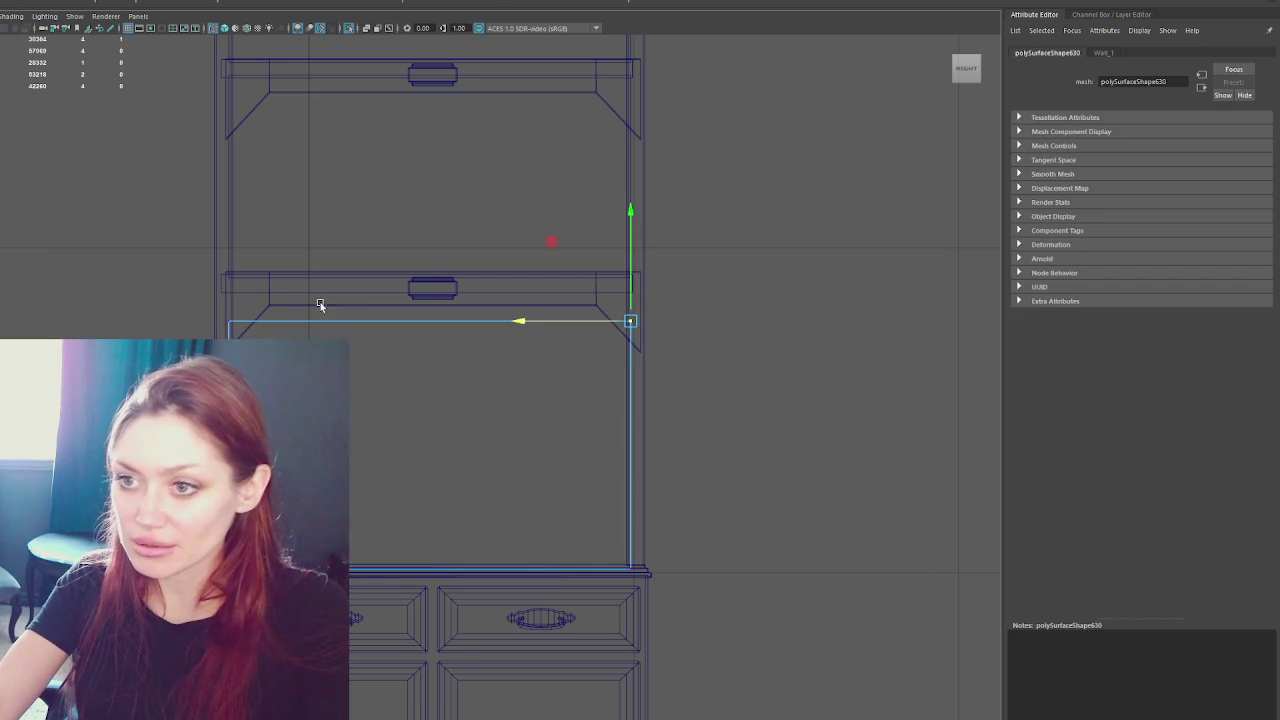
{"action": "left_click_drag", "start_coordinate": [430, 212], "coordinate": [457, 186]}
{"action": "mouse_move", "coordinate": [457, 186]}
{"action": "middle_mouse_down", "text": "alt"}
{"action": "mouse_move", "coordinate": [531, 220]}
{"action": "mouse_move", "coordinate": [243, 314]}
{"action": "middle_mouse_up", "text": "alt"}
{"action": "middle_click_drag", "start_coordinate": [406, 189], "coordinate": [409, 257], "text": "alt"}
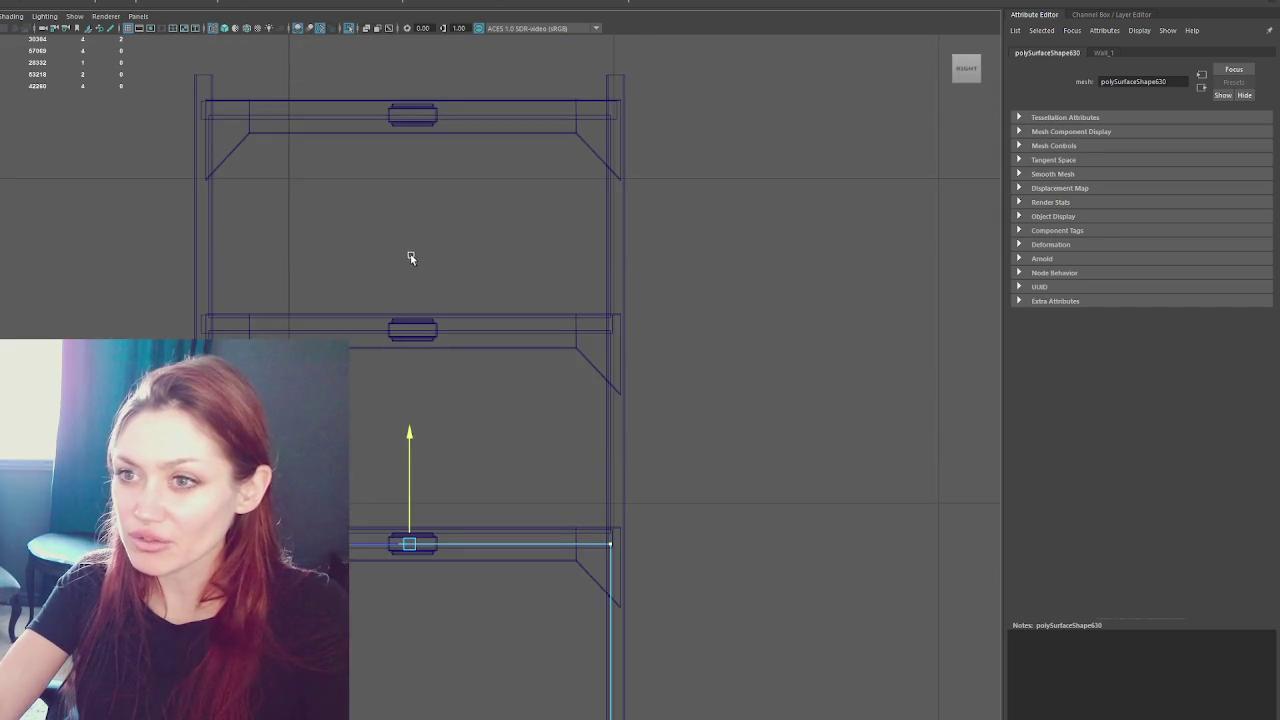
{"action": "middle_click_drag", "start_coordinate": [380, 434], "coordinate": [426, 223], "text": "alt"}
- Maximize the perspective view in shaded display and orbit around the cabinet
{"action": "key", "text": "5"}
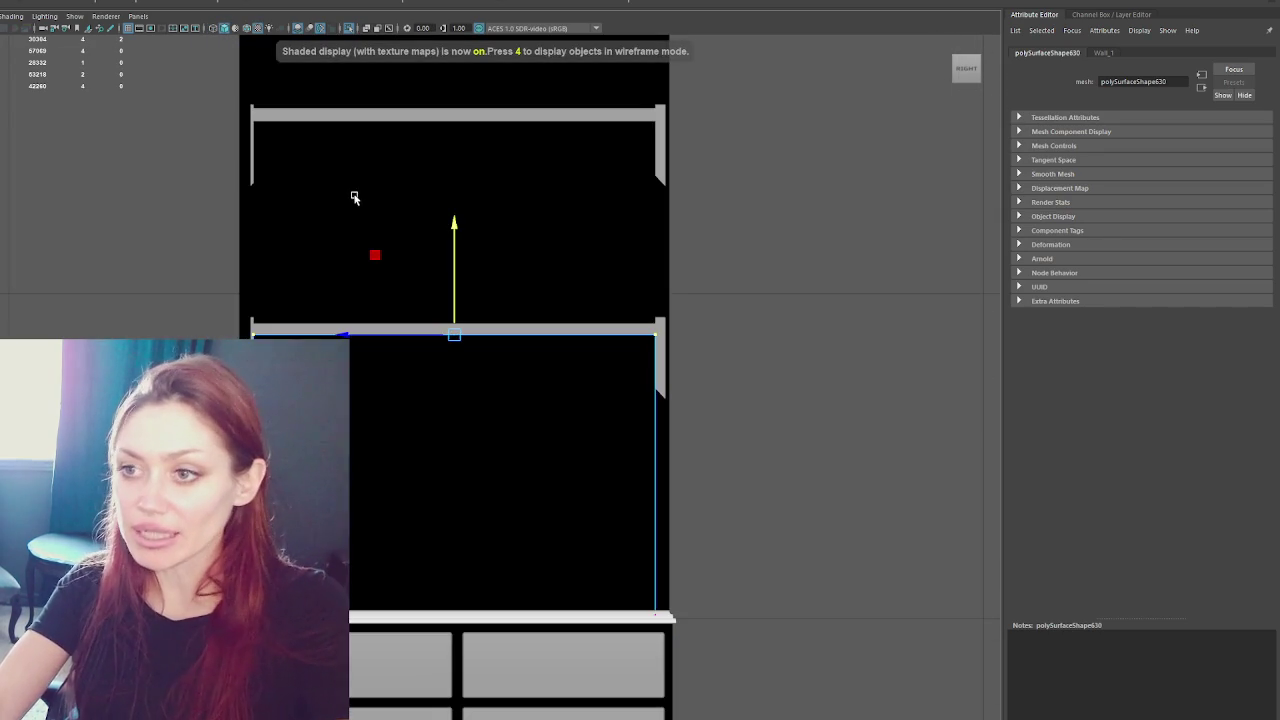
{"action": "left_click", "coordinate": [346, 204]}
{"action": "key", "text": "space"}
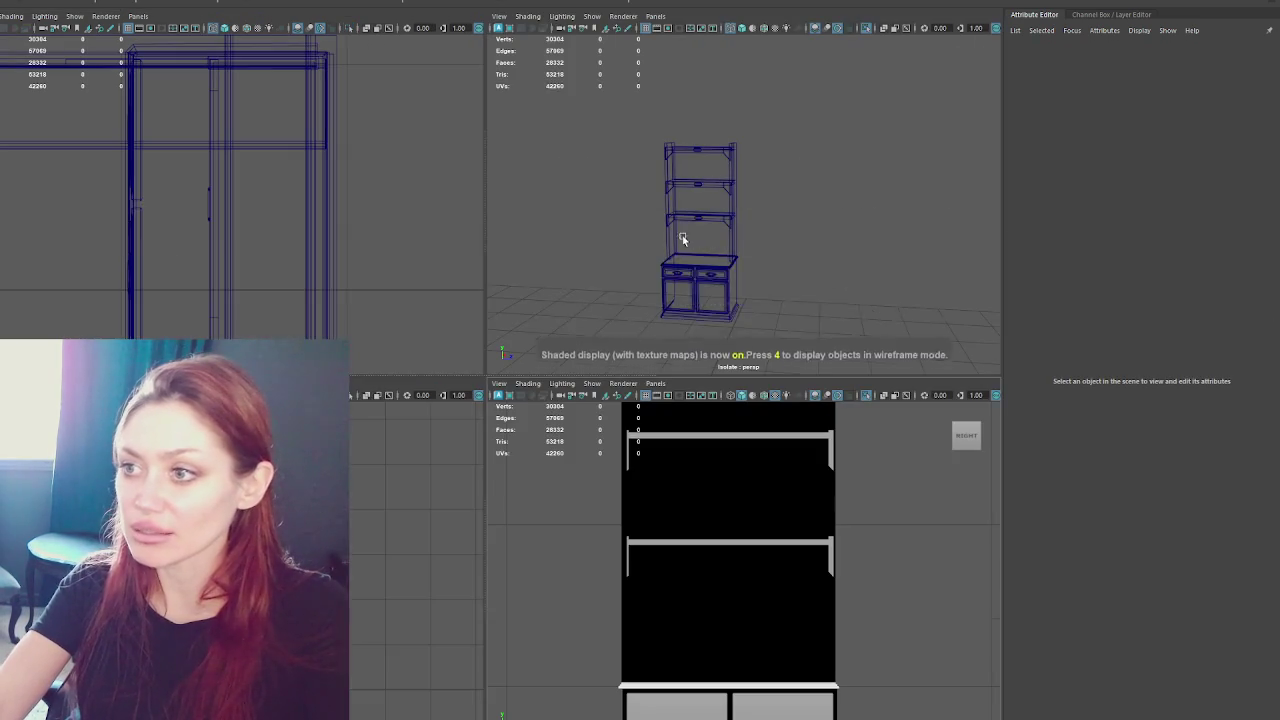
{"action": "key", "text": "space"}
{"action": "key", "text": "5"}
{"action": "mouse_move", "coordinate": [561, 370]}
{"action": "left_mouse_down", "text": "alt"}
{"action": "mouse_move", "coordinate": [456, 448]}
{"action": "mouse_move", "coordinate": [366, 440]}
{"action": "mouse_move", "coordinate": [517, 434]}
{"action": "mouse_move", "coordinate": [516, 400]}
{"action": "left_mouse_up", "text": "alt"}
{"action": "scroll", "coordinate": [516, 334], "scroll_direction": "up", "scroll_amount": 3}
{"action": "middle_click_drag", "start_coordinate": [516, 338], "coordinate": [676, 453], "text": "alt"}
- Select the cabinet's right side, top and left side panels to inspect them
{"action": "left_click", "coordinate": [637, 440]}
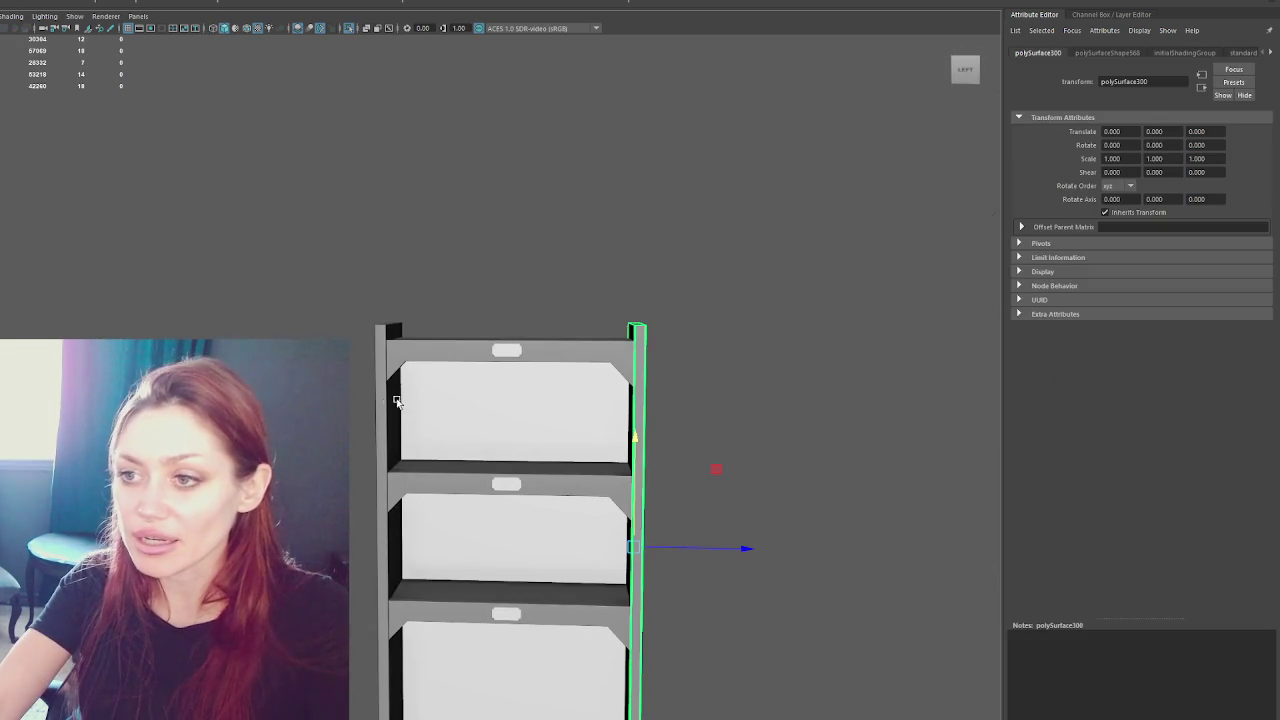
{"action": "left_click", "coordinate": [381, 340]}
{"action": "left_click", "coordinate": [381, 333]}
{"action": "left_click", "coordinate": [642, 340]}
{"action": "left_click", "coordinate": [720, 240]}
- Check the posts' top vertices in wireframe, then return to textured display facing the front
{"action": "key", "text": "4"}
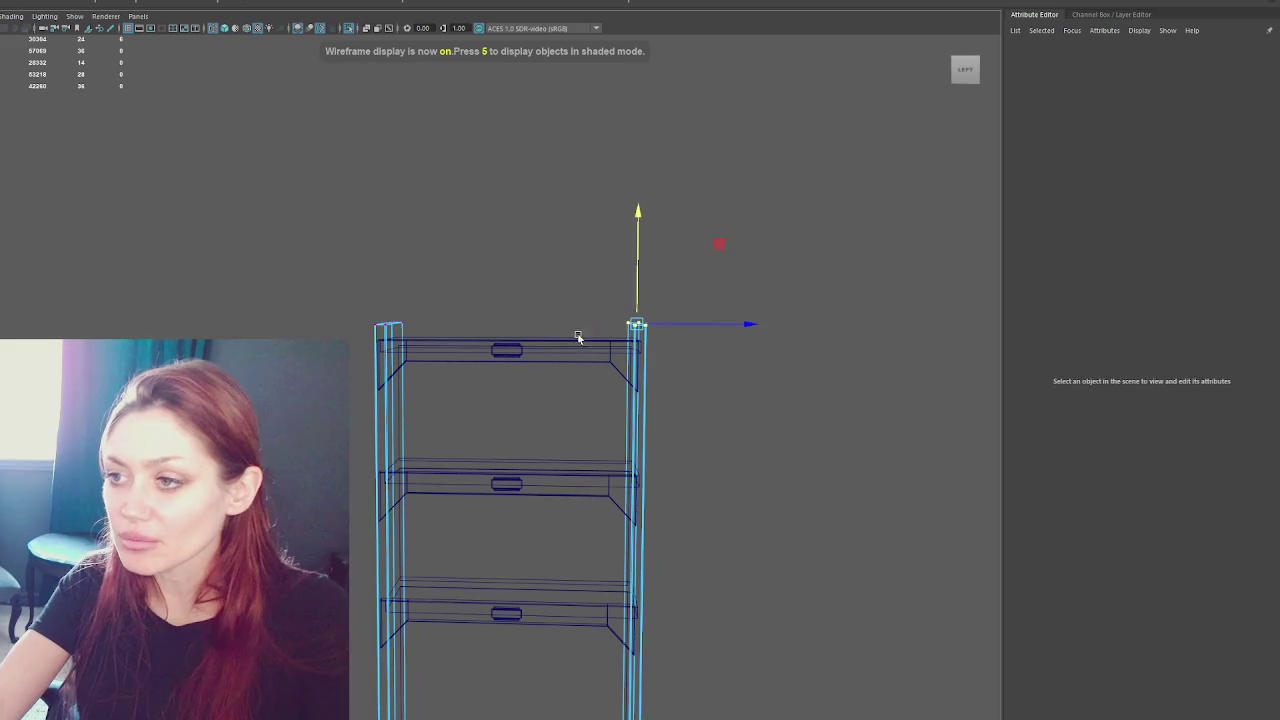
{"action": "left_click_drag", "start_coordinate": [590, 345], "coordinate": [665, 305]}
{"action": "left_click_drag", "start_coordinate": [454, 266], "coordinate": [274, 337], "text": "shift"}
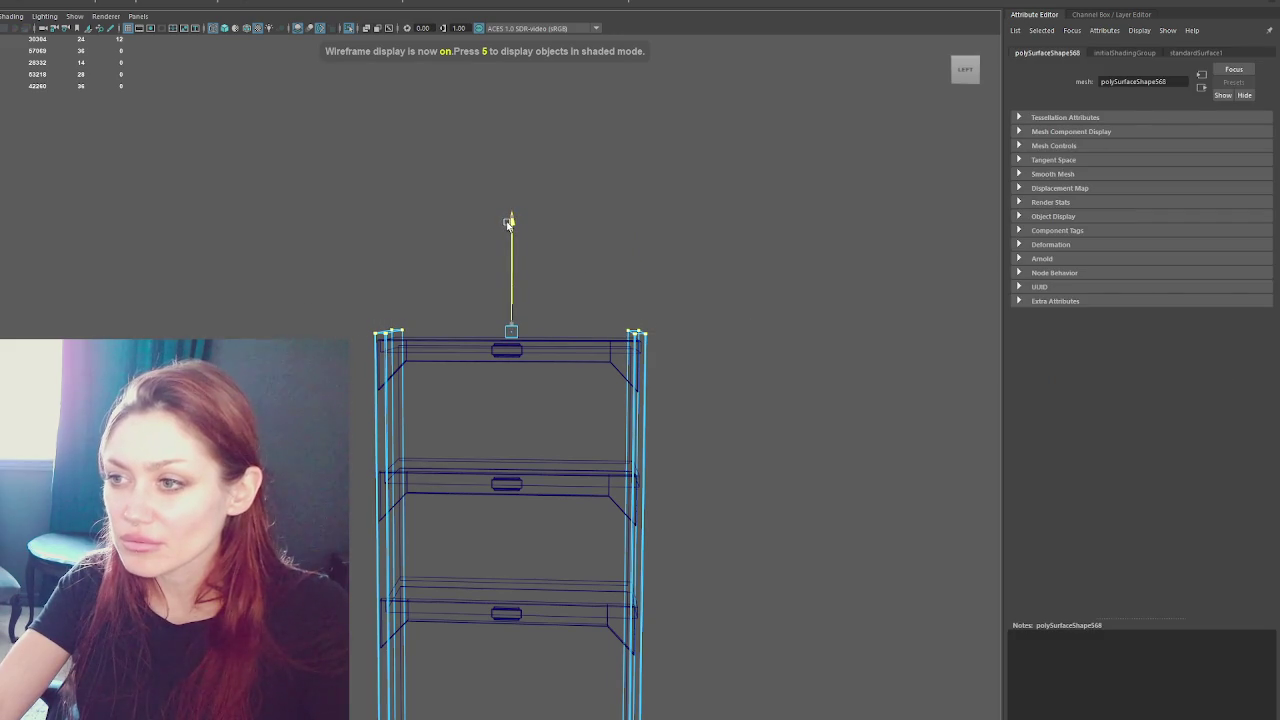
{"action": "left_click", "coordinate": [526, 200]}
{"action": "key", "text": "6"}
{"action": "mouse_move", "coordinate": [526, 200]}
{"action": "left_mouse_down", "text": "alt"}
{"action": "mouse_move", "coordinate": [552, 235]}
{"action": "mouse_move", "coordinate": [643, 263]}
{"action": "left_mouse_up", "text": "alt"}
{"action": "scroll", "coordinate": [591, 309], "scroll_direction": "up", "scroll_amount": 3}
{"action": "mouse_move", "coordinate": [591, 309]}
{"action": "left_mouse_down", "text": "alt"}
{"action": "mouse_move", "coordinate": [389, 289]}
{"action": "mouse_move", "coordinate": [520, 306]}
{"action": "mouse_move", "coordinate": [431, 303]}
{"action": "mouse_move", "coordinate": [487, 313]}
{"action": "mouse_move", "coordinate": [709, 291]}
{"action": "mouse_move", "coordinate": [662, 298]}
{"action": "mouse_move", "coordinate": [558, 271]}
{"action": "left_mouse_up", "text": "alt"}
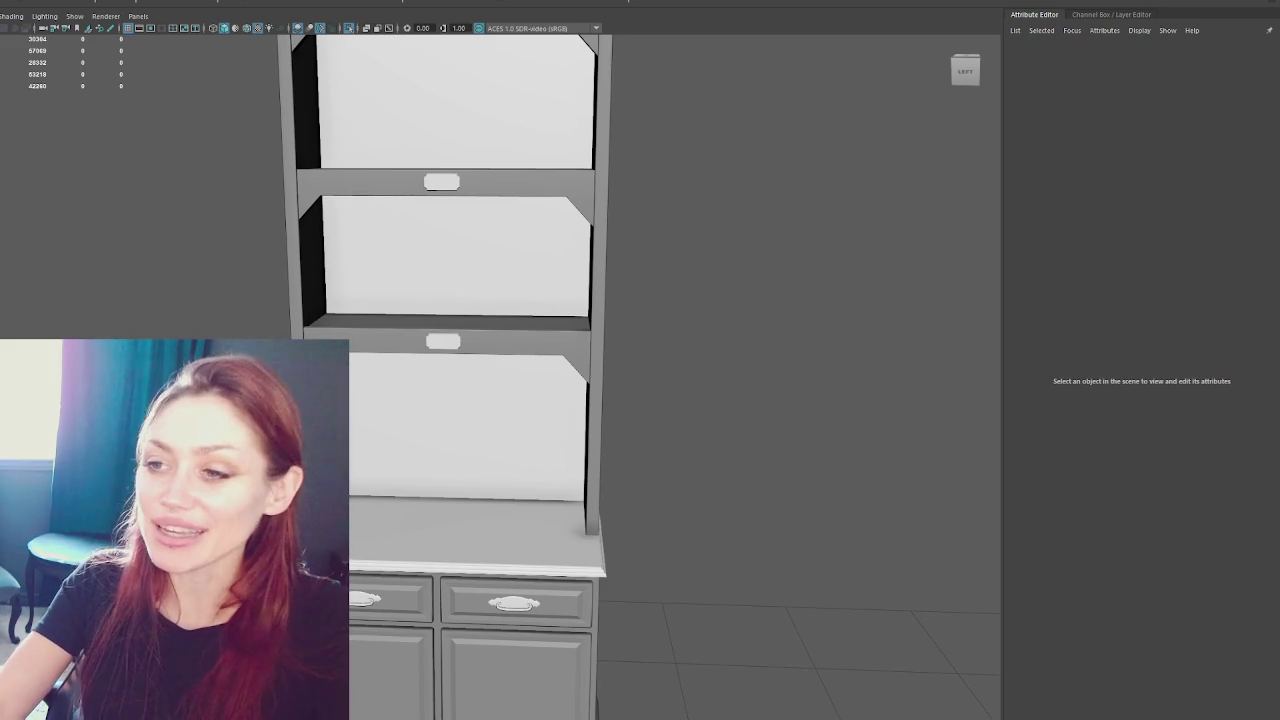
- Frame the lower back panel and inspect its face selection, then go to wireframe
{"action": "left_click", "coordinate": [426, 265]}
{"action": "key", "text": "f"}
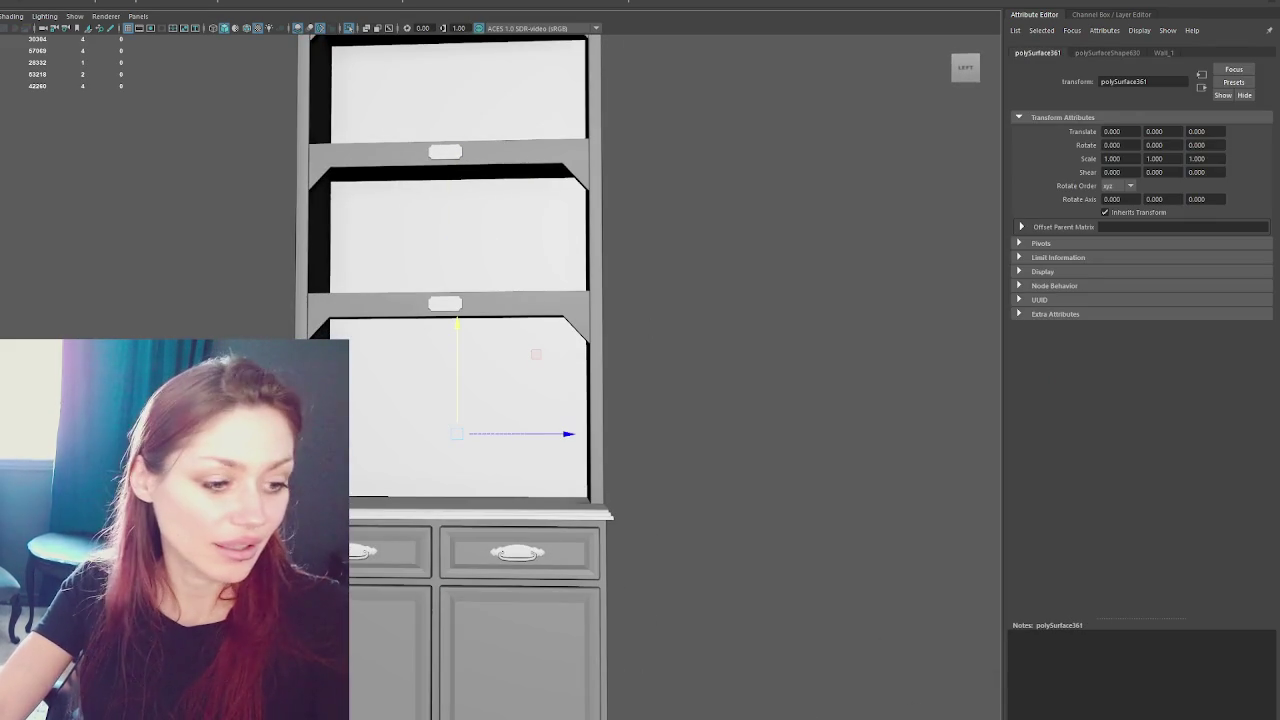
{"action": "key", "text": "ctrl+F11"}
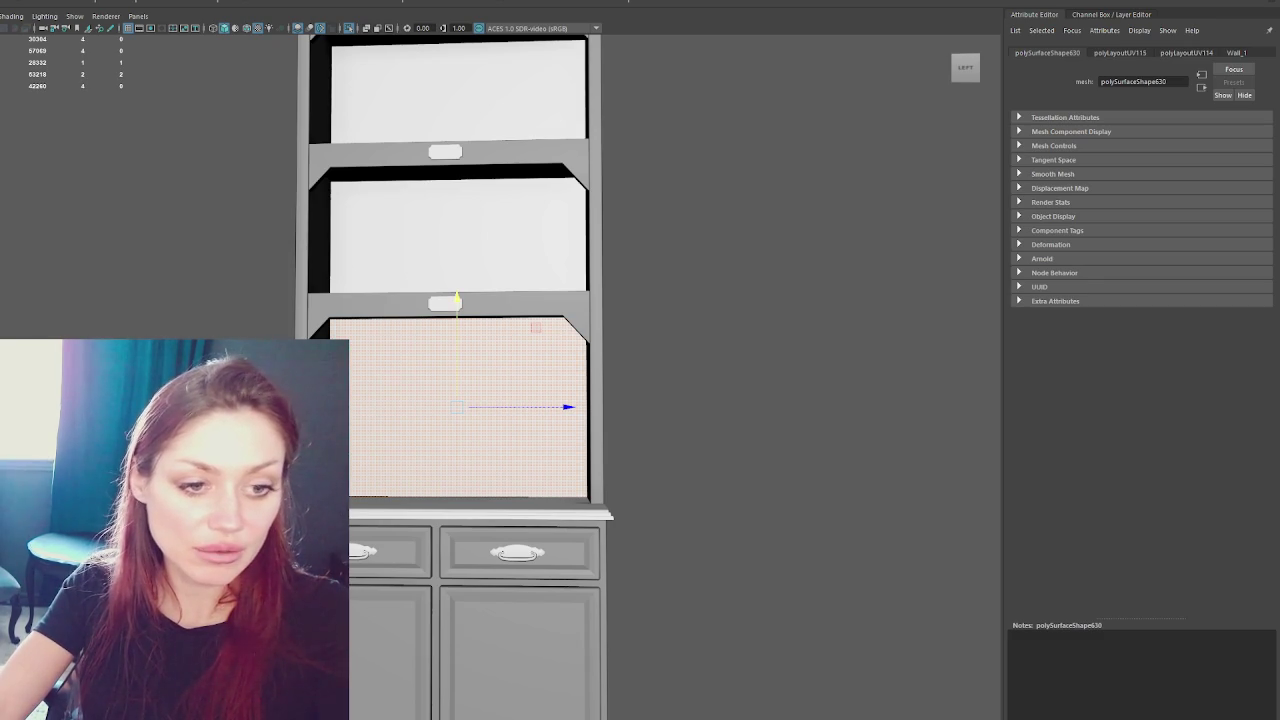
{"action": "key", "text": "F8"}
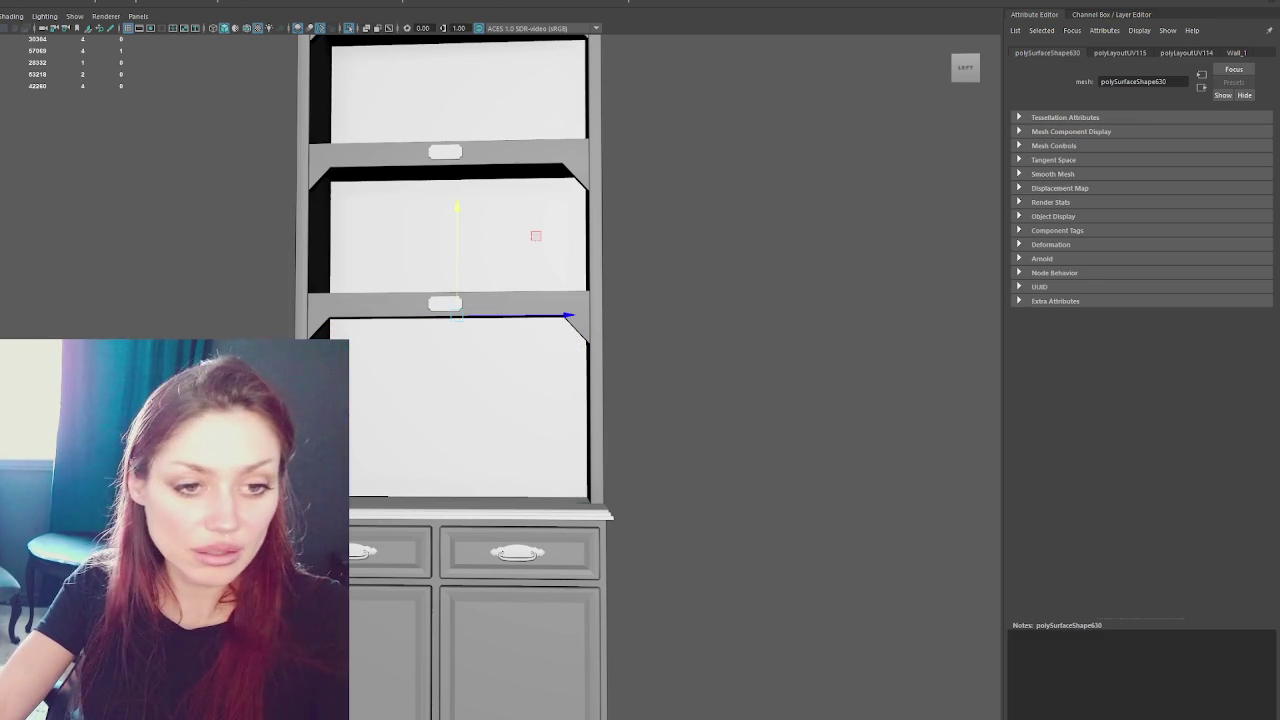
{"action": "key", "text": "F8"}
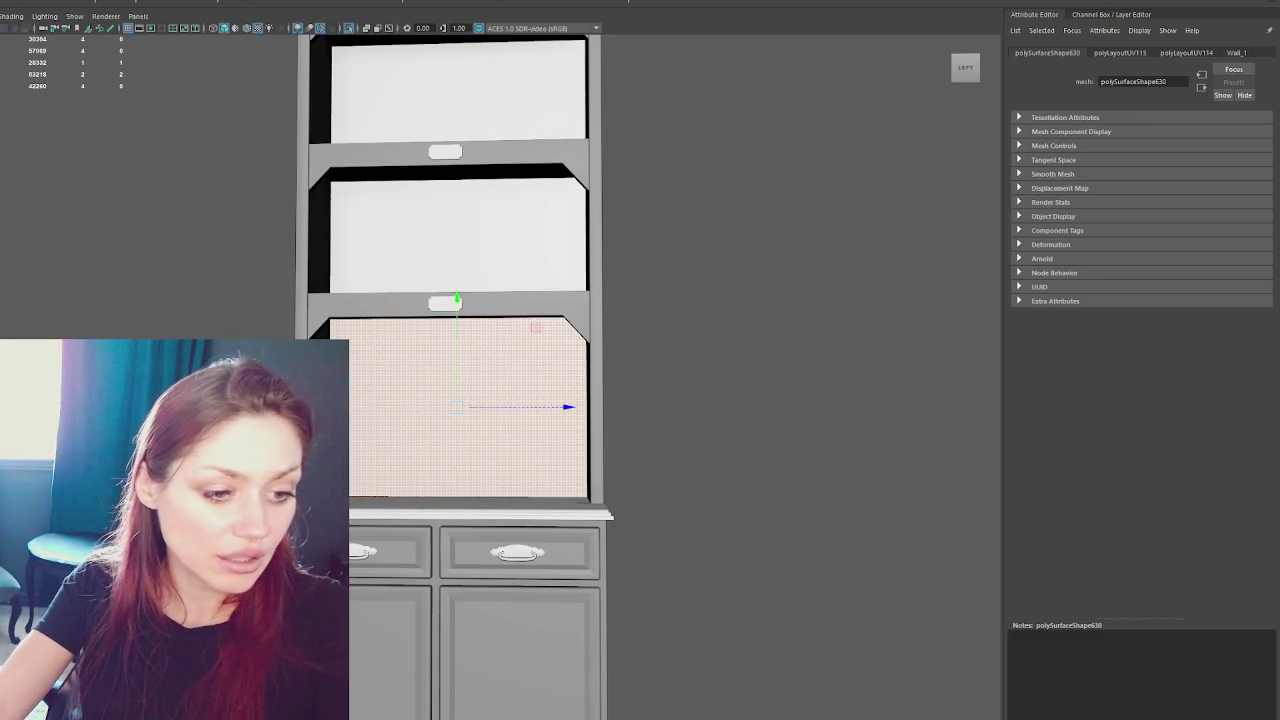
{"action": "left_click", "coordinate": [680, 206]}
{"action": "key", "text": "4"}
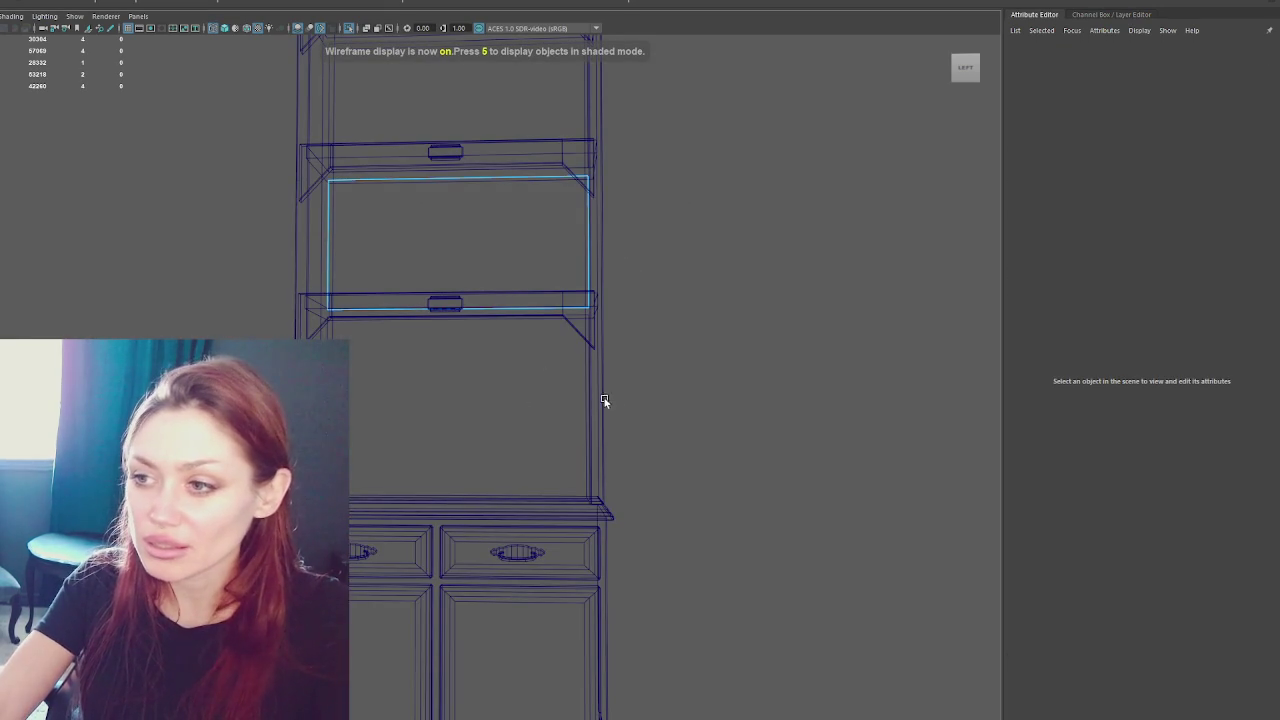
- Delete the tall back panel spanning two shelf sections
{"action": "left_click_drag", "start_coordinate": [463, 380], "coordinate": [490, 384], "text": "alt"}
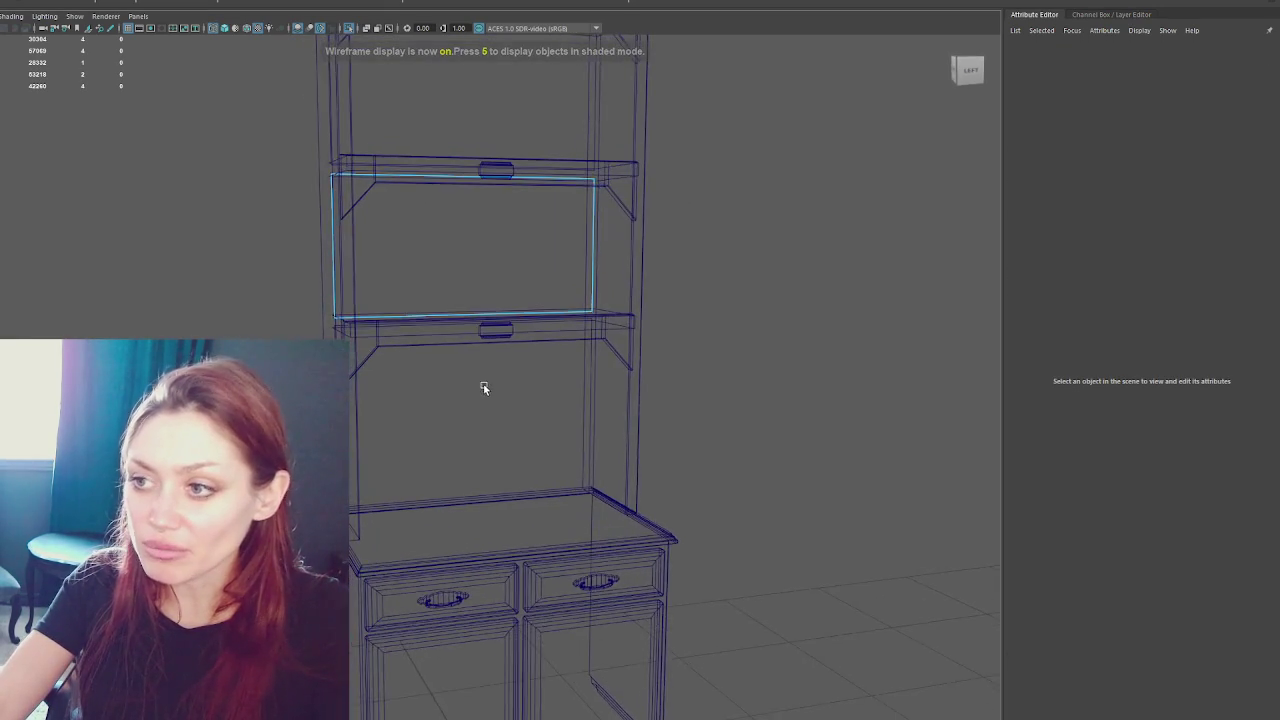
{"action": "mouse_move", "coordinate": [585, 436]}
{"action": "left_mouse_down", "text": "alt"}
{"action": "mouse_move", "coordinate": [577, 222]}
{"action": "mouse_move", "coordinate": [646, 269]}
{"action": "mouse_move", "coordinate": [673, 266]}
{"action": "left_mouse_up", "text": "alt"}
{"action": "left_click", "coordinate": [577, 222]}
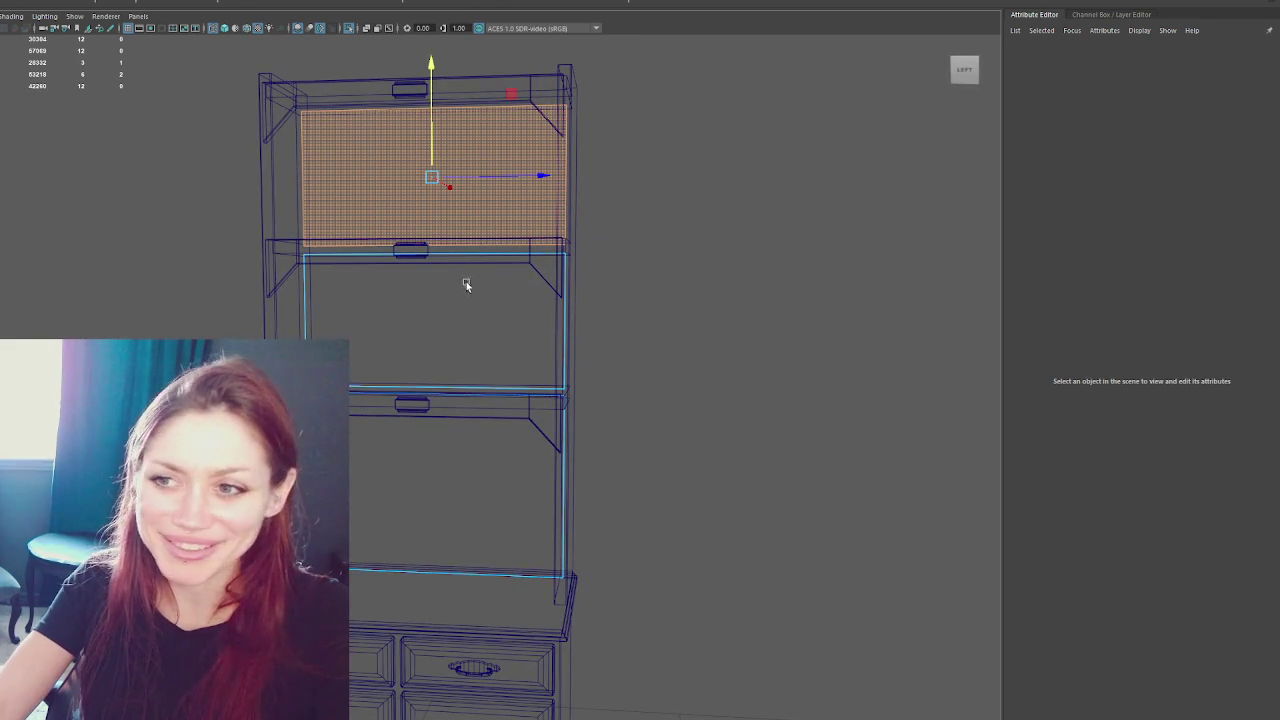
{"action": "left_click", "coordinate": [486, 237]}
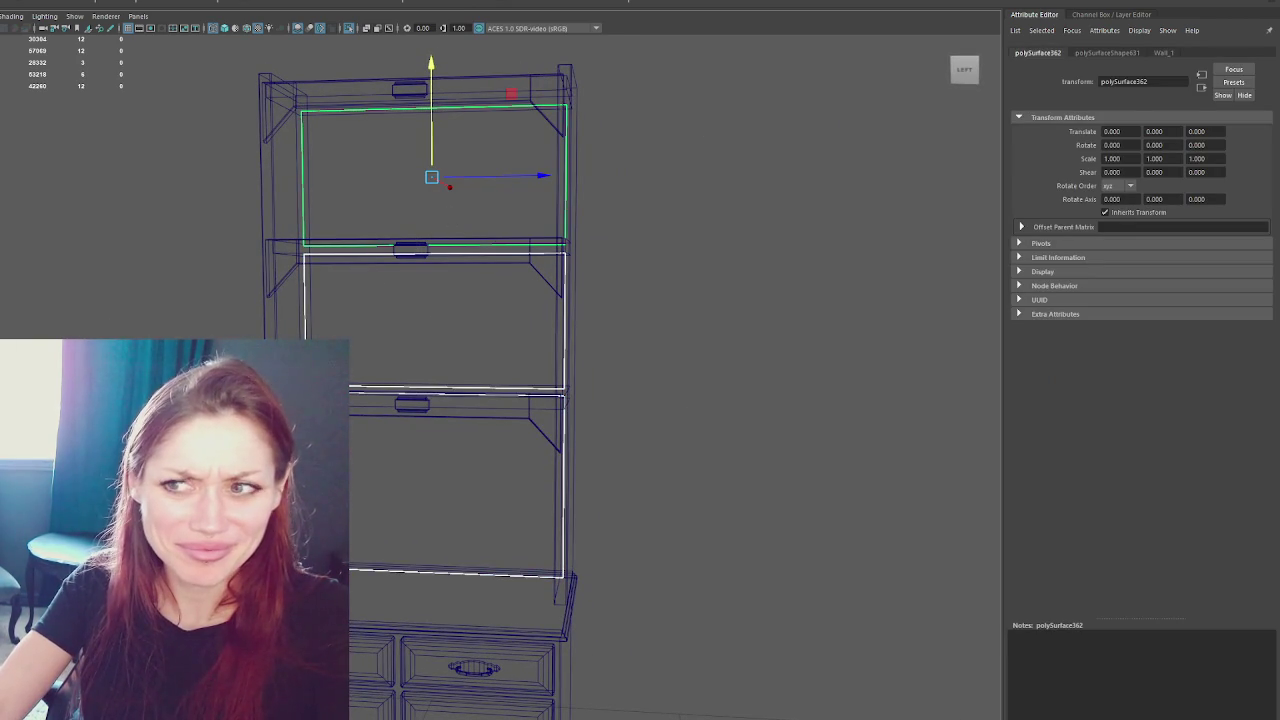
{"action": "left_click", "coordinate": [420, 250]}
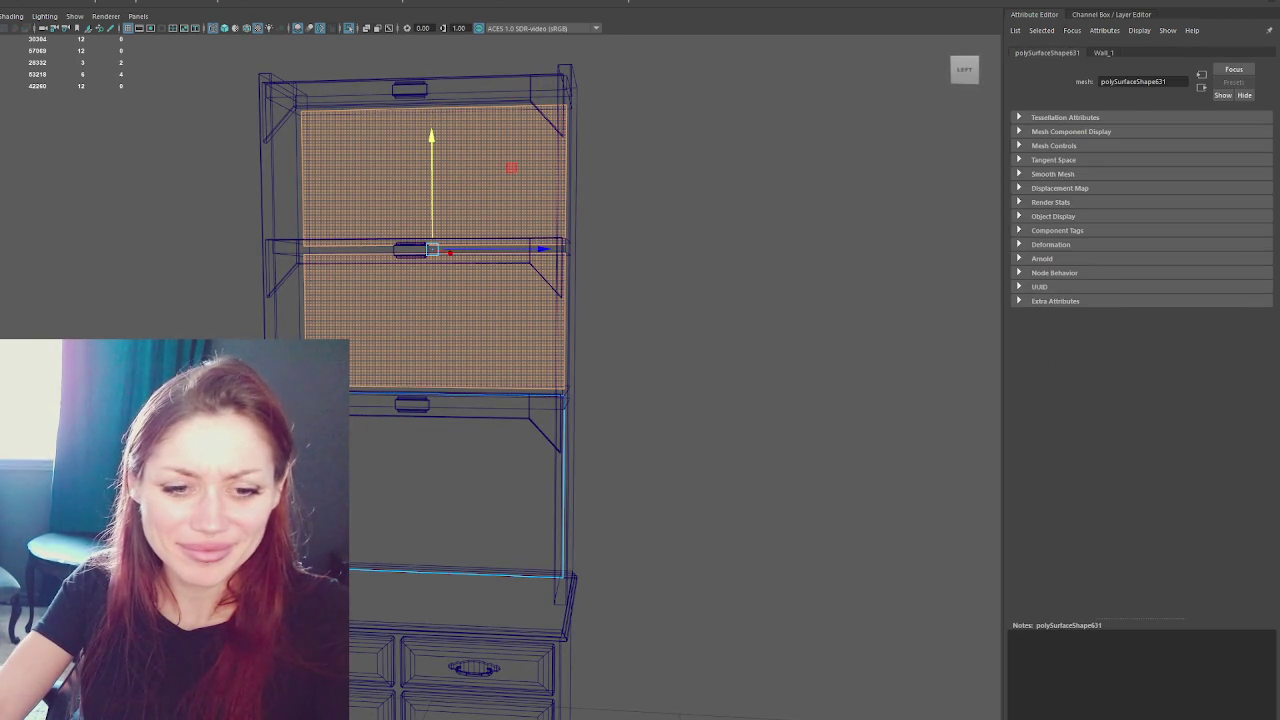
{"action": "right_click_drag", "start_coordinate": [650, 250], "coordinate": [481, 312]}
- Check the remaining upper and lower back panels, then view them shaded
{"action": "left_click", "coordinate": [299, 337]}
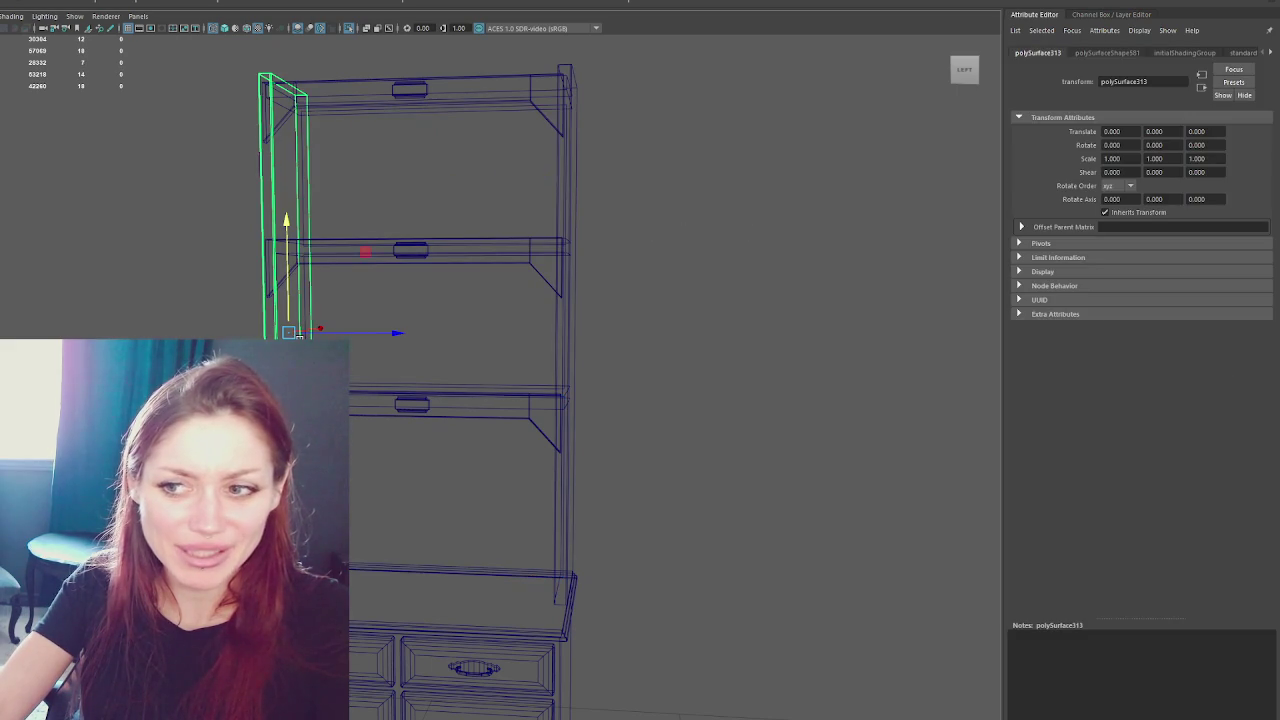
{"action": "left_click", "coordinate": [460, 388]}
{"action": "left_click", "coordinate": [304, 228]}
{"action": "key", "text": "ctrl+z"}
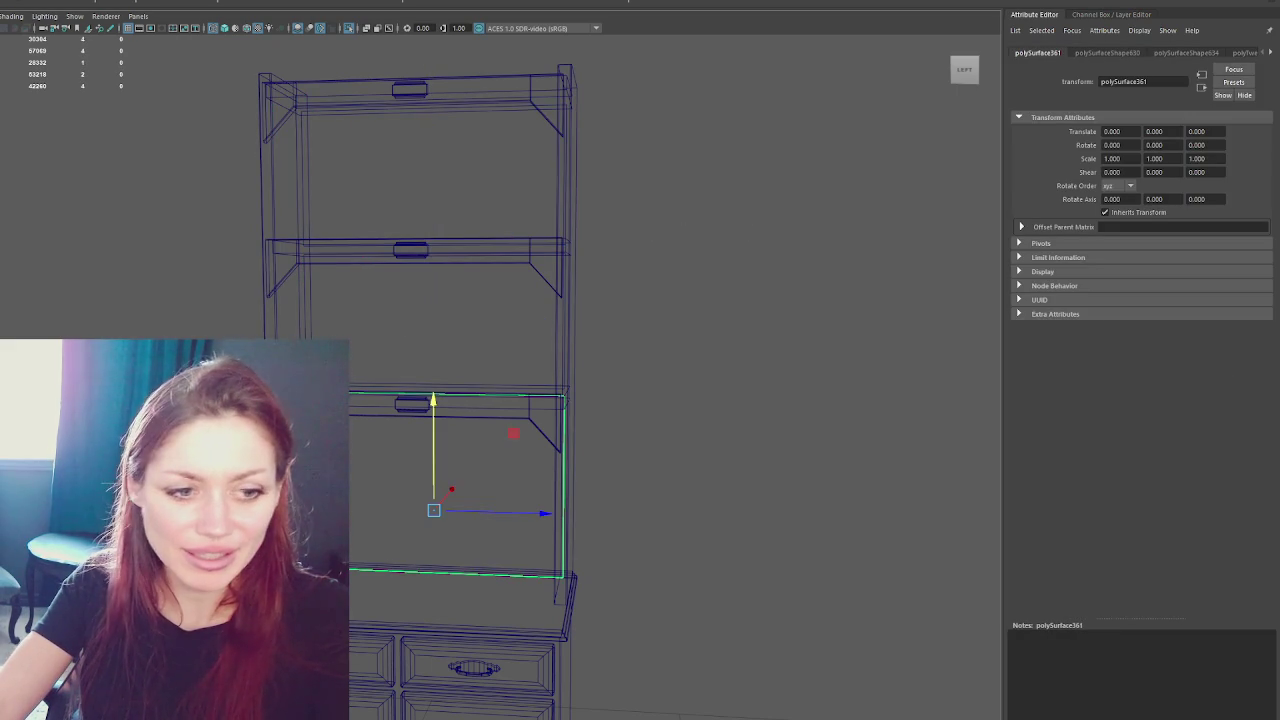
{"action": "key", "text": "ctrl+z"}
{"action": "left_click", "coordinate": [305, 228]}
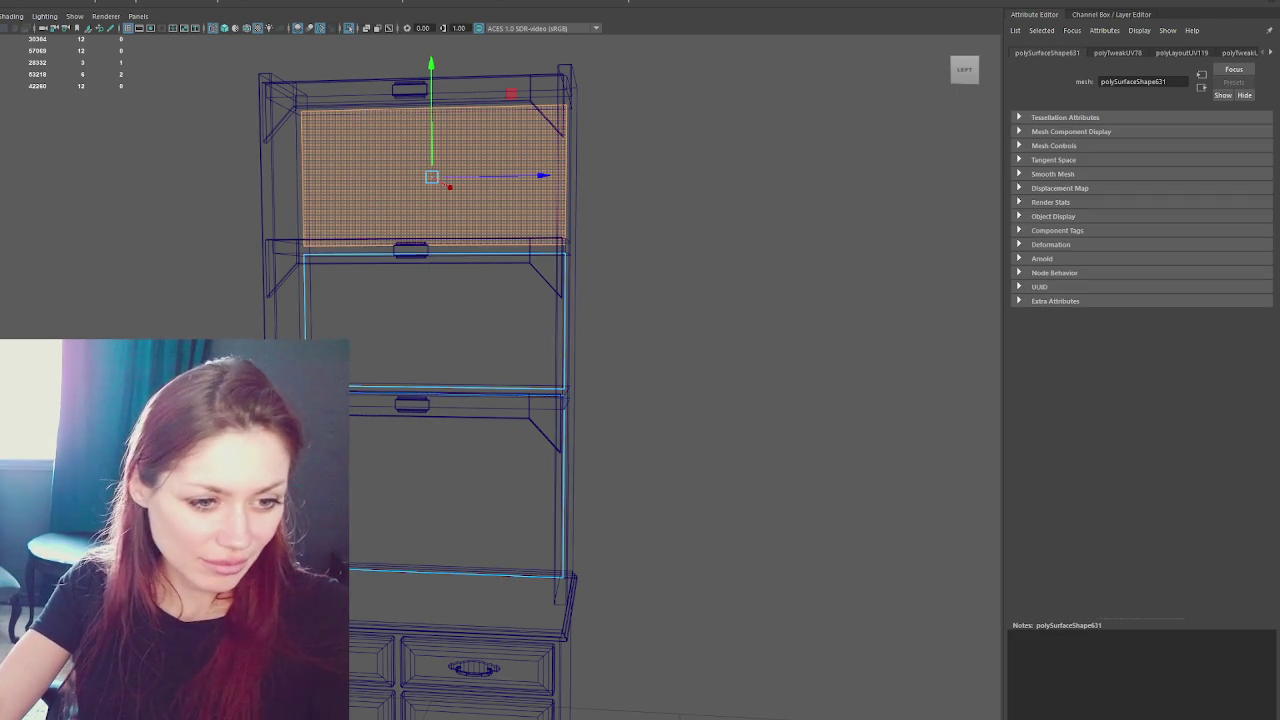
{"action": "left_click", "coordinate": [305, 450]}
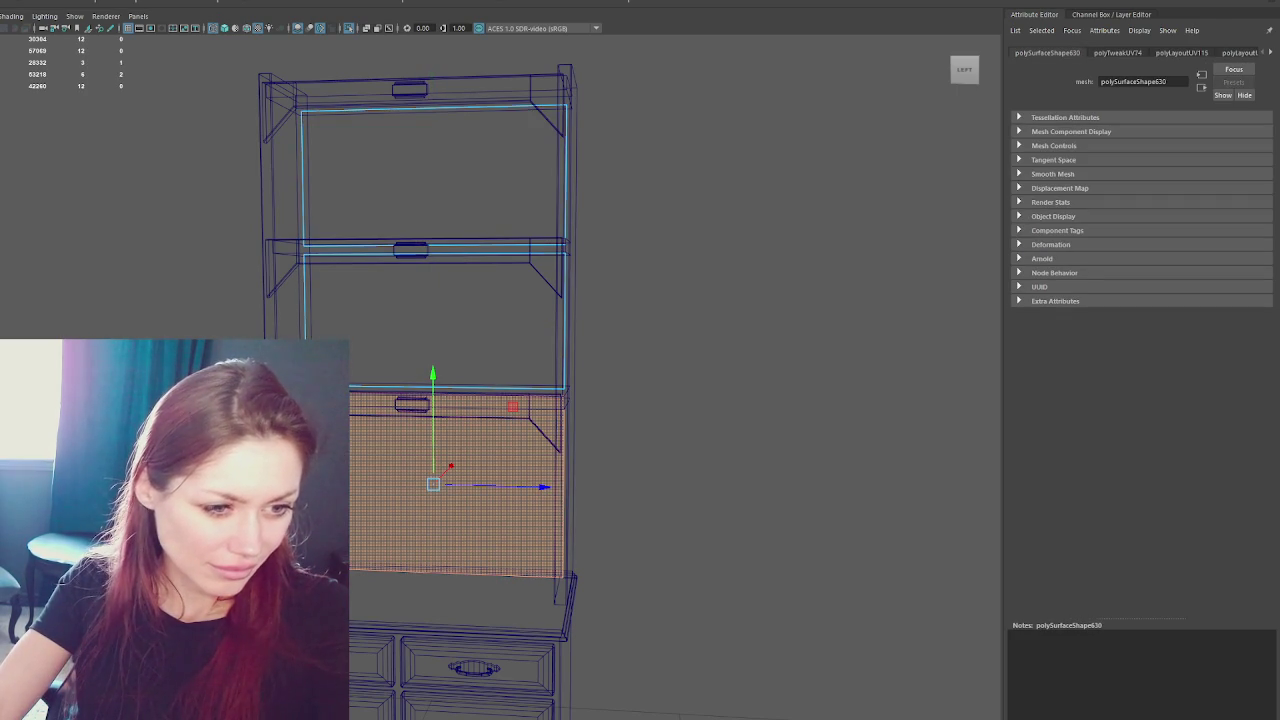
{"action": "key", "text": "5"}
{"action": "middle_click_drag", "start_coordinate": [453, 526], "coordinate": [461, 408], "text": "alt"}
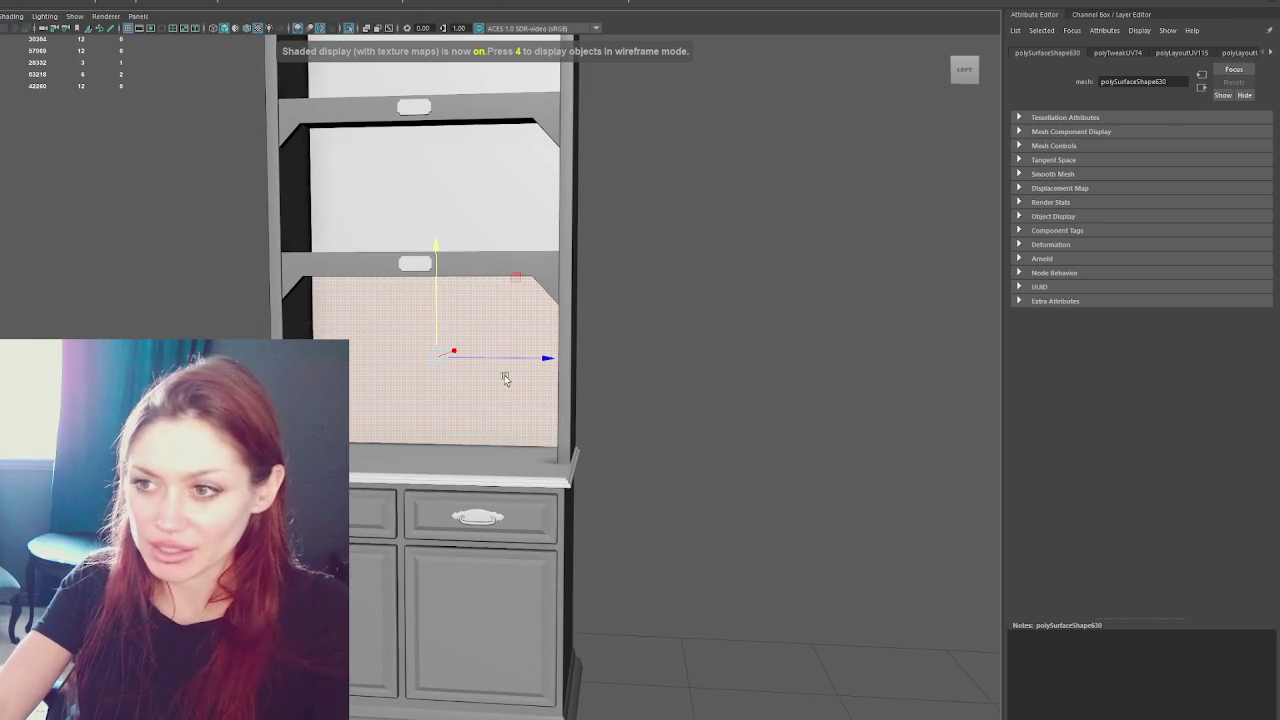
- Orbit and zoom around the cabinet to a straight-on front view
{"action": "left_click", "coordinate": [518, 530]}
{"action": "left_click", "coordinate": [524, 576]}
{"action": "mouse_move", "coordinate": [586, 604]}
{"action": "left_mouse_down", "text": "alt"}
{"action": "mouse_move", "coordinate": [677, 548]}
{"action": "mouse_move", "coordinate": [767, 547]}
{"action": "mouse_move", "coordinate": [395, 531]}
{"action": "mouse_move", "coordinate": [486, 306]}
{"action": "mouse_move", "coordinate": [654, 337]}
{"action": "mouse_move", "coordinate": [576, 352]}
{"action": "mouse_move", "coordinate": [634, 286]}
{"action": "mouse_move", "coordinate": [573, 307]}
{"action": "left_mouse_up", "text": "alt"}
{"action": "scroll", "coordinate": [426, 278], "scroll_direction": "up", "scroll_amount": 5}
{"action": "scroll", "coordinate": [426, 278], "scroll_direction": "up", "scroll_amount": 2}
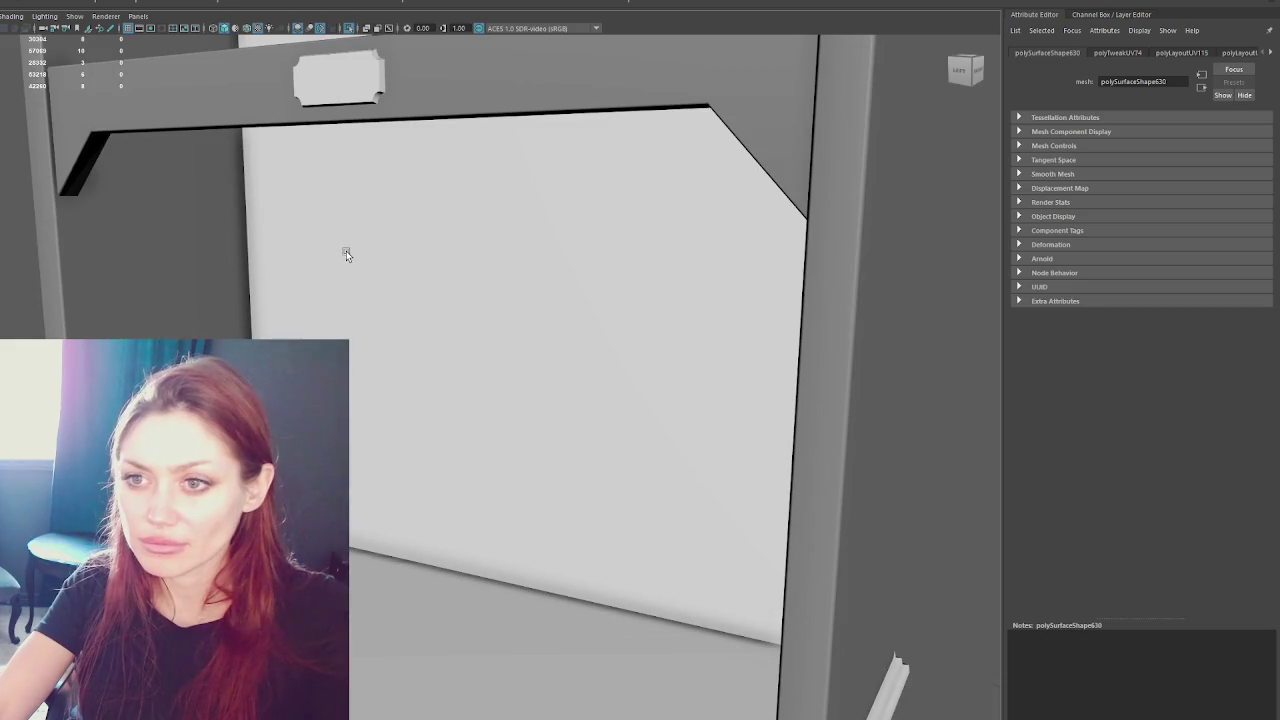
{"action": "scroll", "coordinate": [346, 251], "scroll_direction": "down", "scroll_amount": 3}
{"action": "mouse_move", "coordinate": [354, 251]}
{"action": "left_mouse_down", "text": "alt"}
{"action": "mouse_move", "coordinate": [503, 255]}
{"action": "mouse_move", "coordinate": [380, 250]}
{"action": "mouse_move", "coordinate": [399, 210]}
{"action": "left_mouse_up", "text": "alt"}
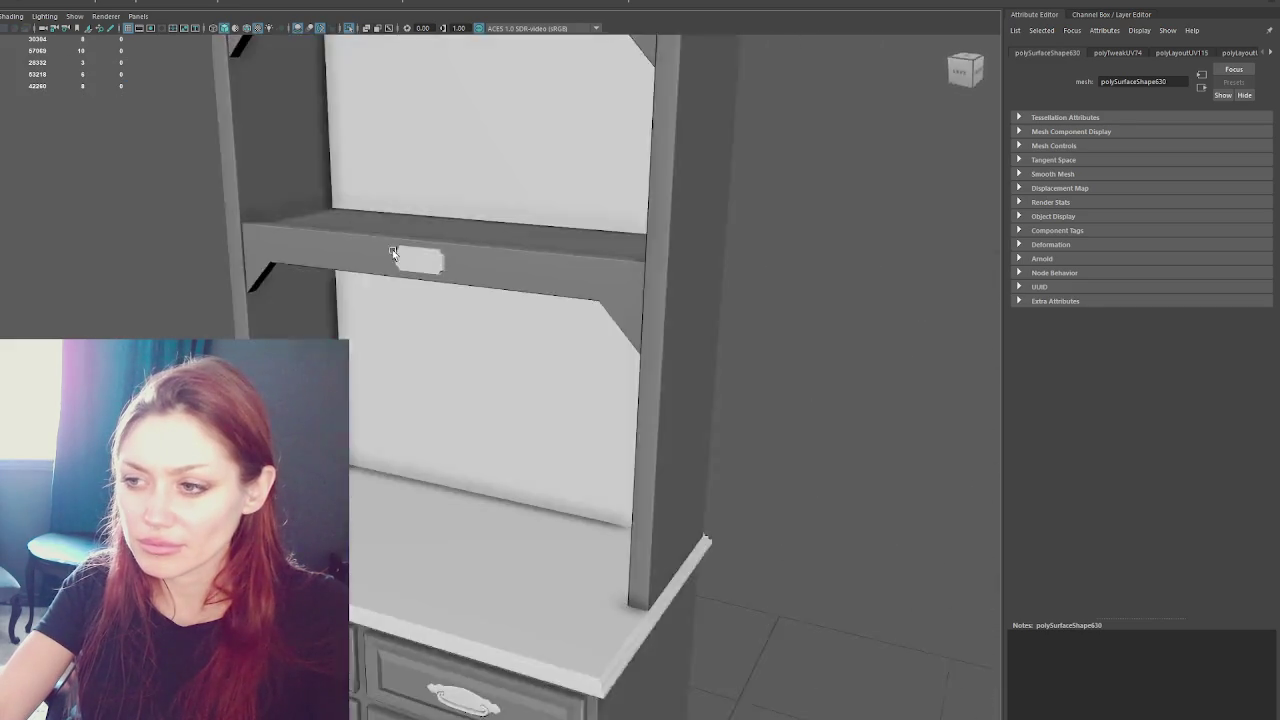
{"action": "key", "text": "space"}
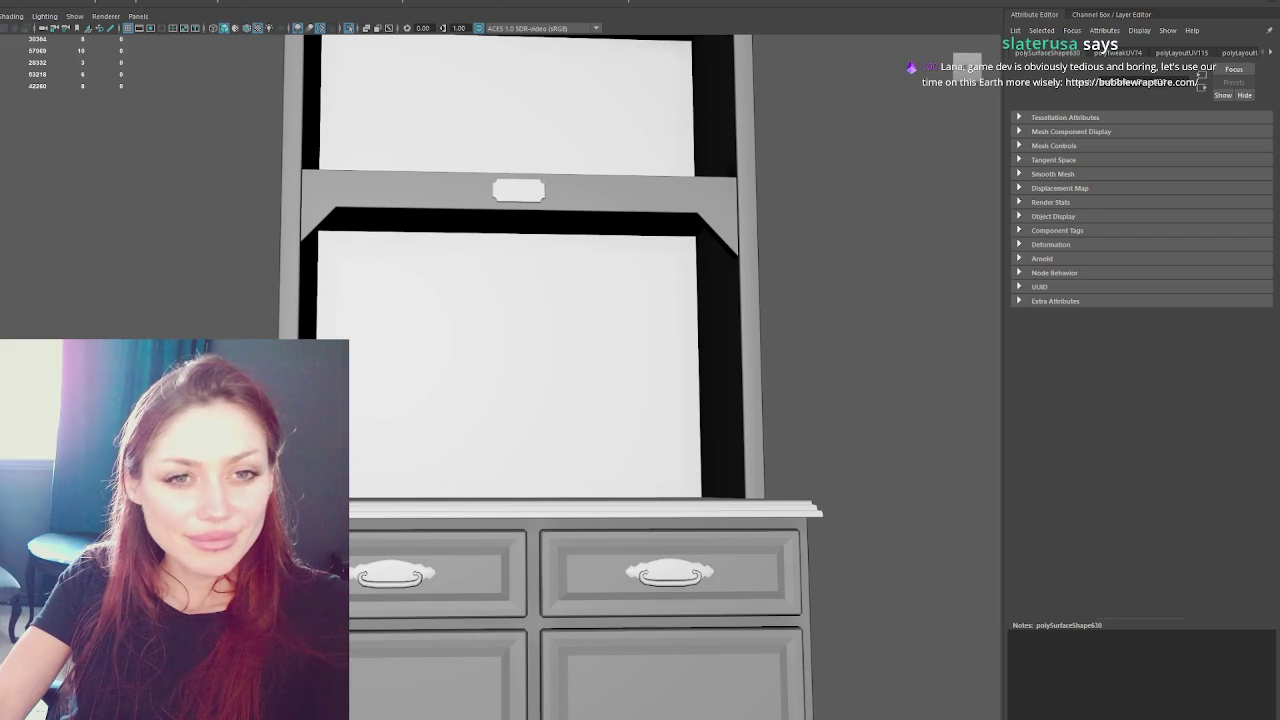
{"action": "scroll", "coordinate": [657, 389], "scroll_direction": "down", "scroll_amount": 3}
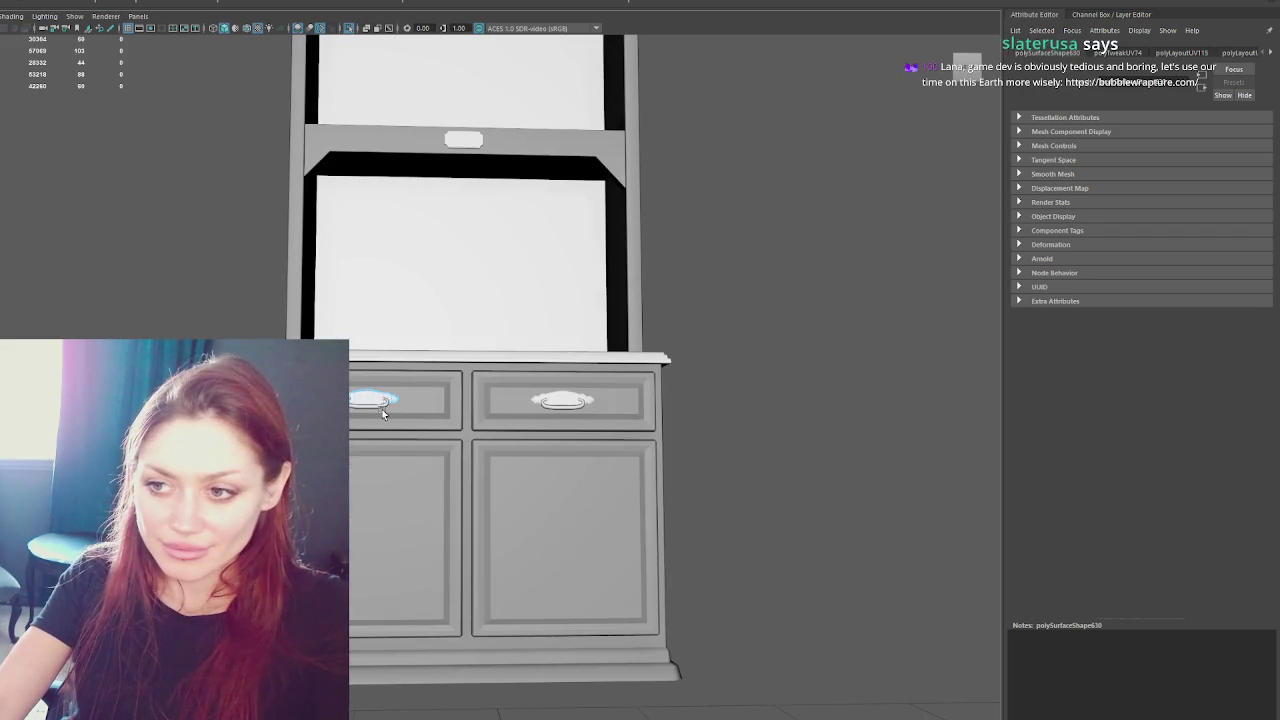
- Select the drawer handle and shelf labels as the Cabinet_Labels mesh with the Move tool
{"action": "left_click", "coordinate": [560, 404], "text": "shift"}
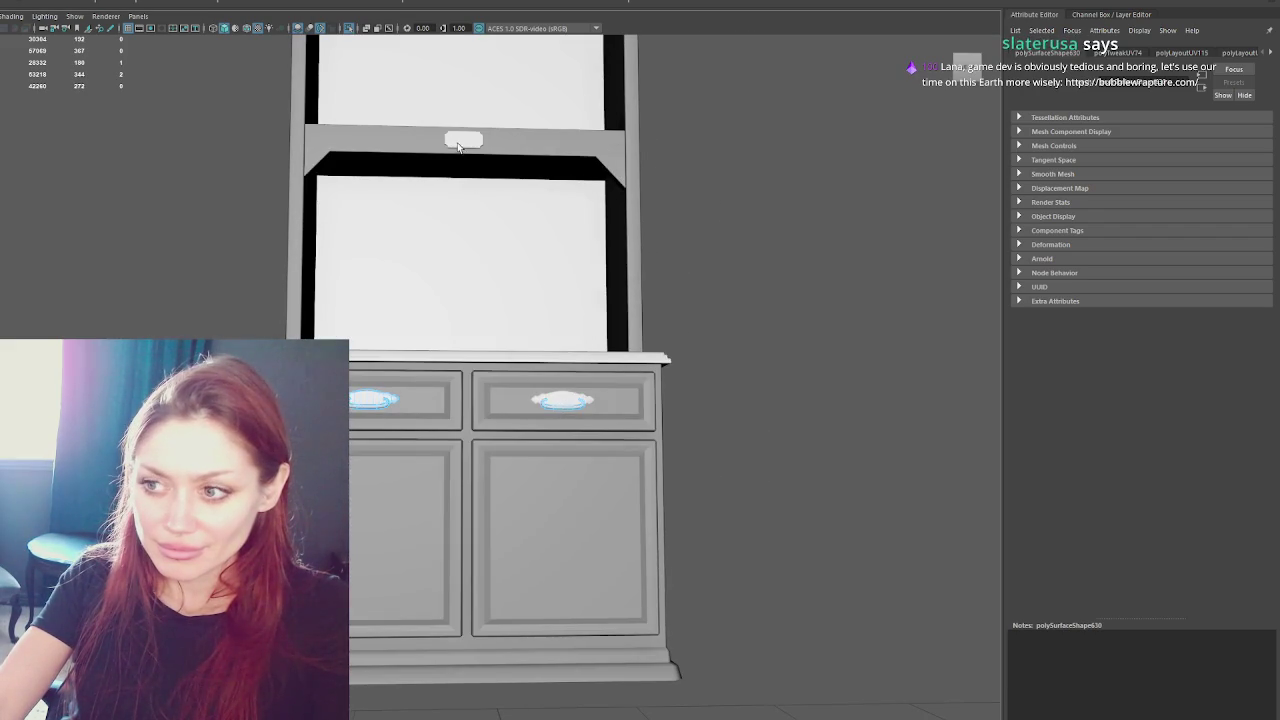
{"action": "left_click_drag", "start_coordinate": [770, 399], "coordinate": [478, 247], "text": "alt"}
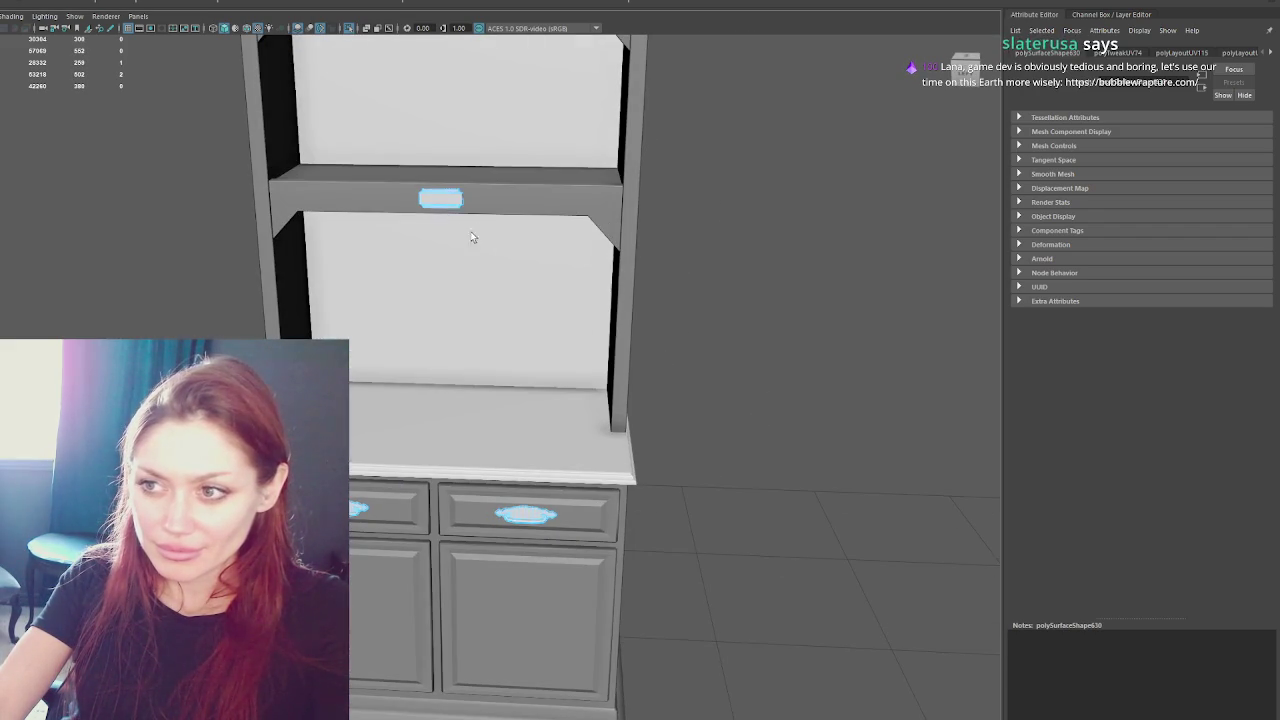
{"action": "scroll", "coordinate": [480, 300], "scroll_direction": "down", "scroll_amount": 2}
{"action": "left_click", "coordinate": [428, 42], "text": "shift"}
{"action": "mouse_move", "coordinate": [451, 73]}
{"action": "left_mouse_down", "text": "alt"}
{"action": "mouse_move", "coordinate": [520, 318]}
{"action": "mouse_move", "coordinate": [506, 329]}
{"action": "mouse_move", "coordinate": [523, 354]}
{"action": "left_mouse_up", "text": "alt"}
{"action": "key", "text": "4"}
{"action": "key", "text": "5"}
{"action": "middle_click_drag", "start_coordinate": [474, 424], "coordinate": [490, 264], "text": "alt"}
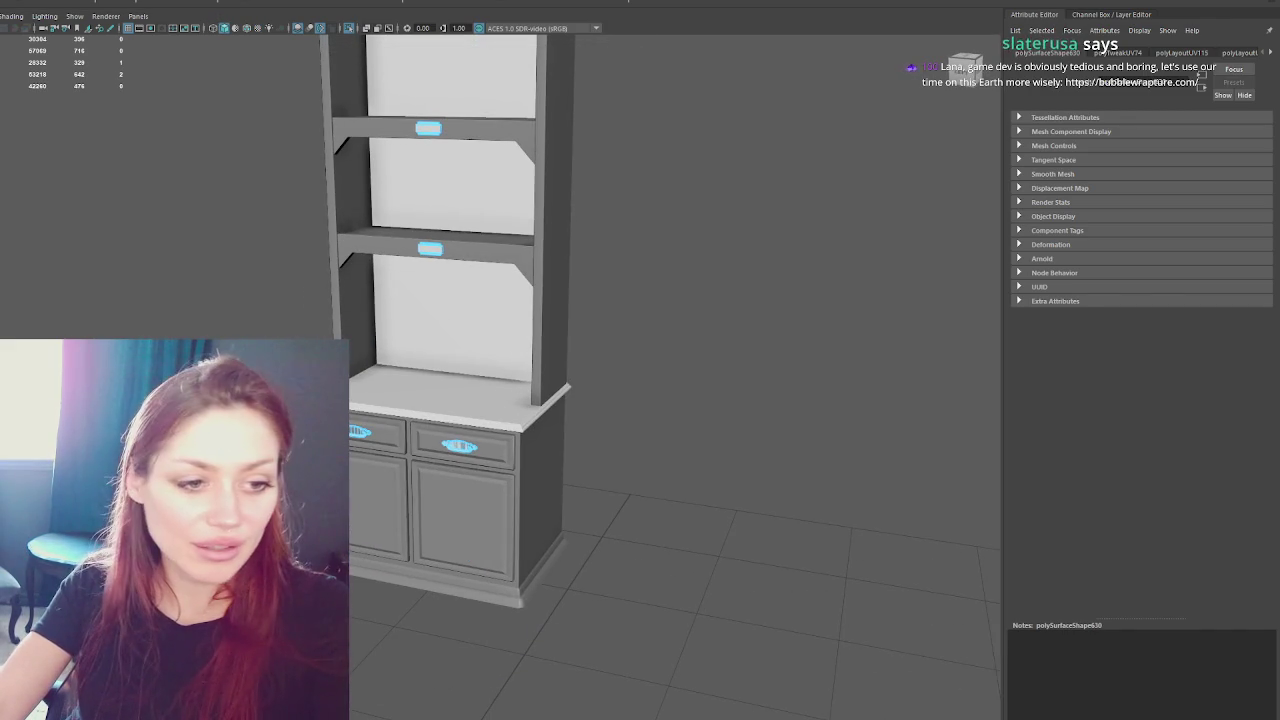
{"action": "left_click", "coordinate": [1102, 49]}
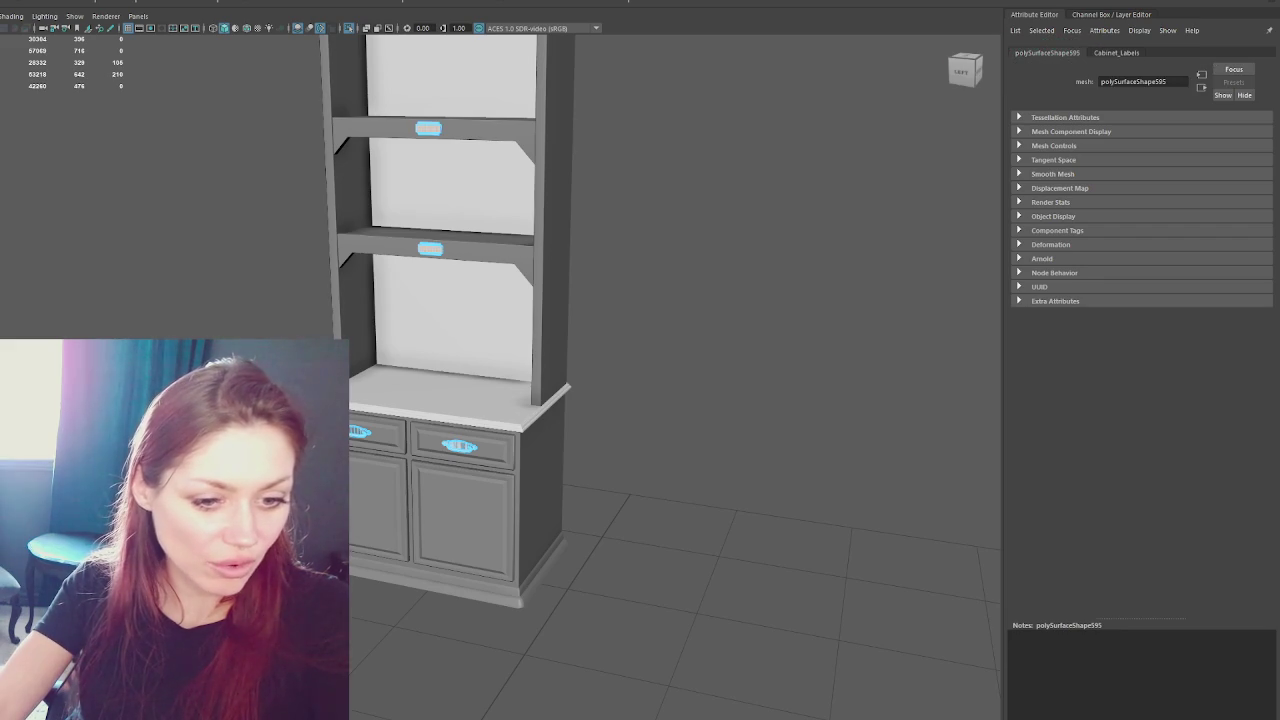
{"action": "key", "text": "w"}
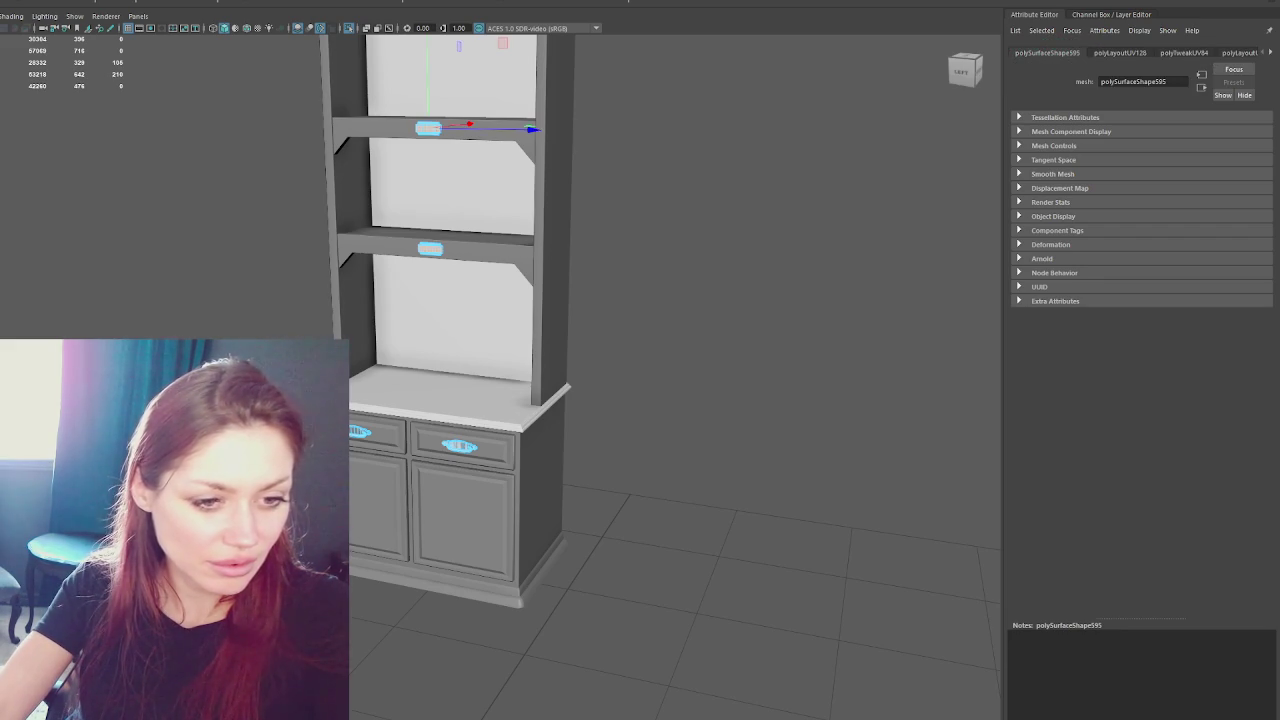
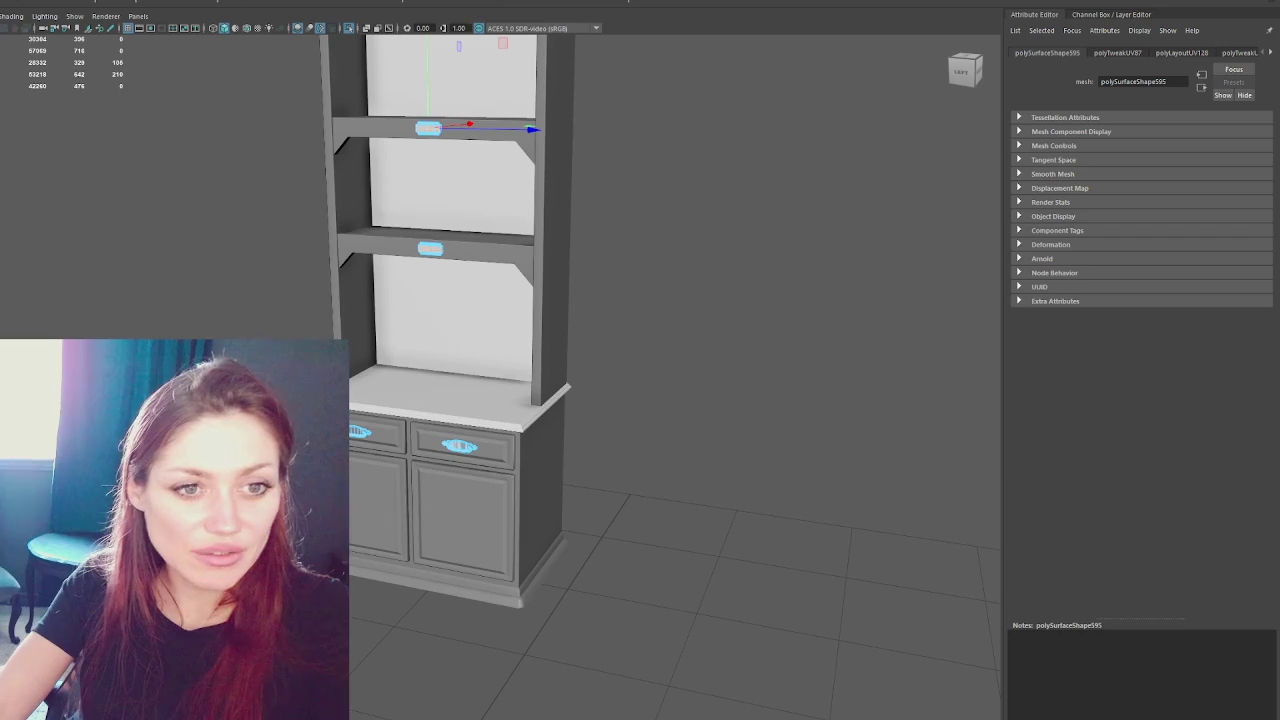
- Look at the enlarged game screenshot in the browser, then return to the cabinet scene
{"action": "key", "text": "alt+Tab"}
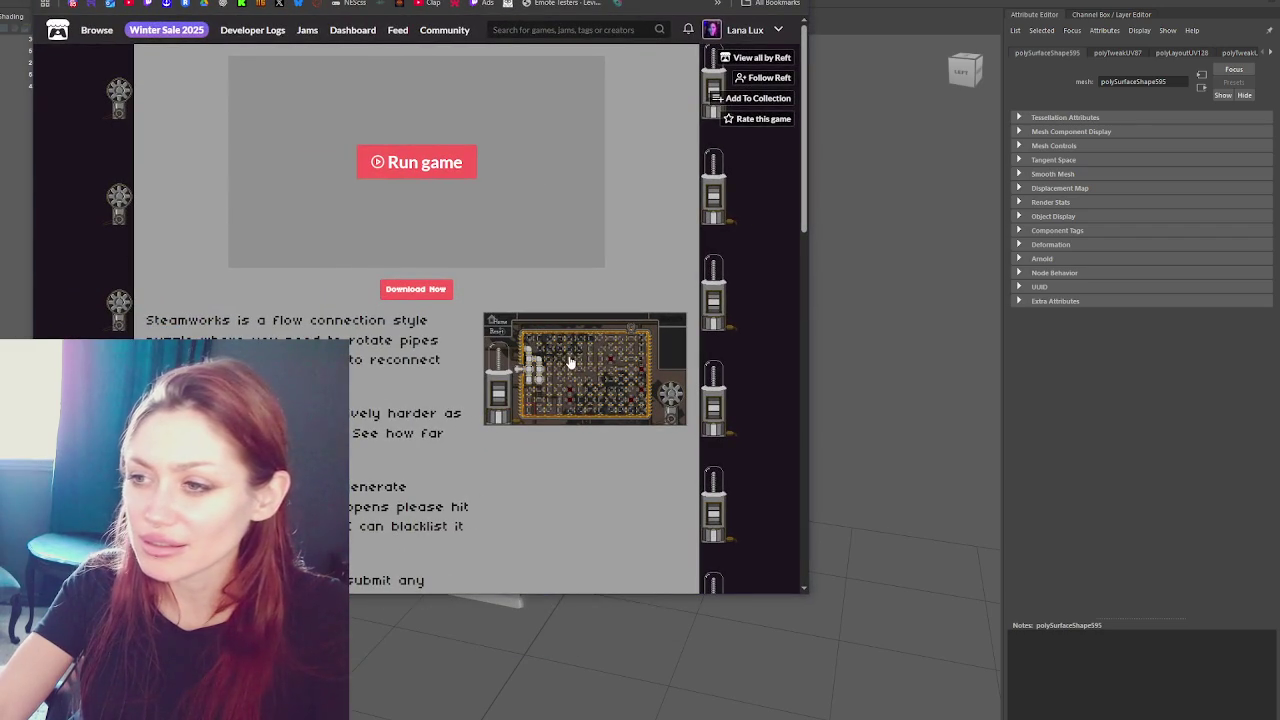
{"action": "left_click", "coordinate": [570, 362]}
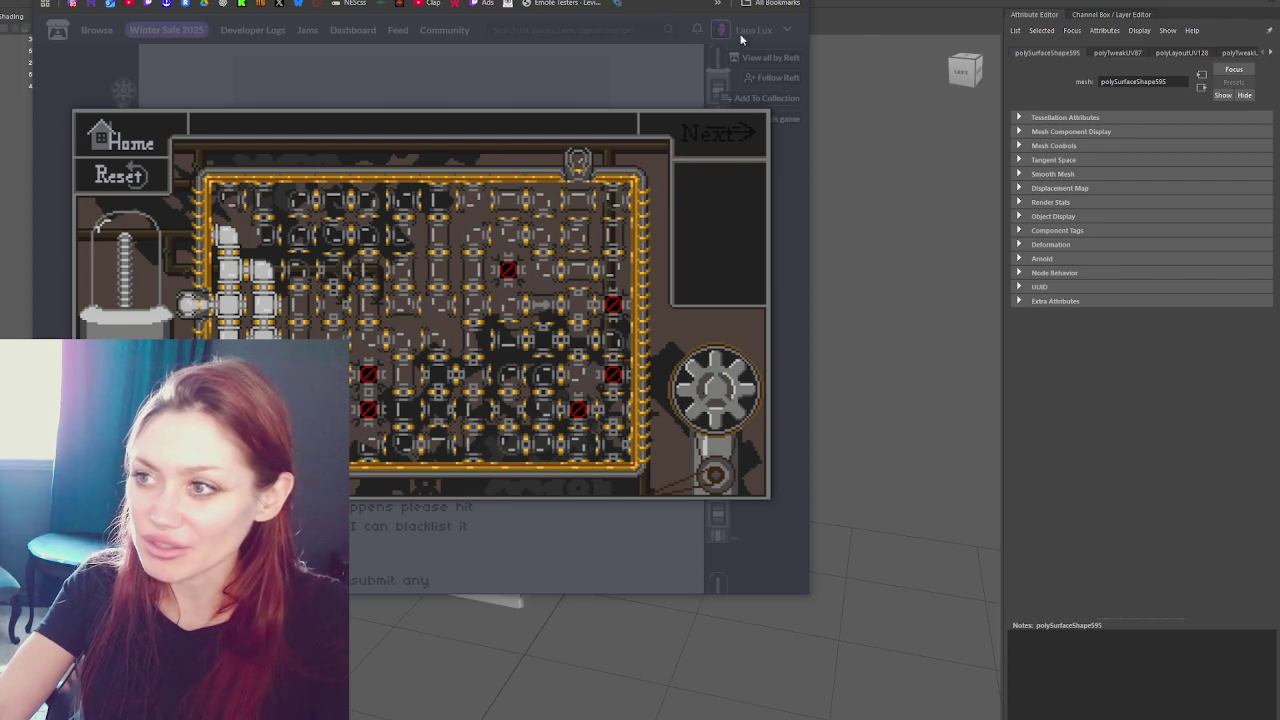
{"action": "key", "text": "alt+Tab"}
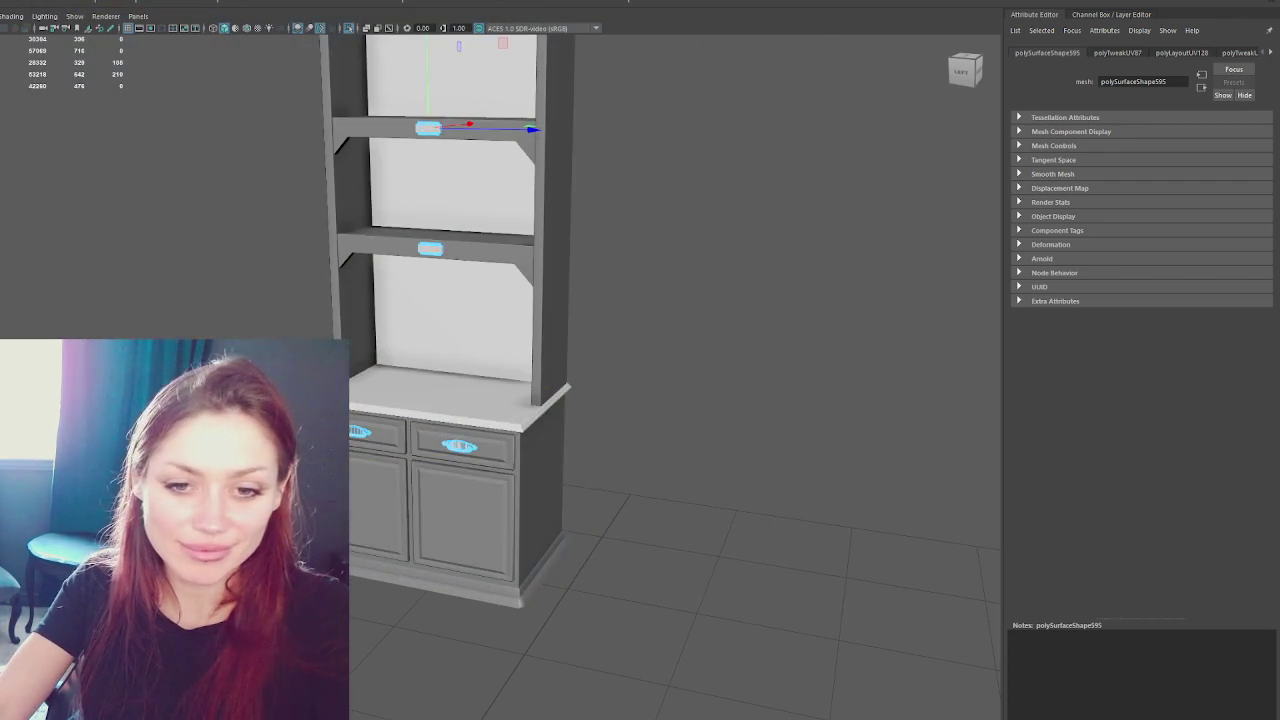
- Orbit to the cabinet front and select the shelf handle, side panel and whole cabinet
{"action": "left_click_drag", "start_coordinate": [517, 345], "coordinate": [522, 302], "text": "alt"}
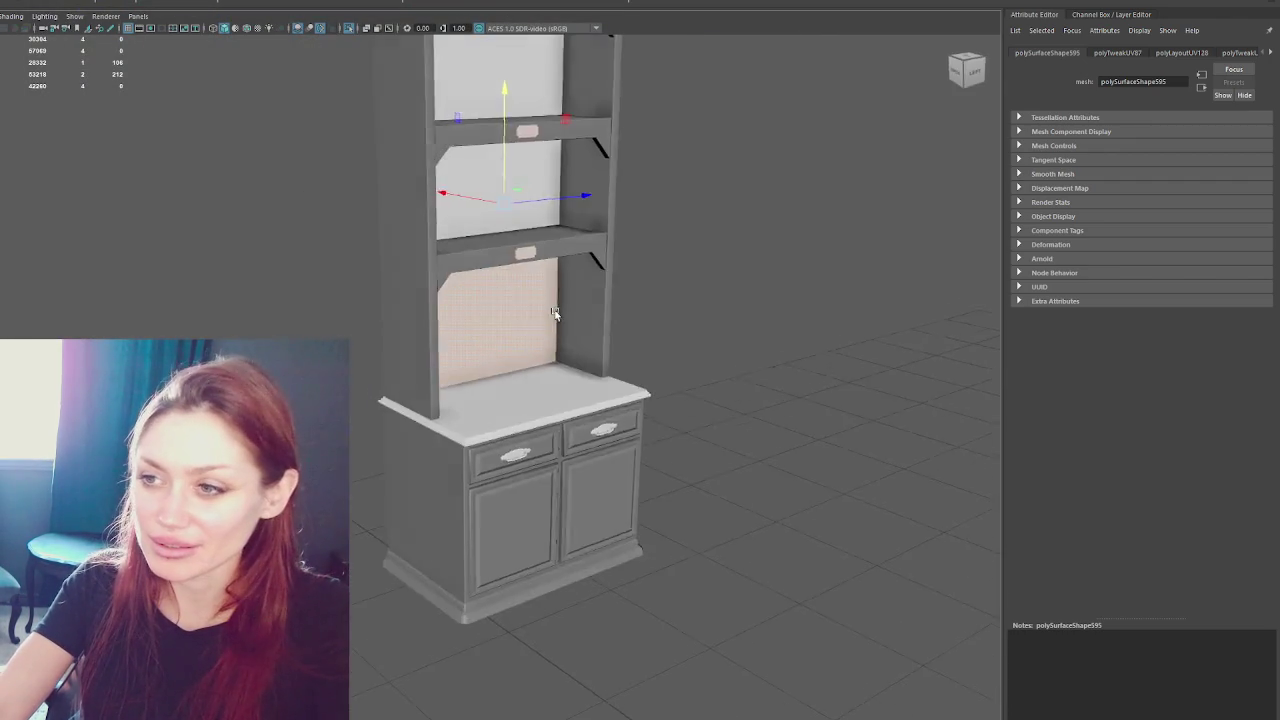
{"action": "left_click", "coordinate": [732, 193]}
{"action": "left_click", "coordinate": [480, 253]}
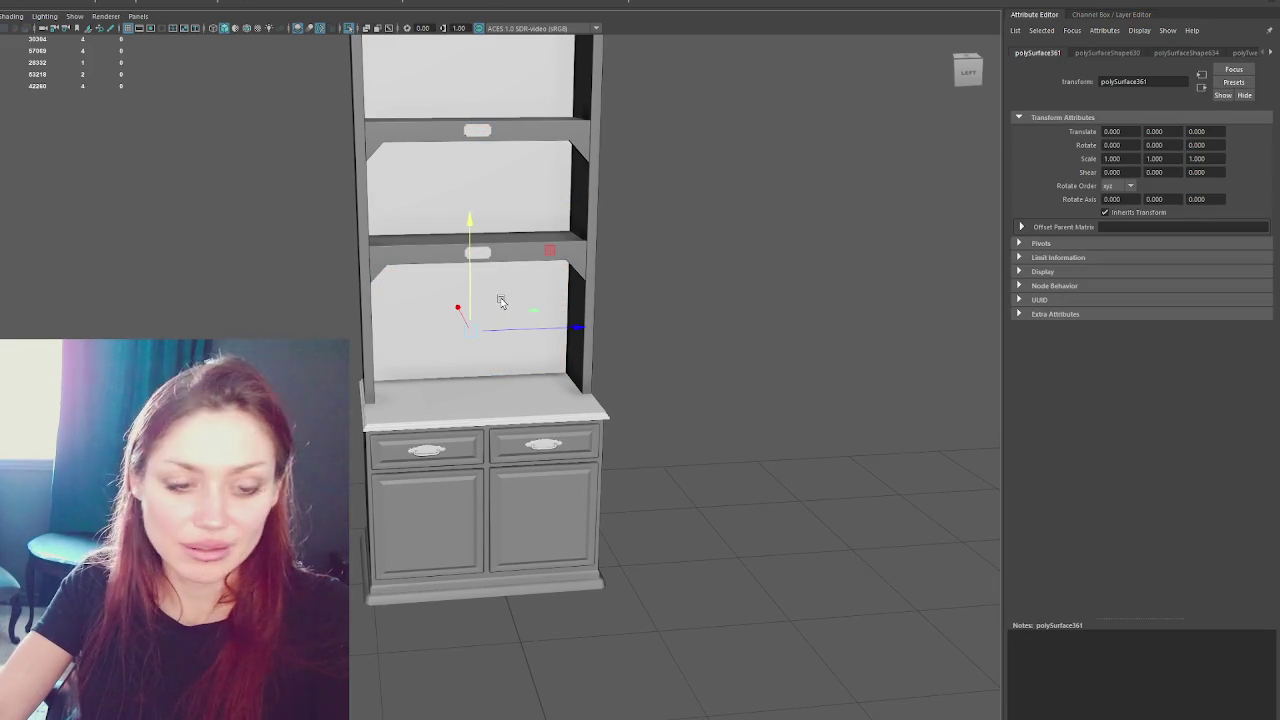
{"action": "scroll", "coordinate": [490, 255], "scroll_direction": "down", "scroll_amount": 5}
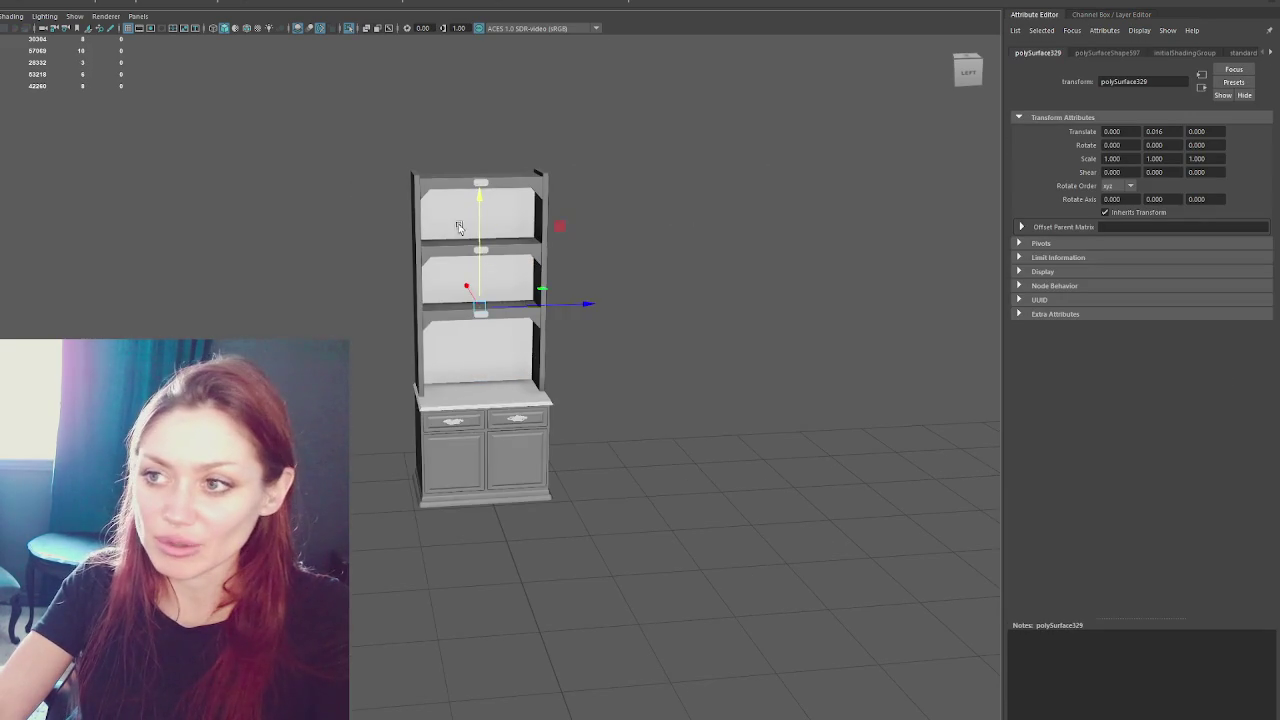
{"action": "left_click", "coordinate": [414, 188]}
{"action": "left_click_drag", "start_coordinate": [343, 127], "coordinate": [738, 588]}
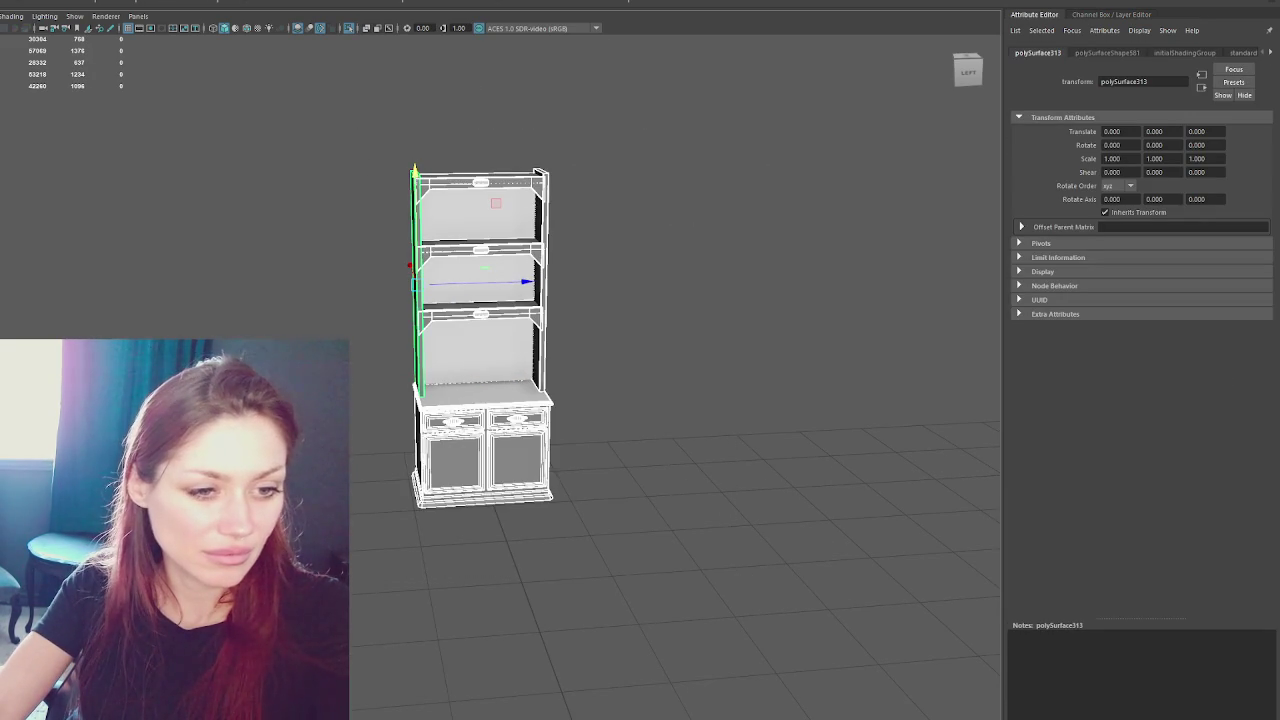
{"action": "key", "text": "ctrl+shift+c"}
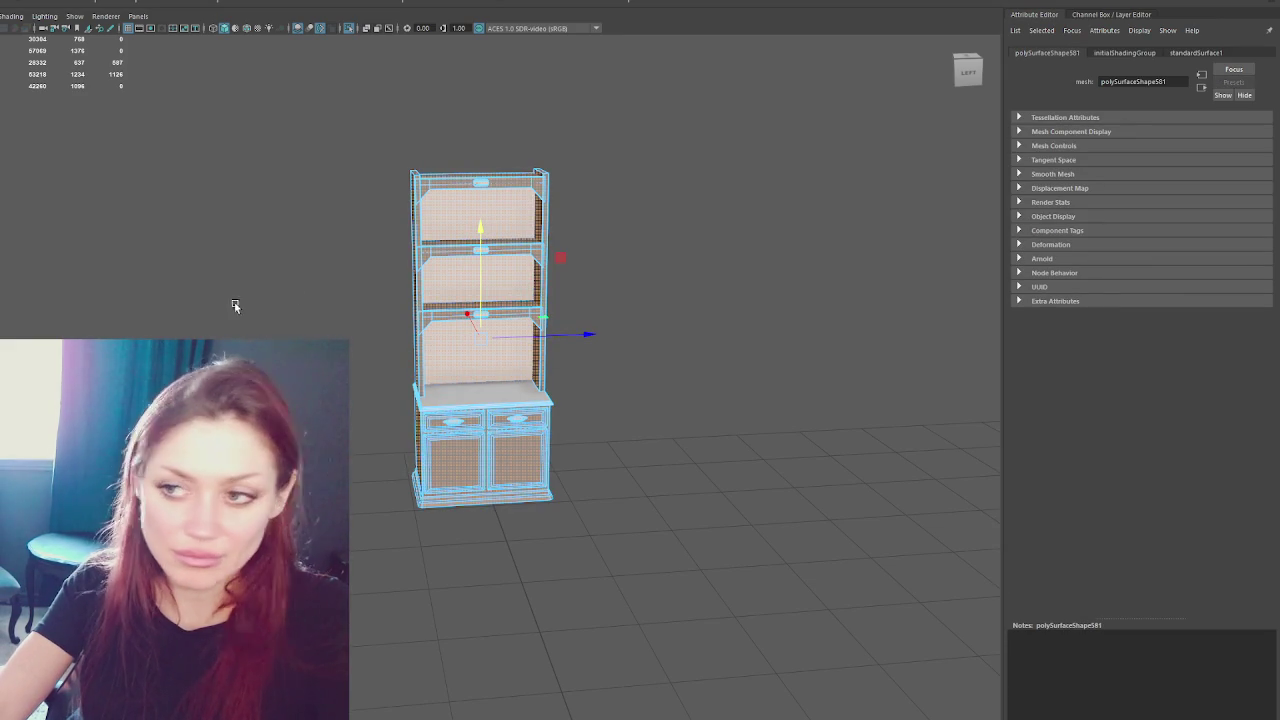
- Inspect the upper and lower shelf handles and left drawer handle, then select the countertop
{"action": "left_click", "coordinate": [287, 283]}
{"action": "scroll", "coordinate": [421, 293], "scroll_direction": "up", "scroll_amount": 1}
{"action": "scroll", "coordinate": [486, 239], "scroll_direction": "up", "scroll_amount": 5}
{"action": "left_click", "coordinate": [486, 239]}
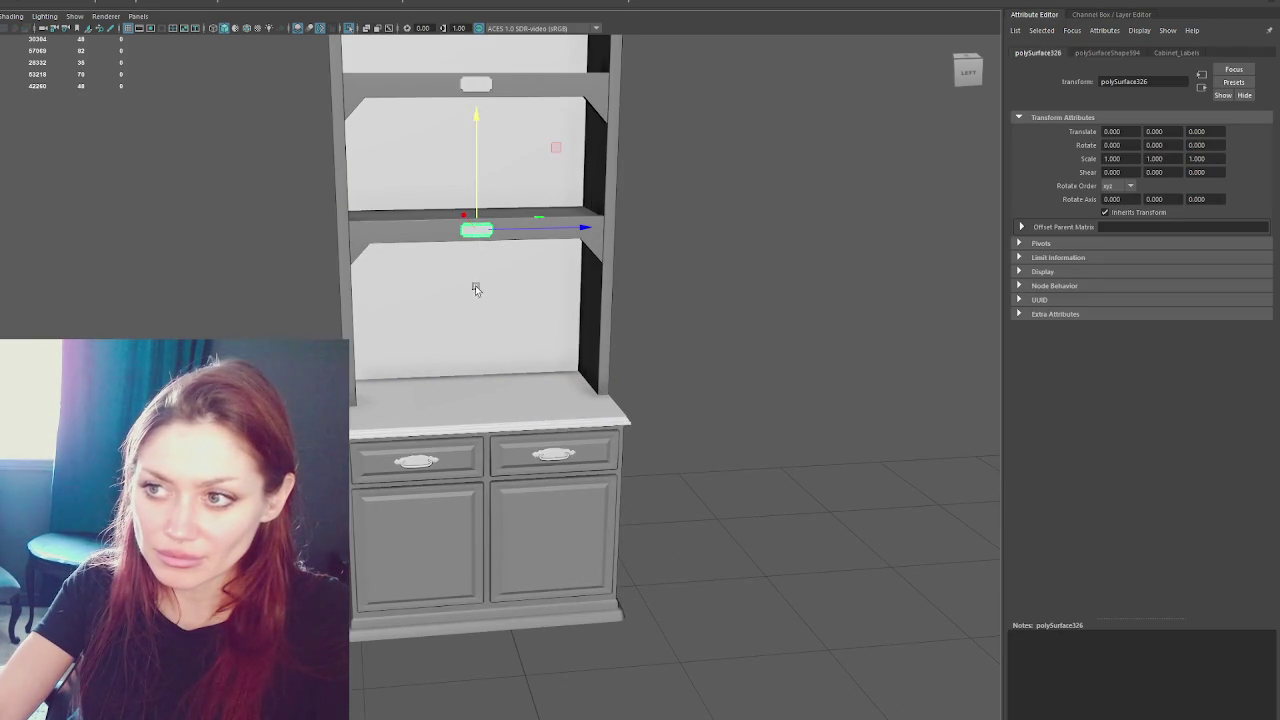
{"action": "left_click", "coordinate": [484, 88]}
{"action": "scroll", "coordinate": [425, 117], "scroll_direction": "down", "scroll_amount": 2}
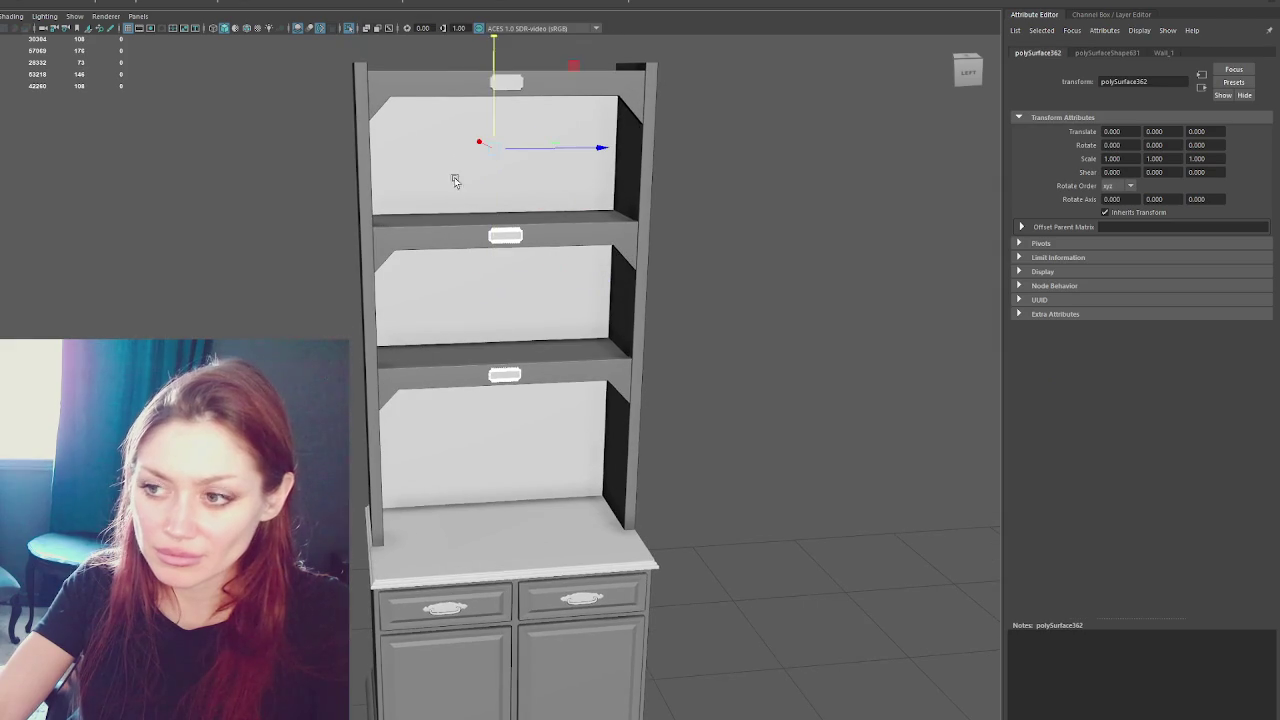
{"action": "left_click", "coordinate": [445, 607]}
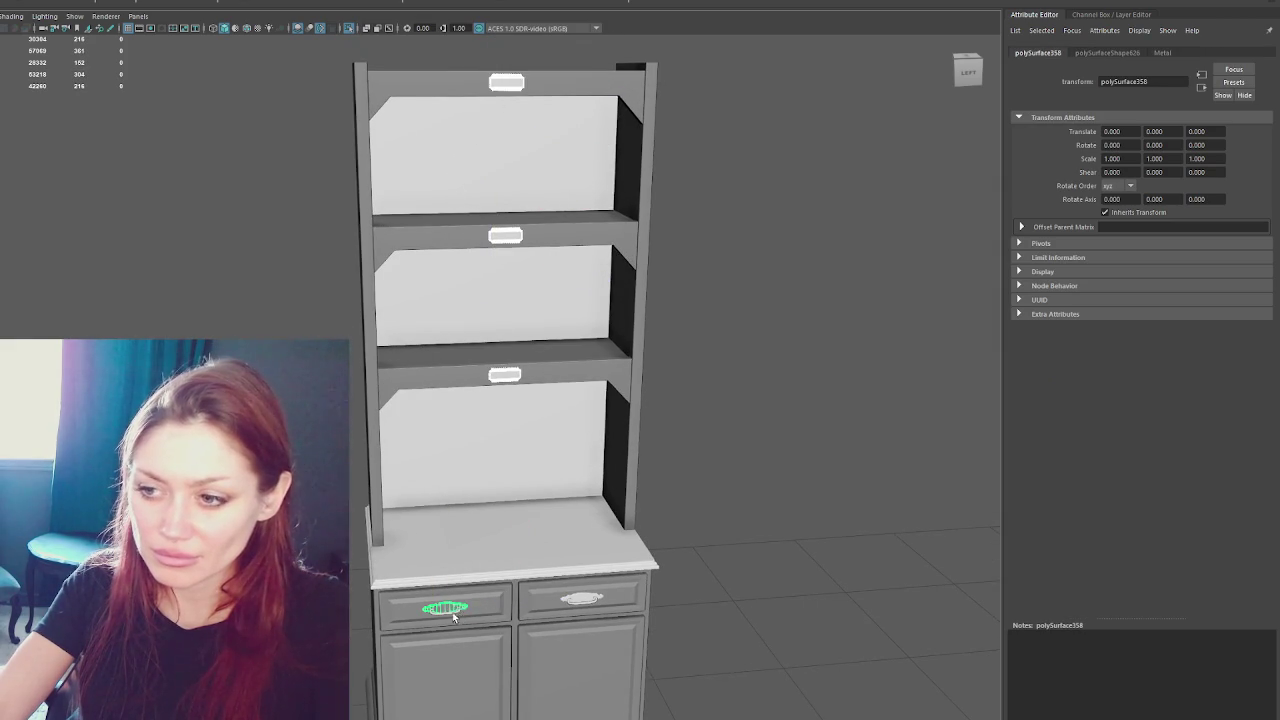
{"action": "left_click", "coordinate": [447, 617]}
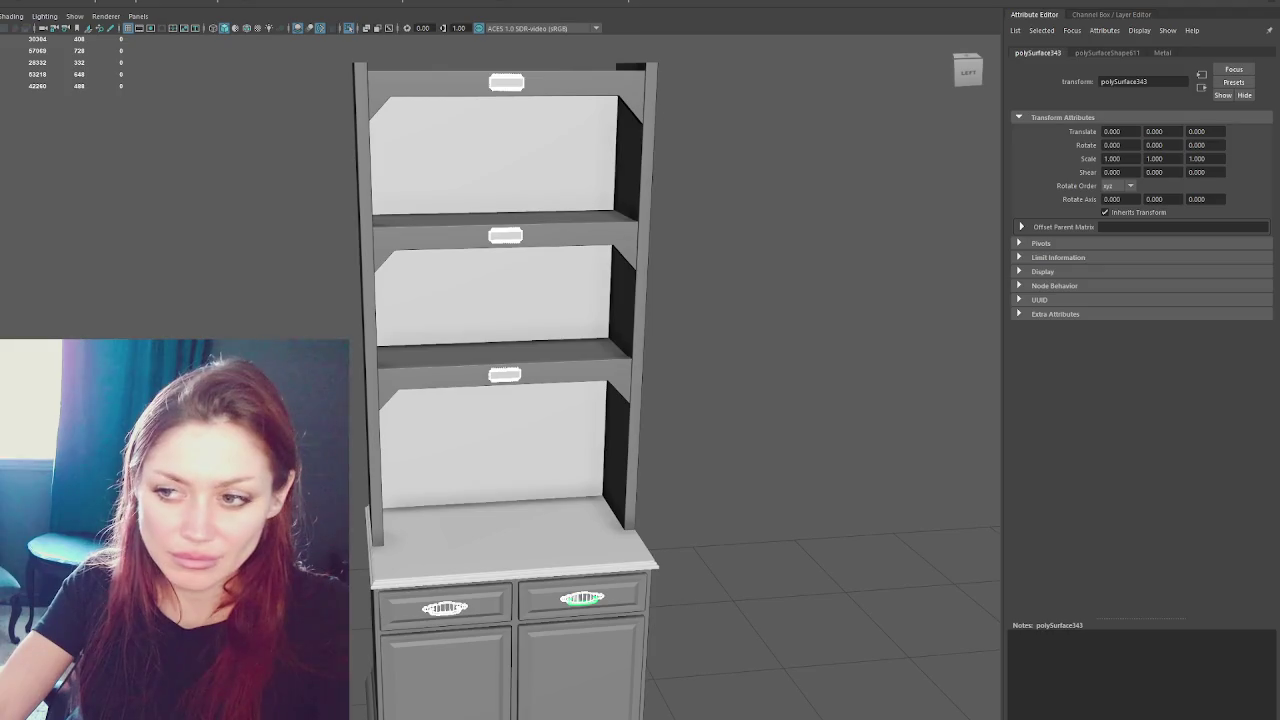
{"action": "left_click", "coordinate": [515, 556]}
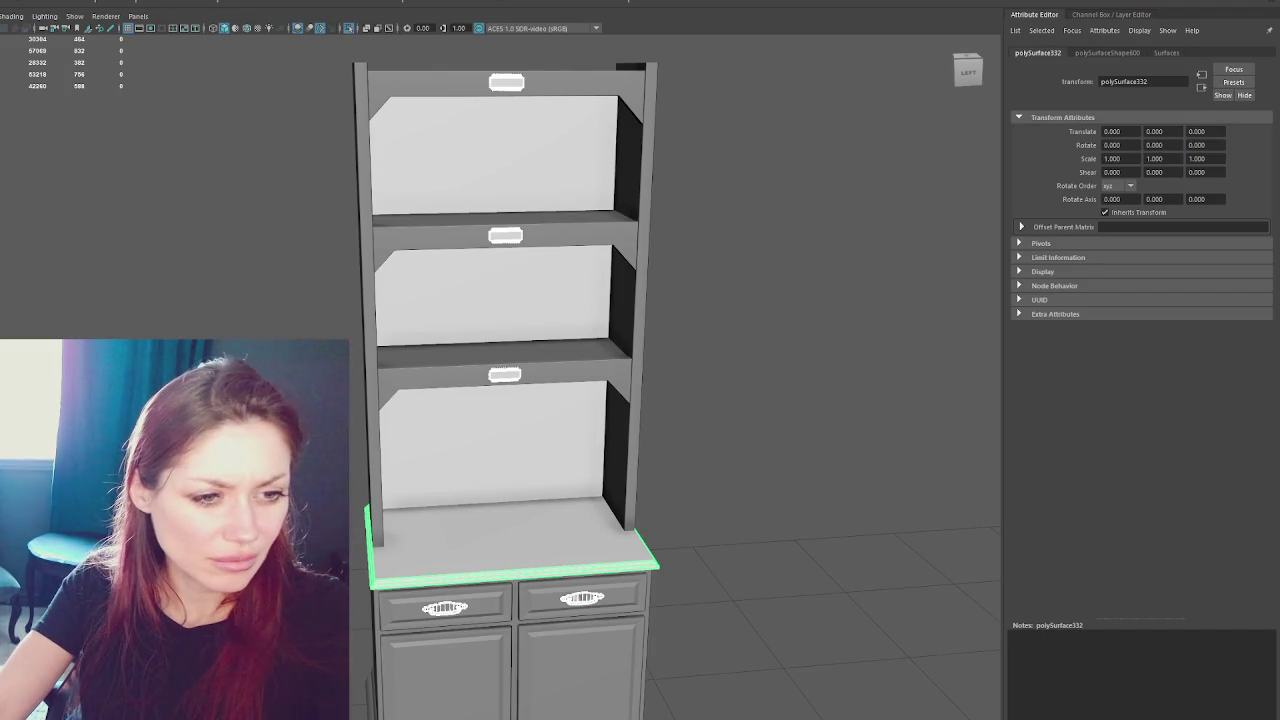
- Select the countertop's face loop and apply a planar UV projection (polyPlanarProj8)
{"action": "key", "text": "Escape"}
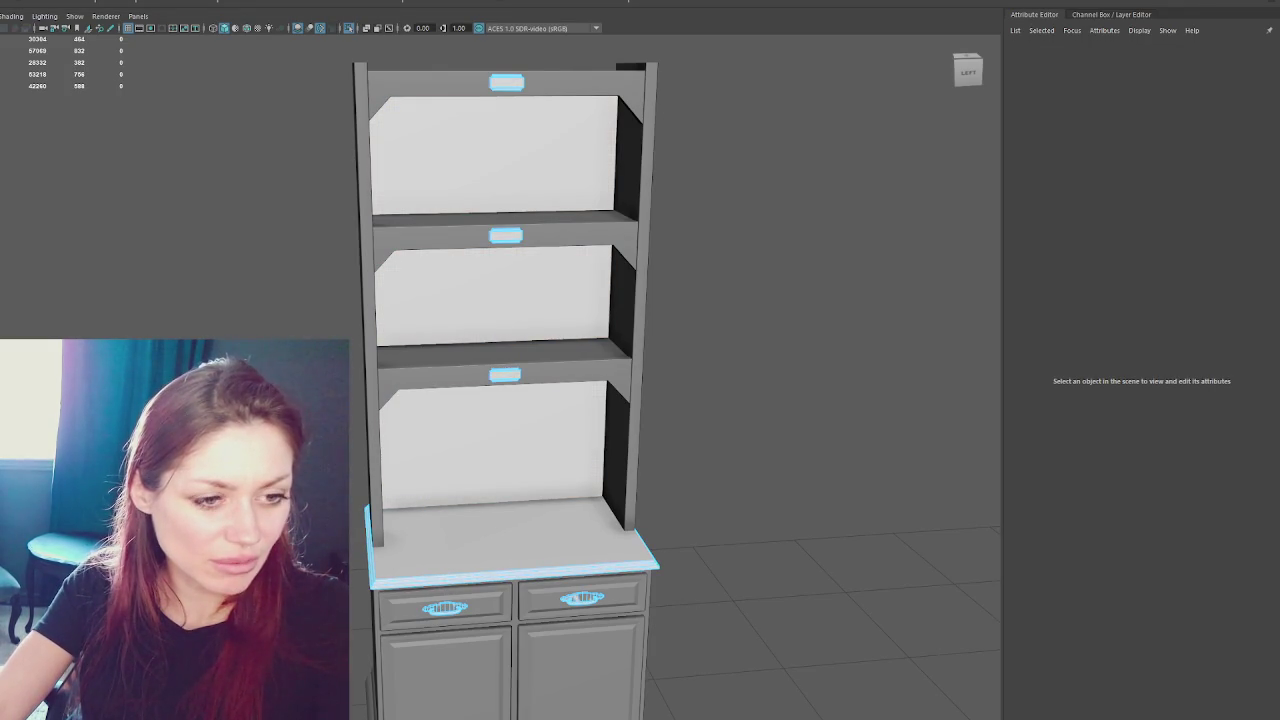
{"action": "left_click", "coordinate": [515, 556]}
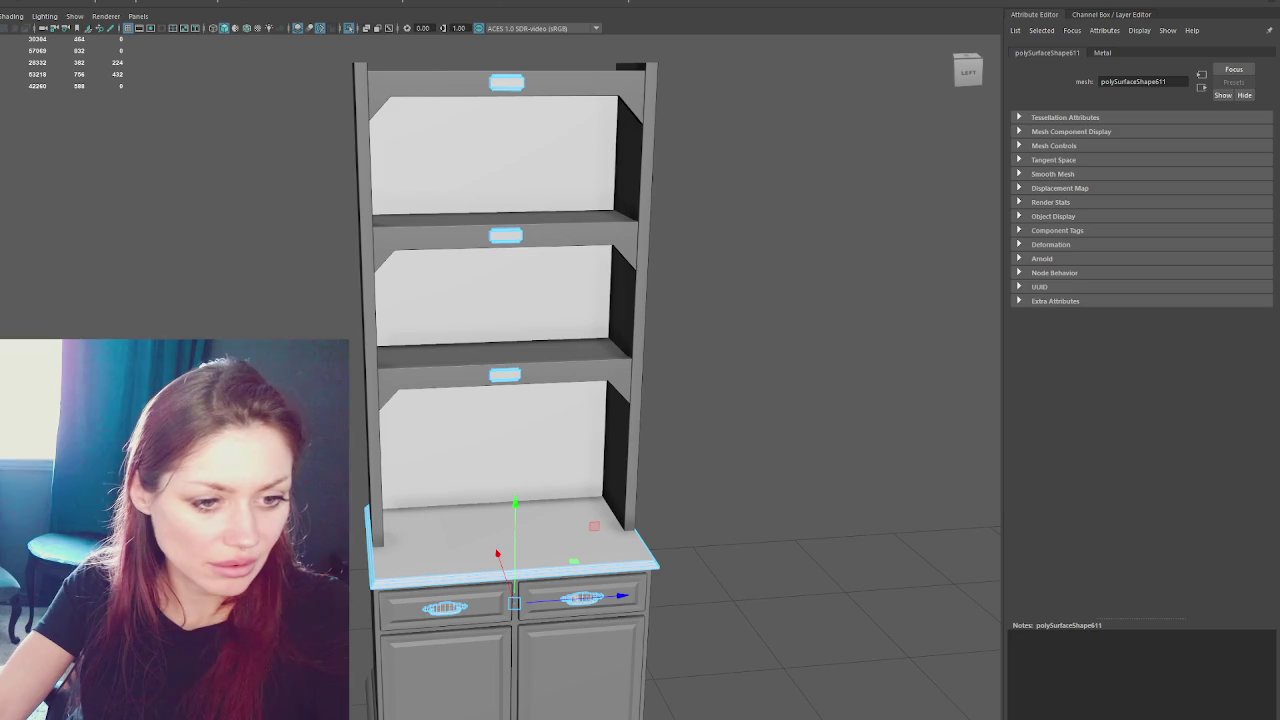
{"action": "left_click", "coordinate": [447, 554]}
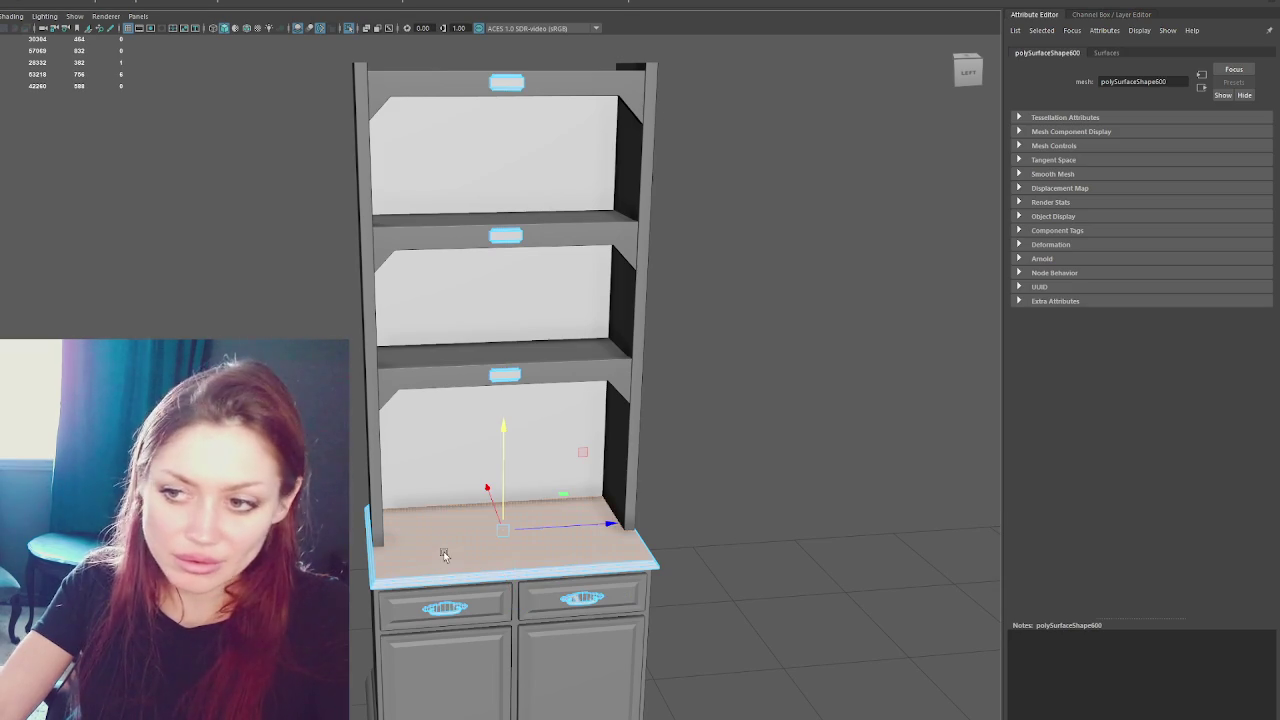
{"action": "double_click", "coordinate": [447, 554]}
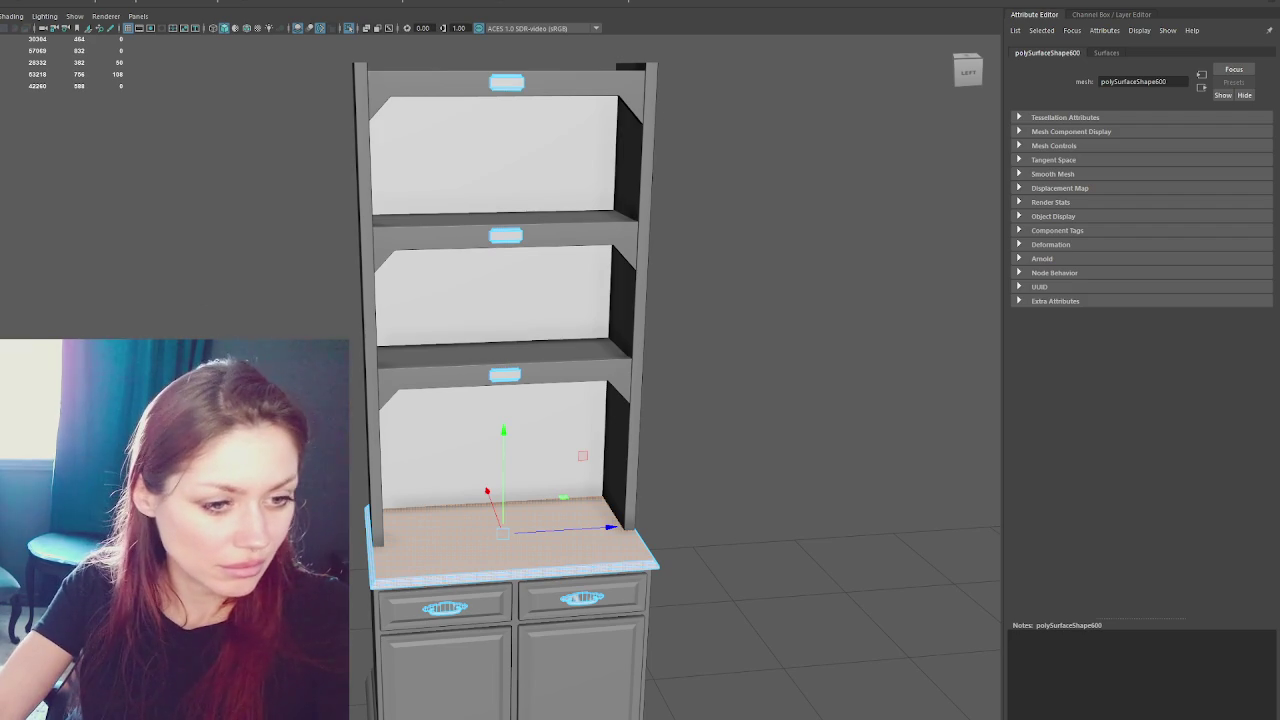
{"action": "key", "text": "F8"}
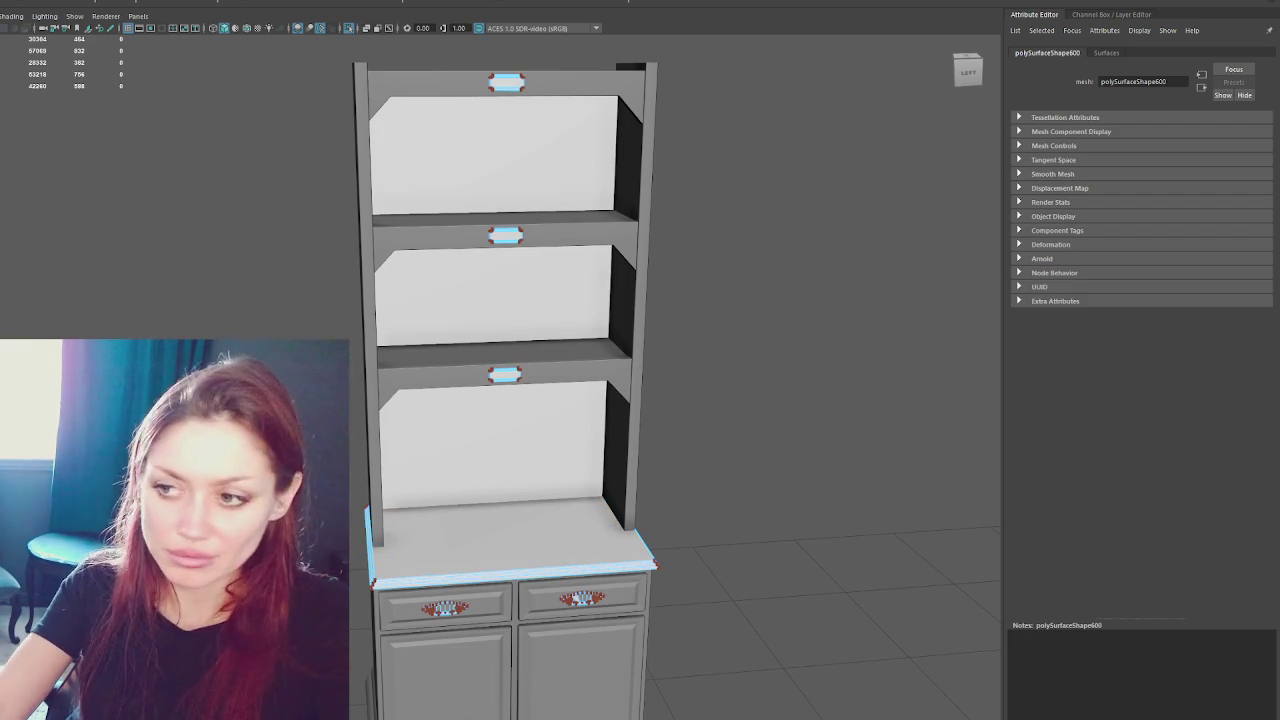
{"action": "key", "text": "F8"}
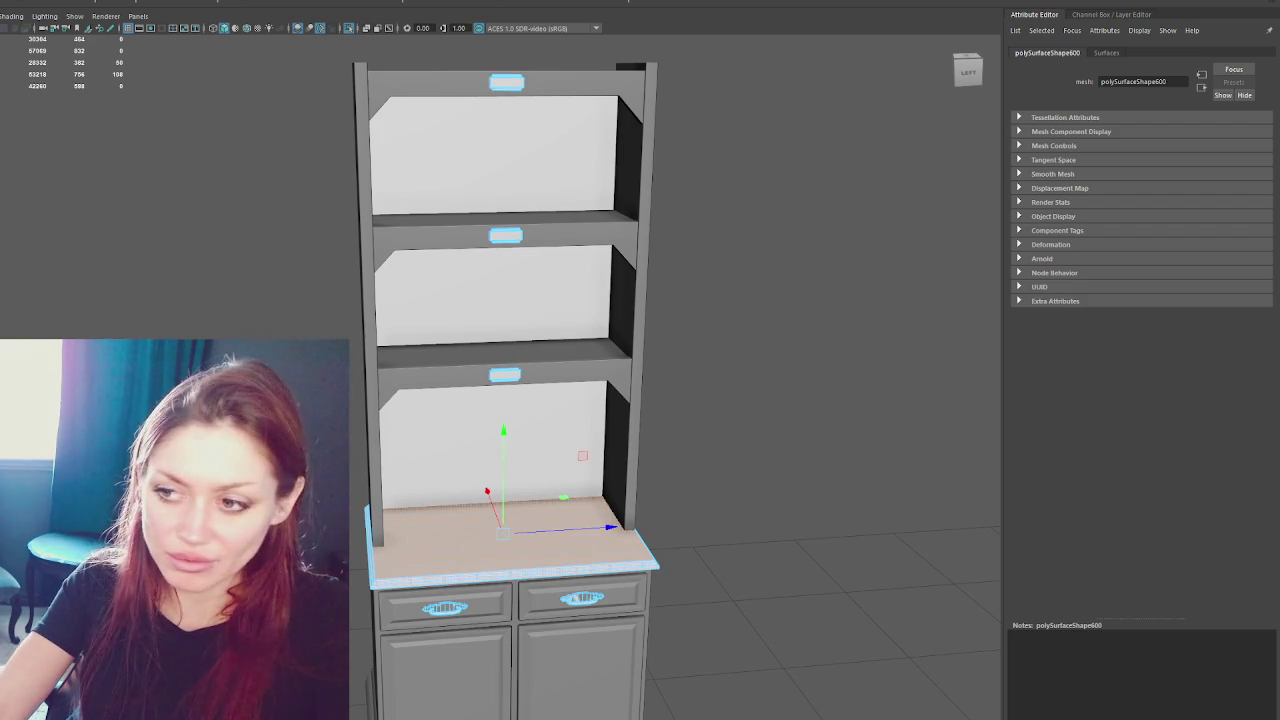
{"action": "left_click", "coordinate": [750, 3]}
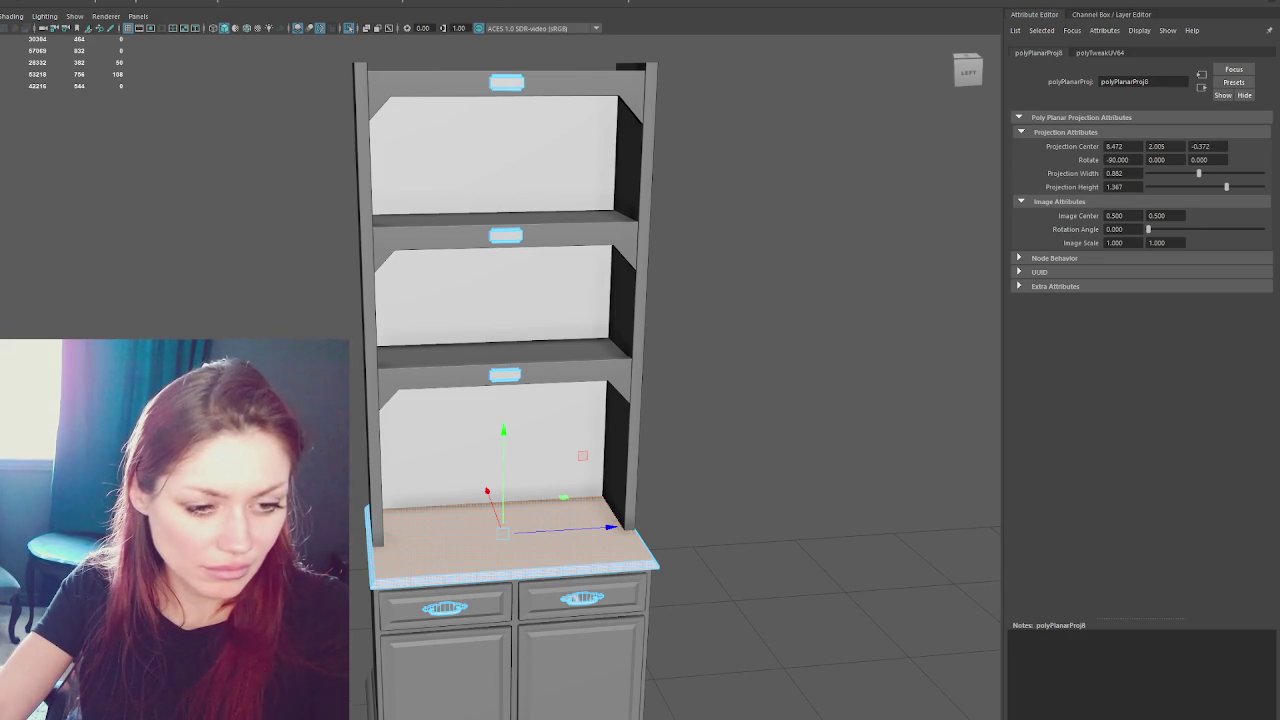
- From above, try a planar projection on the cabinet top, then undo it
{"action": "key", "text": "Escape"}
{"action": "left_click_drag", "start_coordinate": [560, 430], "coordinate": [566, 401], "text": "alt"}
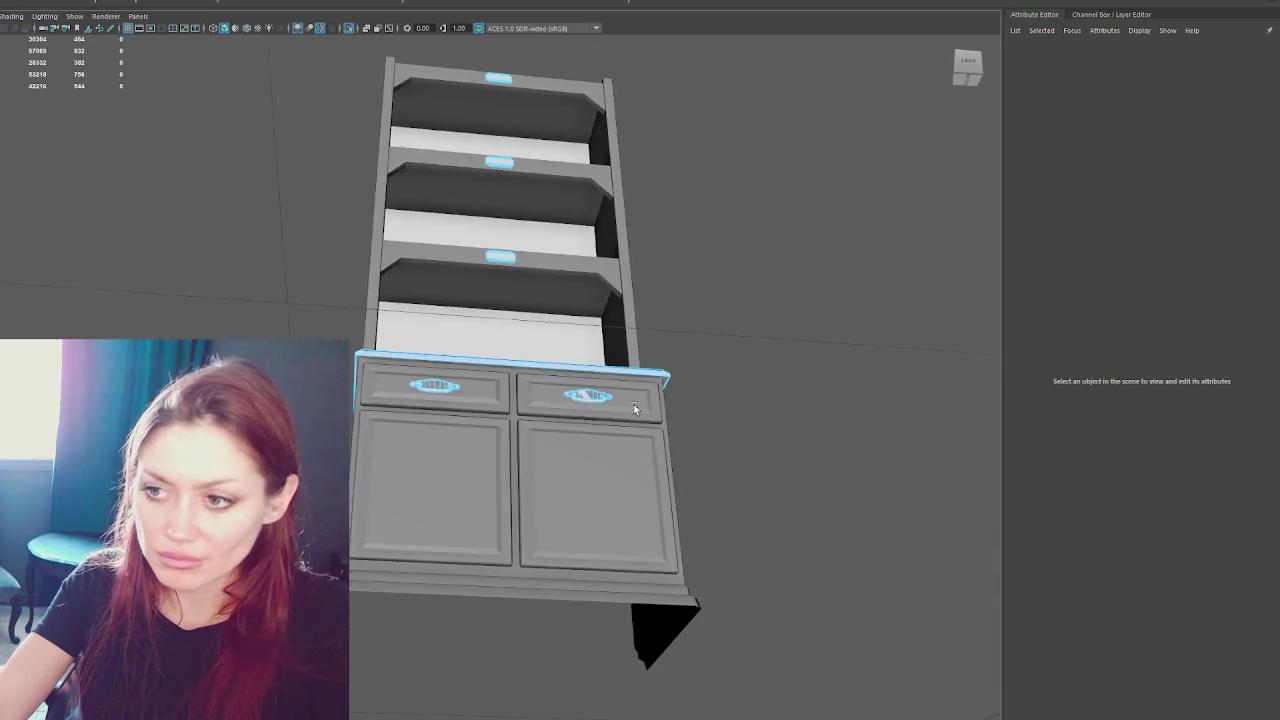
{"action": "left_click", "coordinate": [576, 393]}
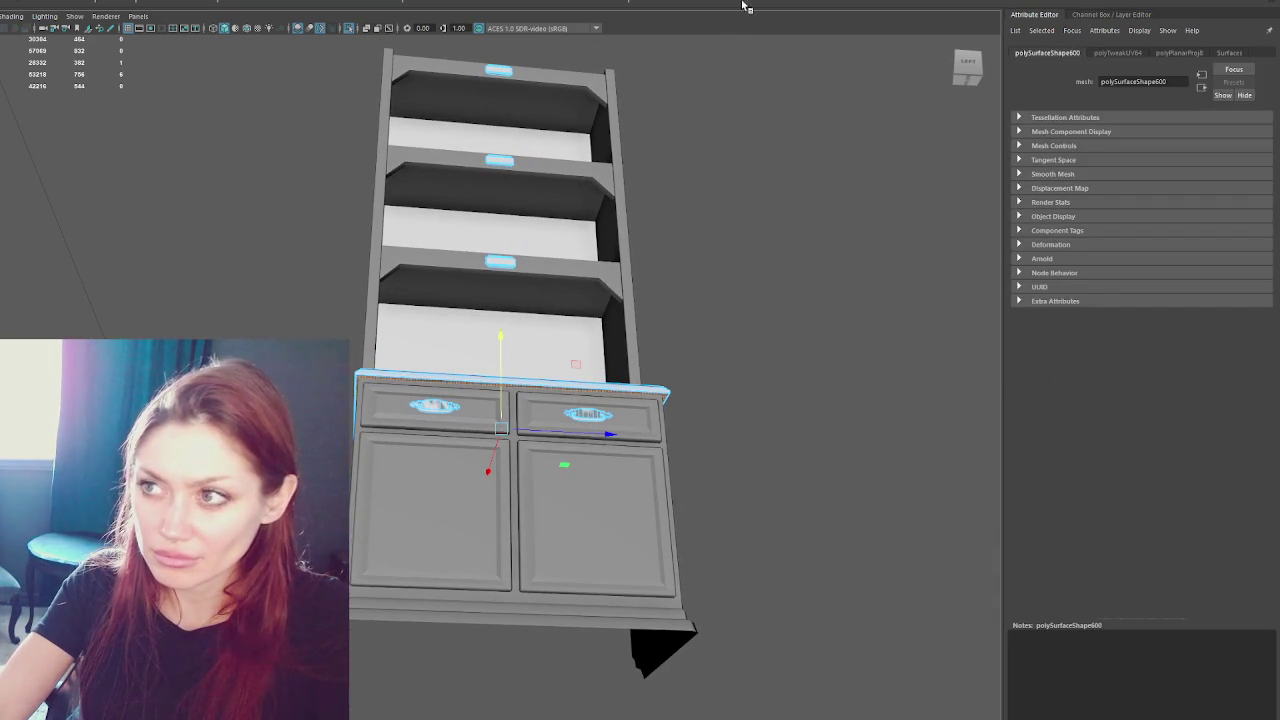
{"action": "key", "text": "g"}
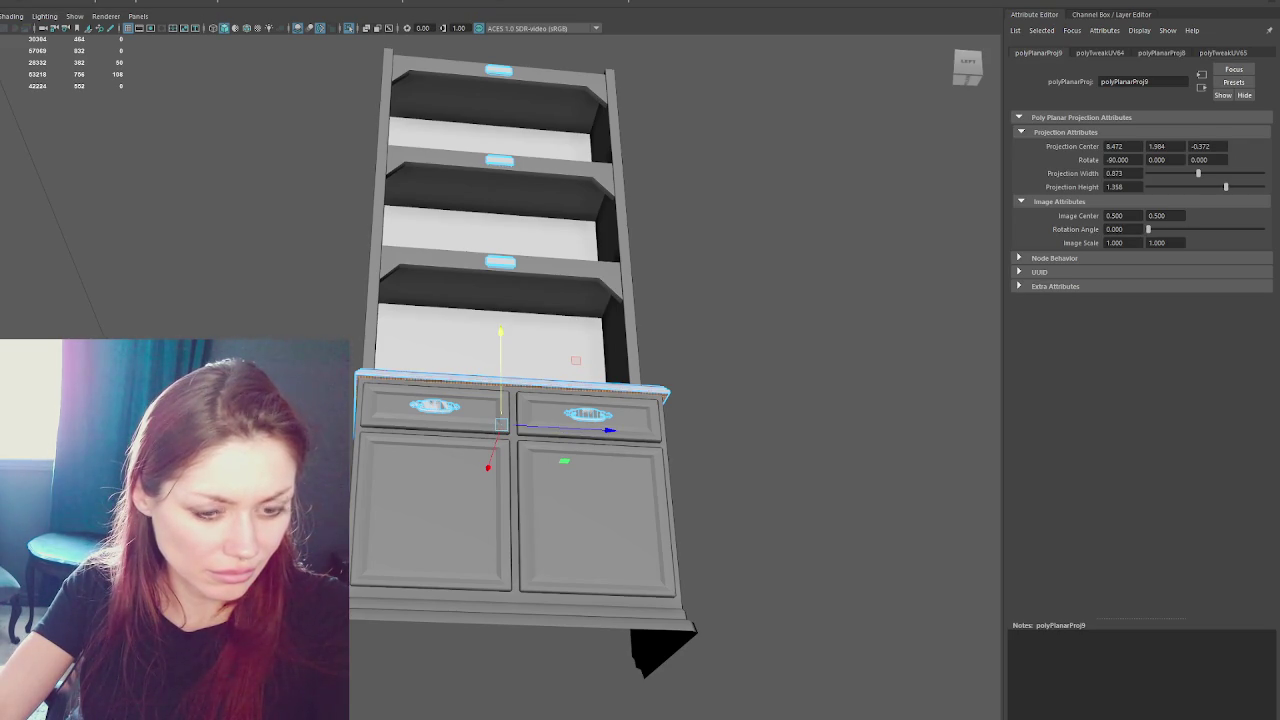
{"action": "key", "text": "ctrl+z"}
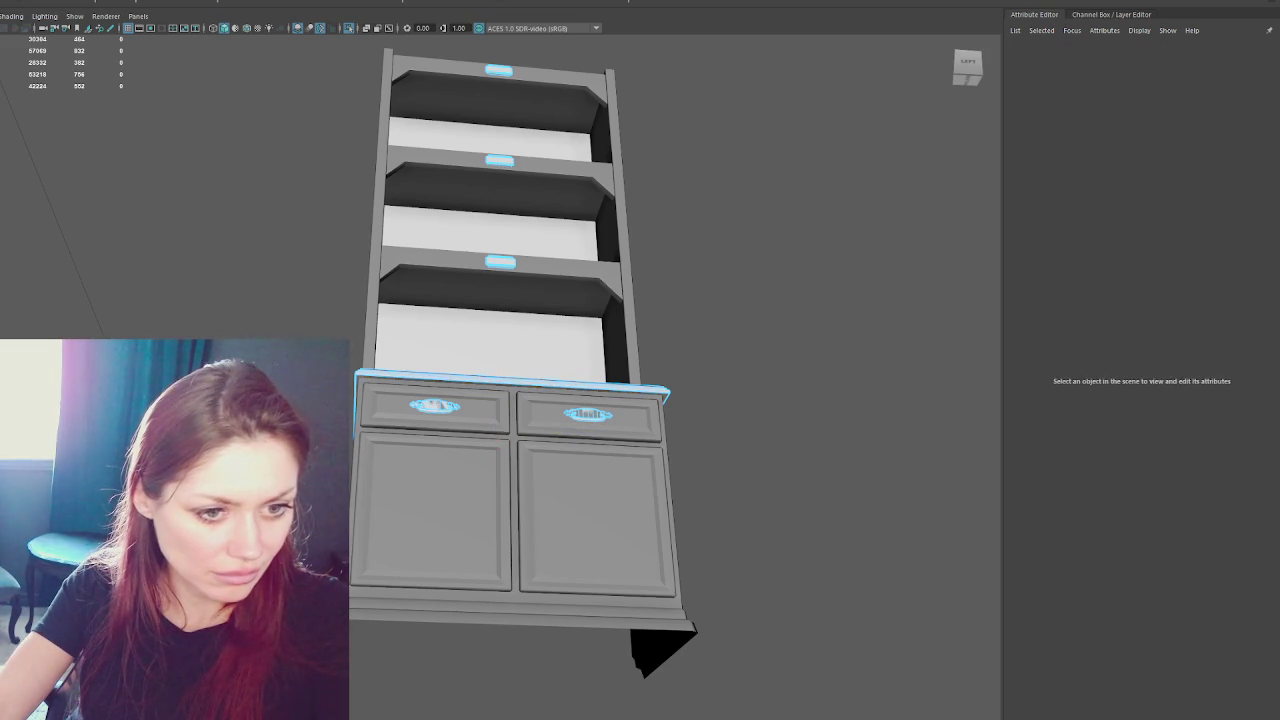
{"action": "key", "text": "ctrl+z"}
- Automatically lay out the countertop's UVs and nudge the piece slightly upward
{"action": "key", "text": "g"}
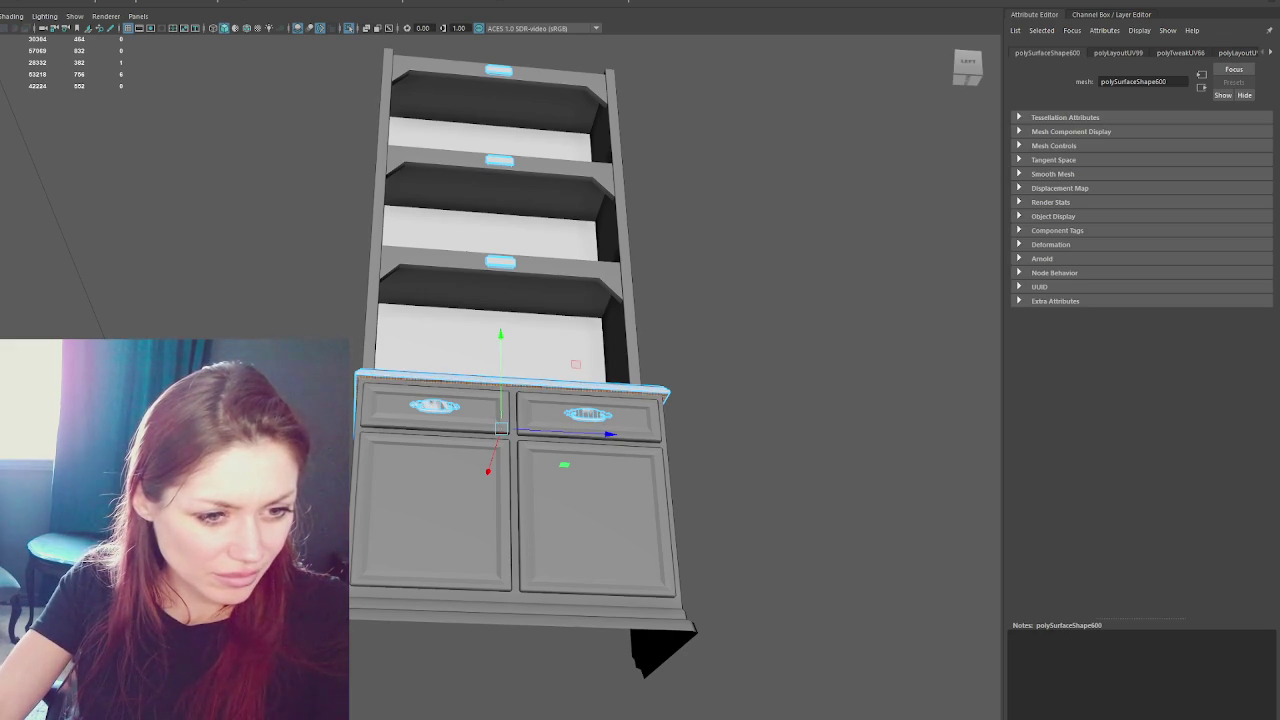
{"action": "key", "text": "g"}
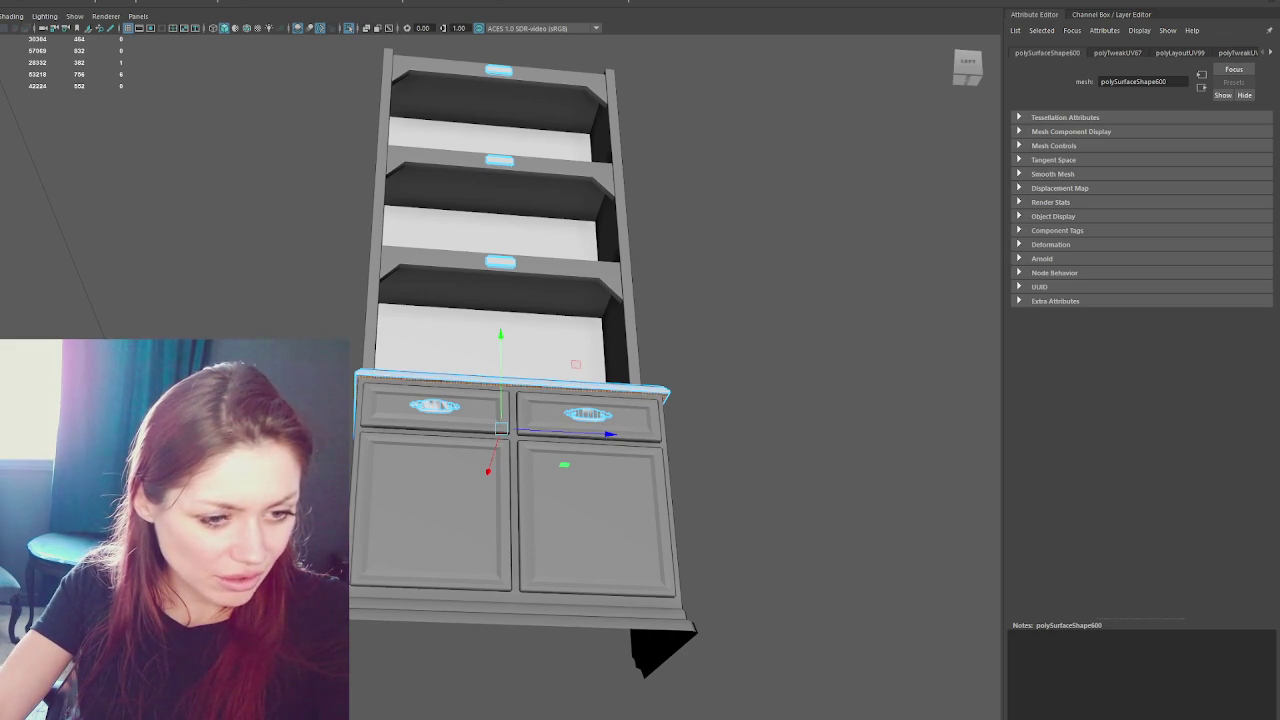
{"action": "left_click_drag", "start_coordinate": [500, 336], "coordinate": [500, 332]}
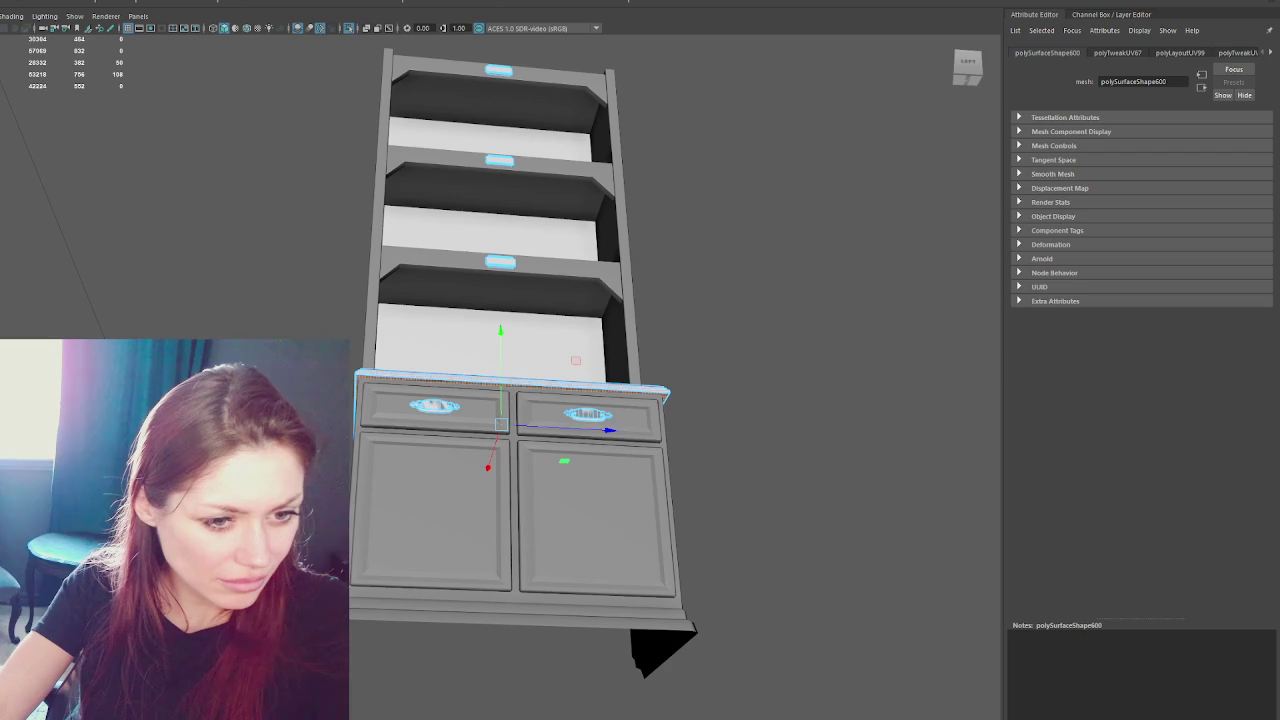
- Select both metal drawer handles, then add the shelf handles to the selection
{"action": "left_click", "coordinate": [510, 405]}
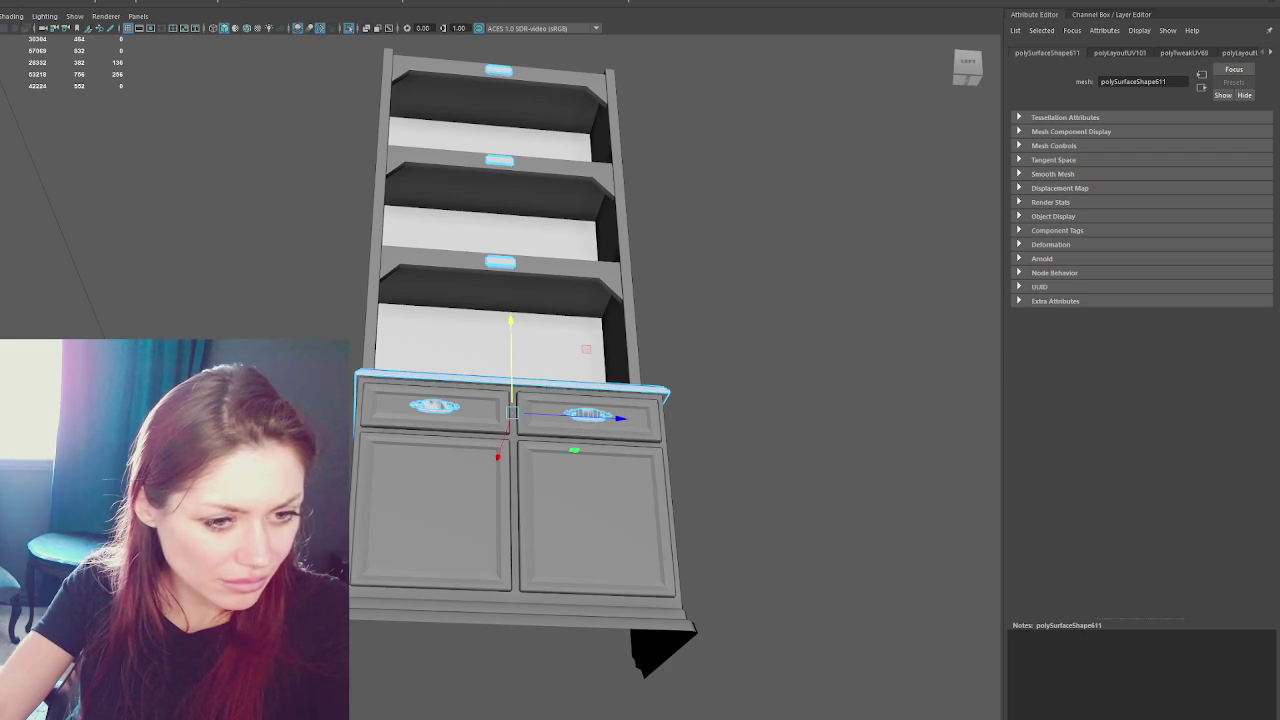
{"action": "left_click", "coordinate": [510, 405]}
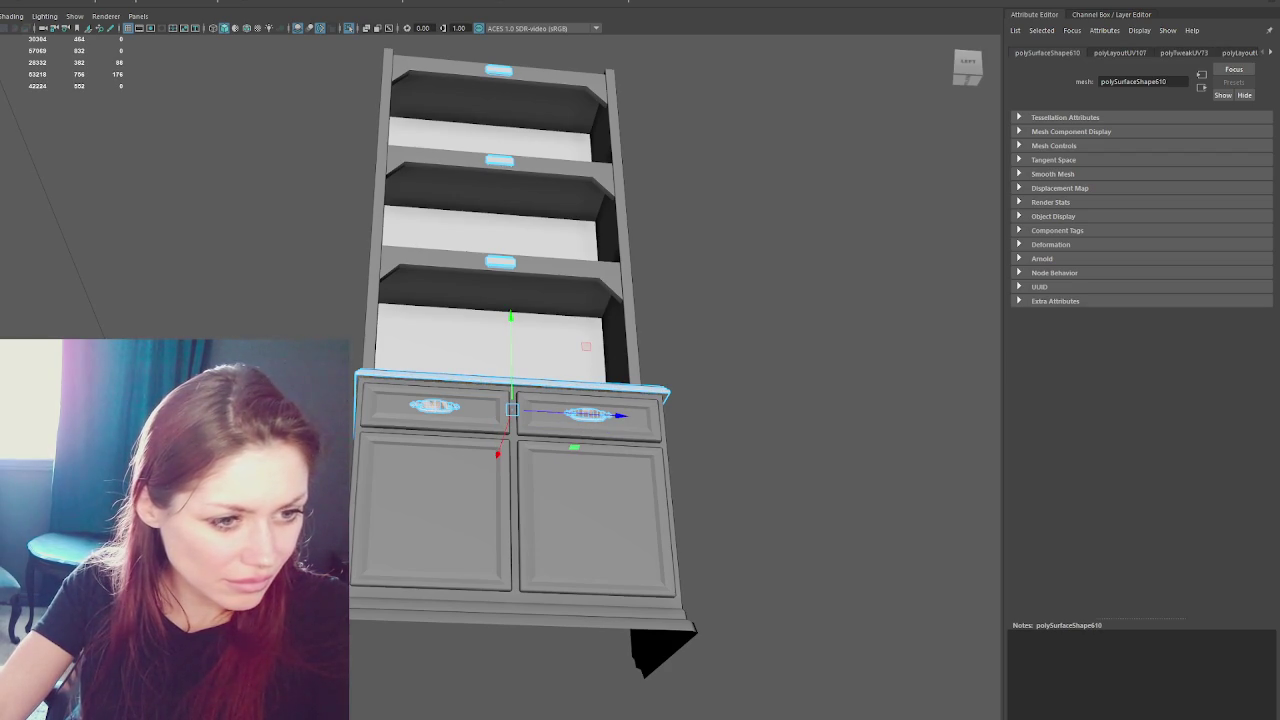
{"action": "left_click", "coordinate": [588, 414]}
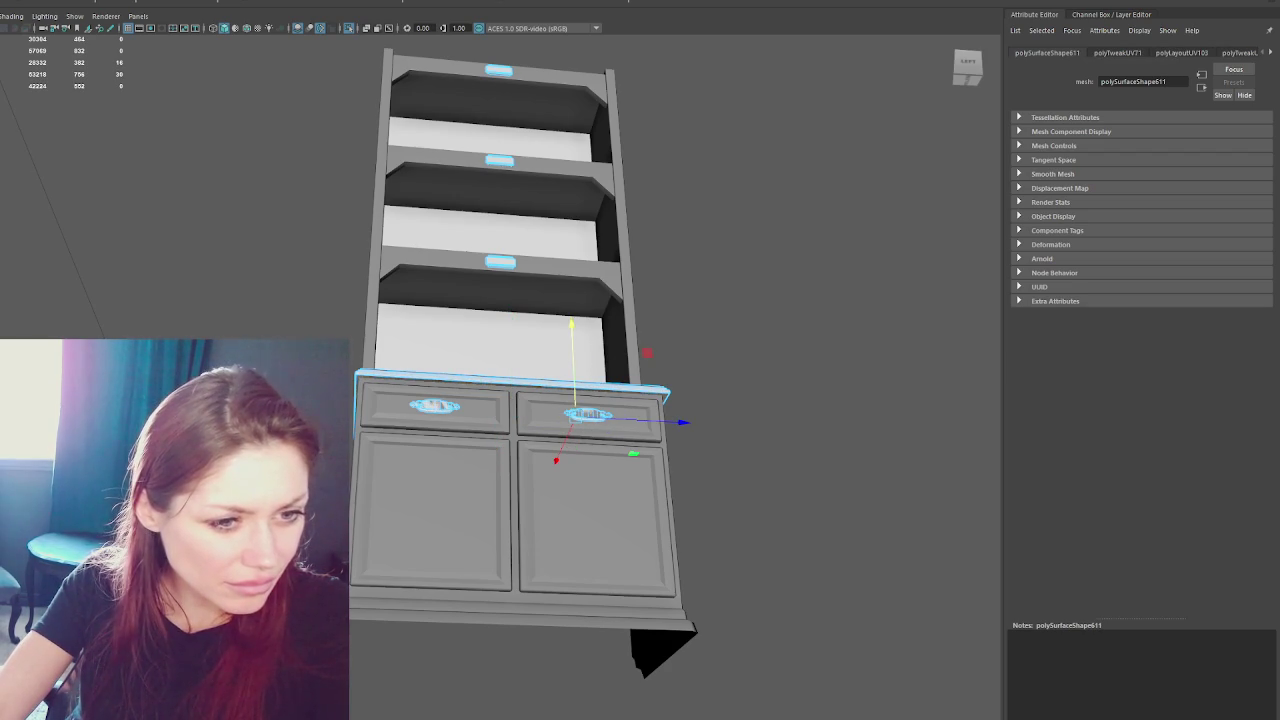
{"action": "left_click", "coordinate": [434, 405]}
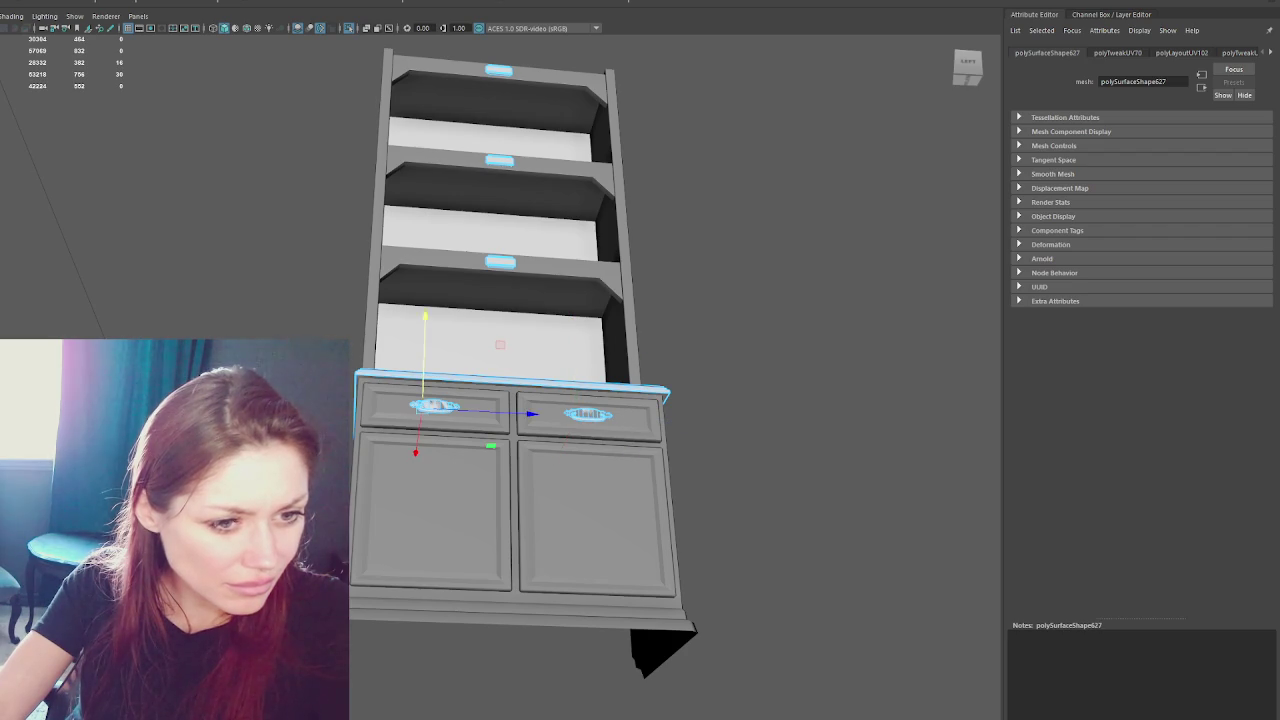
{"action": "left_click", "coordinate": [588, 414]}
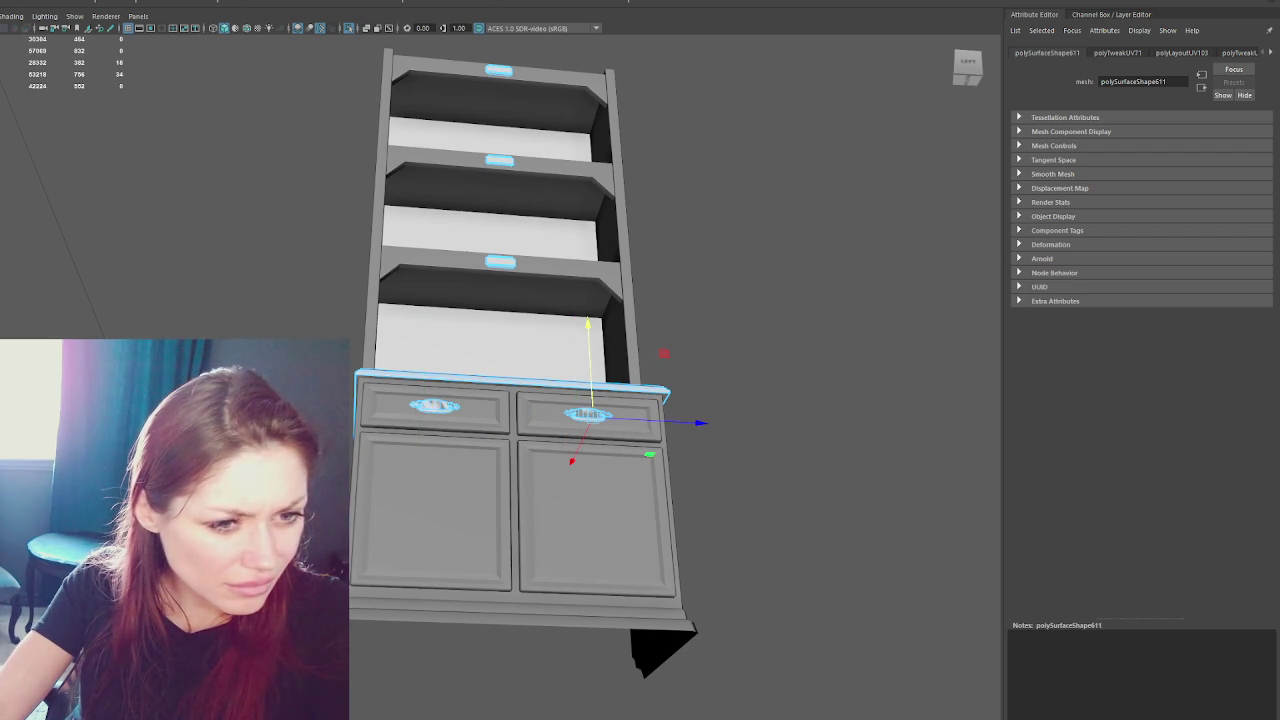
{"action": "left_click", "coordinate": [434, 405]}
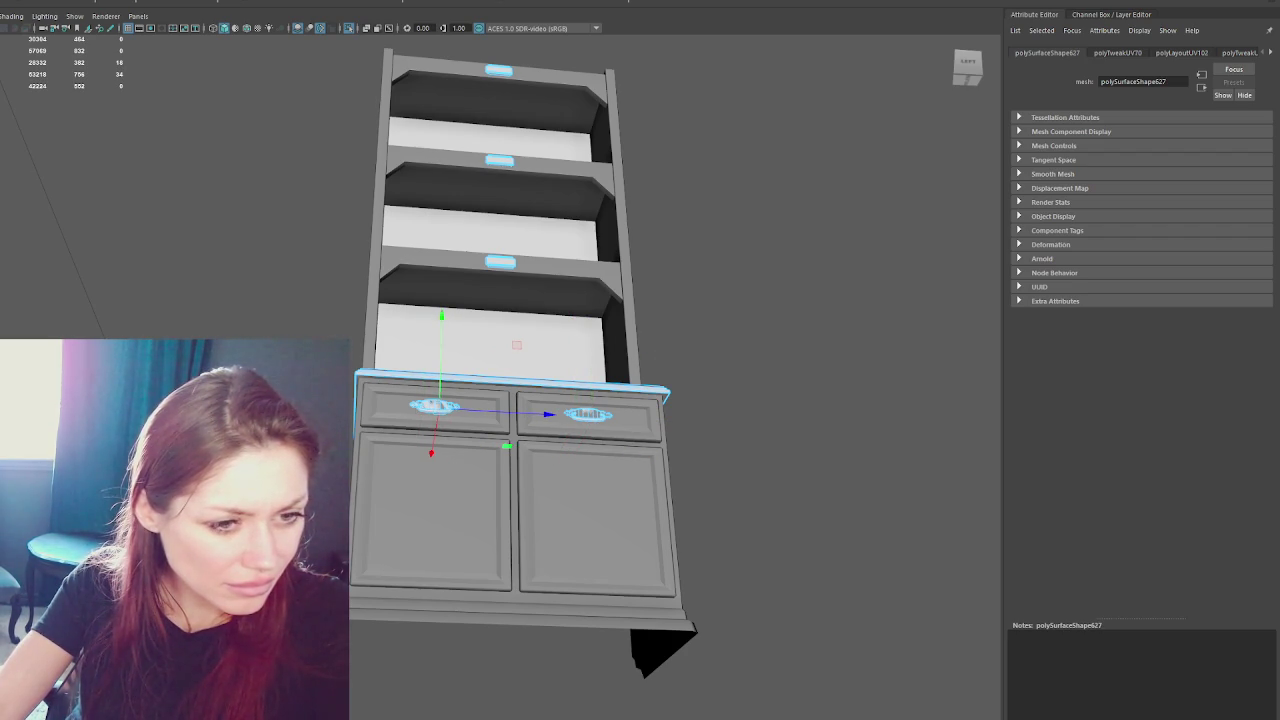
{"action": "key", "text": "ctrl+z"}
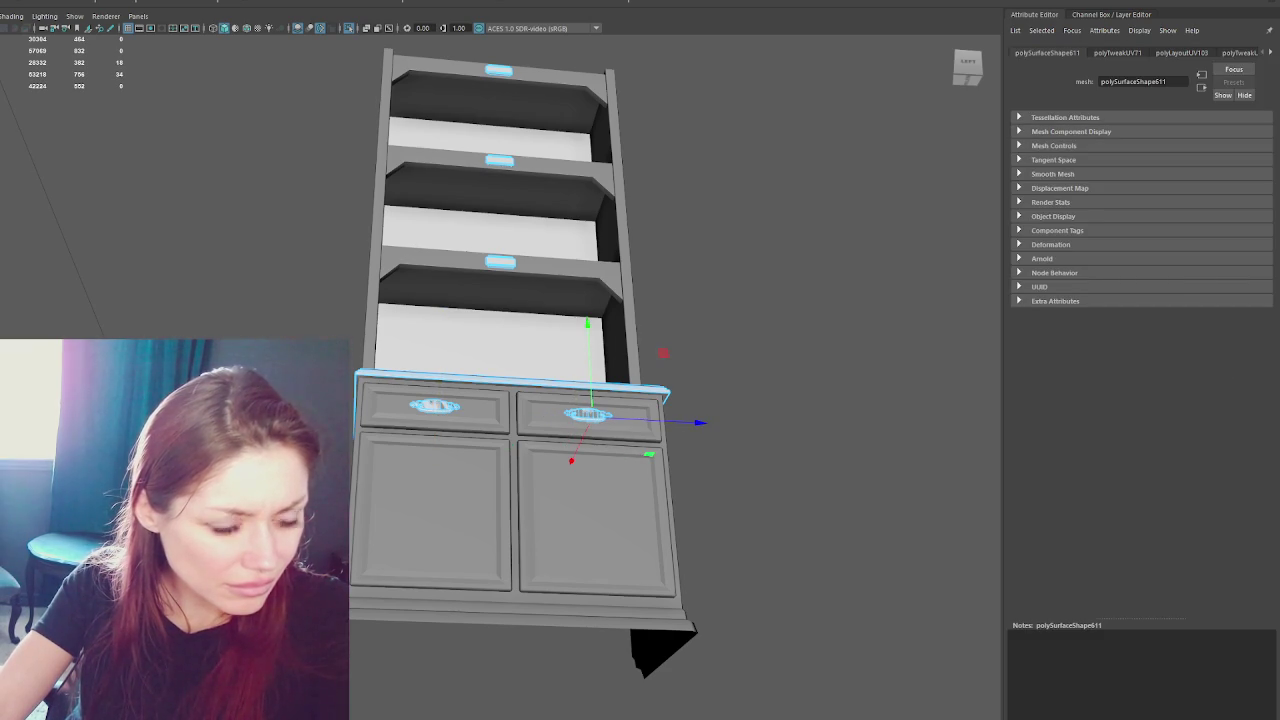
{"action": "key", "text": "ctrl+z"}
{"action": "key", "text": "ctrl+z"}
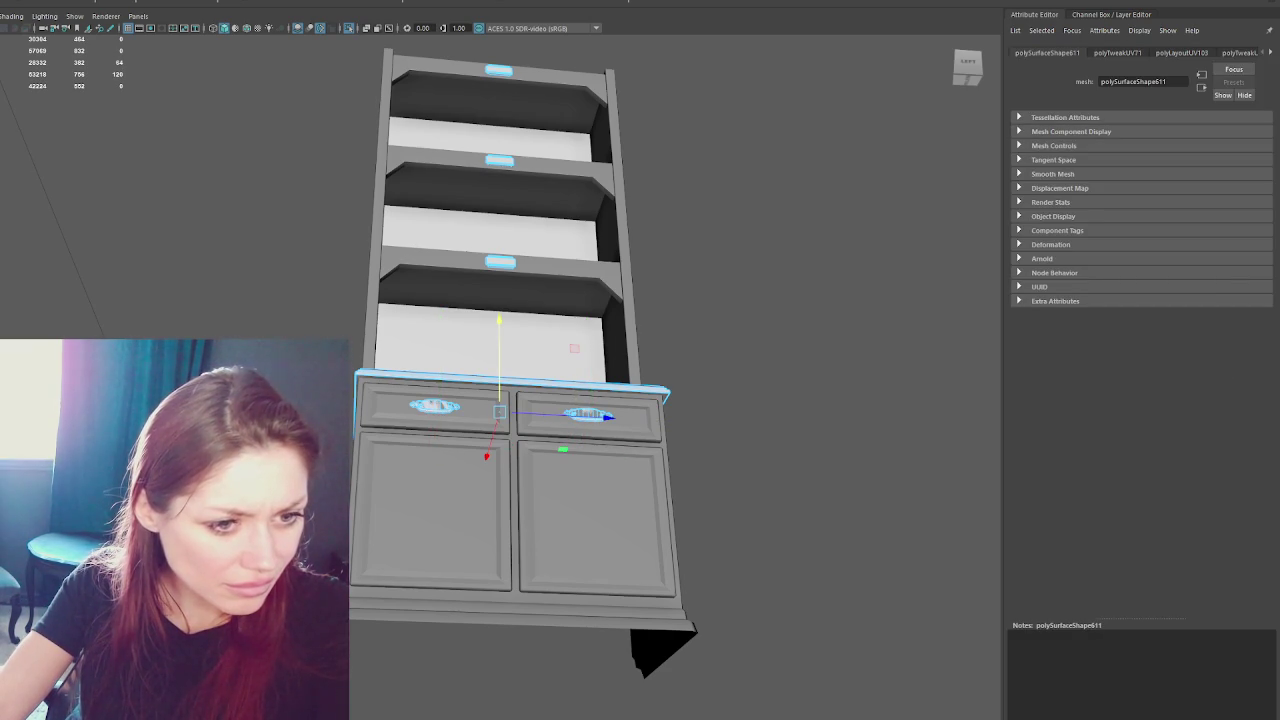
{"action": "key", "text": "ctrl+z"}
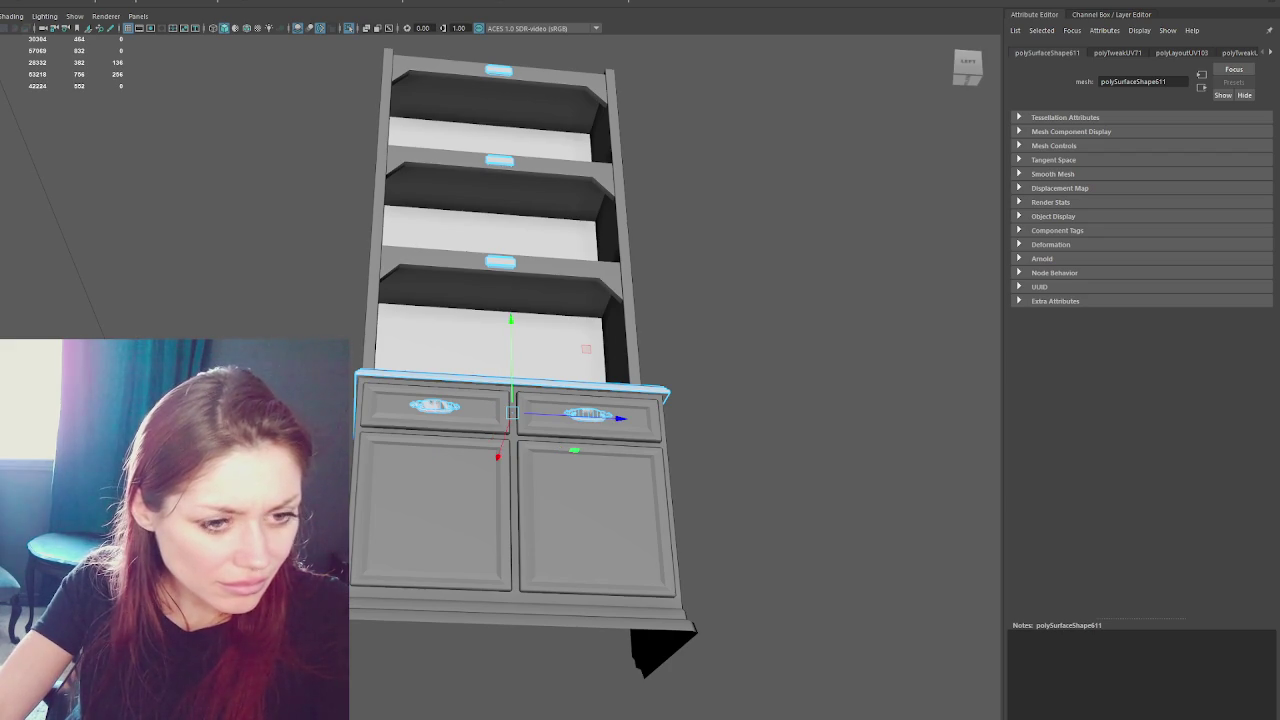
{"action": "key", "text": "ctrl+z"}
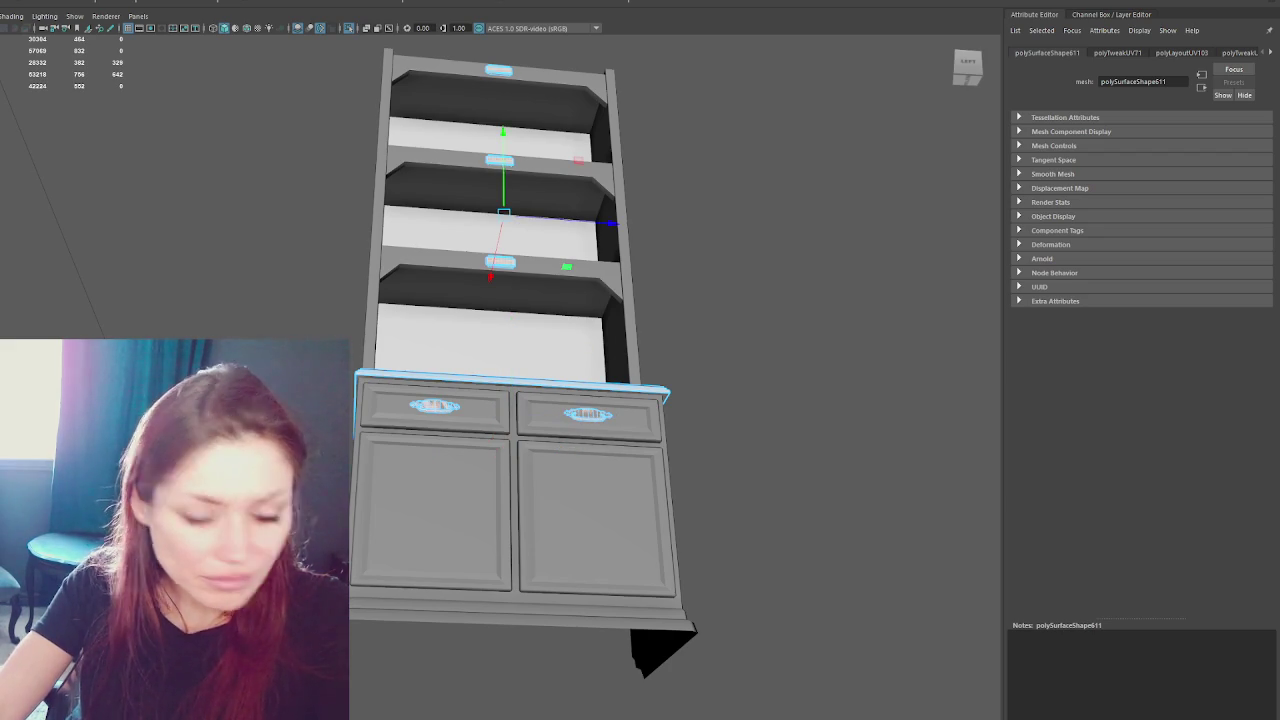
- Frame the handles, then from the left select the three shelf trims in face mode
{"action": "key", "text": "f"}
{"action": "left_click_drag", "start_coordinate": [415, 333], "coordinate": [426, 530], "text": "alt"}
{"action": "left_click", "coordinate": [375, 343]}
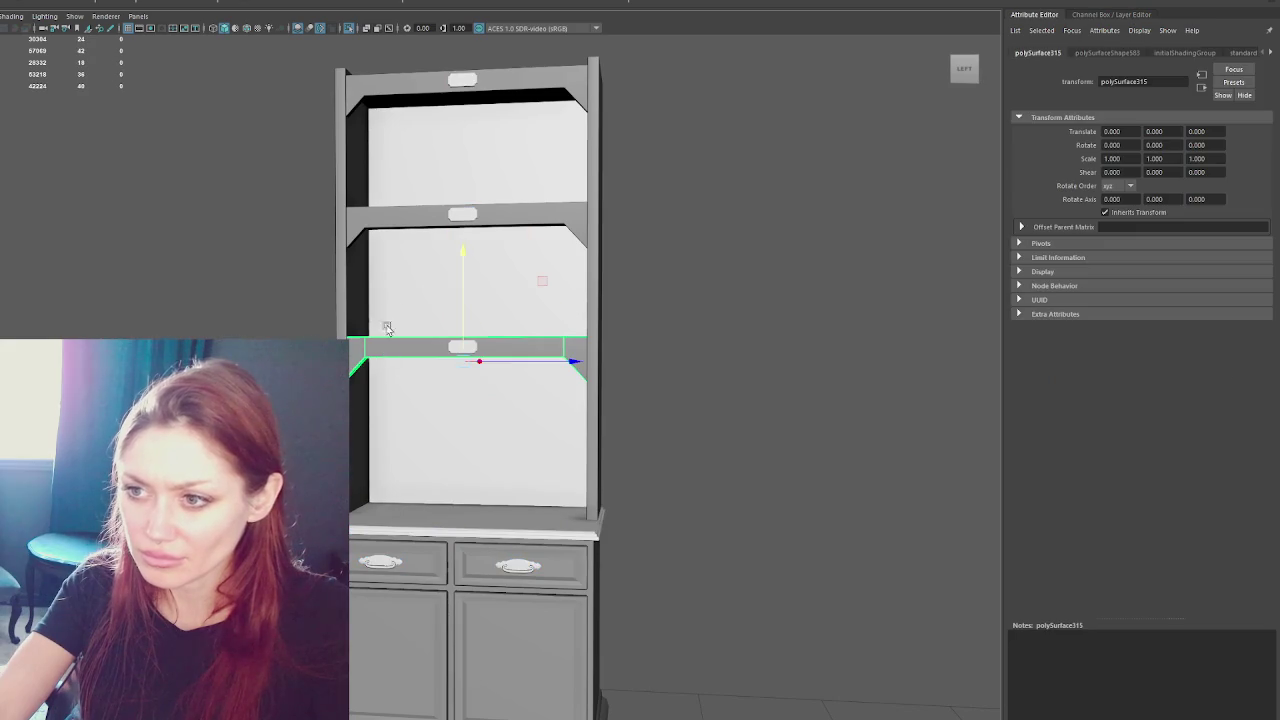
{"action": "left_click", "coordinate": [380, 214]}
{"action": "left_click", "coordinate": [396, 93]}
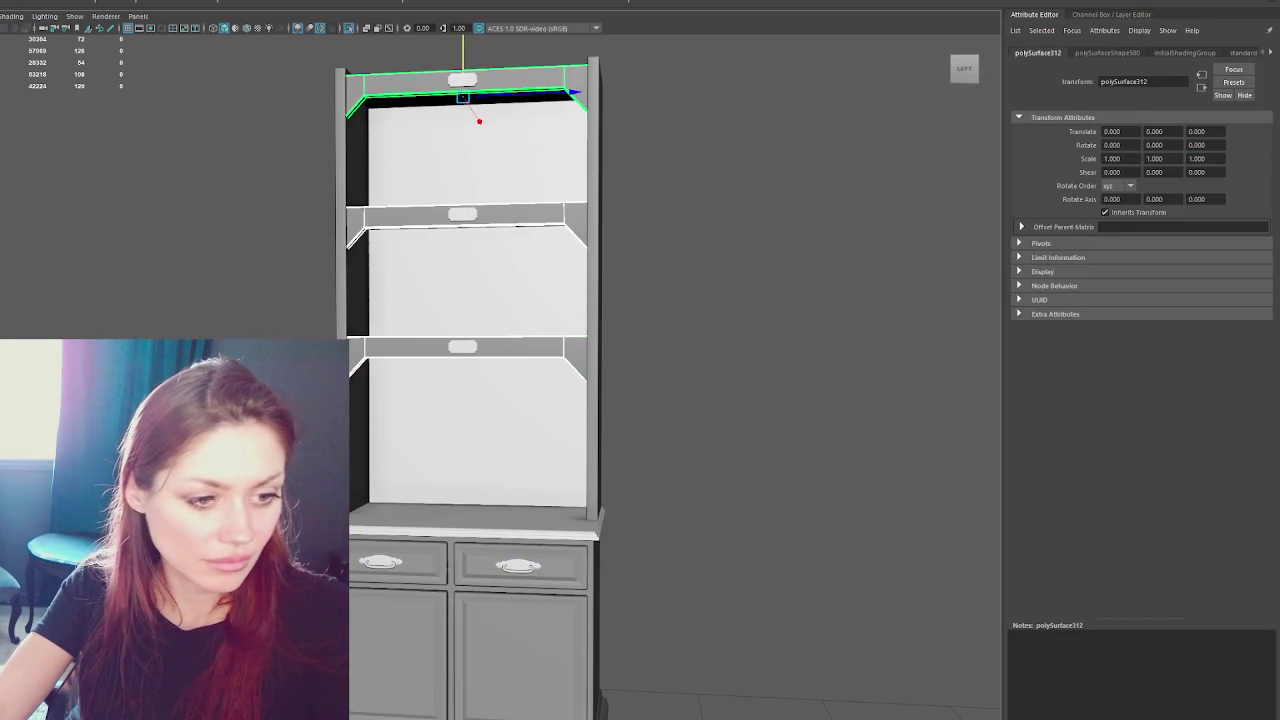
{"action": "key", "text": "ctrl+F11"}
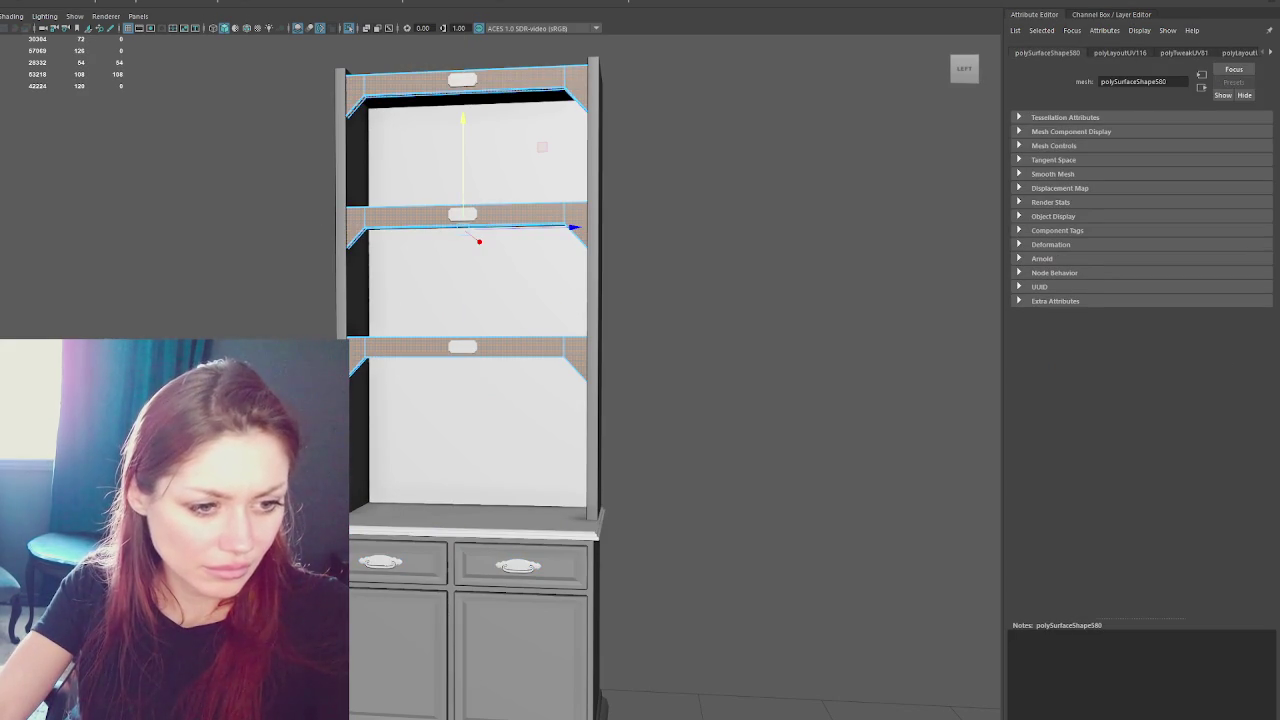
- Inspect the faces of the middle, top and lower shelf trims in turn
{"action": "key", "text": "ctrl+z"}
{"action": "key", "text": "ctrl+z"}
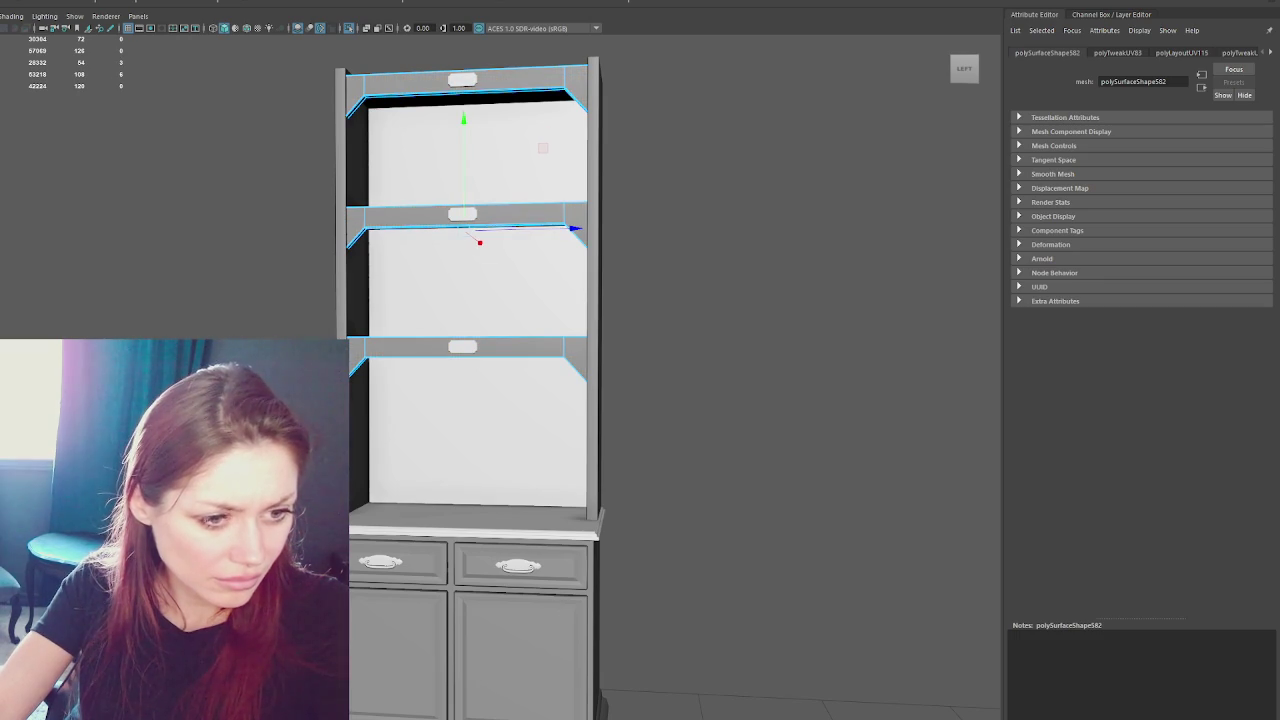
{"action": "key", "text": "ctrl+z"}
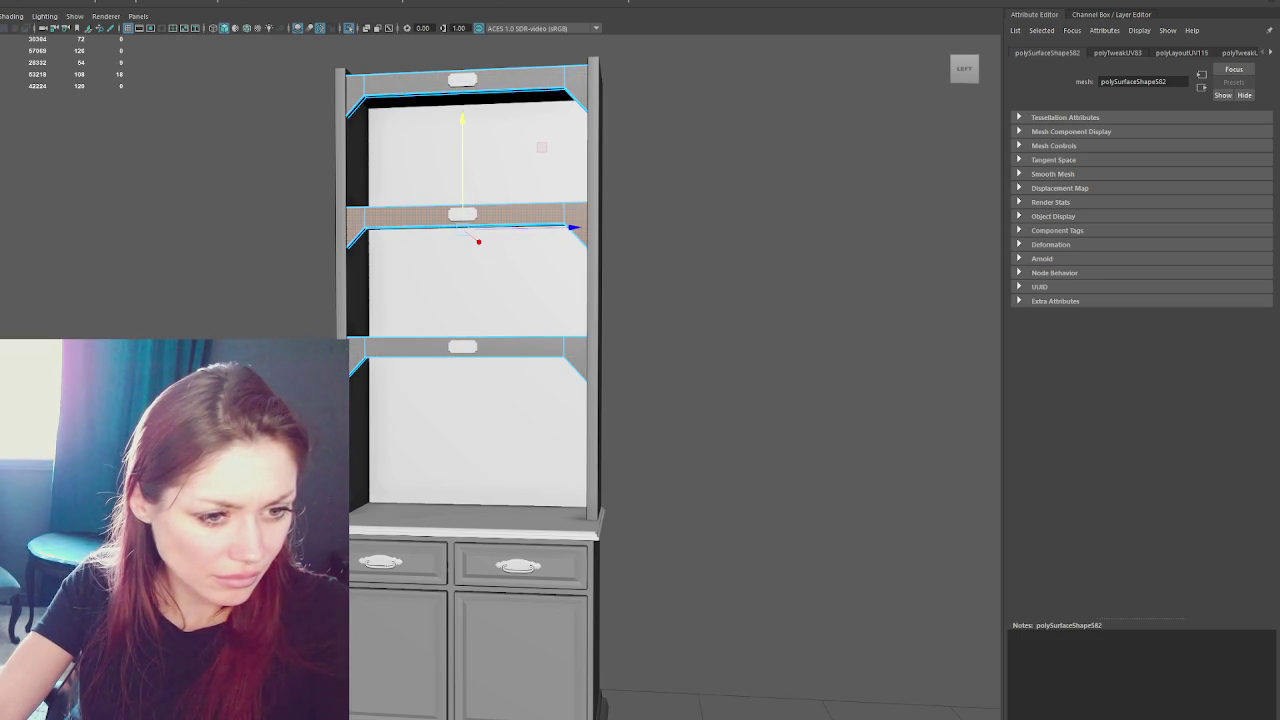
{"action": "key", "text": "ctrl+z"}
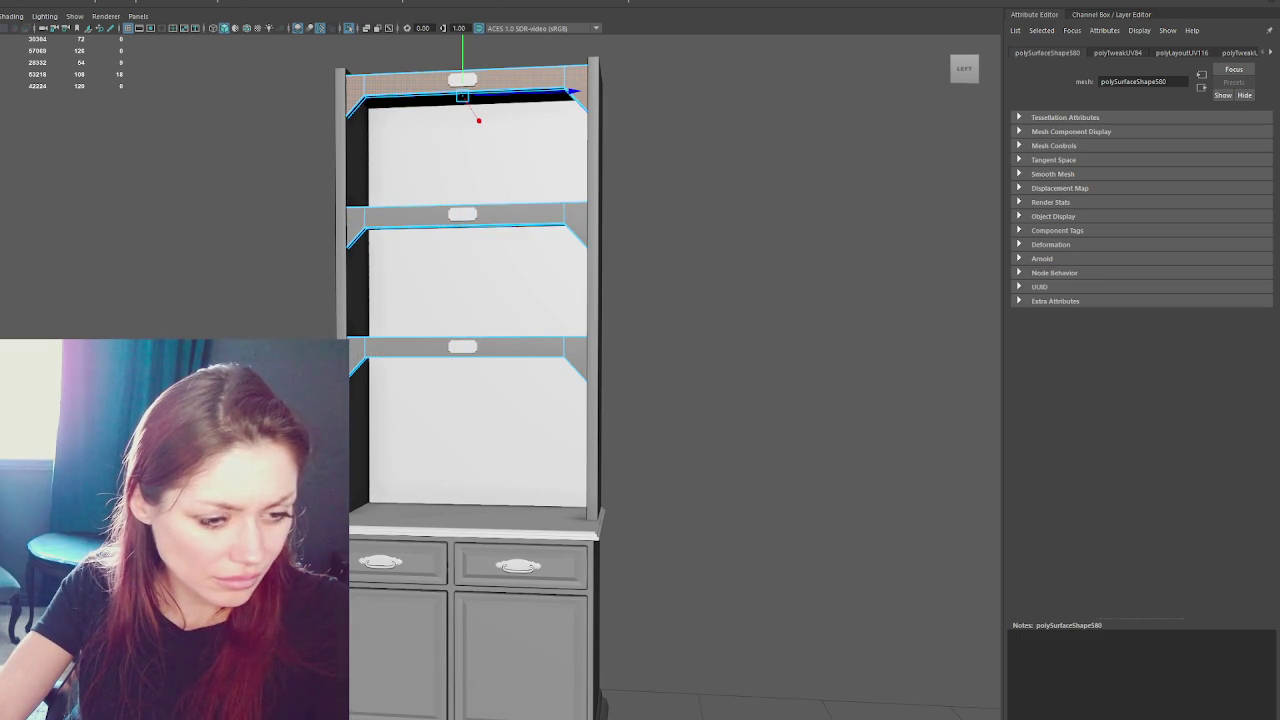
{"action": "key", "text": "ctrl+z"}
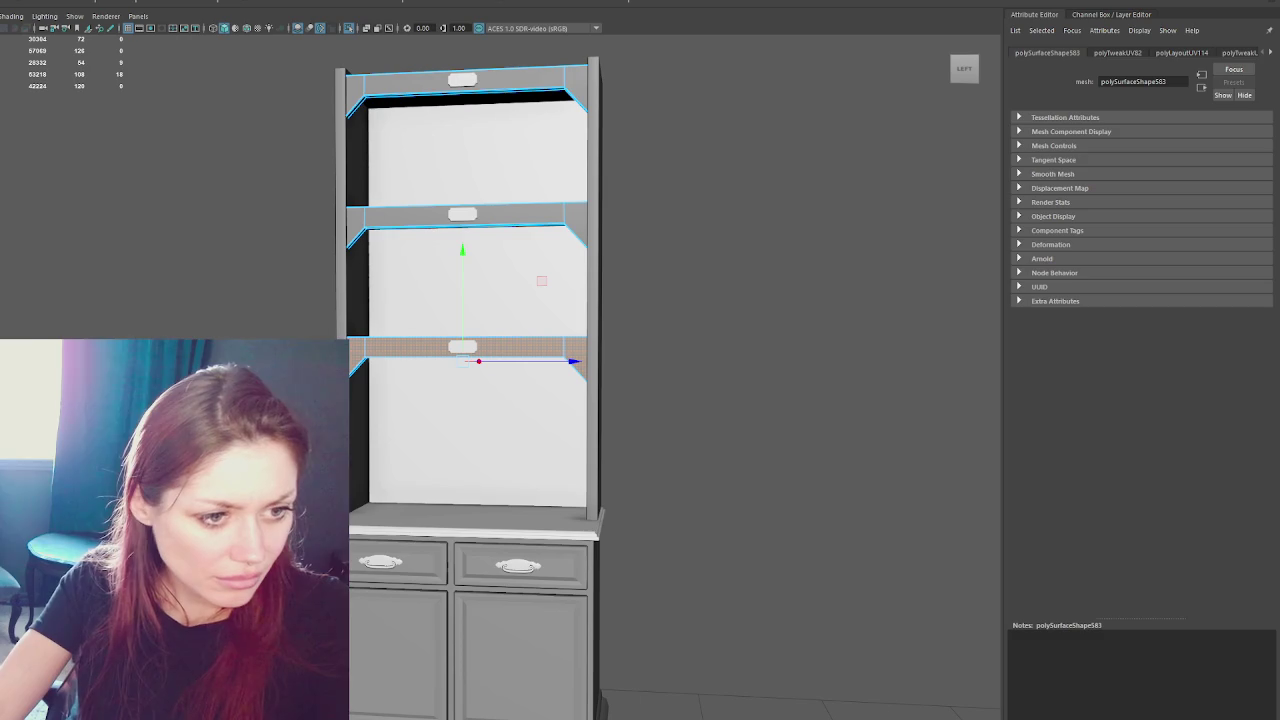
{"action": "key", "text": "ctrl+z"}
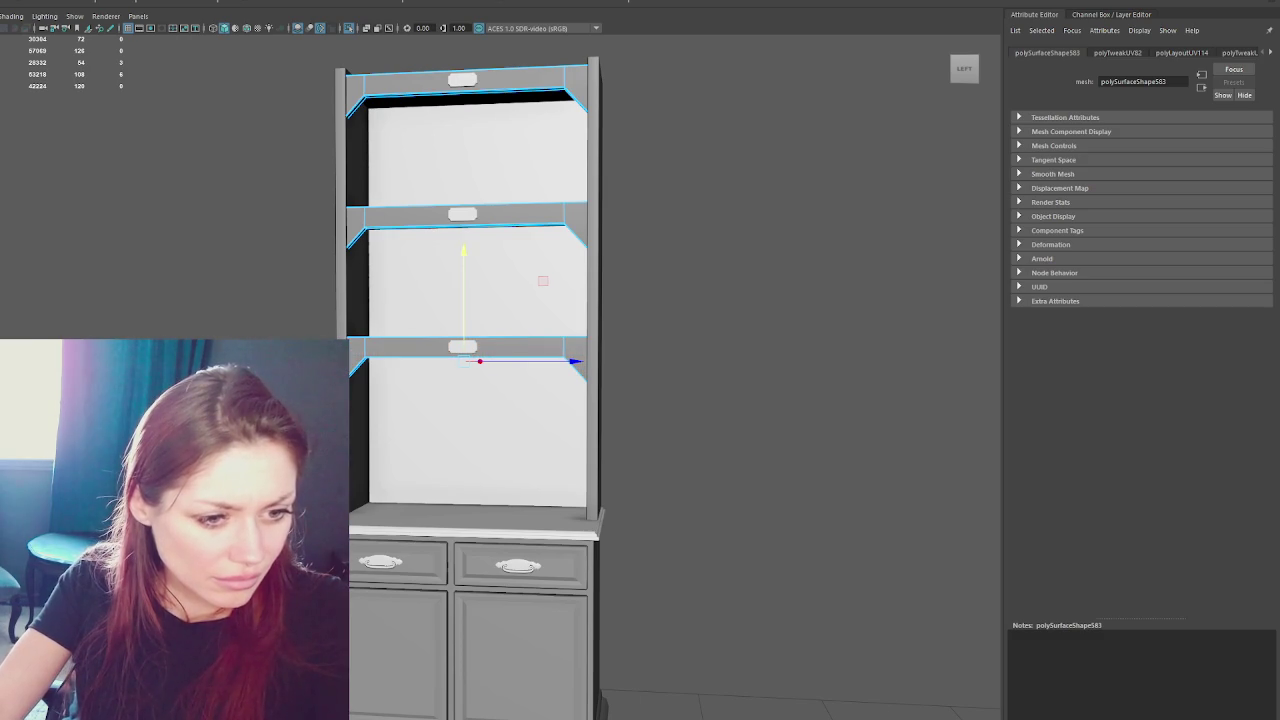
{"action": "key", "text": "ctrl+z"}
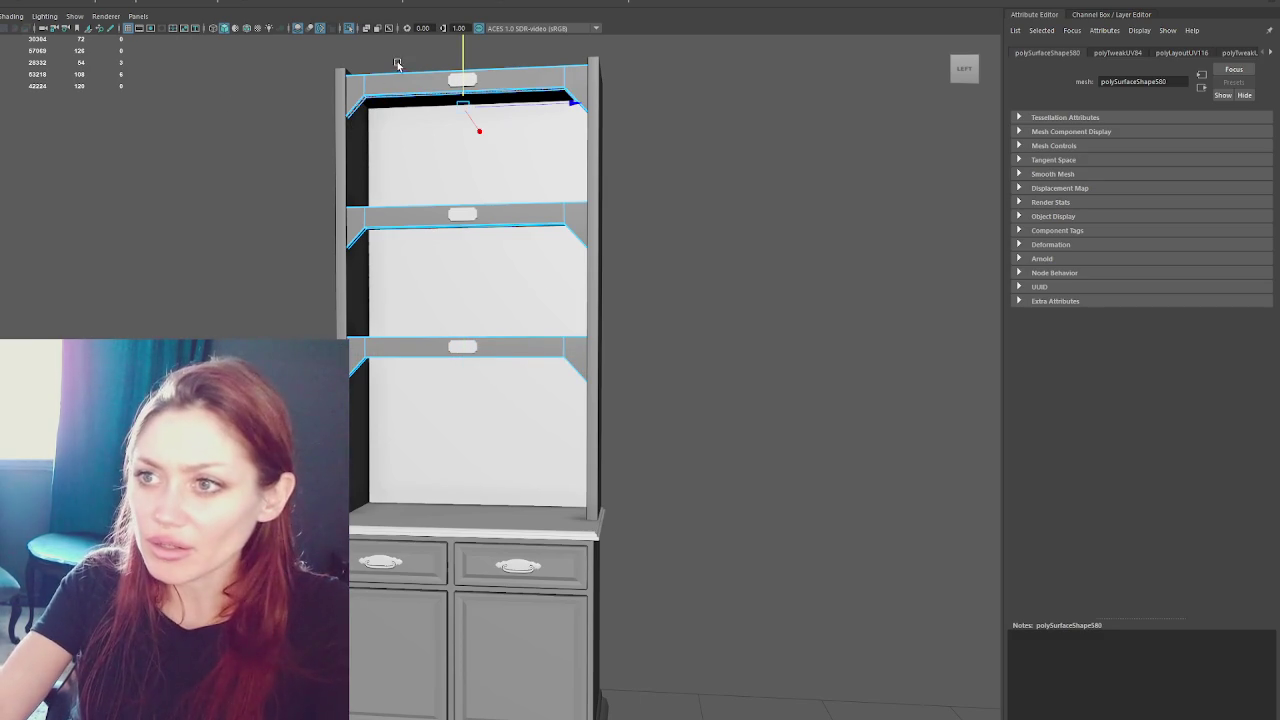
- Select the top trim's front faces, frame them and look down onto the shelves
{"action": "left_click", "coordinate": [392, 84]}
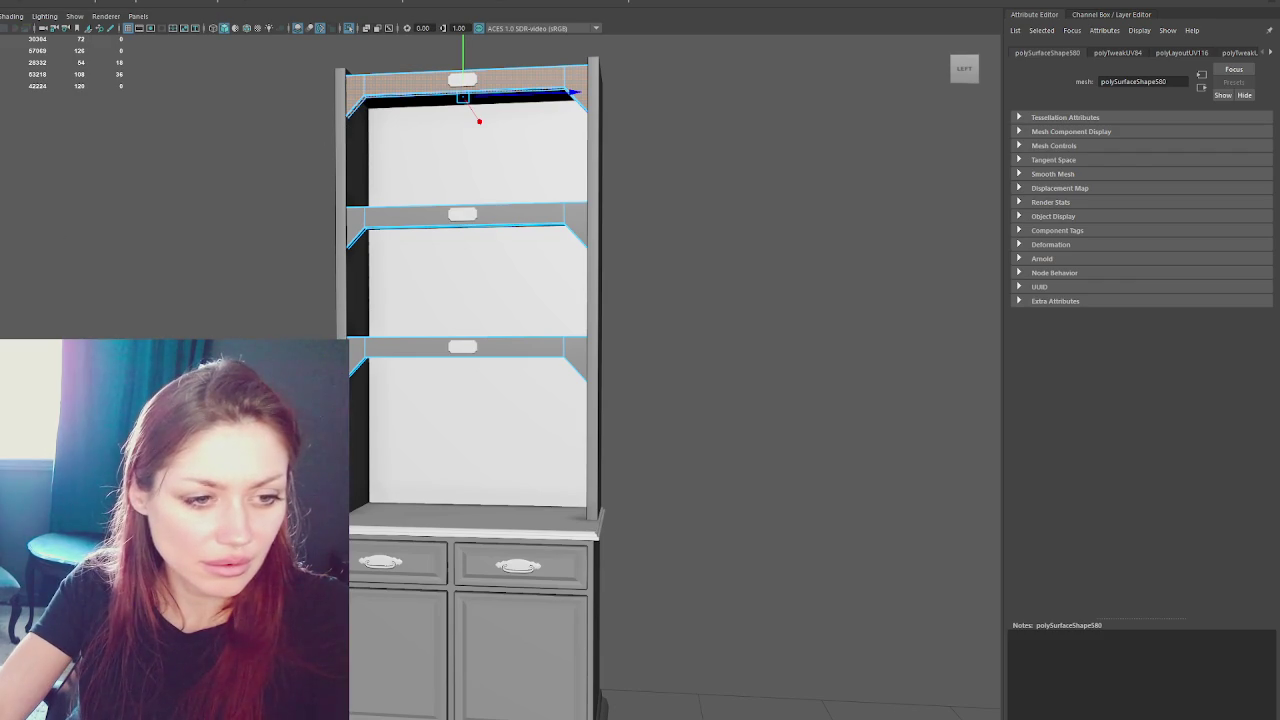
{"action": "key", "text": "f"}
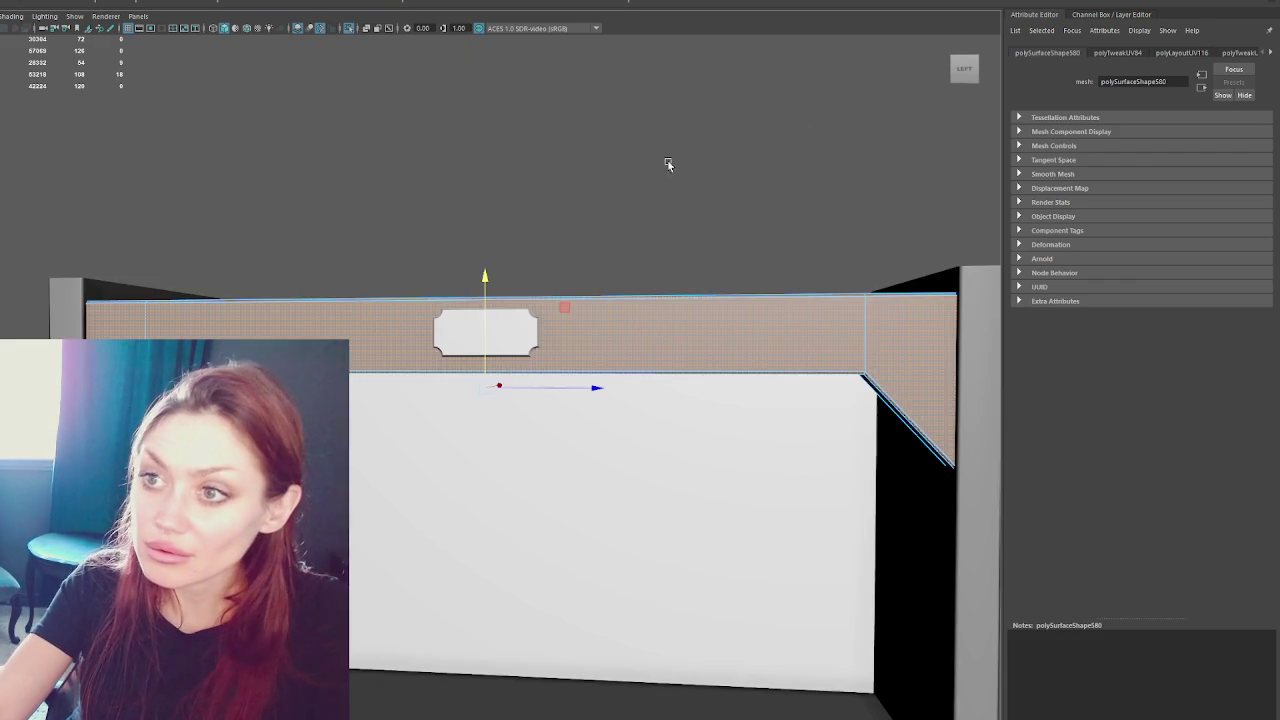
{"action": "mouse_move", "coordinate": [590, 242]}
{"action": "left_mouse_down", "text": "alt"}
{"action": "mouse_move", "coordinate": [580, 174]}
{"action": "mouse_move", "coordinate": [603, 203]}
{"action": "mouse_move", "coordinate": [597, 223]}
{"action": "mouse_move", "coordinate": [591, 175]}
{"action": "mouse_move", "coordinate": [594, 307]}
{"action": "mouse_move", "coordinate": [414, 434]}
{"action": "mouse_move", "coordinate": [270, 306]}
{"action": "left_mouse_up", "text": "alt"}
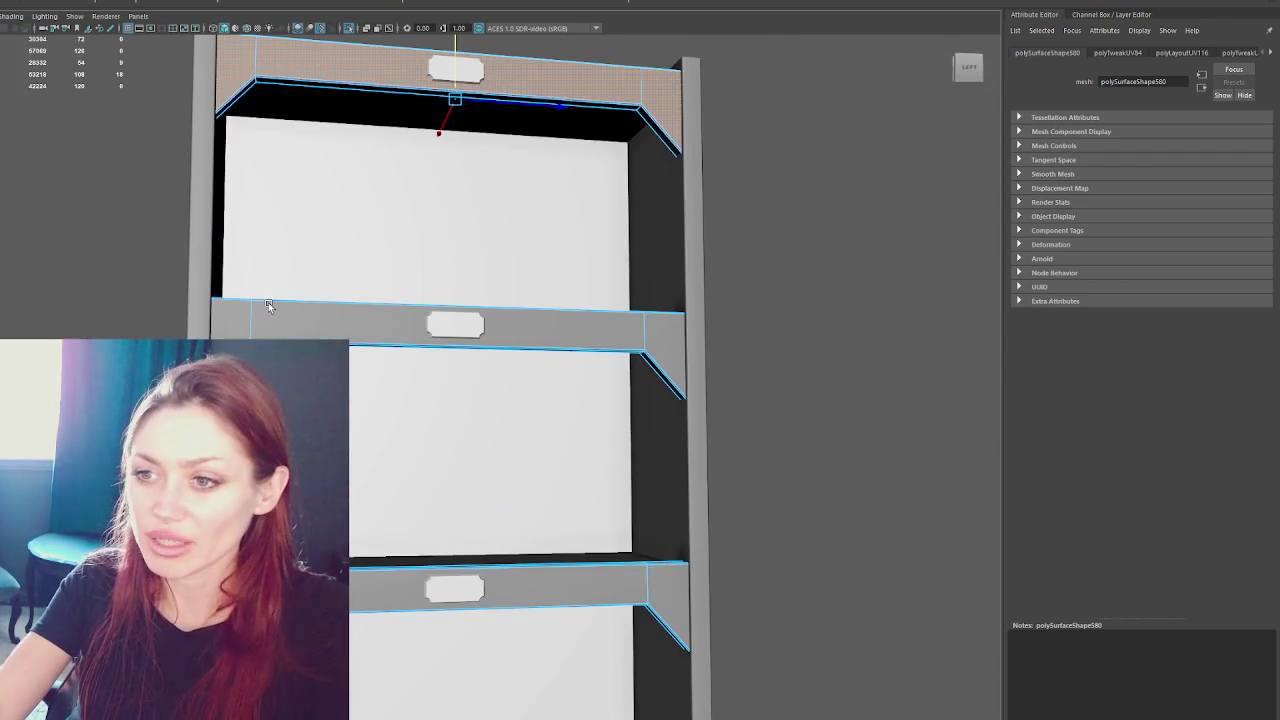
{"action": "left_click_drag", "start_coordinate": [241, 134], "coordinate": [442, 123], "text": "alt"}
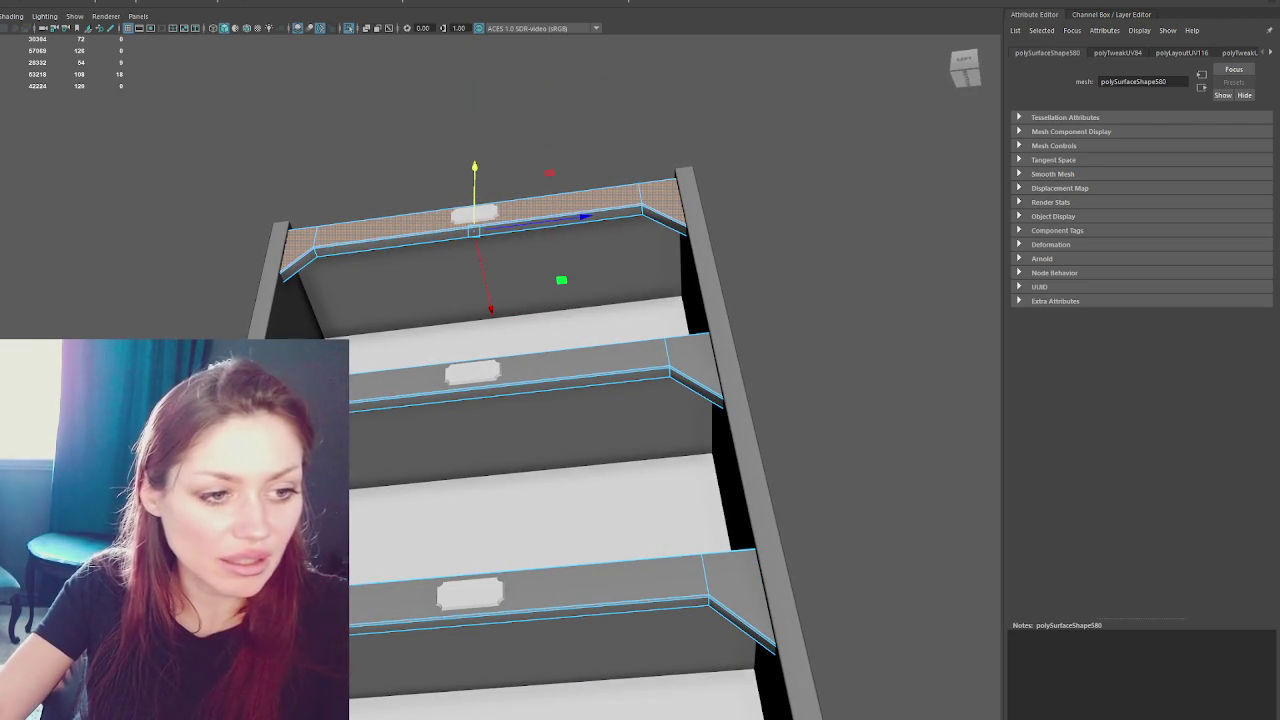
- Cut, sew and lay out the top shelf trim's UVs along three picked edges
{"action": "key", "text": "ctrl+z"}
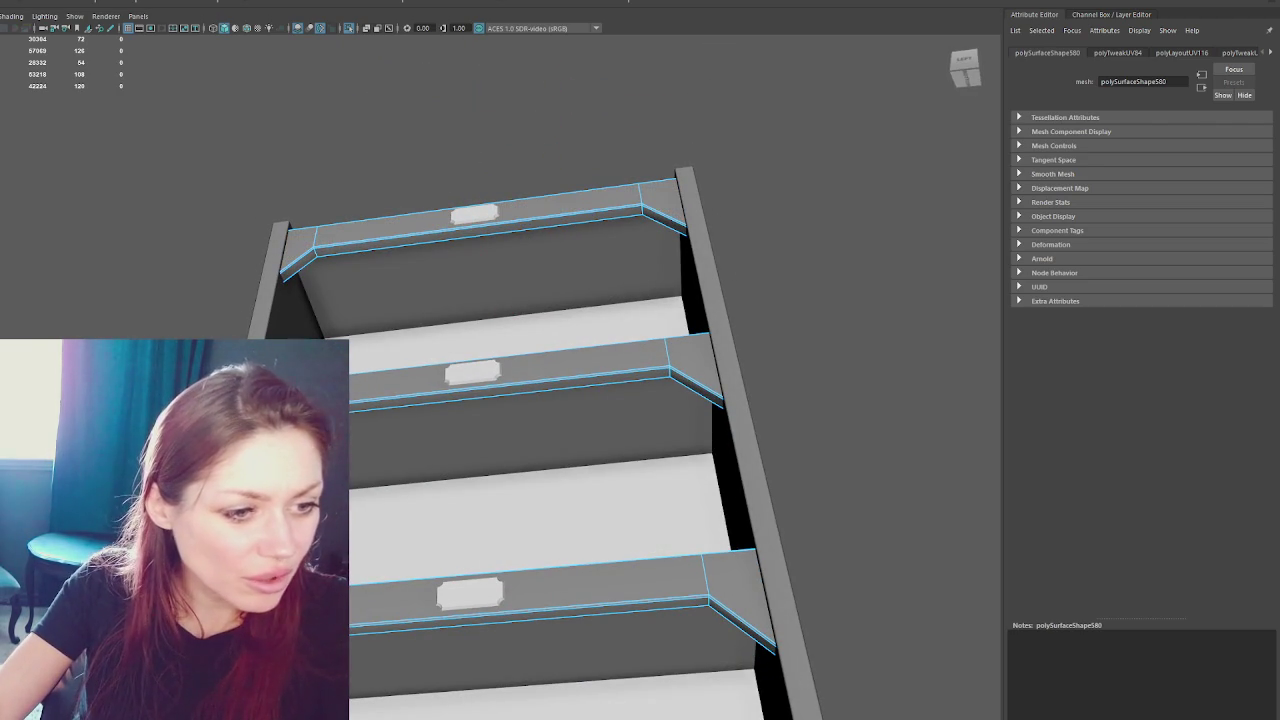
{"action": "left_click", "coordinate": [290, 260]}
{"action": "left_click", "coordinate": [470, 230], "text": "shift"}
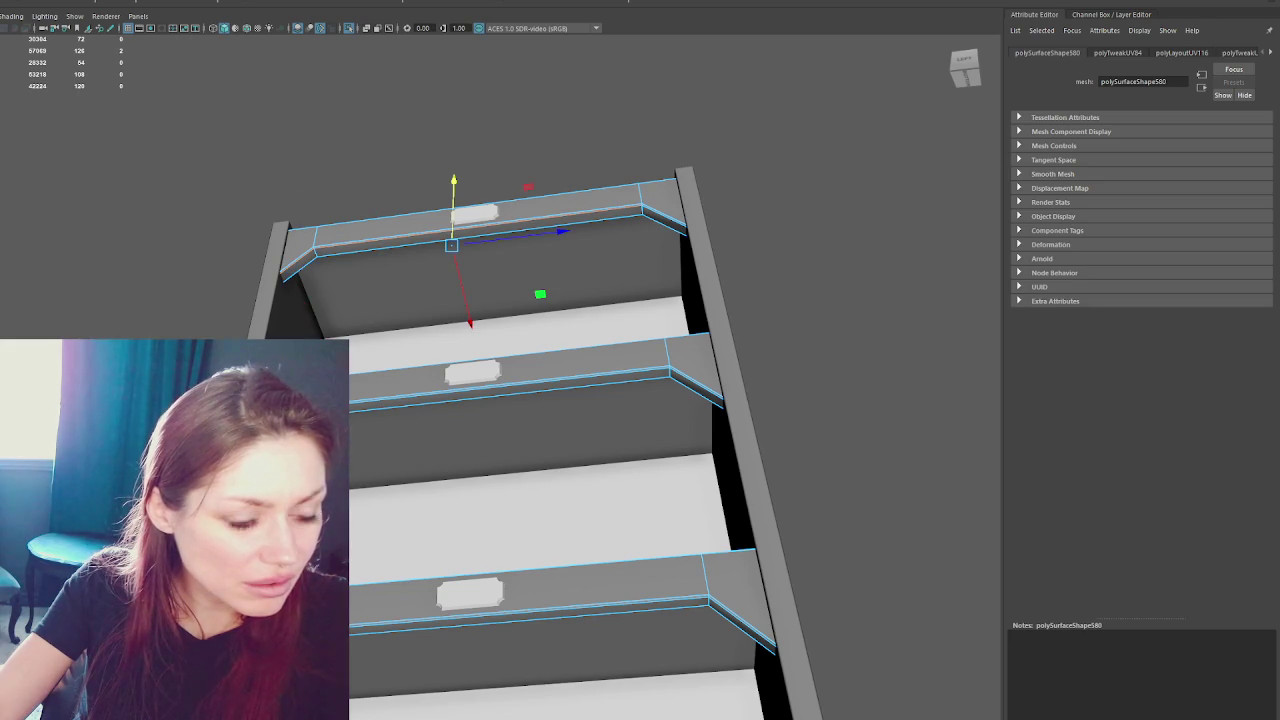
{"action": "left_click", "coordinate": [660, 205], "text": "shift"}
{"action": "key", "text": "ctrl+x"}
{"action": "key", "text": "ctrl+shift+x"}
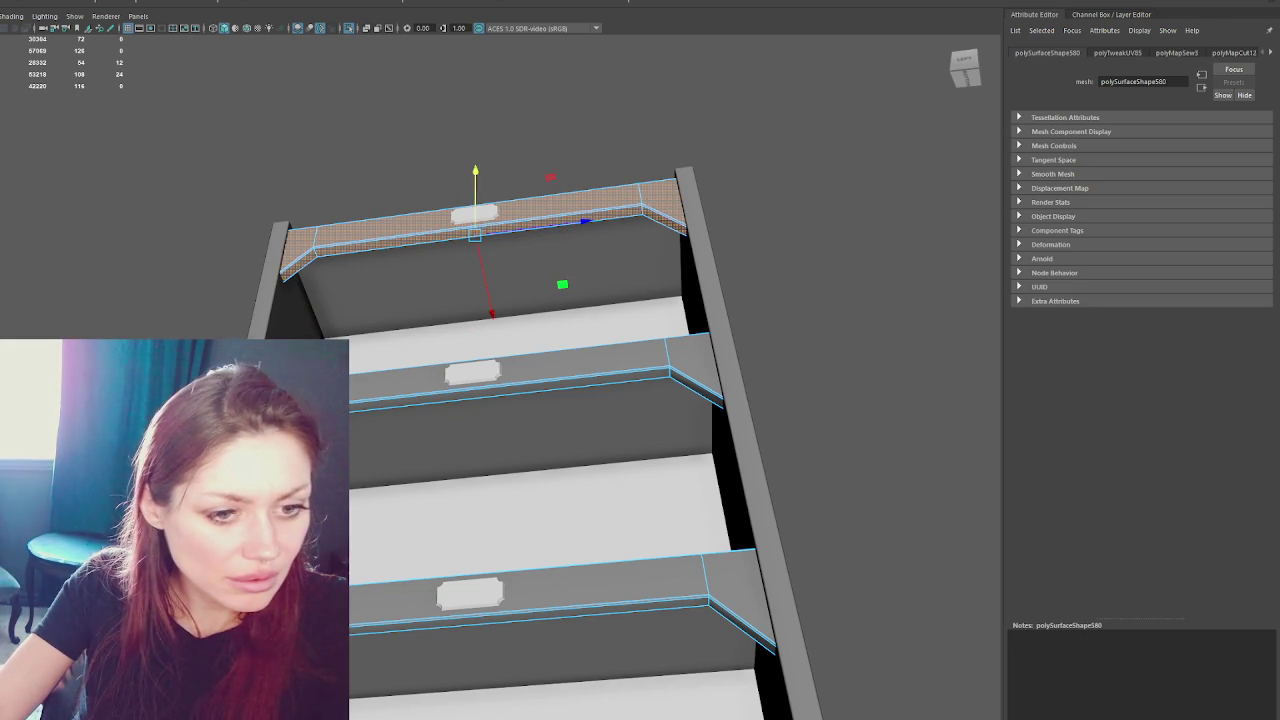
{"action": "key", "text": "ctrl+l"}
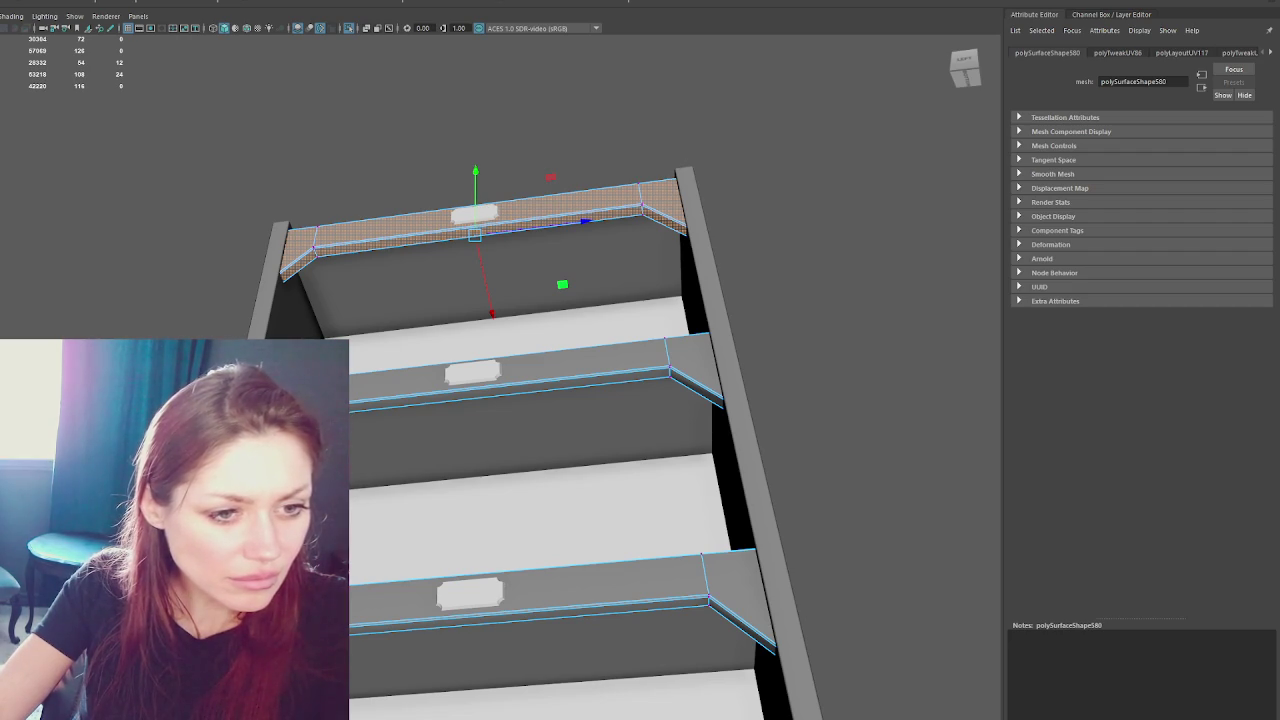
{"action": "left_click", "coordinate": [688, 207]}
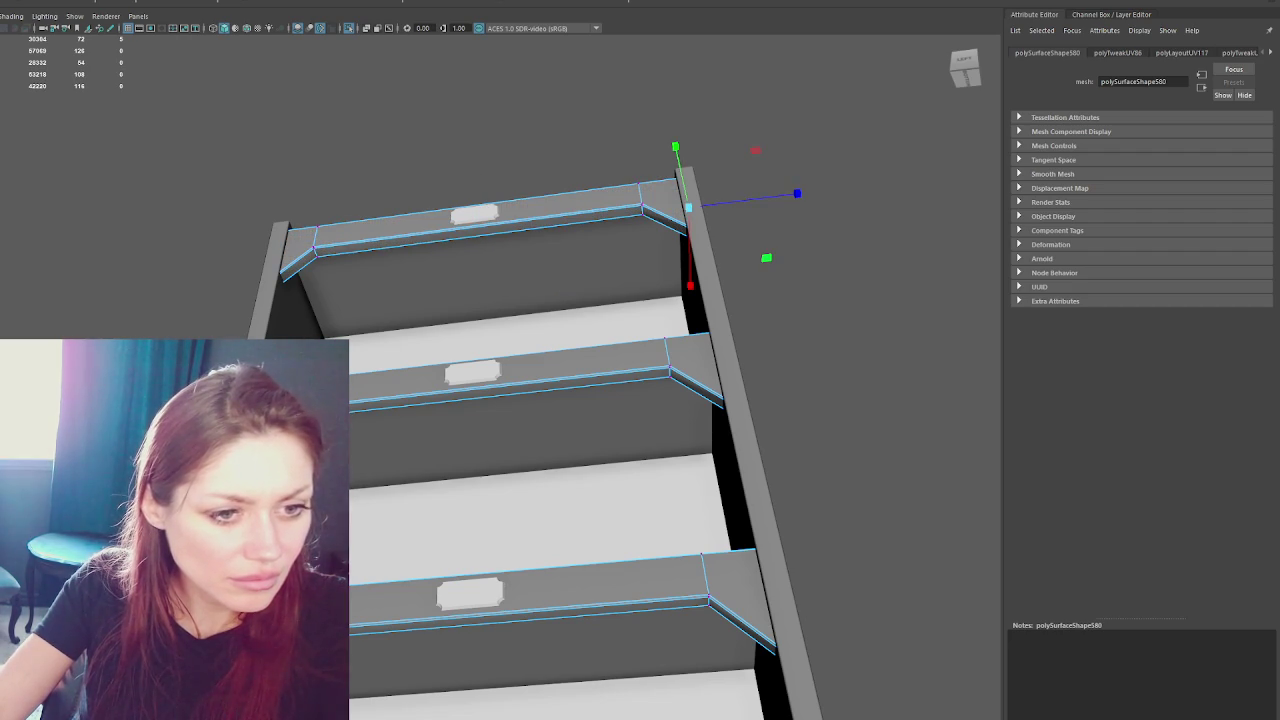
{"action": "left_click", "coordinate": [765, 247]}
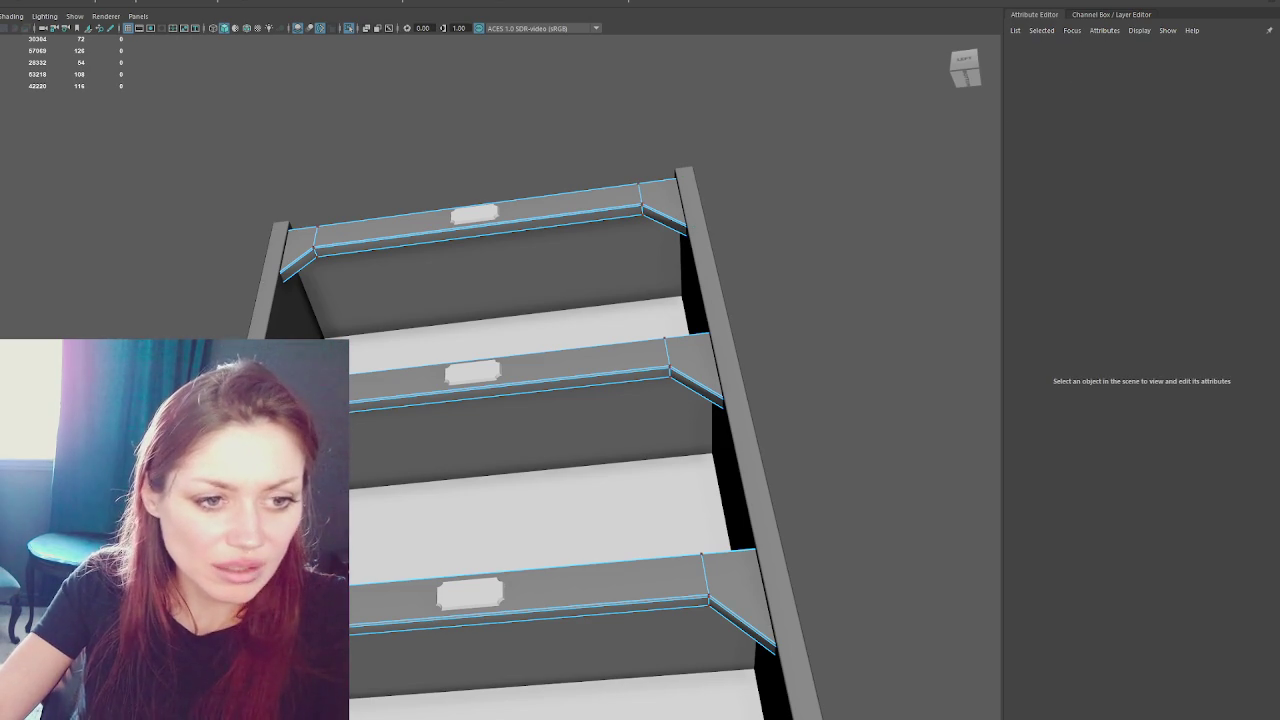
- Pick the bottom shelf trim's edges, sew its UV seams and open the UV Editor
{"action": "left_click", "coordinate": [580, 220]}
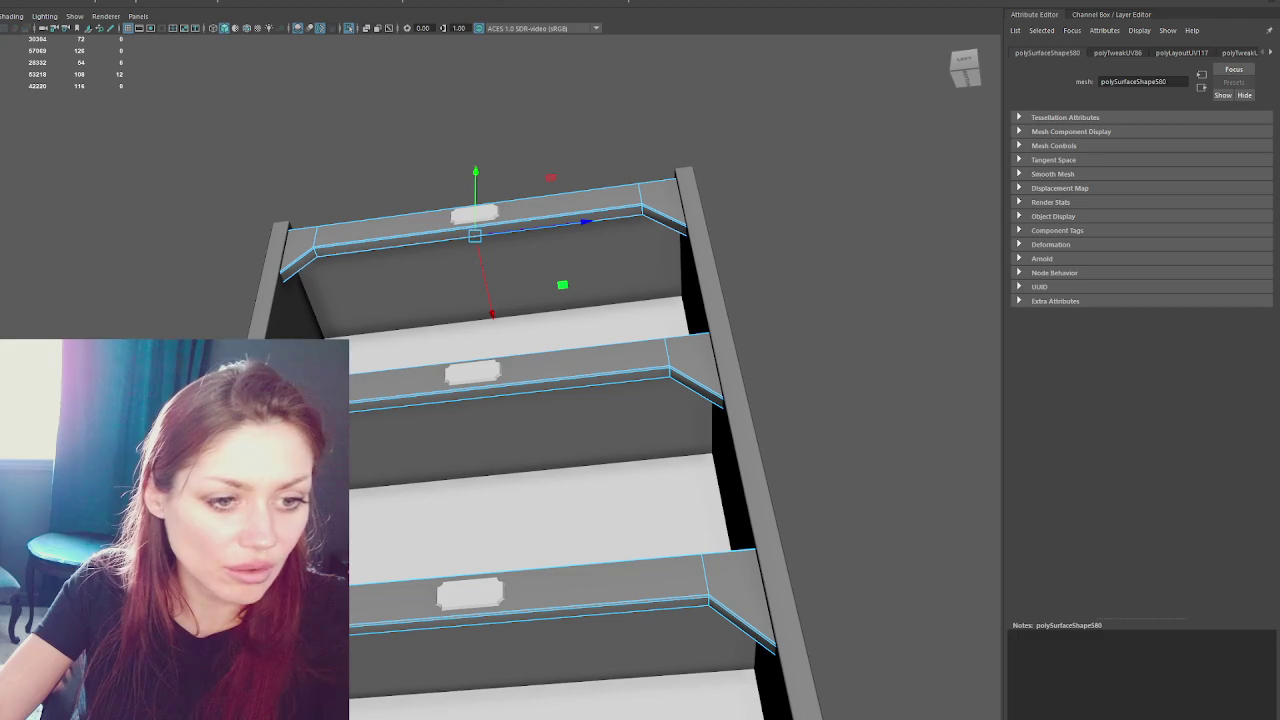
{"action": "left_click", "coordinate": [600, 585]}
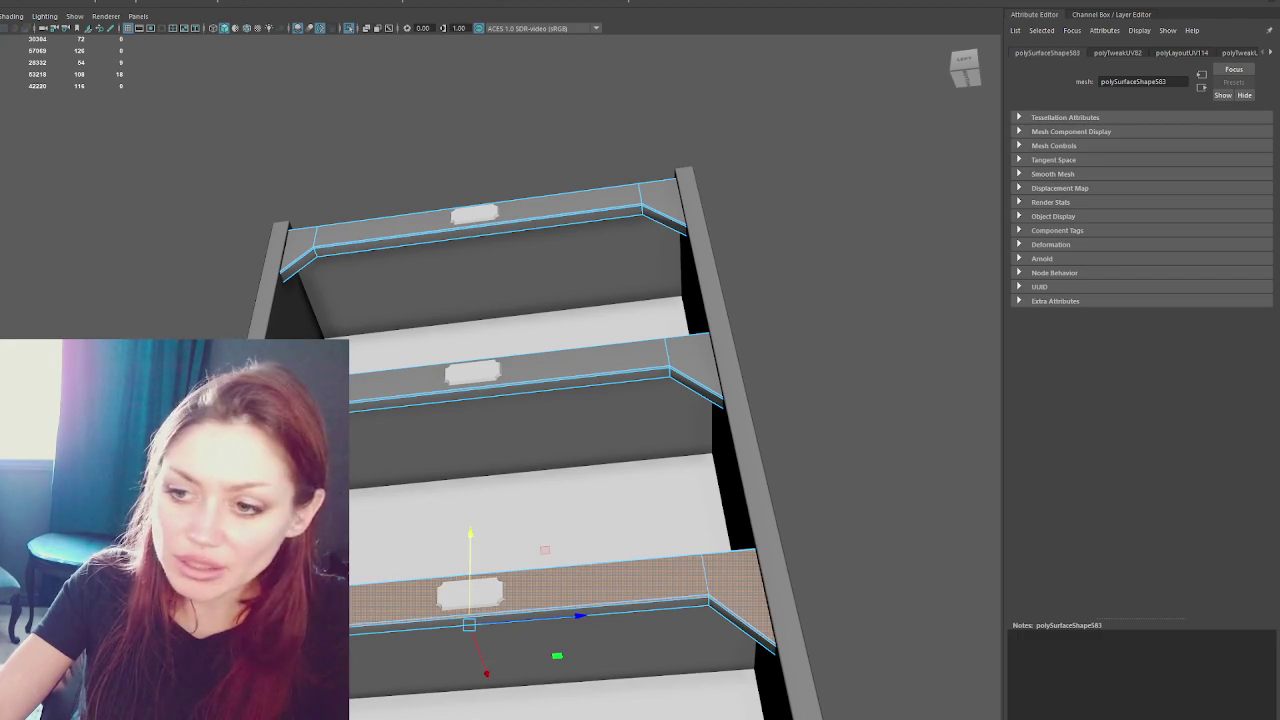
{"action": "key", "text": "Escape"}
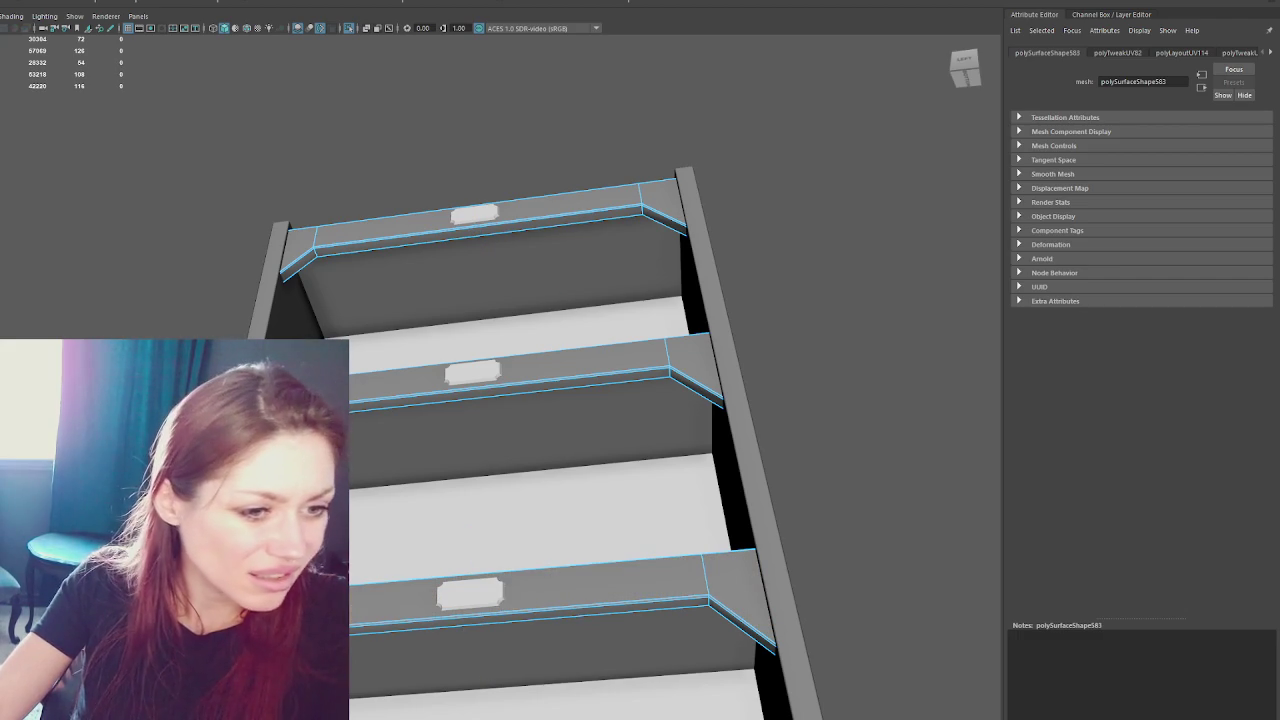
{"action": "left_click", "coordinate": [440, 630]}
{"action": "left_click", "coordinate": [530, 628], "text": "shift"}
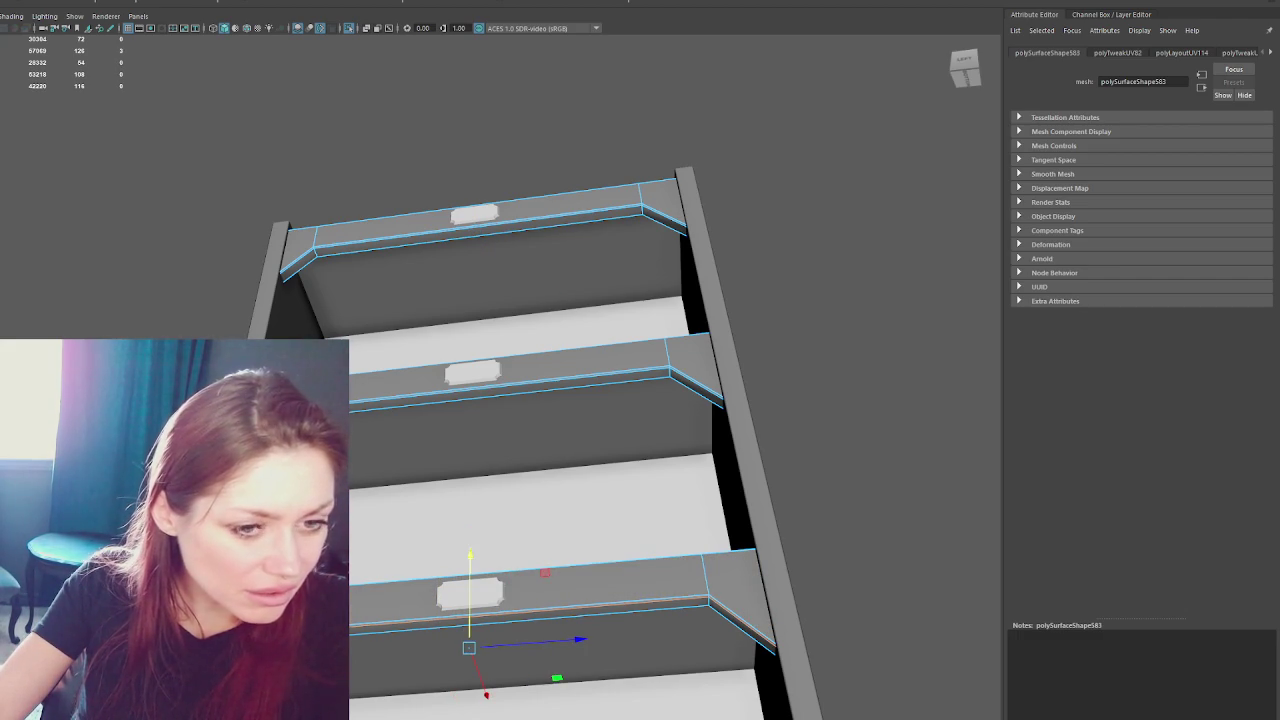
{"action": "key", "text": "ctrl+F11"}
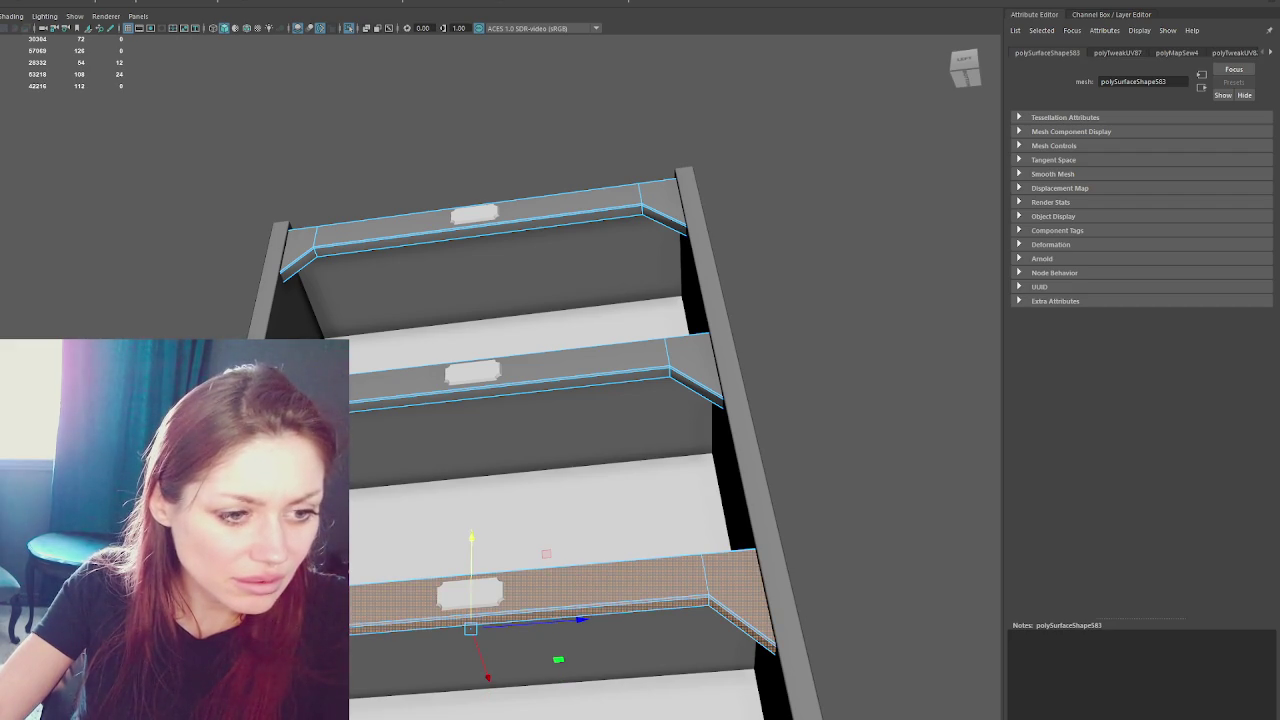
{"action": "key", "text": "ctrl+u"}
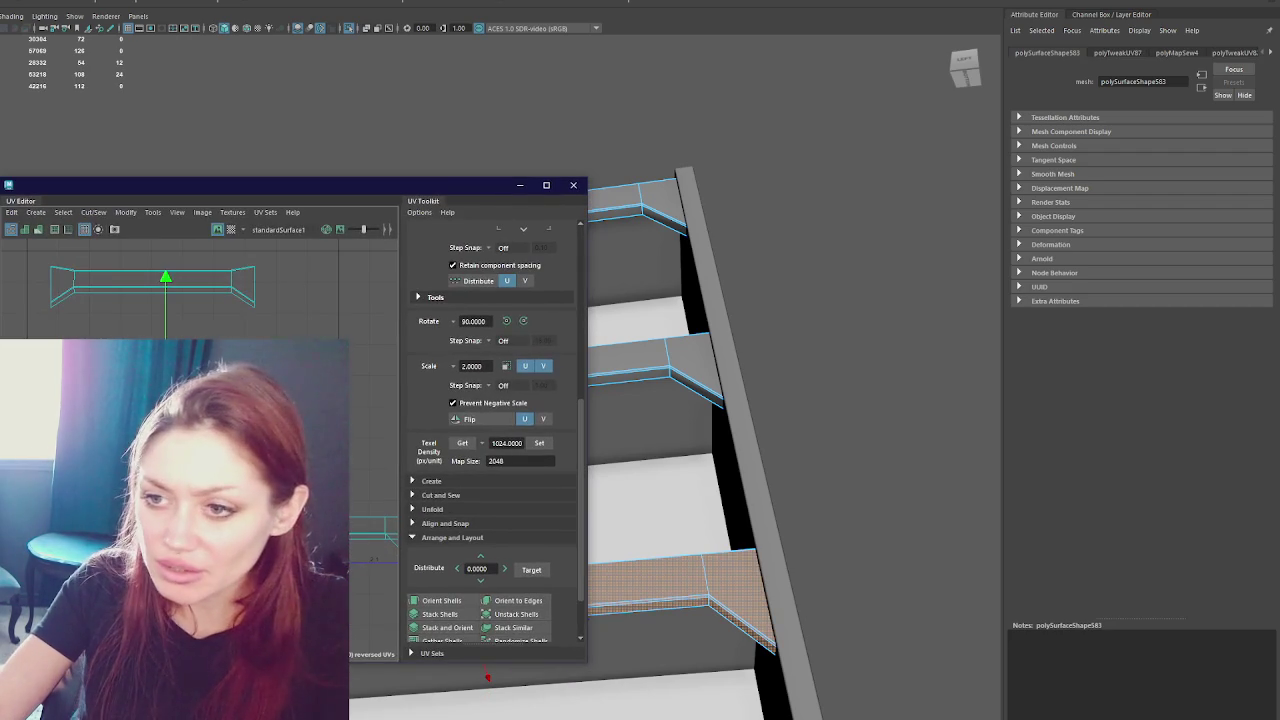
- Select the bottom trim's UV shell and orient it horizontally
{"action": "left_click", "coordinate": [323, 324]}
{"action": "left_click_drag", "start_coordinate": [323, 324], "coordinate": [214, 350]}
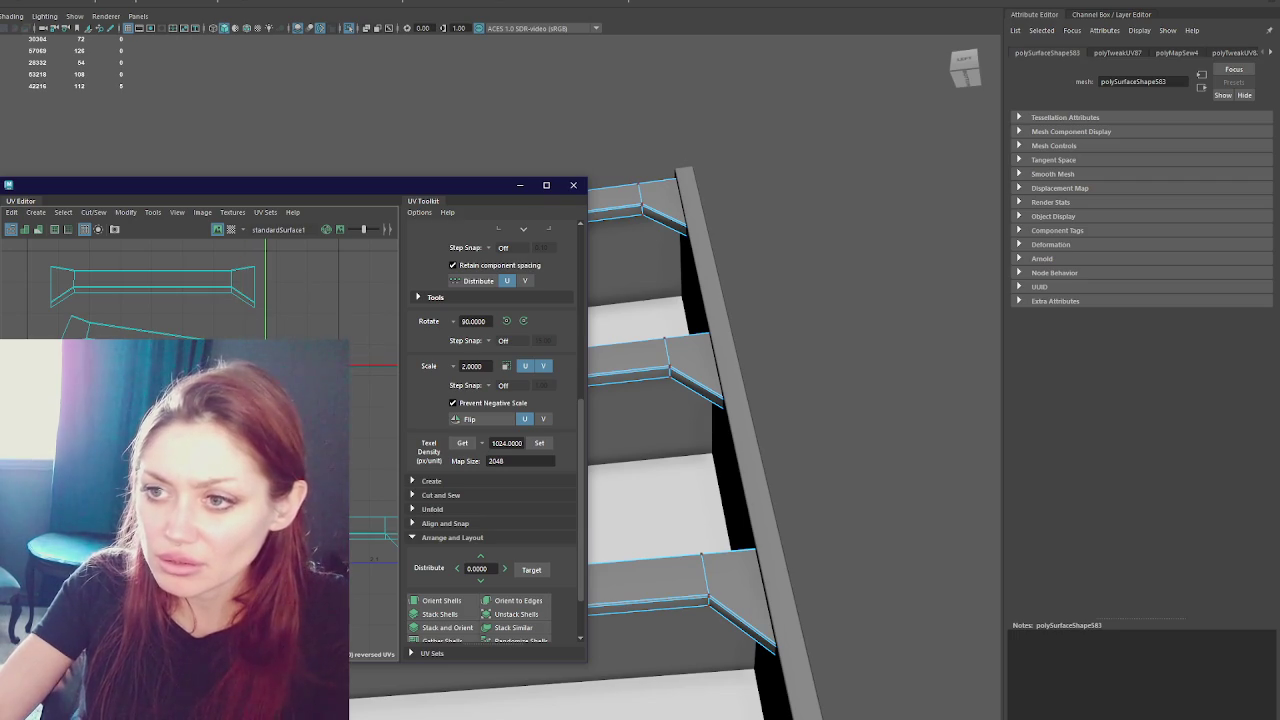
{"action": "left_click", "coordinate": [230, 333]}
{"action": "left_click", "coordinate": [441, 600]}
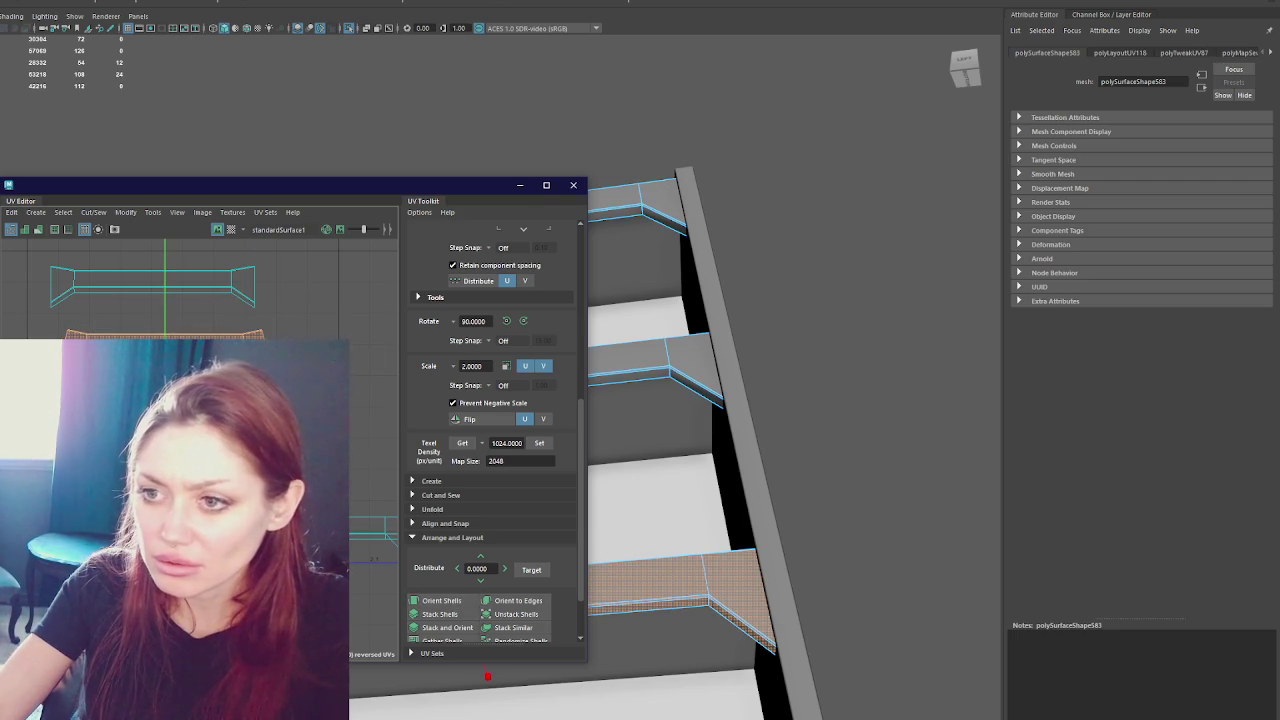
{"action": "left_click", "coordinate": [262, 332]}
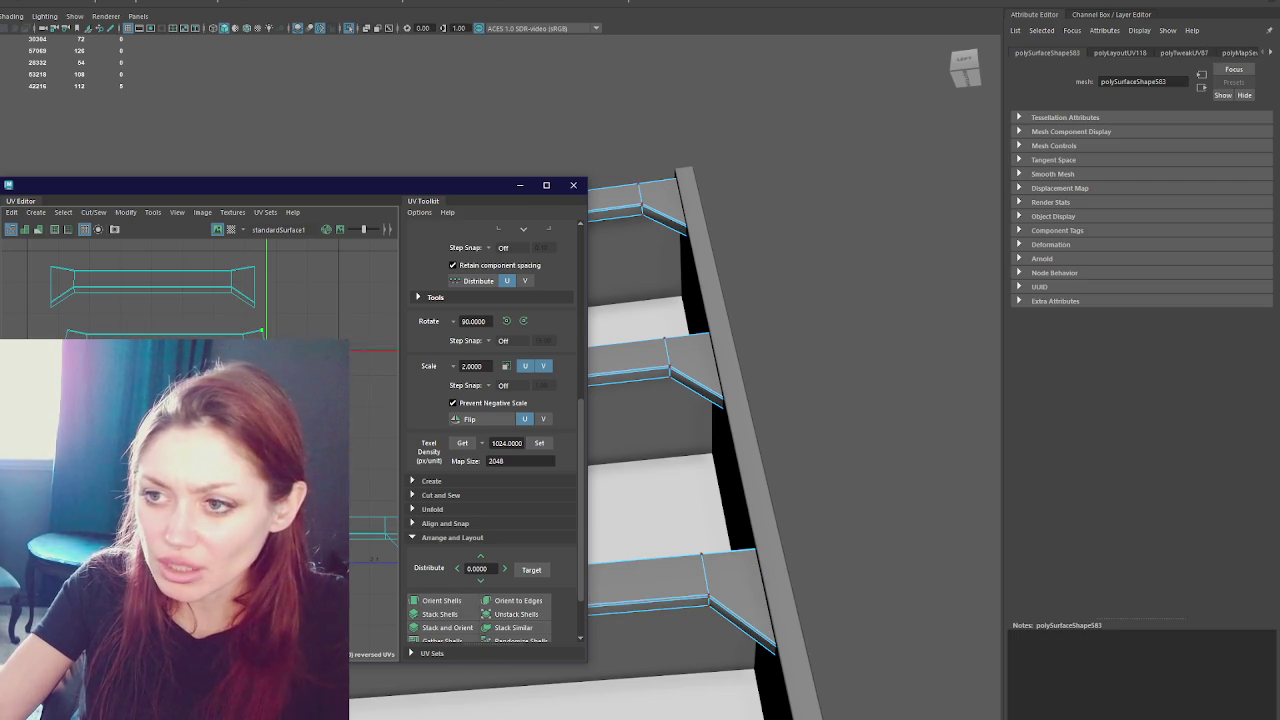
{"action": "left_click_drag", "start_coordinate": [228, 327], "coordinate": [252, 340]}
{"action": "left_click_drag", "start_coordinate": [100, 333], "coordinate": [47, 340]}
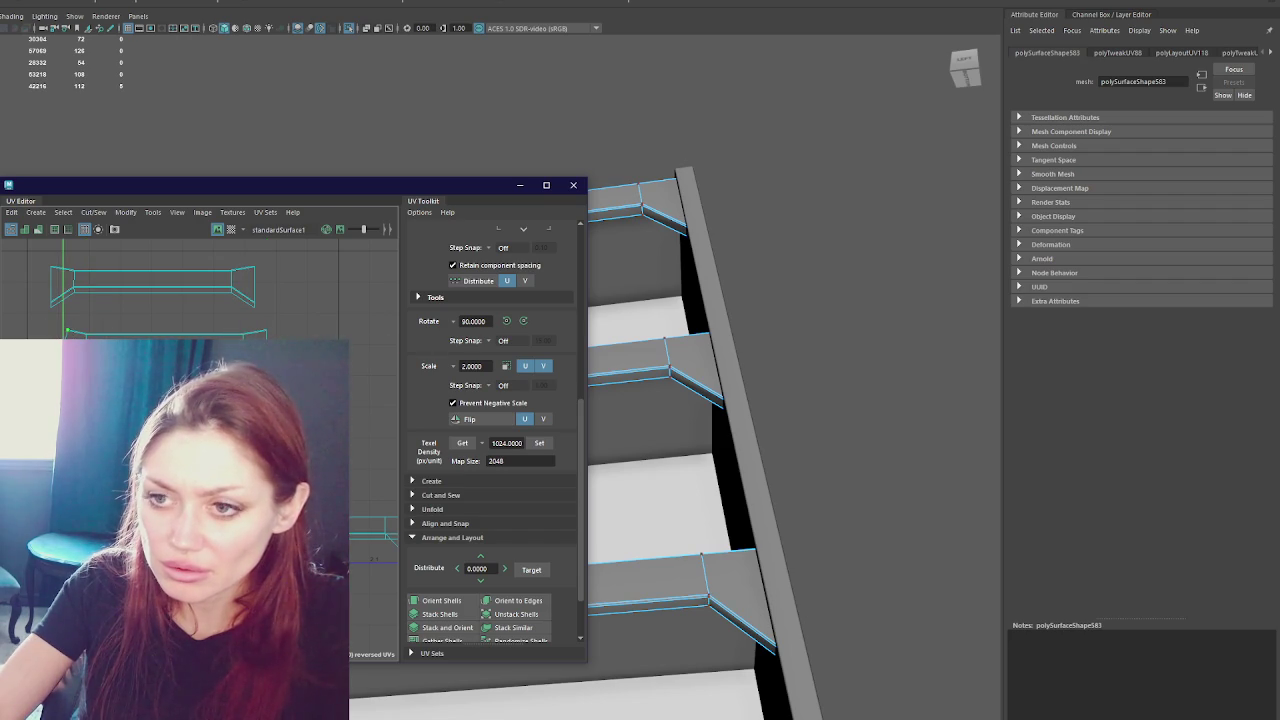
- Select the middle shelf trim's faces and frame its shell in the UV view
{"action": "left_click", "coordinate": [642, 551]}
{"action": "left_click", "coordinate": [642, 551]}
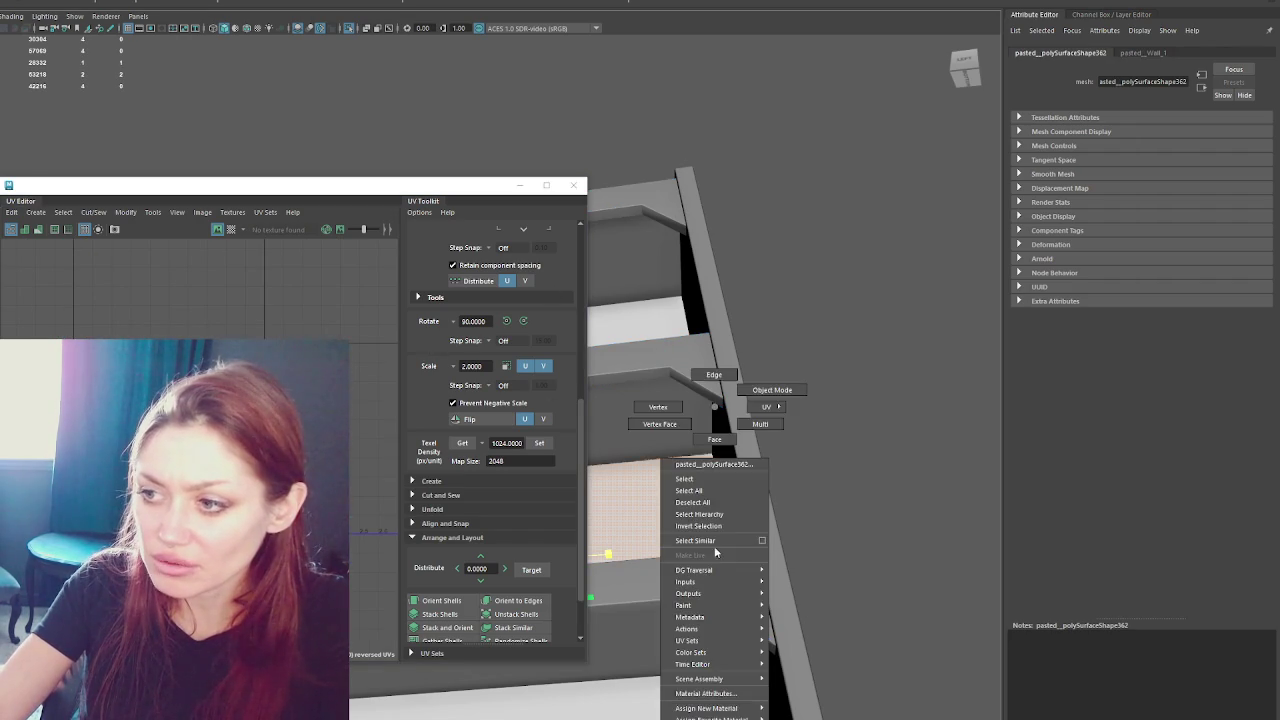
{"action": "right_click_drag", "start_coordinate": [771, 443], "coordinate": [834, 408]}
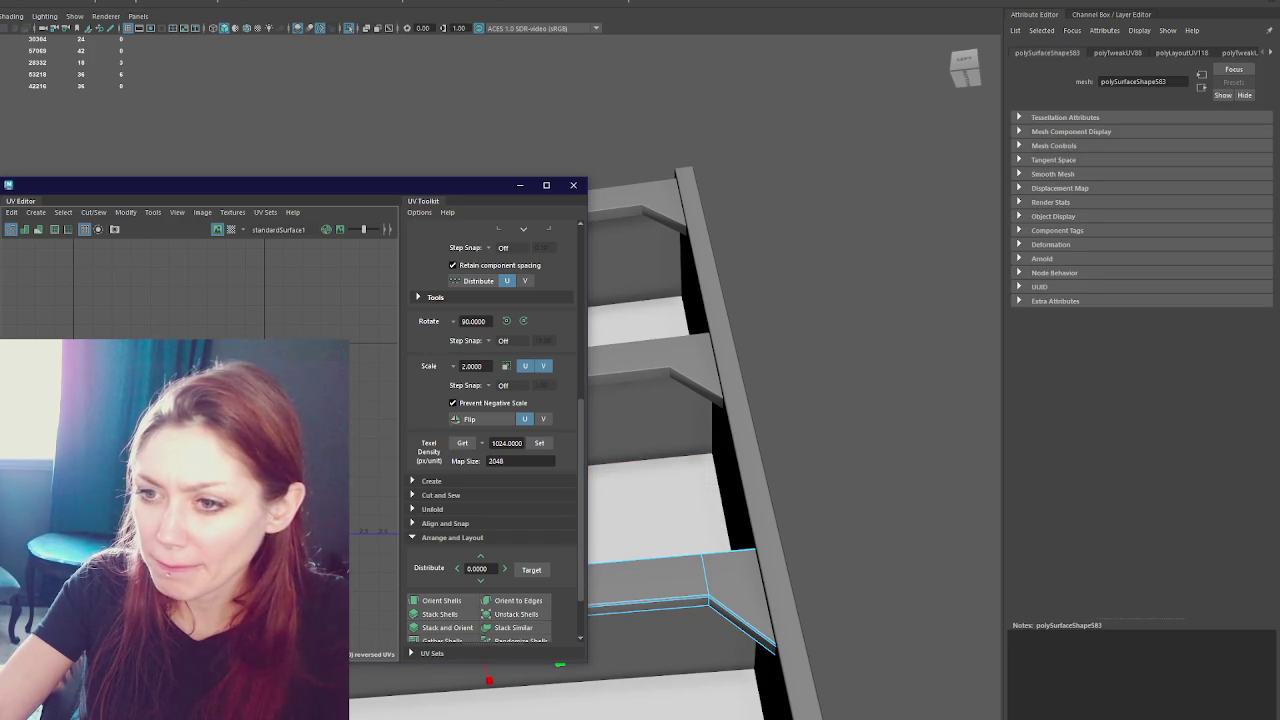
{"action": "key", "text": "ctrl+F11"}
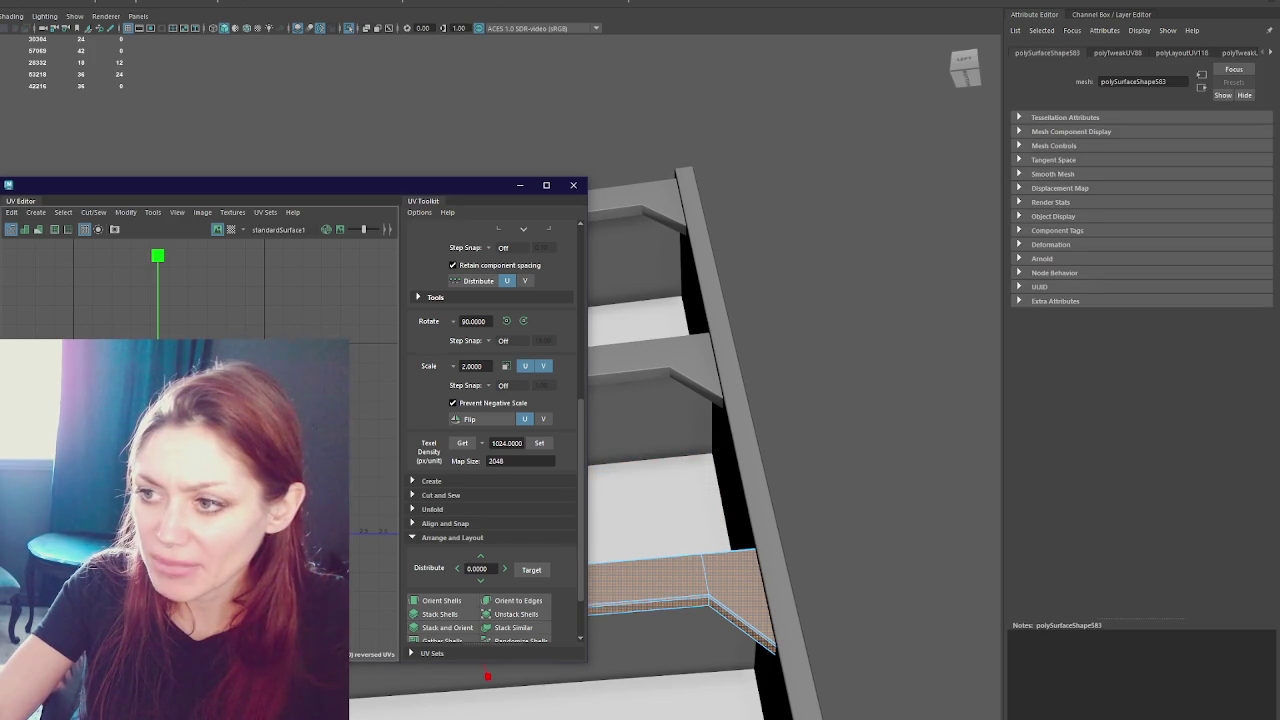
{"action": "left_click", "coordinate": [706, 362]}
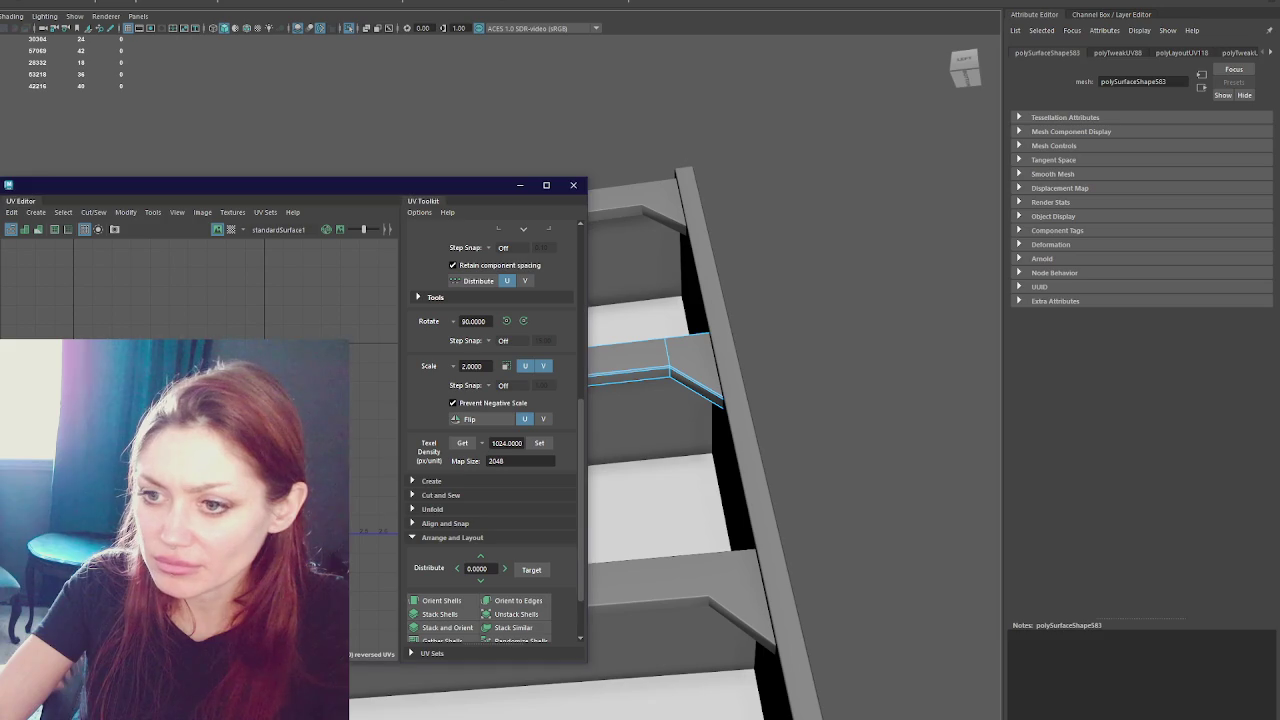
{"action": "scroll", "coordinate": [280, 400], "scroll_direction": "up", "scroll_amount": 2}
{"action": "scroll", "coordinate": [280, 400], "scroll_direction": "up", "scroll_amount": 2}
{"action": "scroll", "coordinate": [280, 400], "scroll_direction": "up", "scroll_amount": 2}
{"action": "key", "text": "w"}
{"action": "scroll", "coordinate": [386, 443], "scroll_direction": "up", "scroll_amount": 3}
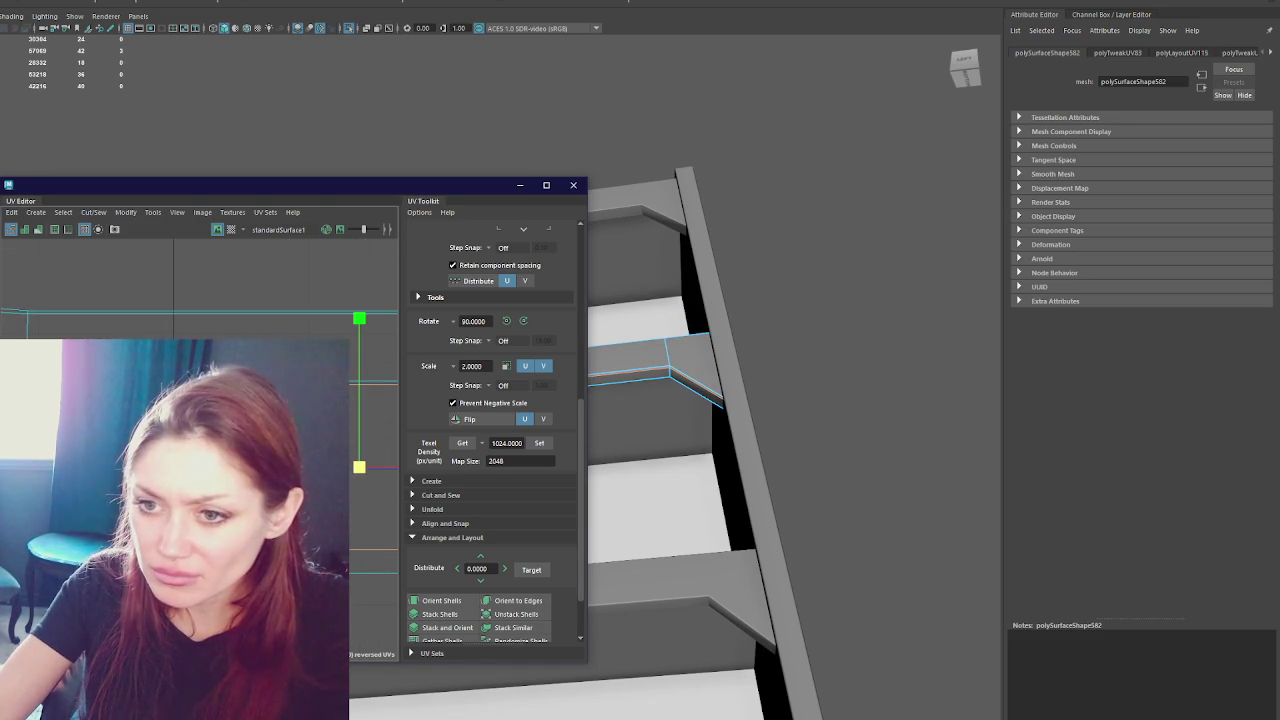
{"action": "scroll", "coordinate": [200, 290], "scroll_direction": "down", "scroll_amount": 2}
- Unfold the middle trim's UV shell and orient the whole shell horizontally
{"action": "right_click_drag", "start_coordinate": [176, 326], "coordinate": [186, 335], "text": "shift"}
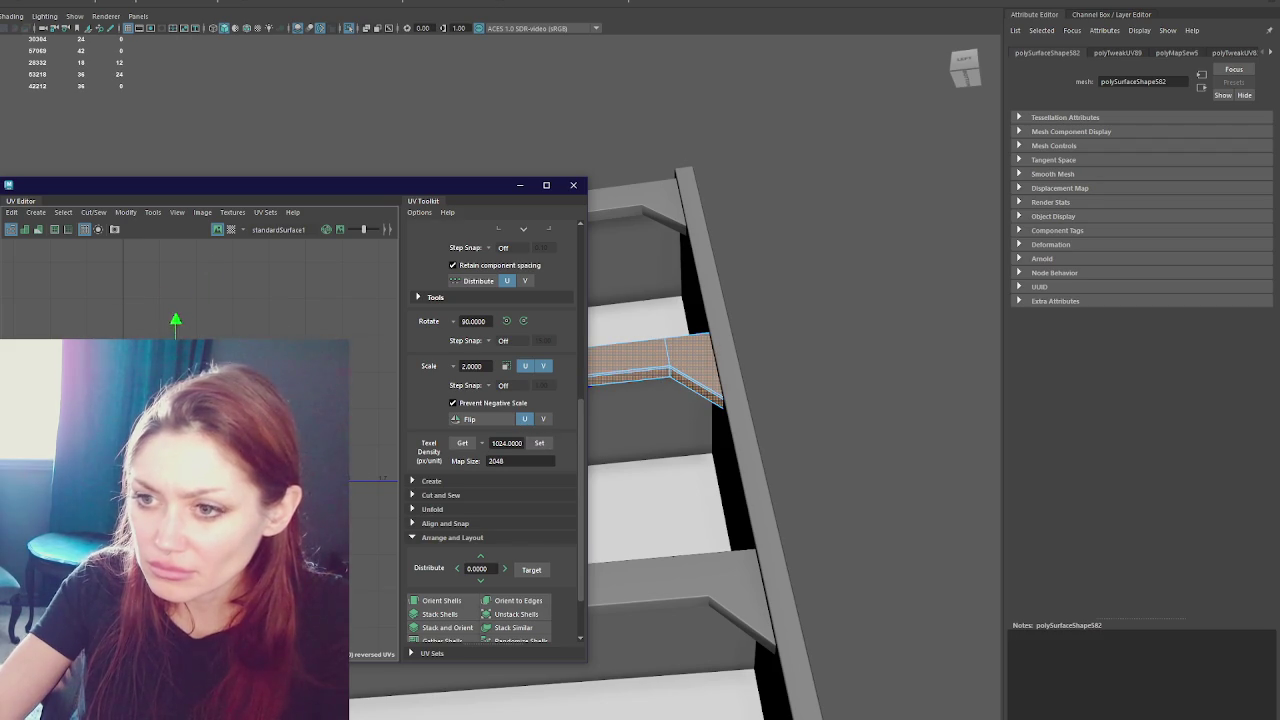
{"action": "right_click_drag", "start_coordinate": [300, 328], "coordinate": [306, 301]}
{"action": "left_click_drag", "start_coordinate": [326, 326], "coordinate": [374, 346]}
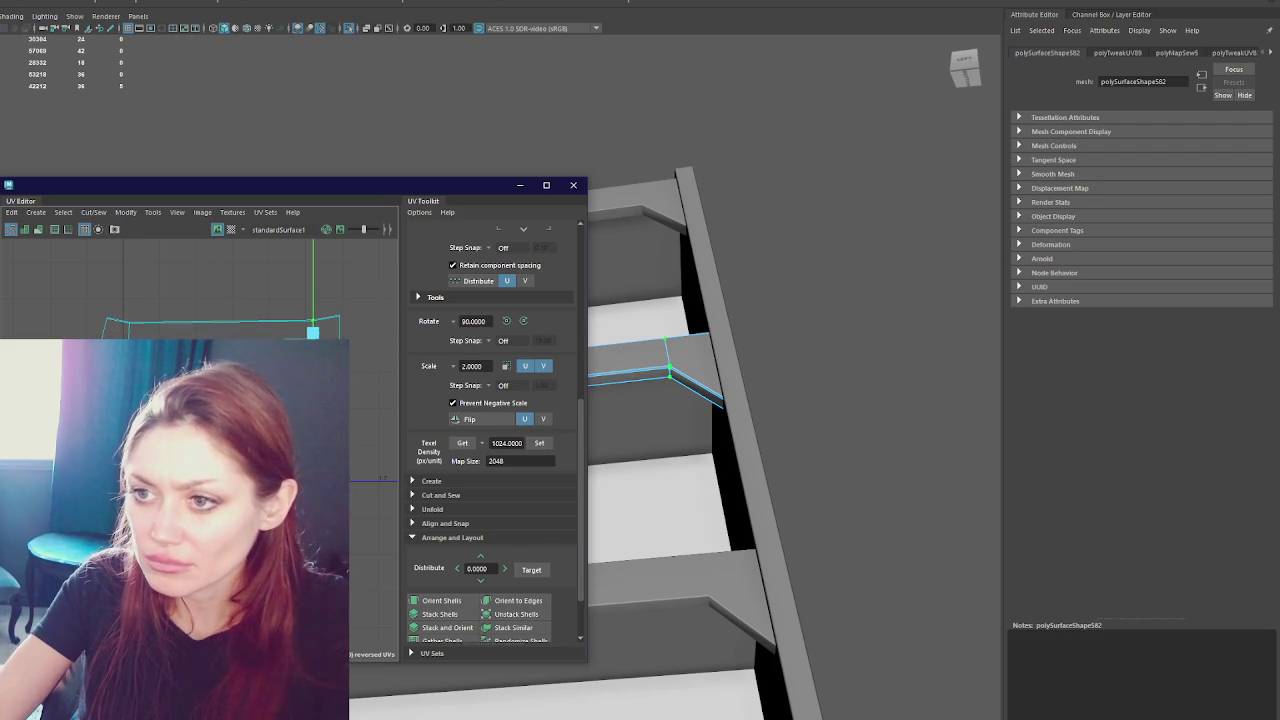
{"action": "left_click", "coordinate": [171, 336]}
{"action": "left_click", "coordinate": [106, 318]}
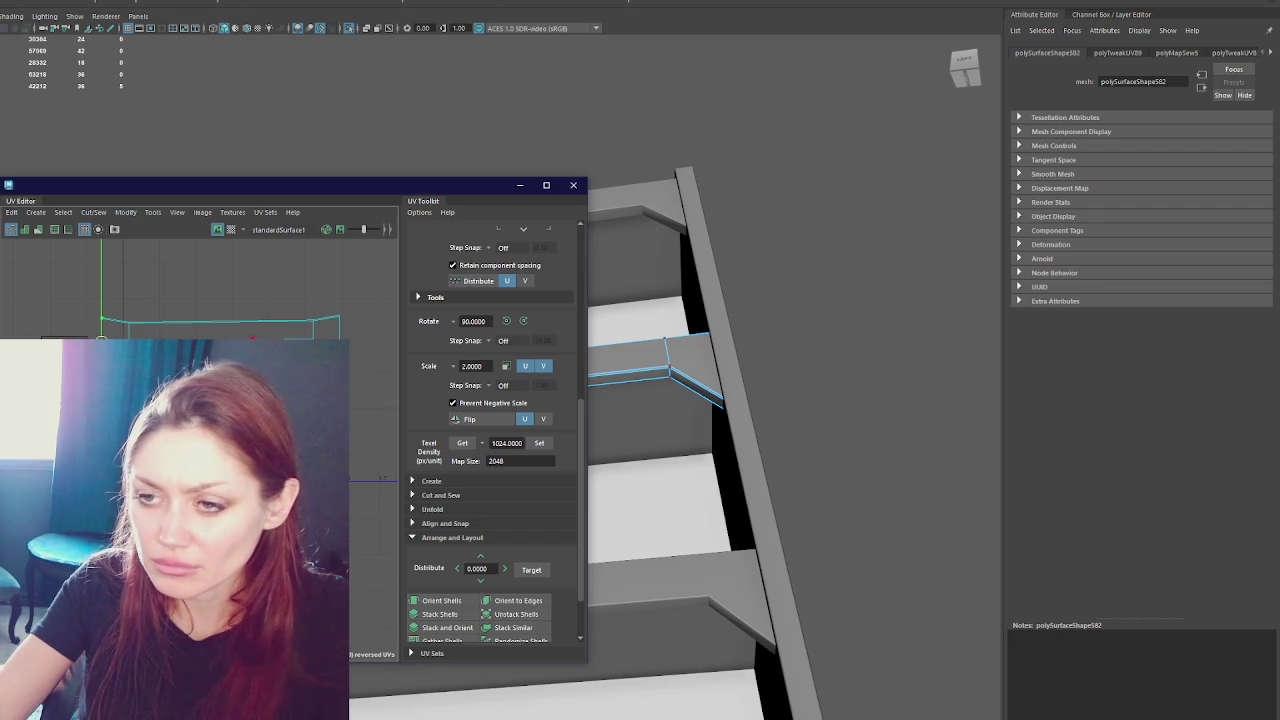
{"action": "left_click", "coordinate": [301, 298]}
{"action": "right_click", "coordinate": [279, 300]}
{"action": "left_click", "coordinate": [279, 333]}
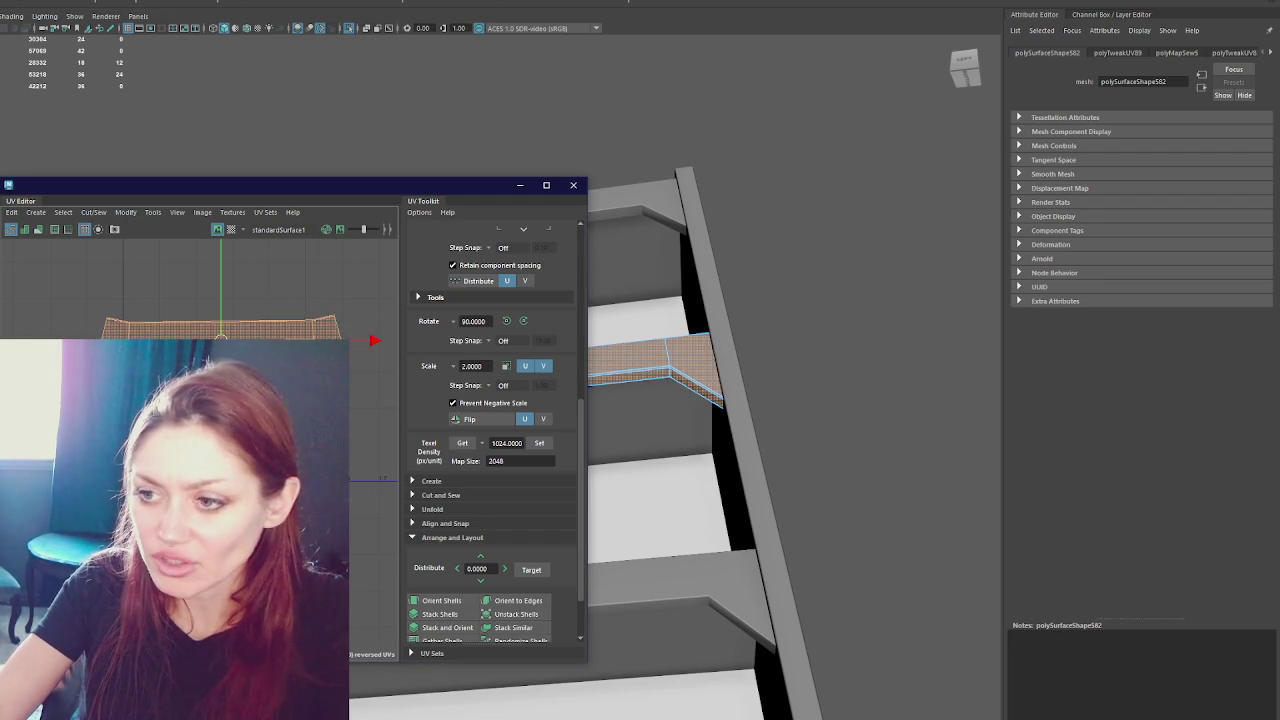
{"action": "left_click", "coordinate": [441, 600]}
- Line up the middle shell's bottom edge, clear the selection and close the UV Editor
{"action": "right_click", "coordinate": [245, 305]}
{"action": "left_click", "coordinate": [248, 275]}
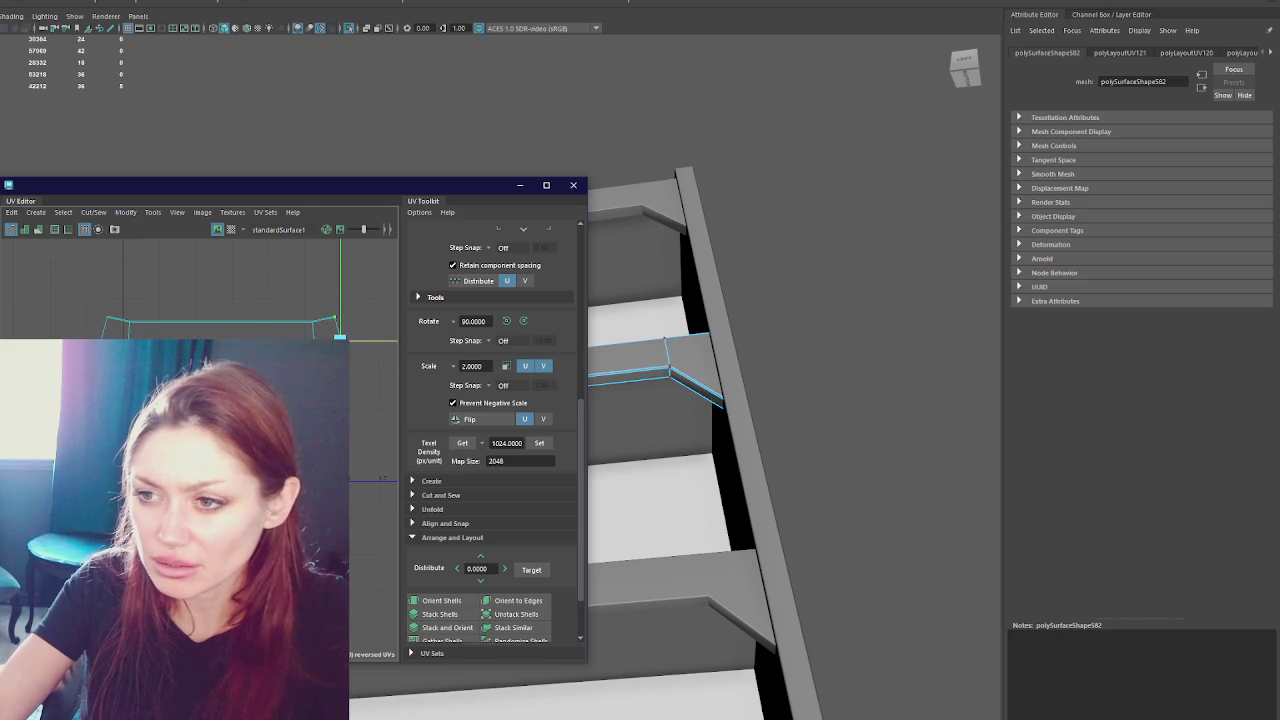
{"action": "left_click", "coordinate": [200, 334]}
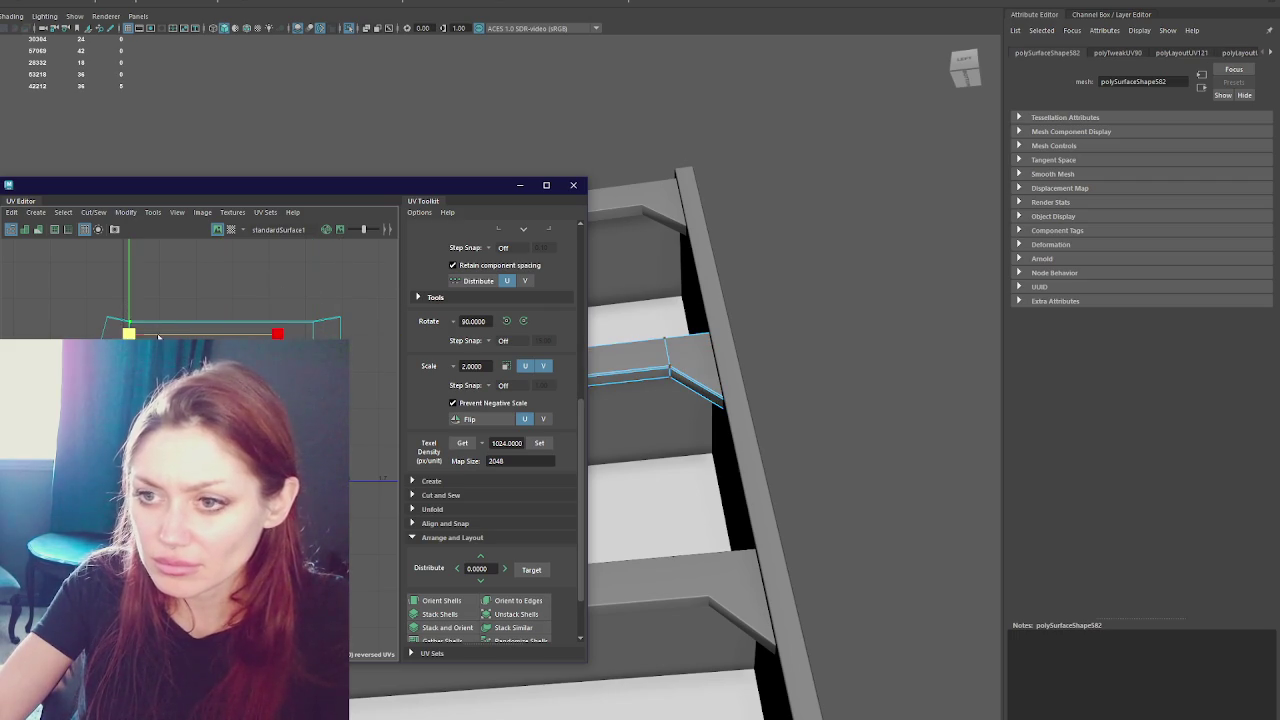
{"action": "left_click_drag", "start_coordinate": [129, 333], "coordinate": [101, 320]}
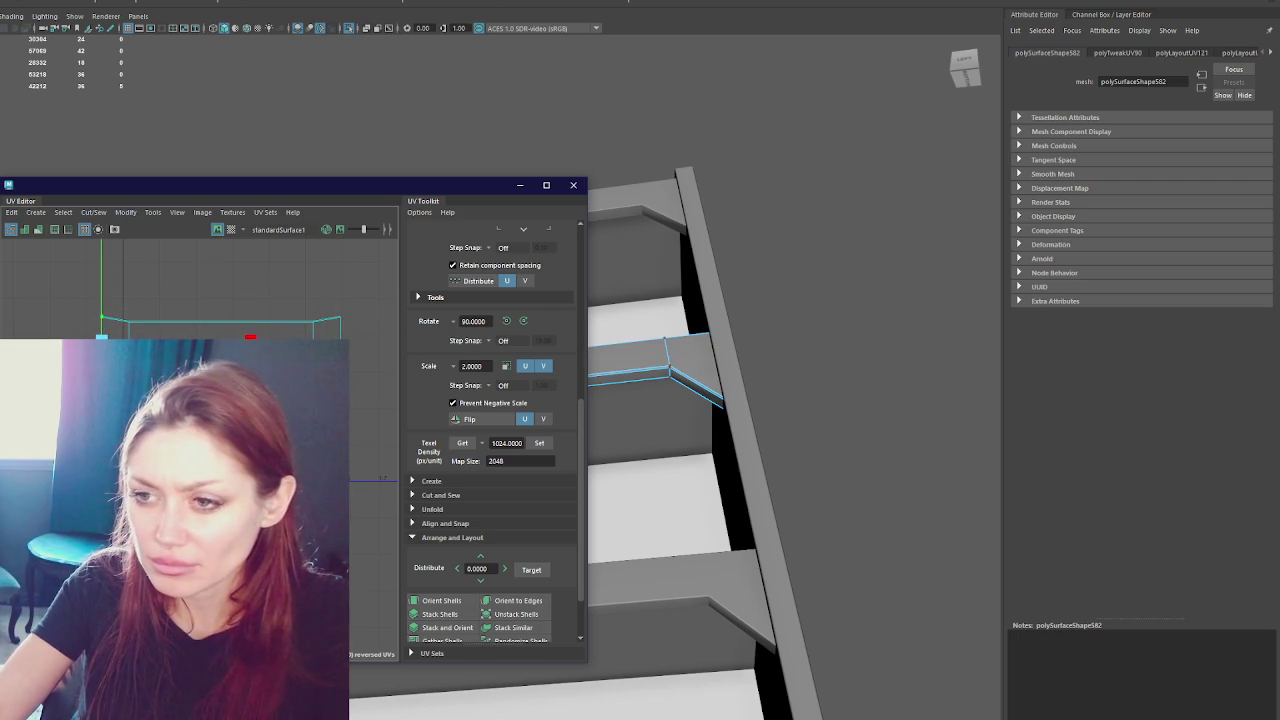
{"action": "left_click", "coordinate": [329, 300]}
{"action": "left_click", "coordinate": [573, 185]}
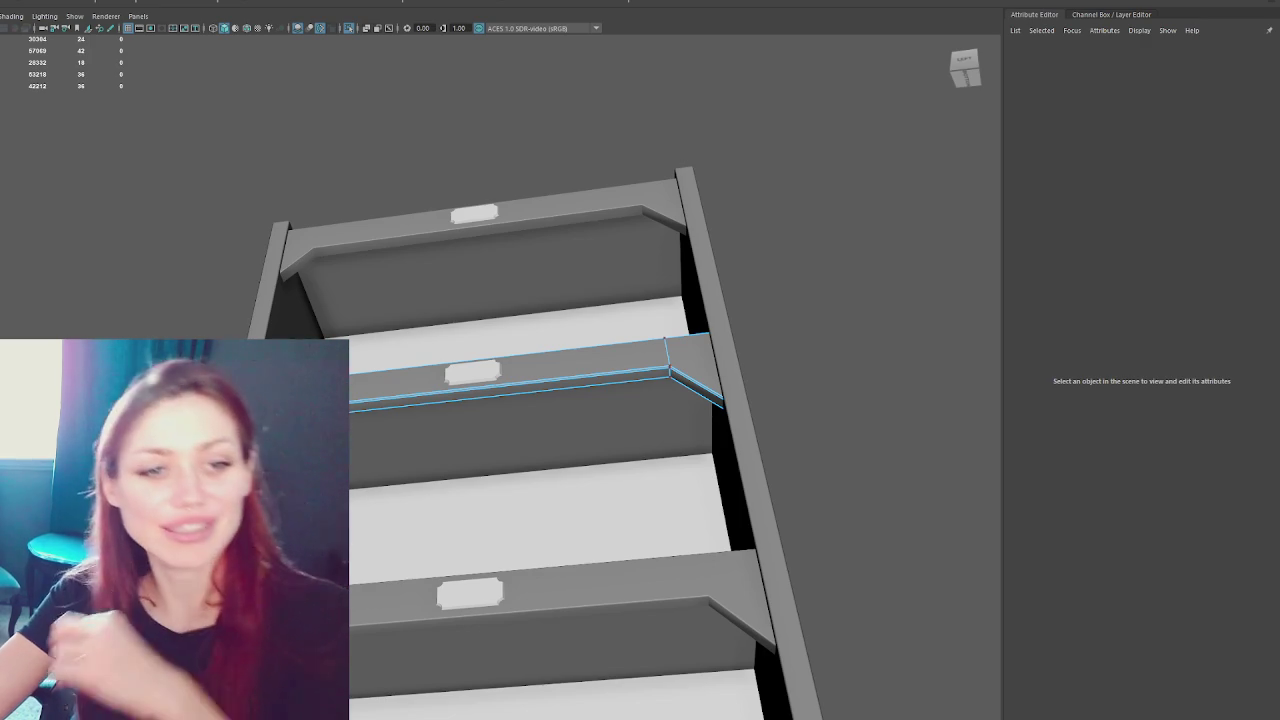
- Switch to the LEFT view on the ViewCube and reopen the UV Editor on the right
{"action": "left_click", "coordinate": [965, 68]}
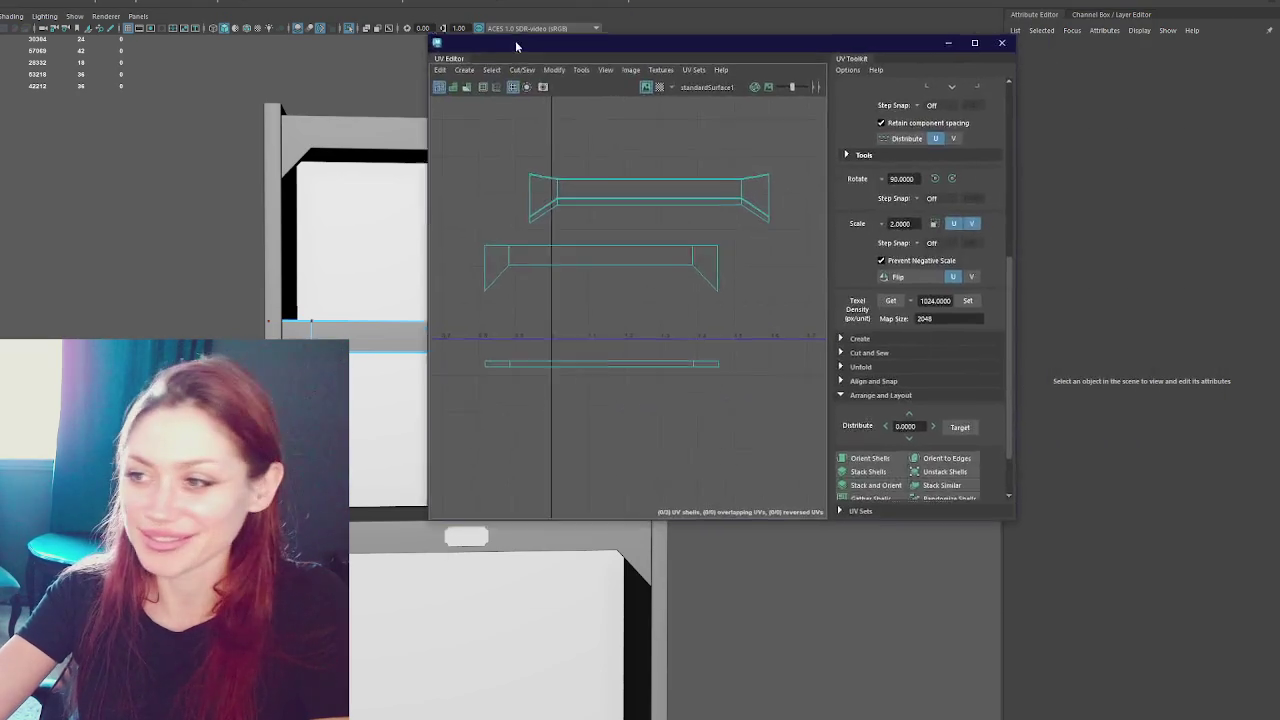
{"action": "left_click_drag", "start_coordinate": [515, 40], "coordinate": [895, 107]}
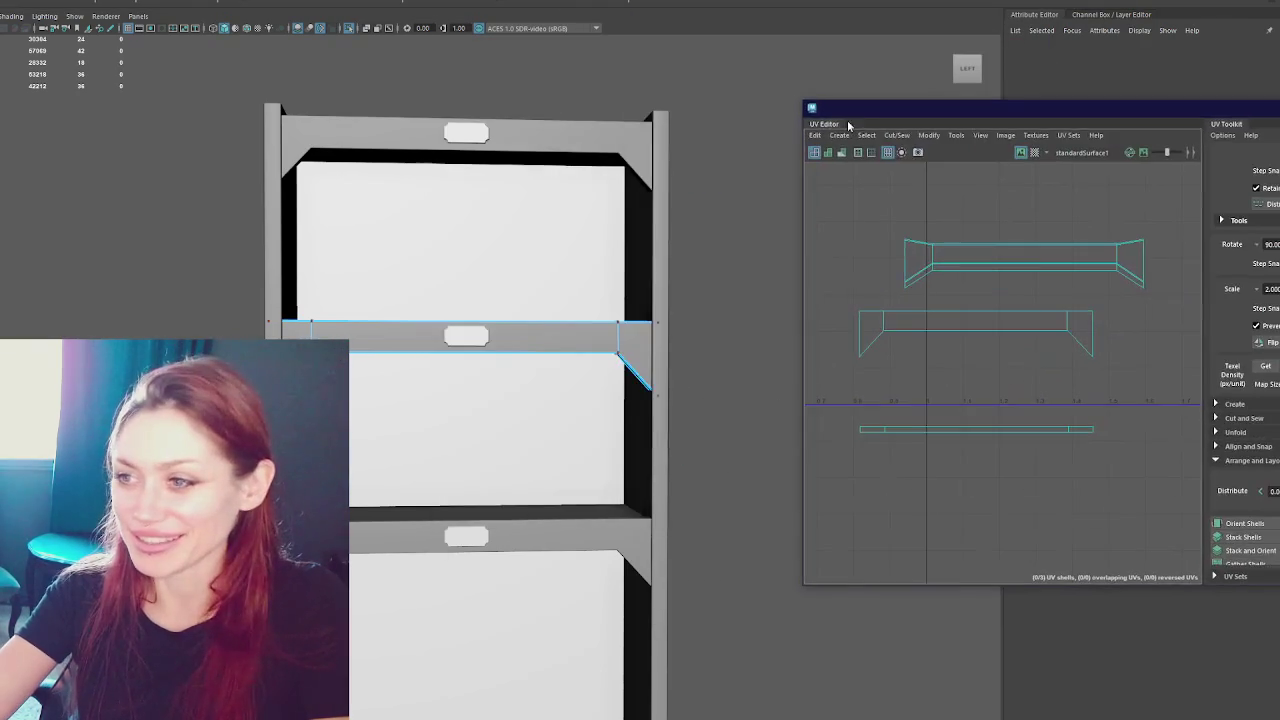
- Move the left side panel's UV shell down and right to sit just below the U axis
{"action": "scroll", "coordinate": [521, 147], "scroll_direction": "down", "scroll_amount": 3}
{"action": "left_click", "coordinate": [554, 157]}
{"action": "left_click_drag", "start_coordinate": [554, 157], "coordinate": [341, 306], "text": "alt"}
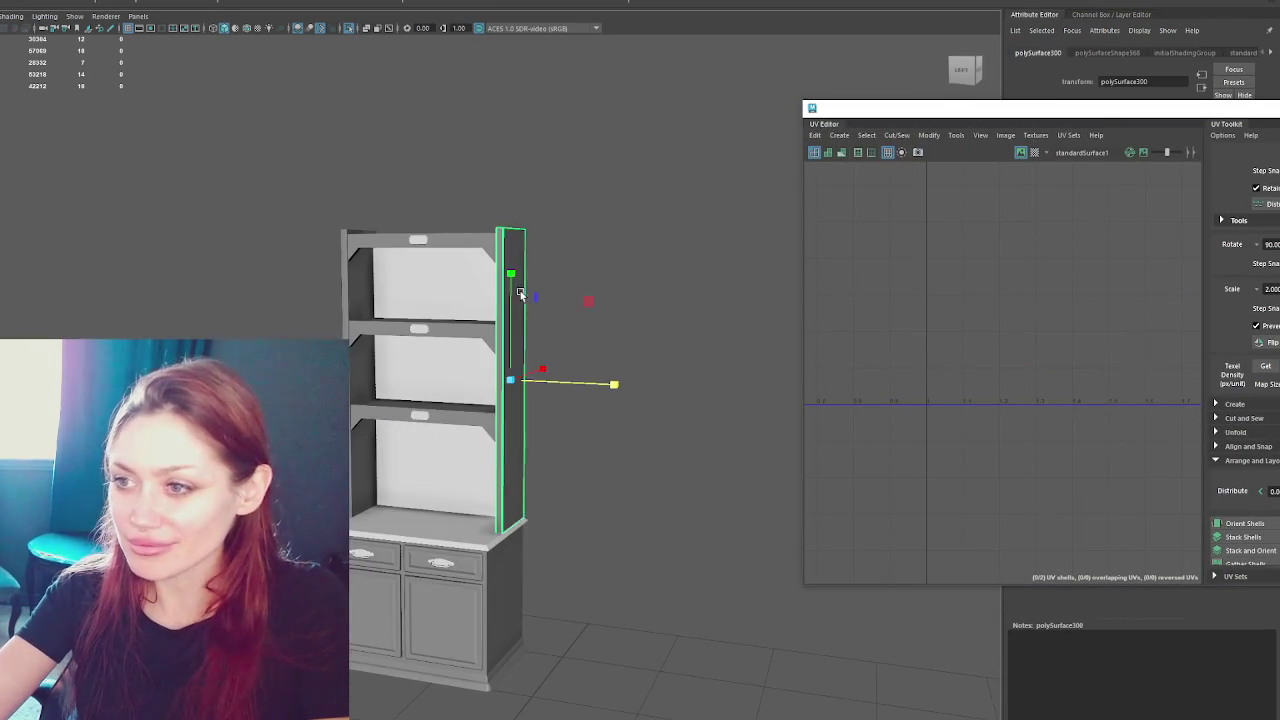
{"action": "left_click", "coordinate": [323, 319], "text": "shift"}
{"action": "scroll", "coordinate": [1015, 316], "scroll_direction": "down", "scroll_amount": 2}
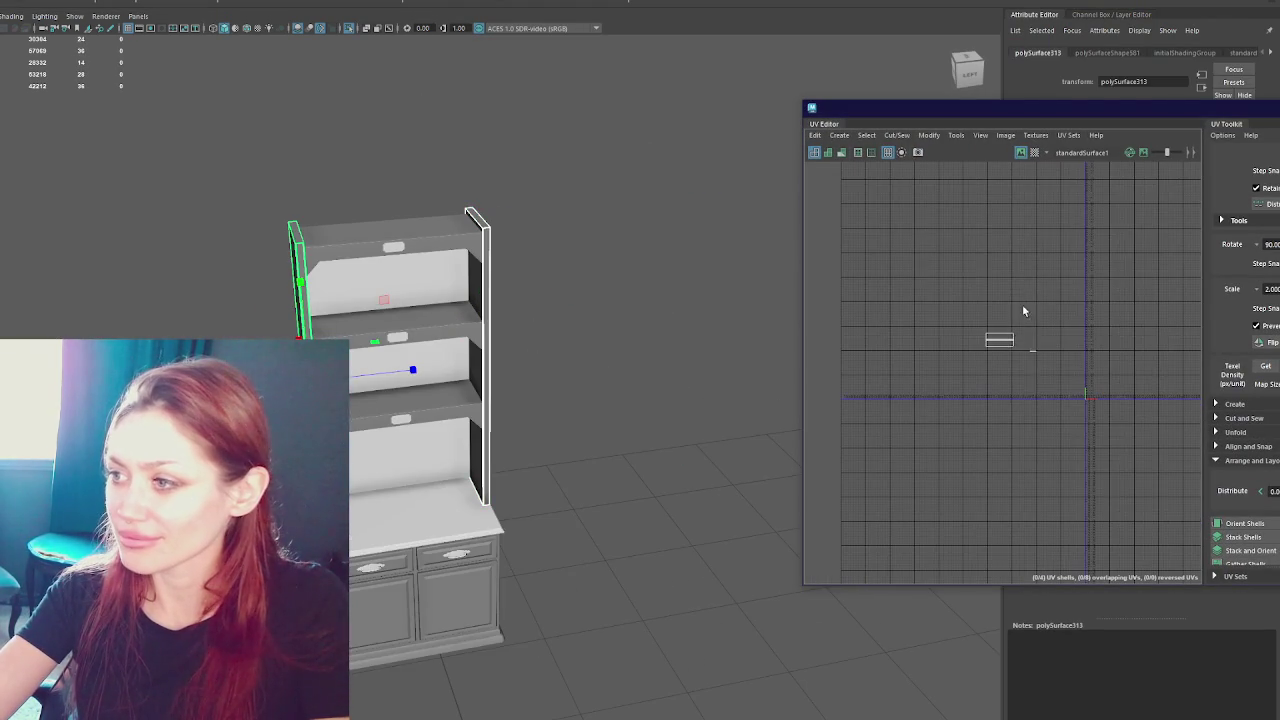
{"action": "left_click_drag", "start_coordinate": [1156, 120], "coordinate": [965, 114]}
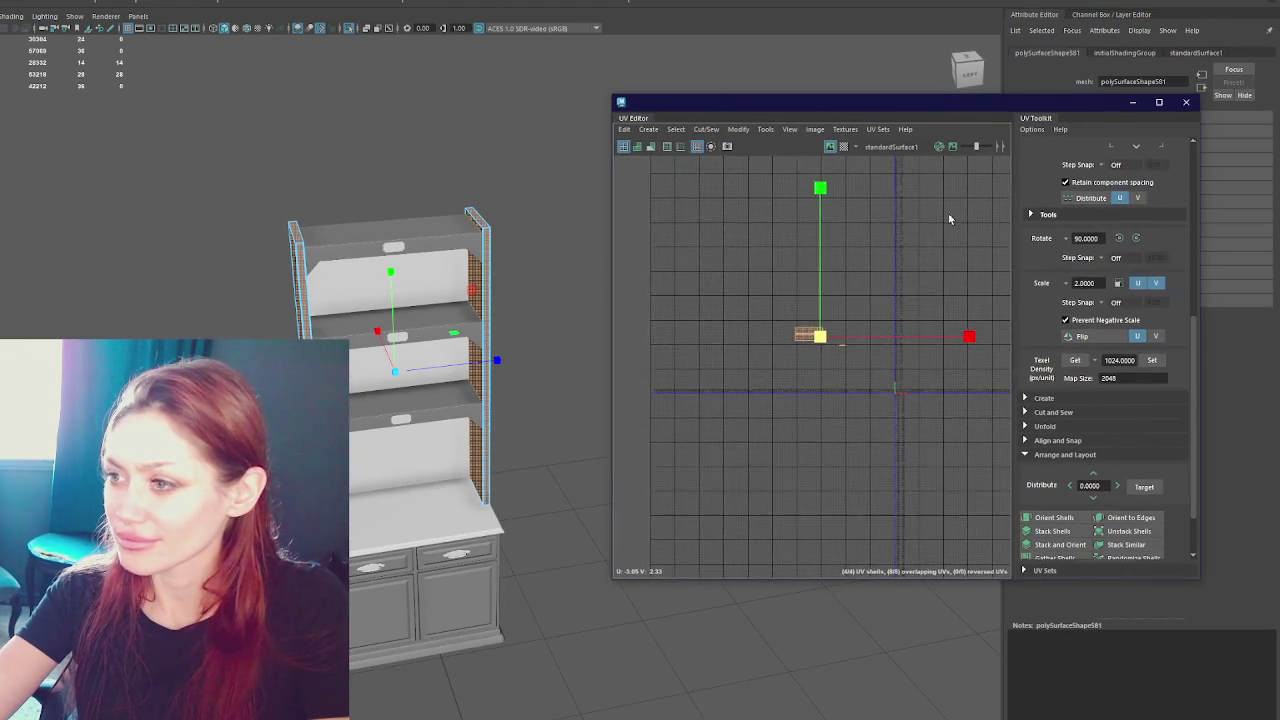
{"action": "middle_click_drag", "start_coordinate": [964, 167], "coordinate": [839, 278], "text": "alt"}
{"action": "key", "text": "w"}
{"action": "left_click_drag", "start_coordinate": [697, 447], "coordinate": [898, 545]}
{"action": "middle_click_drag", "start_coordinate": [898, 545], "coordinate": [829, 376], "text": "alt"}
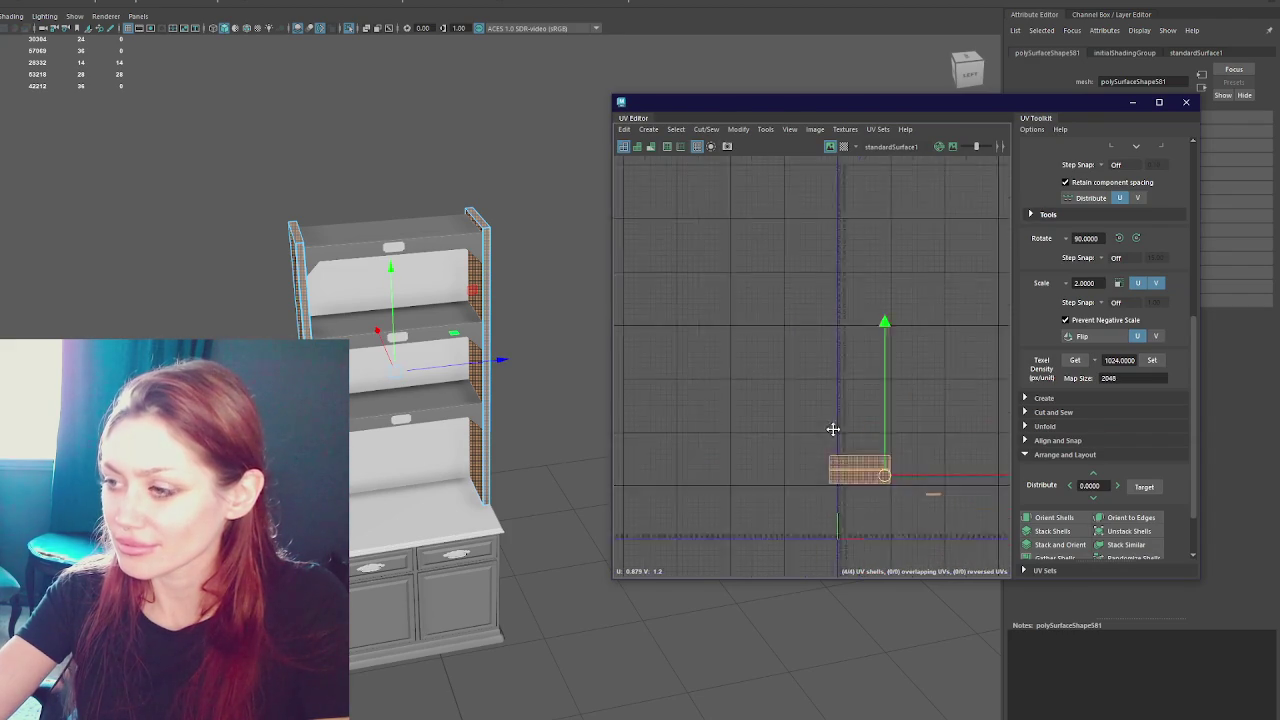
{"action": "mouse_move", "coordinate": [829, 376]}
{"action": "left_mouse_down"}
{"action": "mouse_move", "coordinate": [843, 470]}
{"action": "mouse_move", "coordinate": [896, 470]}
{"action": "left_mouse_up"}
- Select the drawer front, convert it to faces and straighten its UV shells
{"action": "left_click", "coordinate": [573, 216]}
{"action": "left_click", "coordinate": [420, 238]}
{"action": "left_click", "coordinate": [429, 312]}
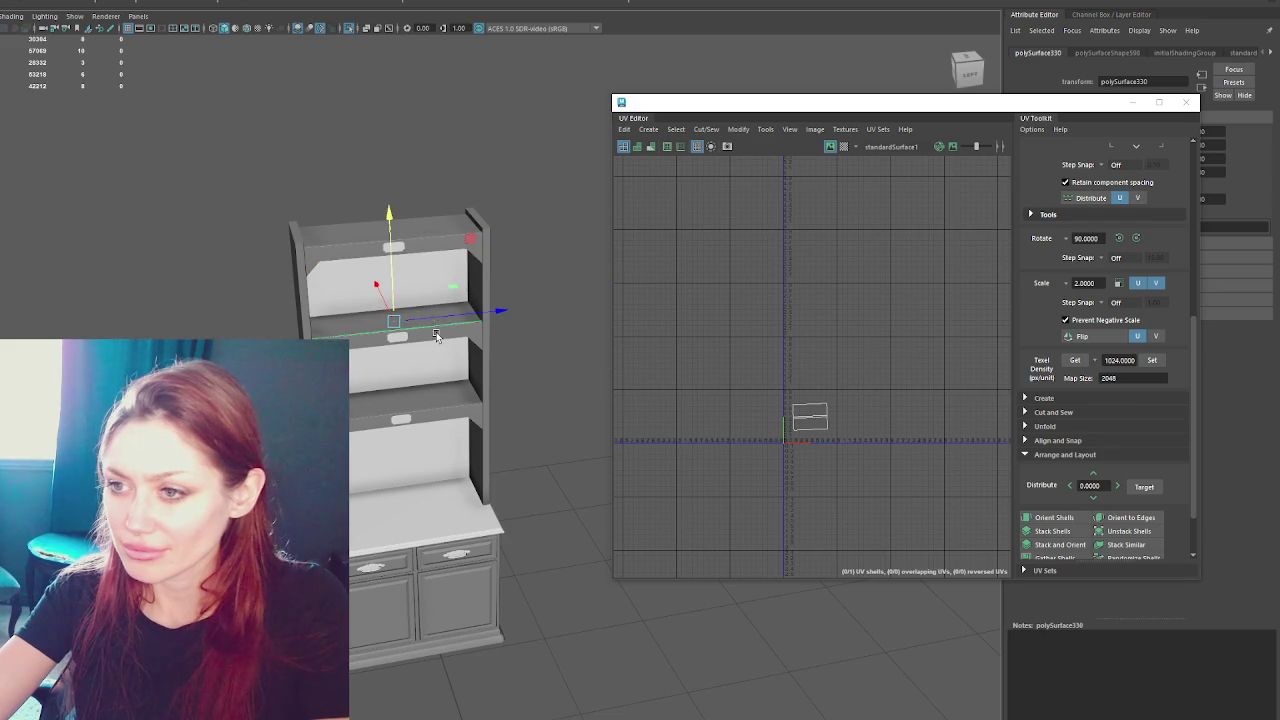
{"action": "left_click", "coordinate": [474, 564]}
{"action": "key", "text": "f"}
{"action": "scroll", "coordinate": [510, 540], "scroll_direction": "down", "scroll_amount": 3}
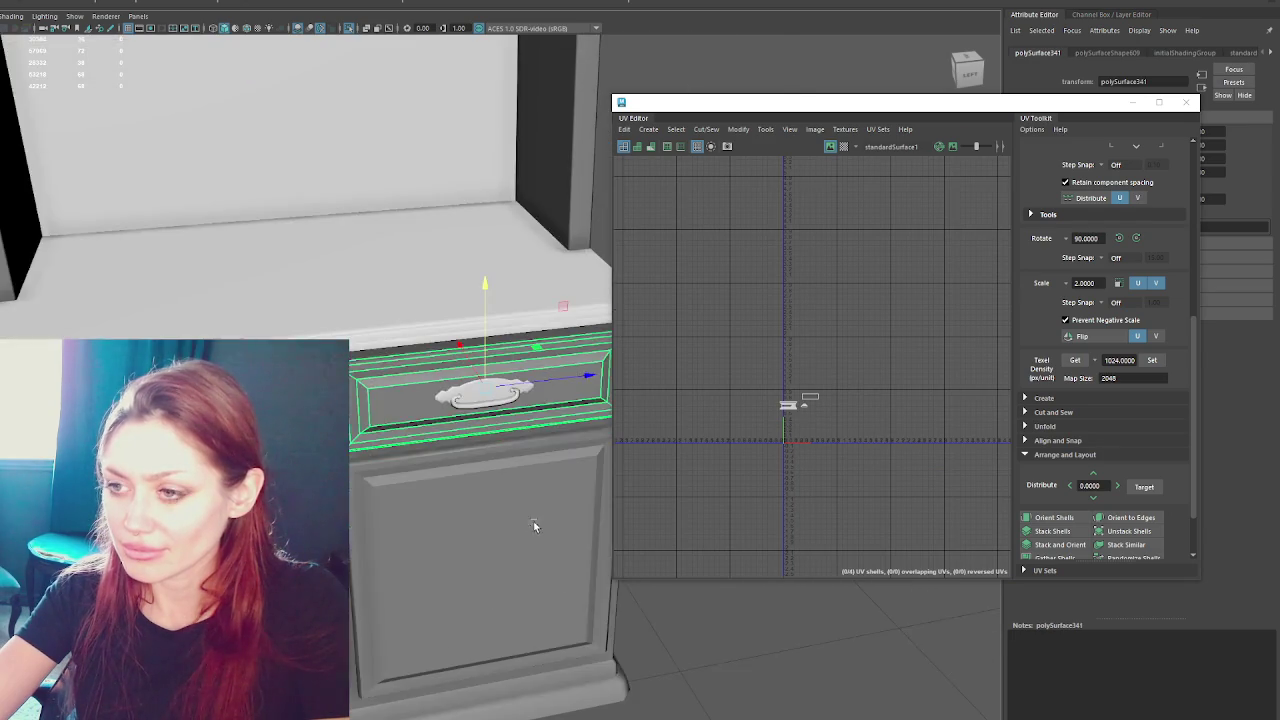
{"action": "scroll", "coordinate": [530, 500], "scroll_direction": "down", "scroll_amount": 3}
{"action": "scroll", "coordinate": [532, 474], "scroll_direction": "down", "scroll_amount": 2}
{"action": "key", "text": "ctrl+F11"}
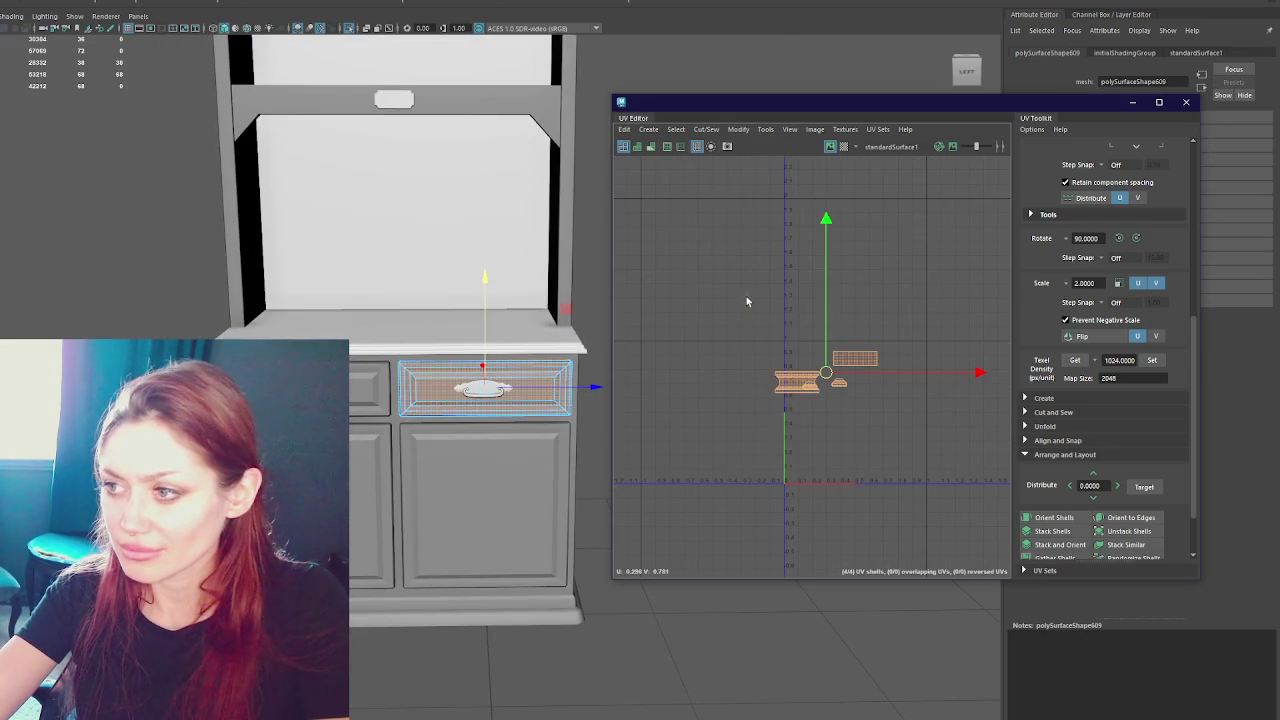
{"action": "right_click_drag", "start_coordinate": [910, 407], "coordinate": [723, 411], "text": "shift"}
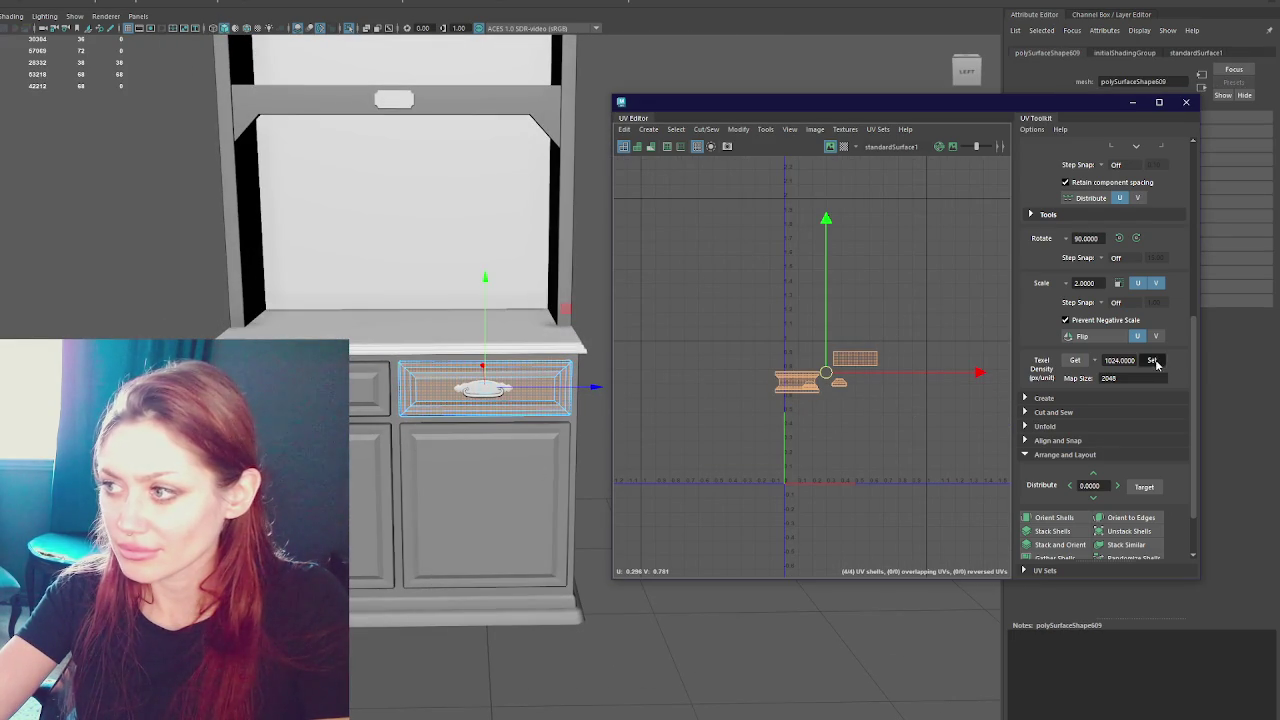
{"action": "left_click", "coordinate": [1057, 519]}
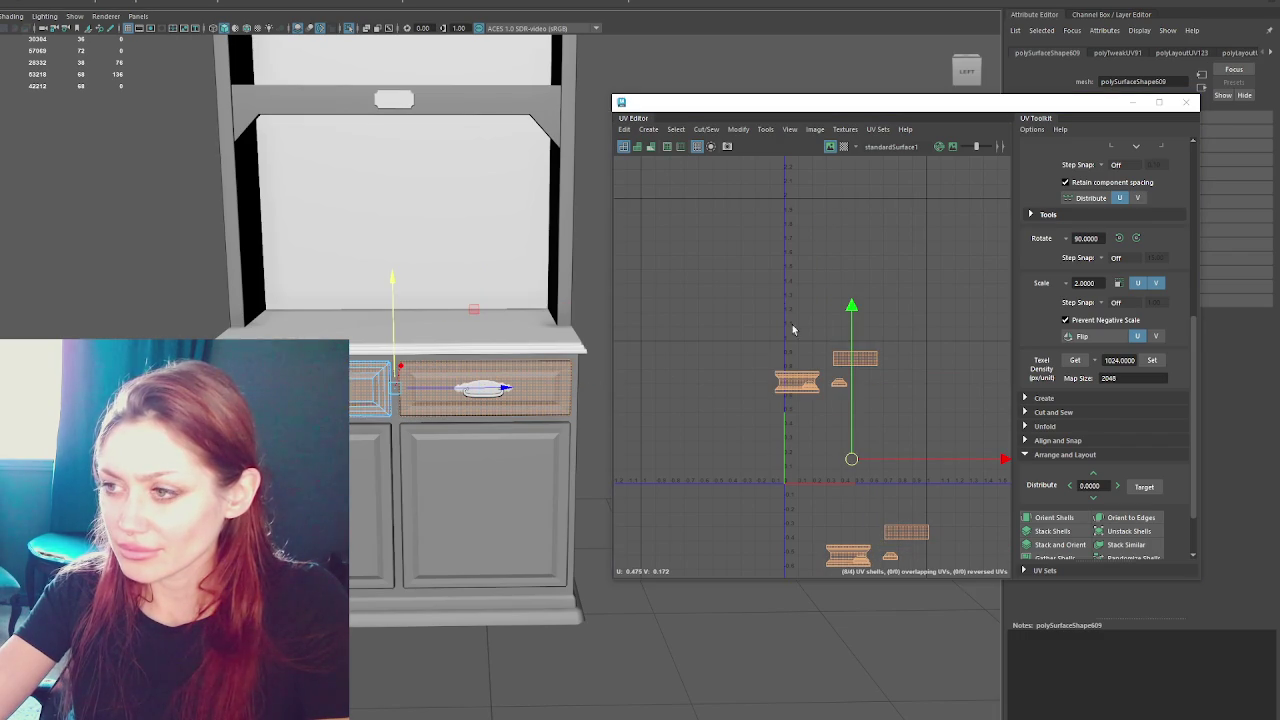
- Drop the upper shell group onto the lower group, then select the drawer front, lower door and side panel
{"action": "left_click", "coordinate": [797, 381]}
{"action": "left_click_drag", "start_coordinate": [828, 371], "coordinate": [885, 540]}
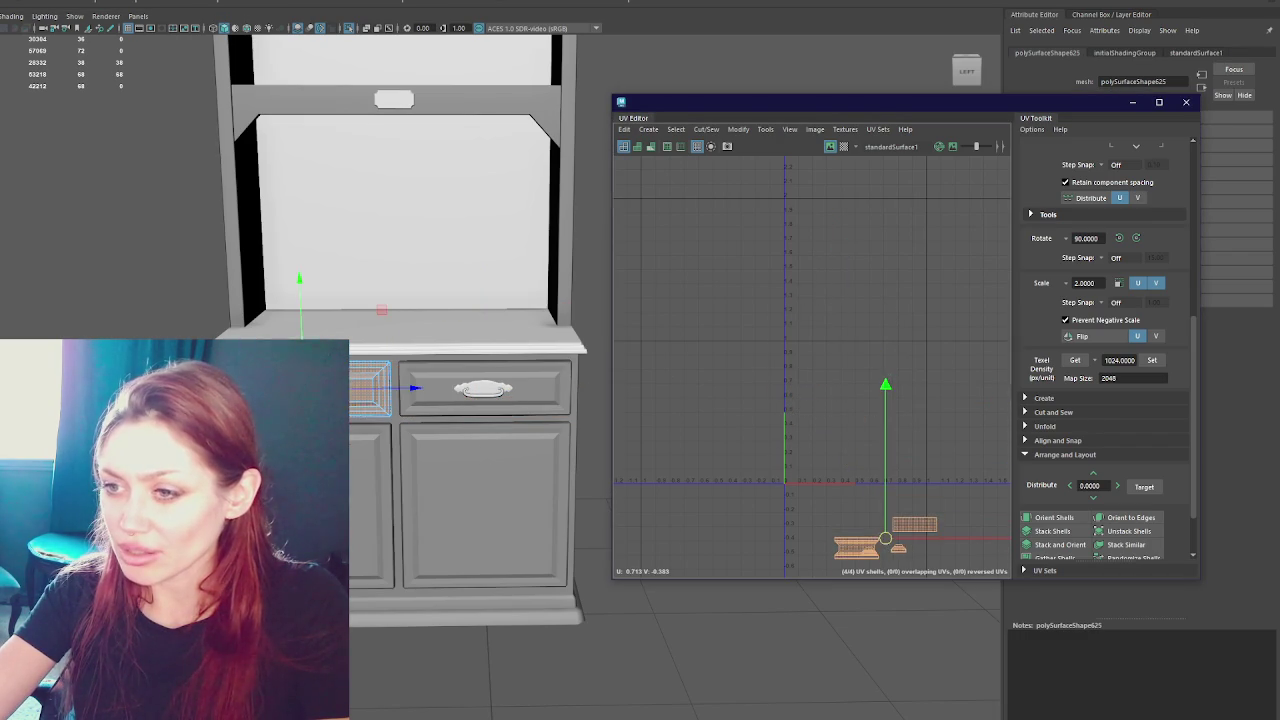
{"action": "left_click", "coordinate": [502, 452]}
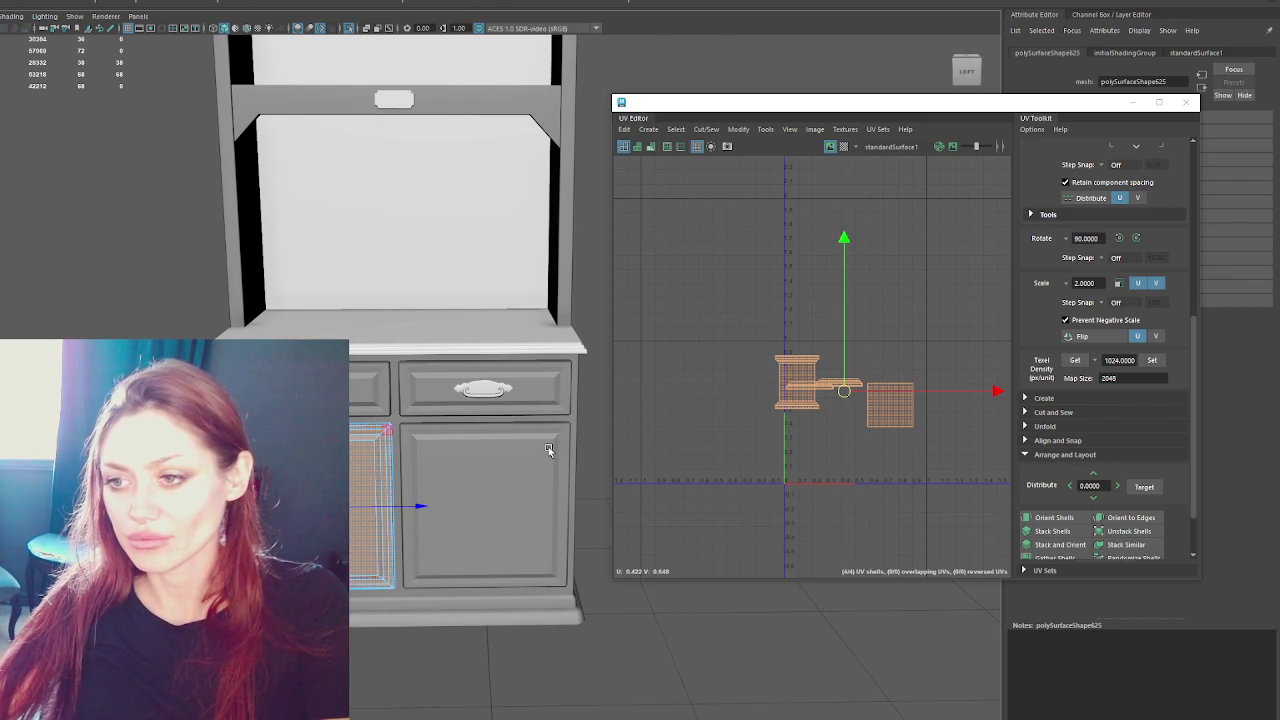
{"action": "left_click", "coordinate": [484, 388]}
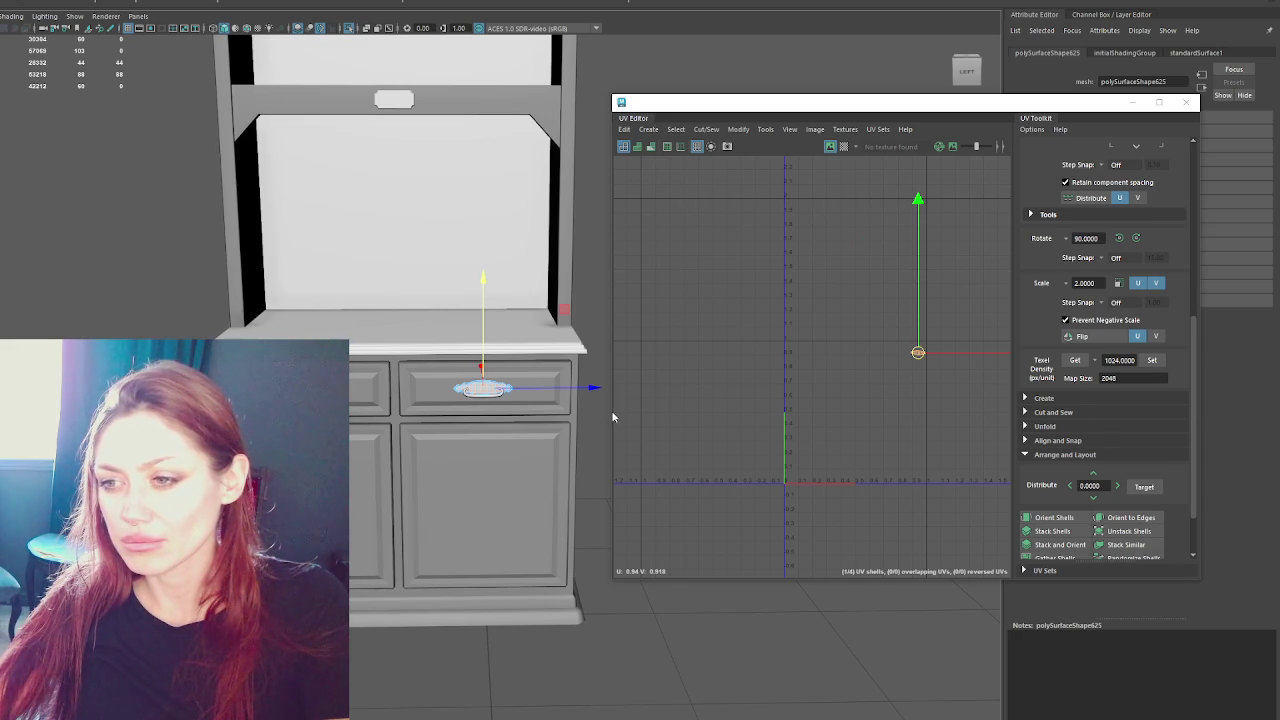
{"action": "left_click", "coordinate": [466, 443]}
{"action": "left_click", "coordinate": [457, 408]}
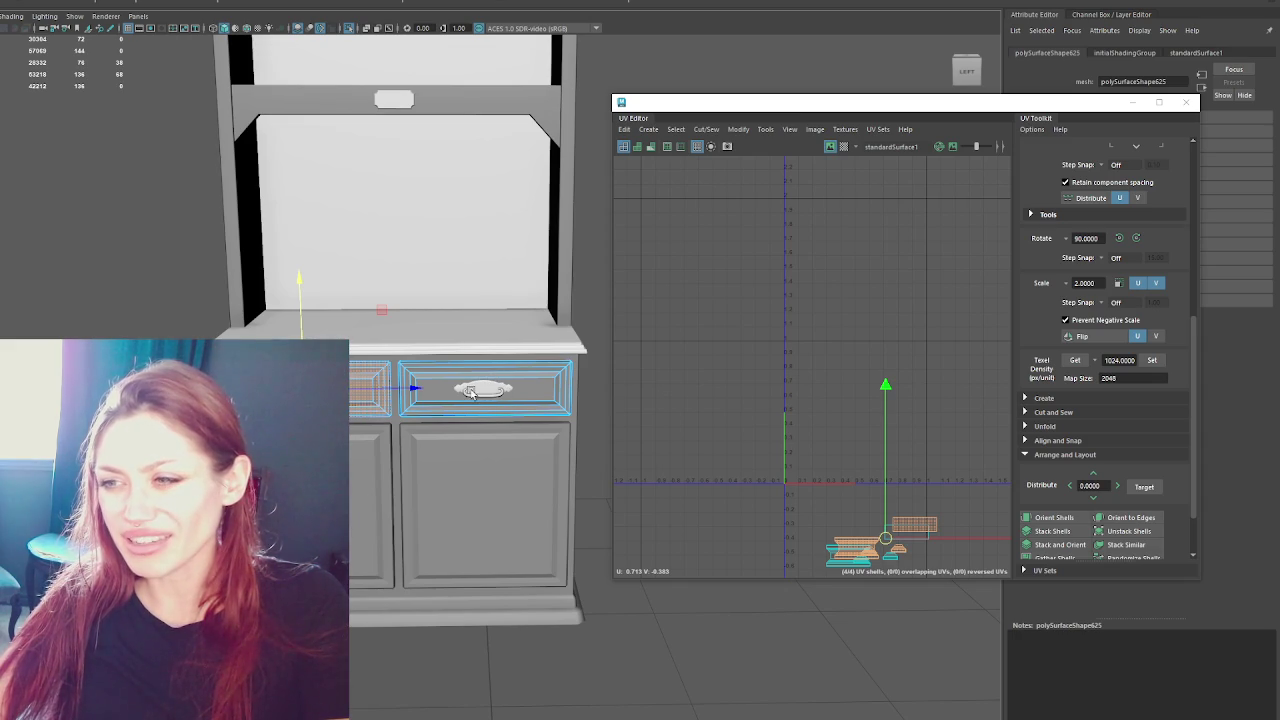
{"action": "scroll", "coordinate": [548, 401], "scroll_direction": "down", "scroll_amount": 1}
{"action": "scroll", "coordinate": [548, 401], "scroll_direction": "down", "scroll_amount": 1}
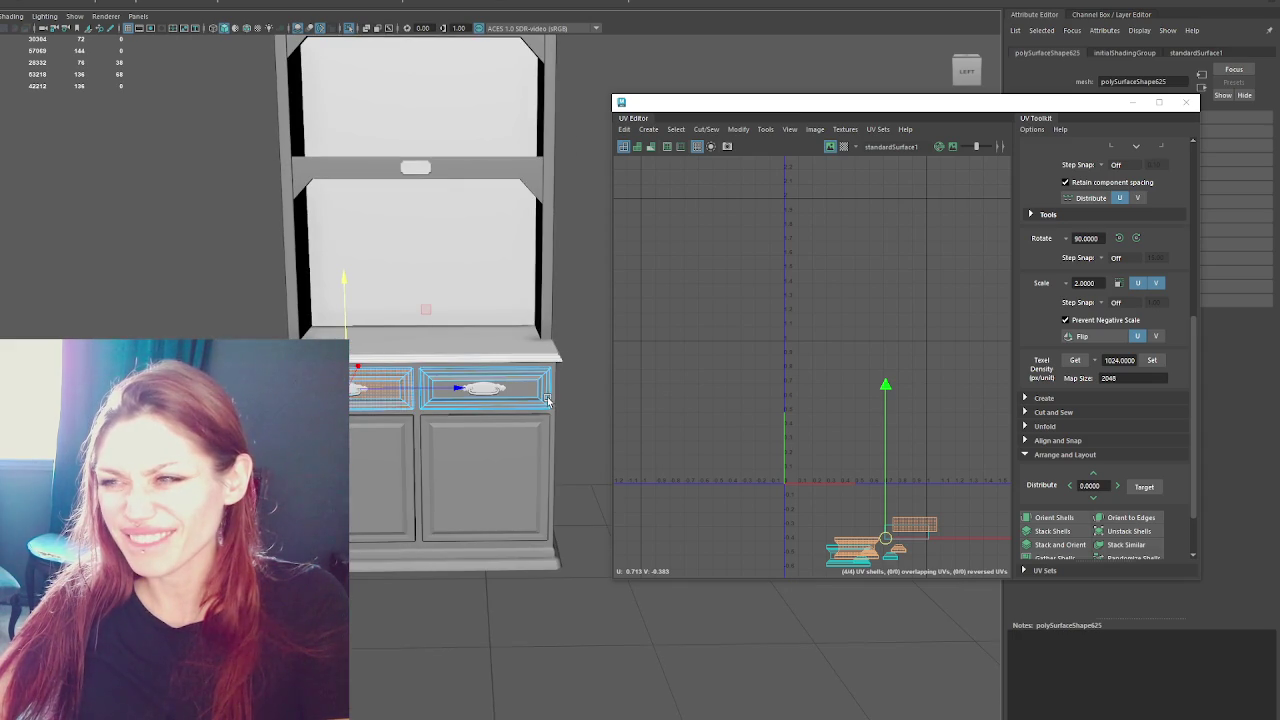
{"action": "scroll", "coordinate": [546, 398], "scroll_direction": "up", "scroll_amount": 2}
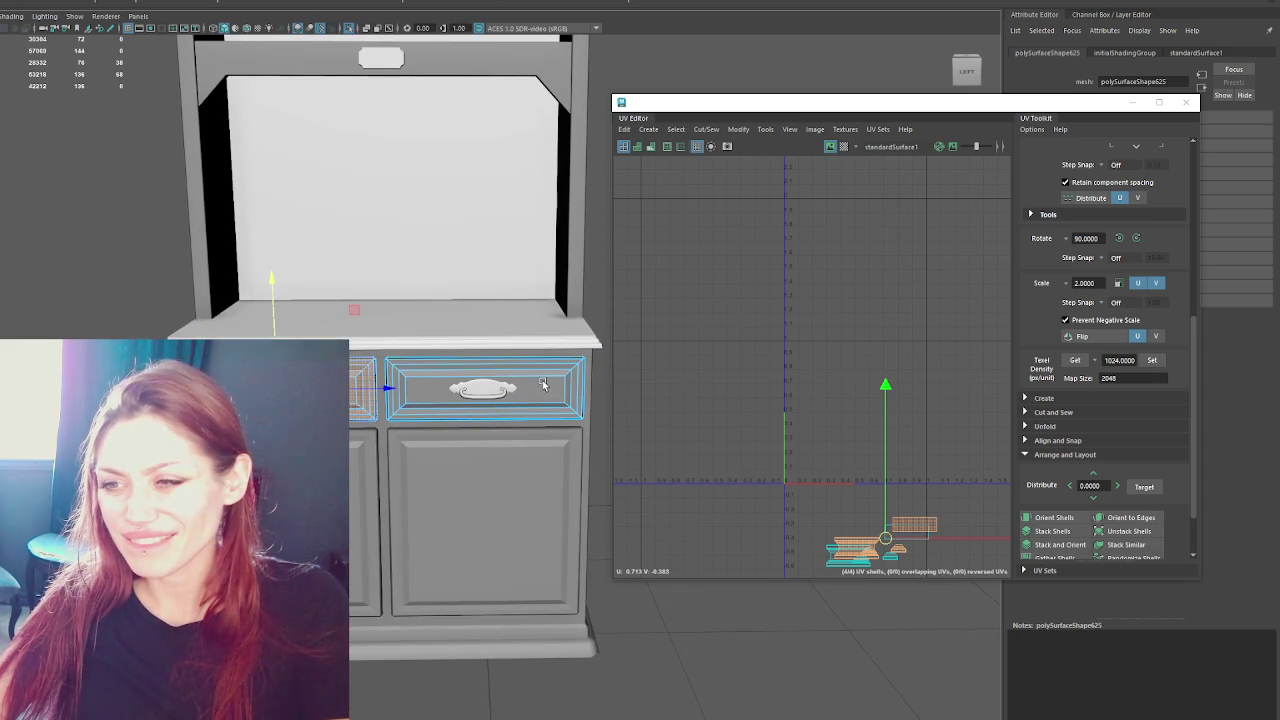
{"action": "left_click", "coordinate": [365, 500], "text": "shift"}
{"action": "left_click", "coordinate": [480, 520], "text": "shift"}
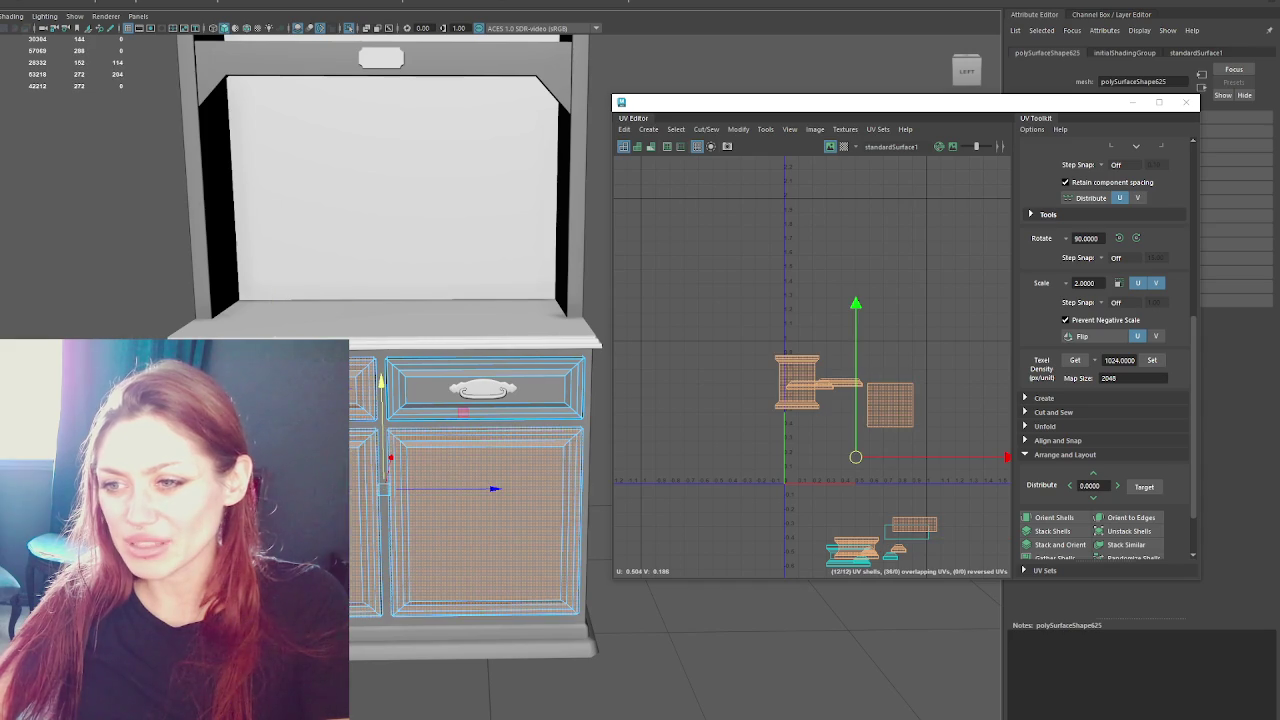
- Check the displayed UV shells in wireframe, then nudge the selected drawer handle slightly downward
{"action": "key", "text": "4"}
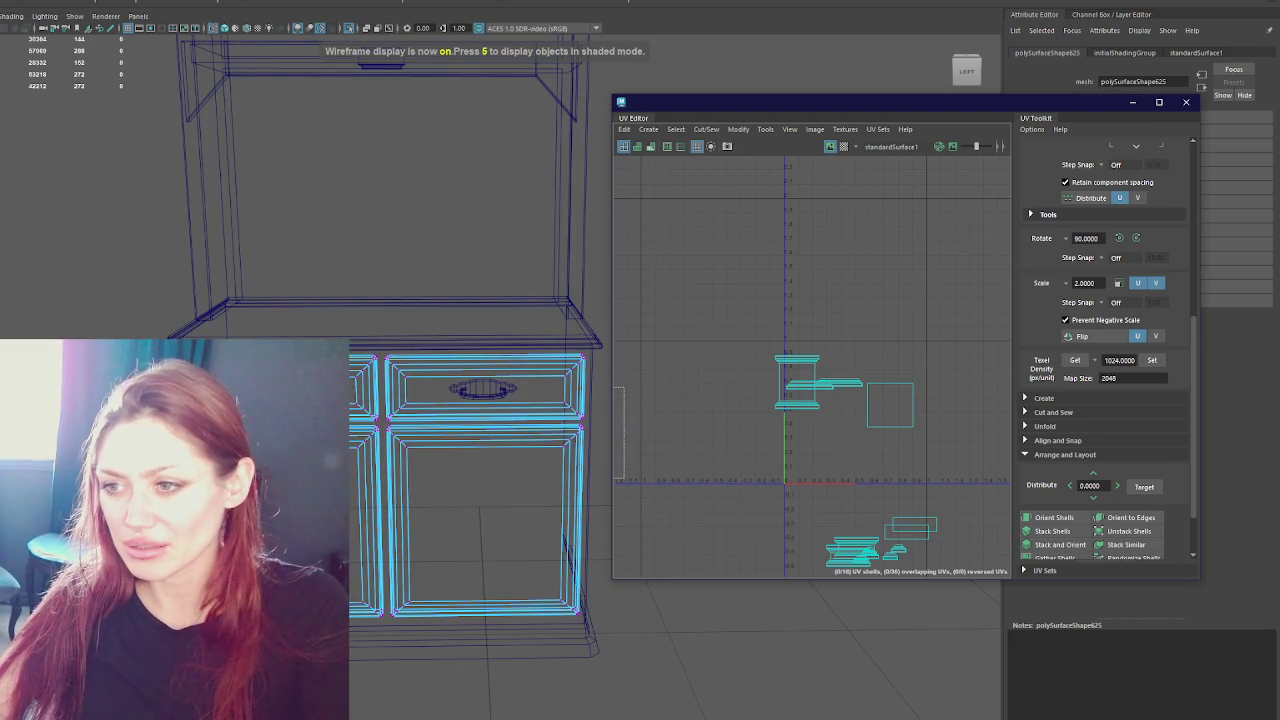
{"action": "right_click_drag", "start_coordinate": [638, 419], "coordinate": [614, 500]}
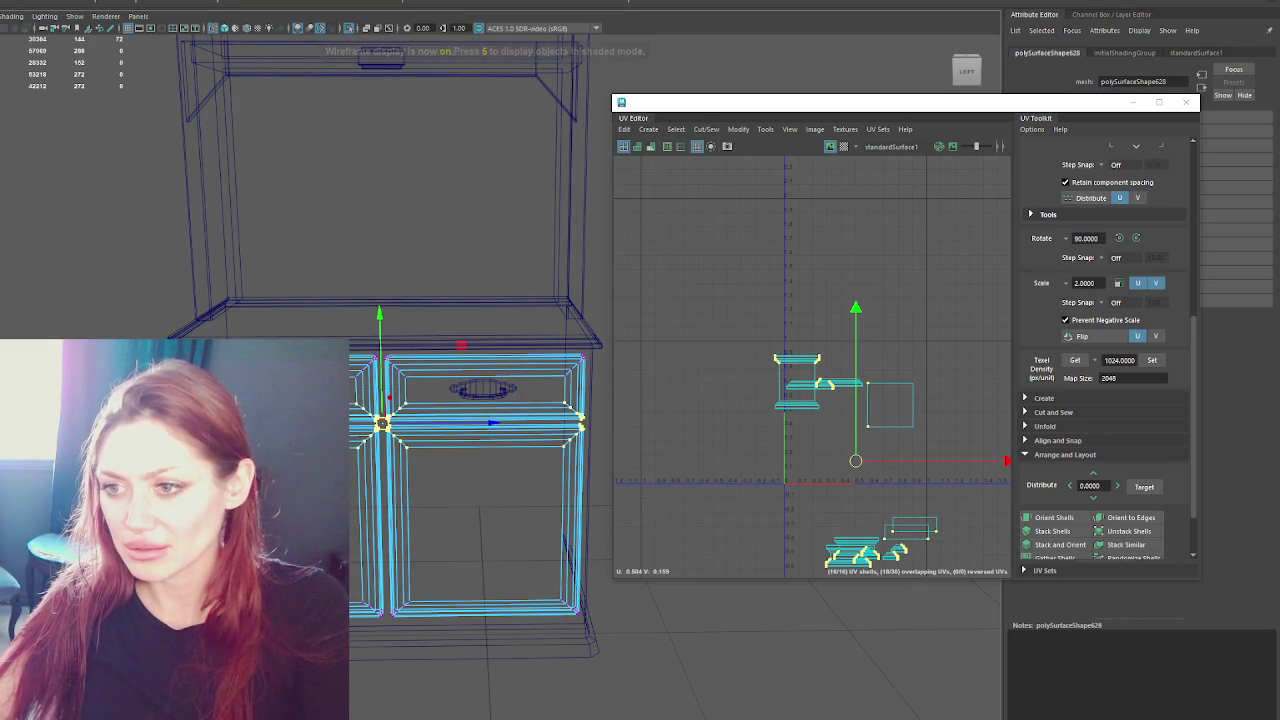
{"action": "left_click", "coordinate": [380, 318]}
{"action": "key", "text": "5"}
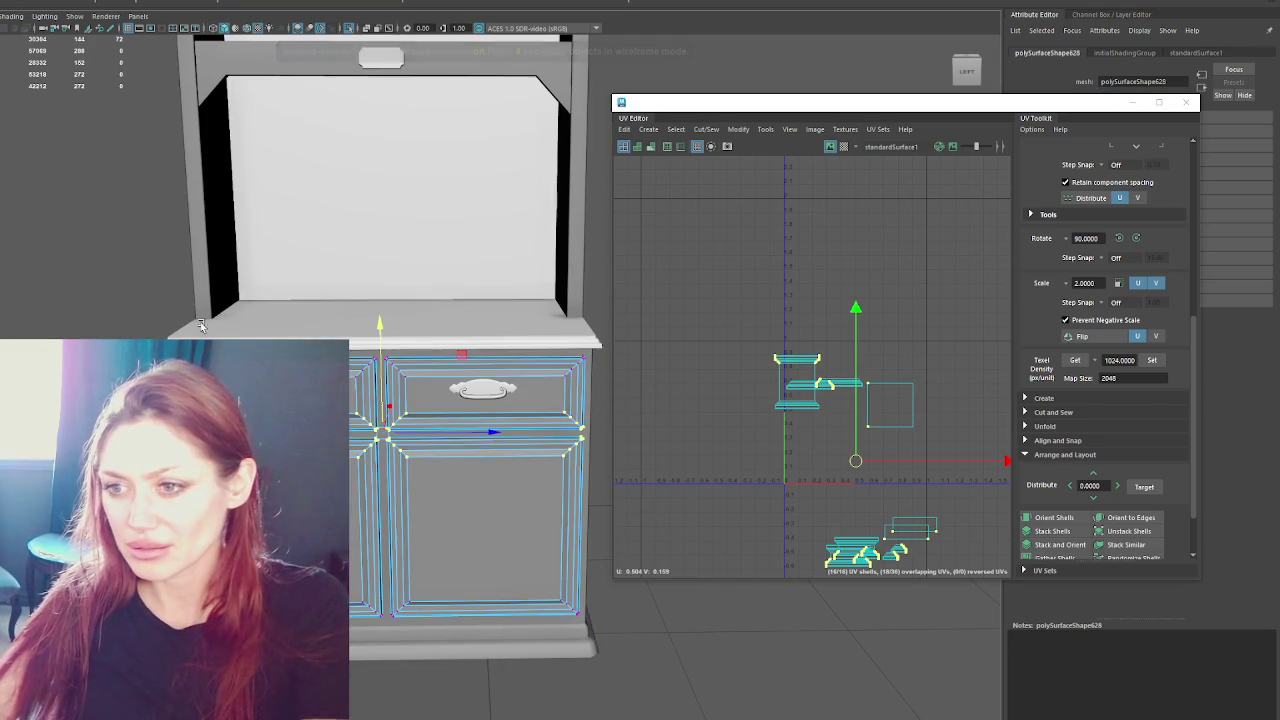
{"action": "left_click", "coordinate": [482, 487]}
{"action": "left_click", "coordinate": [494, 398]}
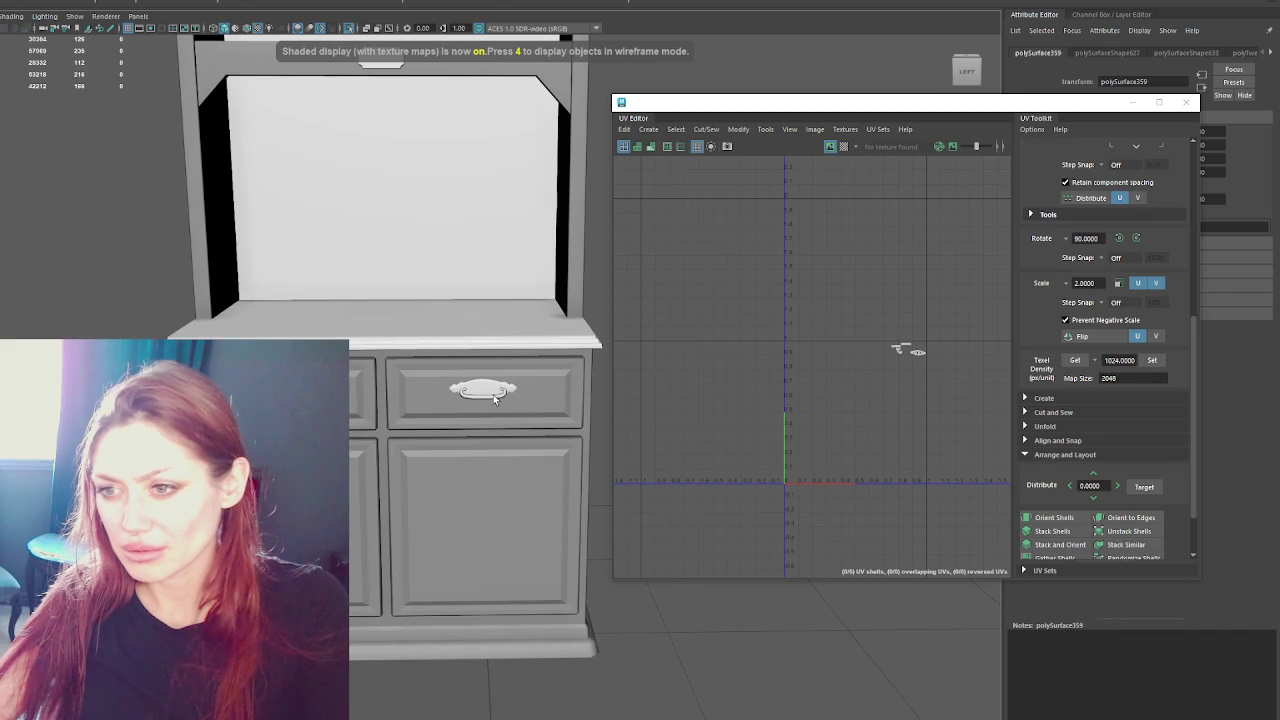
{"action": "left_click", "coordinate": [381, 58], "text": "shift"}
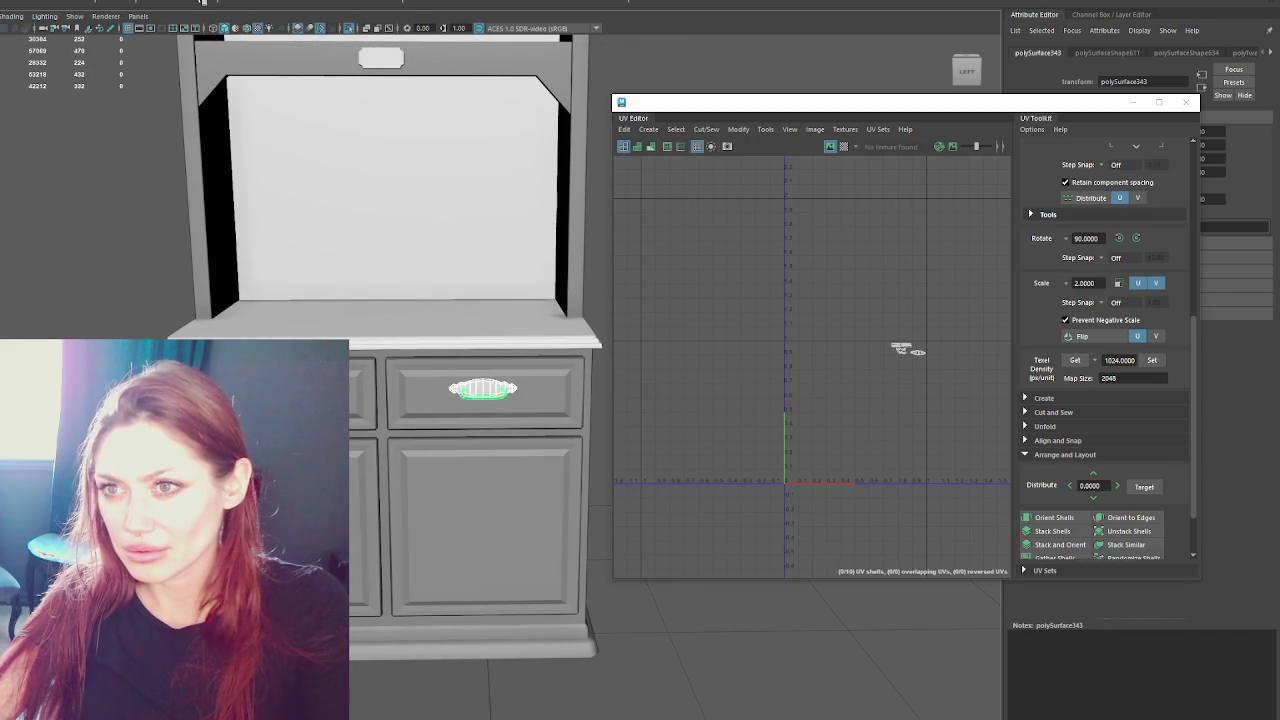
{"action": "key", "text": "w"}
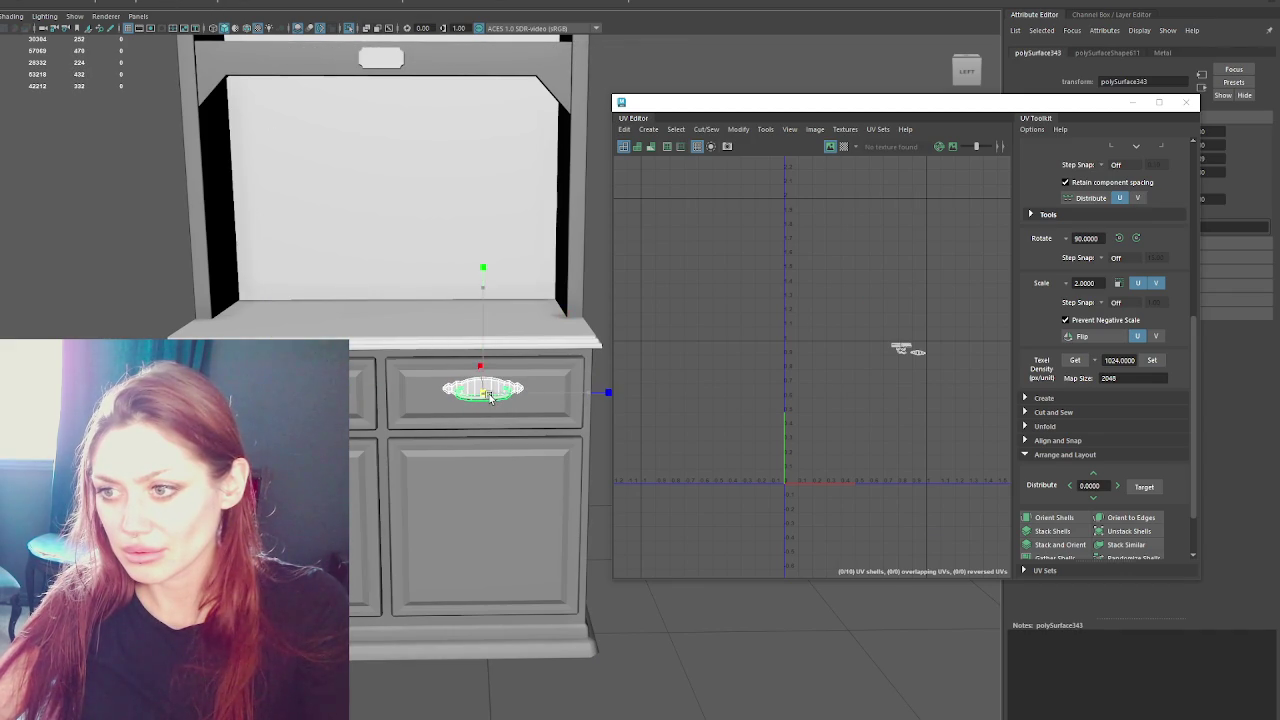
{"action": "left_click_drag", "start_coordinate": [483, 350], "coordinate": [487, 394]}
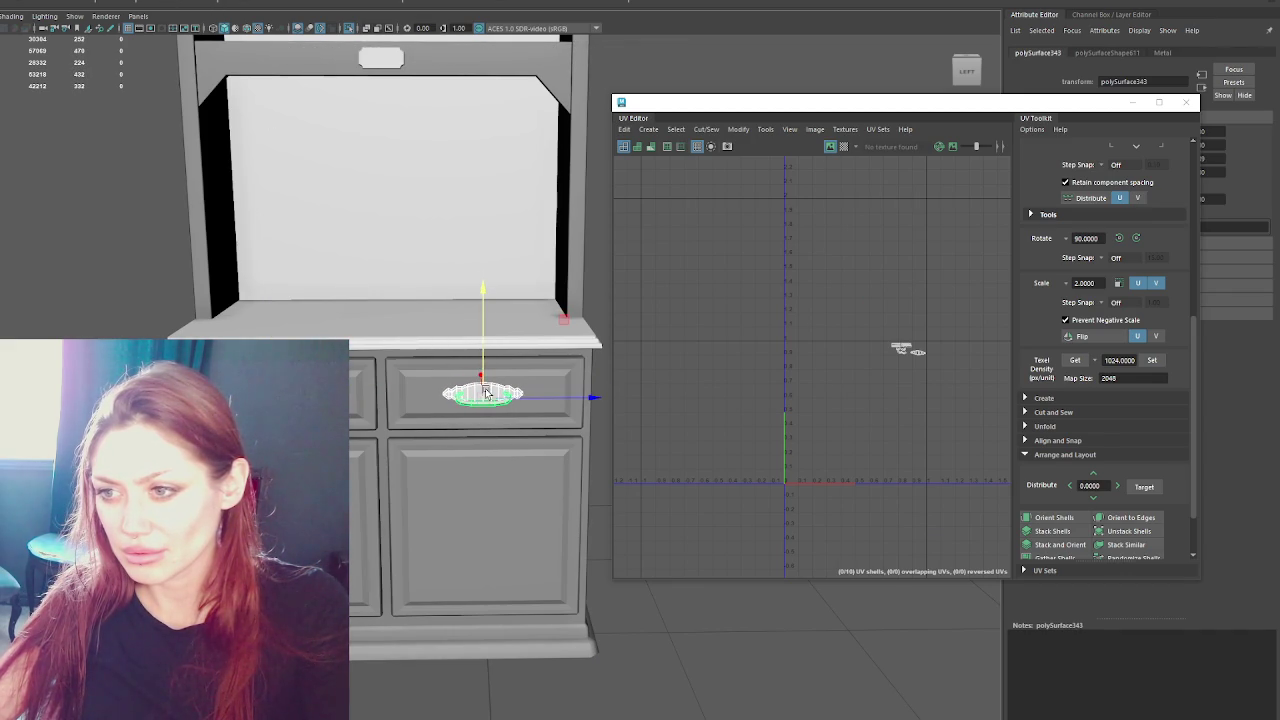
- Duplicate the drawer handle with Ctrl+D and move the copy down onto the lower cabinet door
{"action": "left_click", "coordinate": [485, 398]}
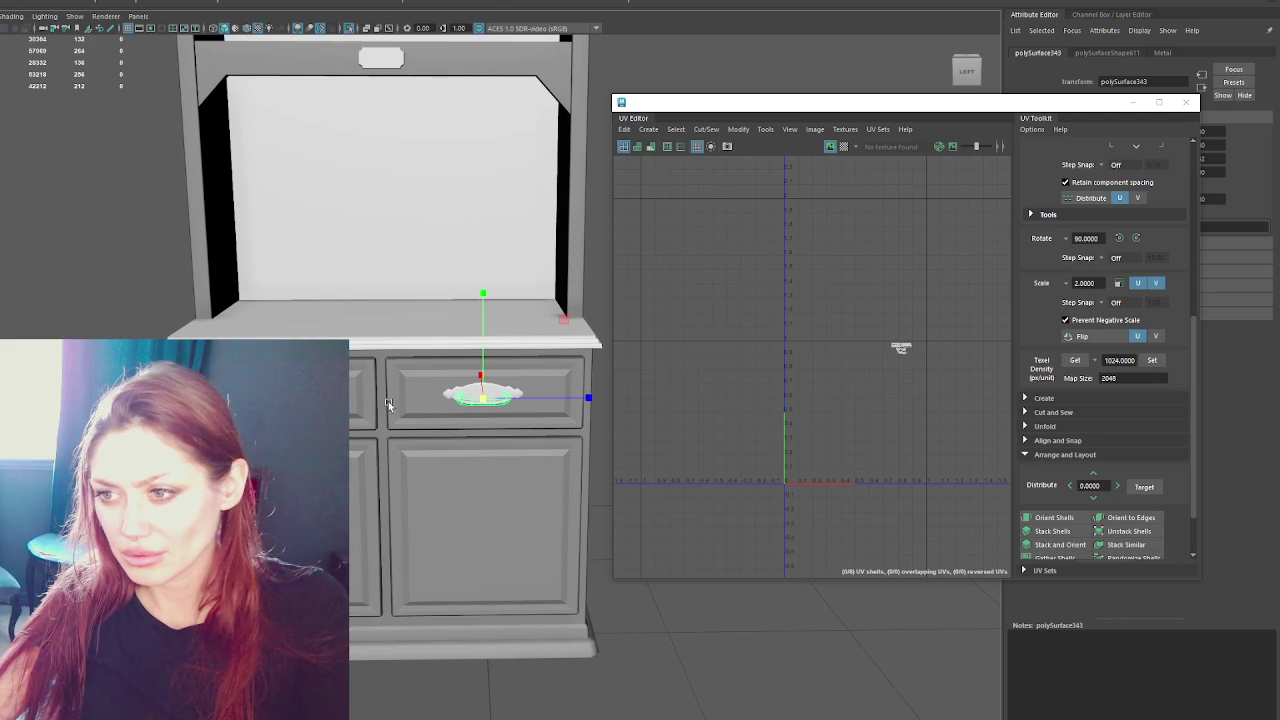
{"action": "key", "text": "ctrl+d"}
{"action": "left_click_drag", "start_coordinate": [486, 290], "coordinate": [481, 380]}
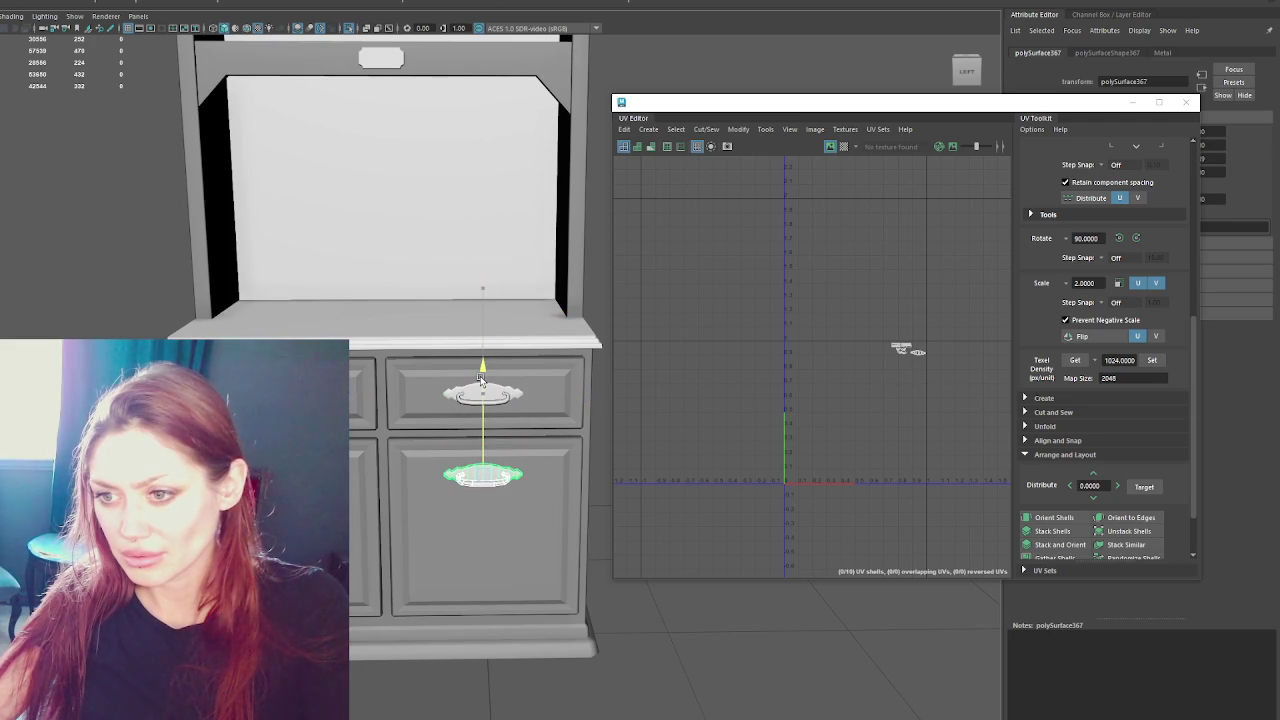
{"action": "left_click", "coordinate": [760, 640]}
{"action": "left_click_drag", "start_coordinate": [760, 640], "coordinate": [700, 600], "text": "alt"}
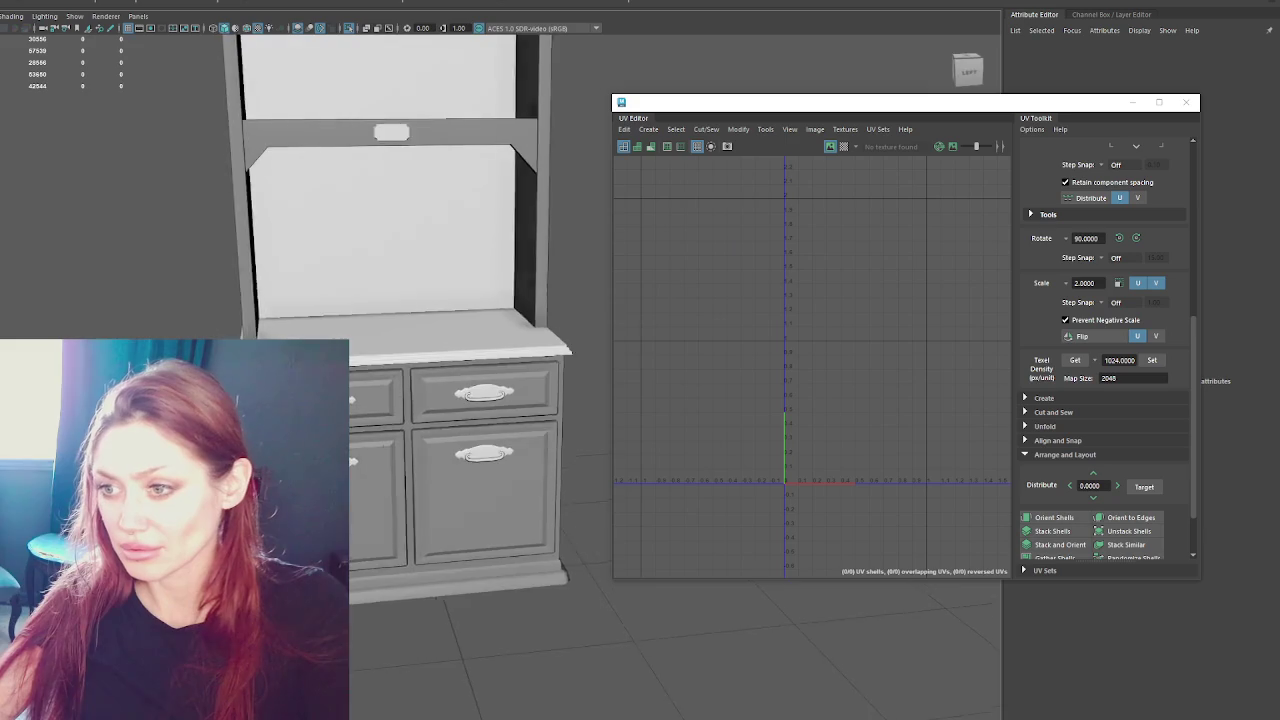
{"action": "middle_click_drag", "start_coordinate": [760, 450], "coordinate": [735, 575], "text": "alt"}
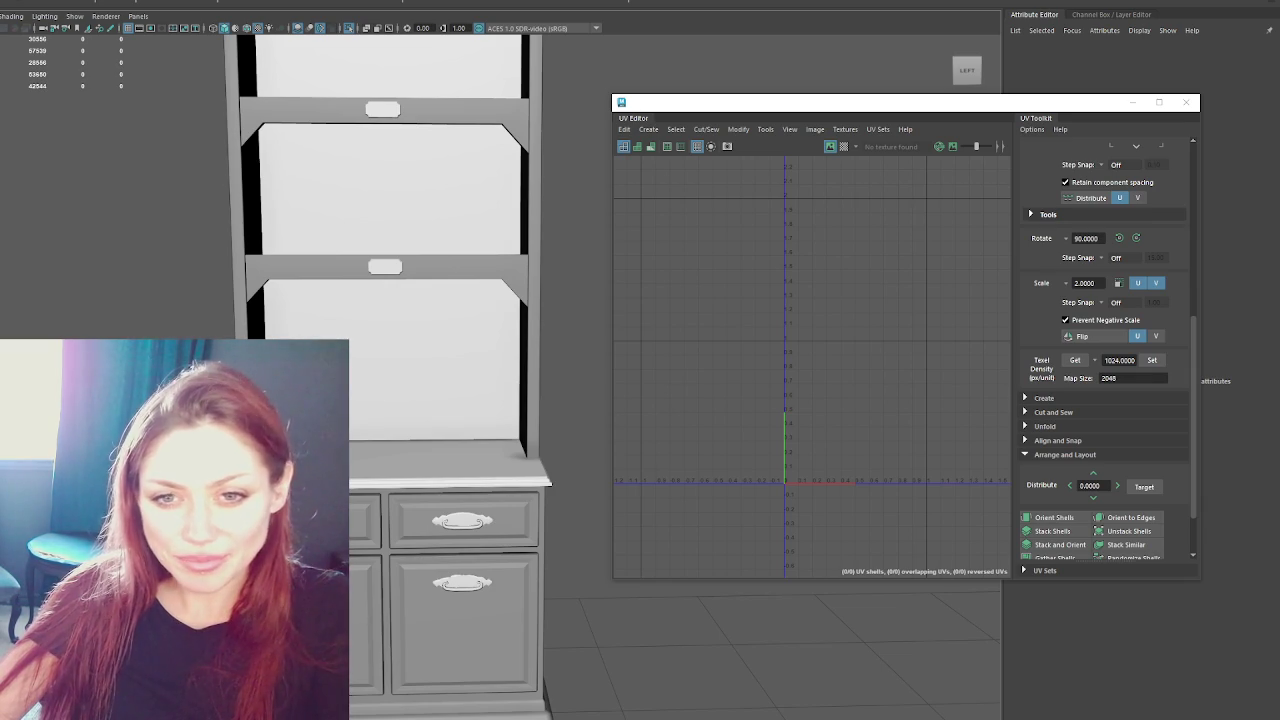
- Select the cabinet base's UV shells and orient them to align with the grid
{"action": "mouse_move", "coordinate": [611, 206]}
{"action": "left_mouse_down"}
{"action": "mouse_move", "coordinate": [751, 206]}
{"action": "mouse_move", "coordinate": [735, 206]}
{"action": "left_mouse_up"}
{"action": "left_click_drag", "start_coordinate": [486, 380], "coordinate": [552, 388], "text": "alt"}
{"action": "left_click", "coordinate": [432, 588]}
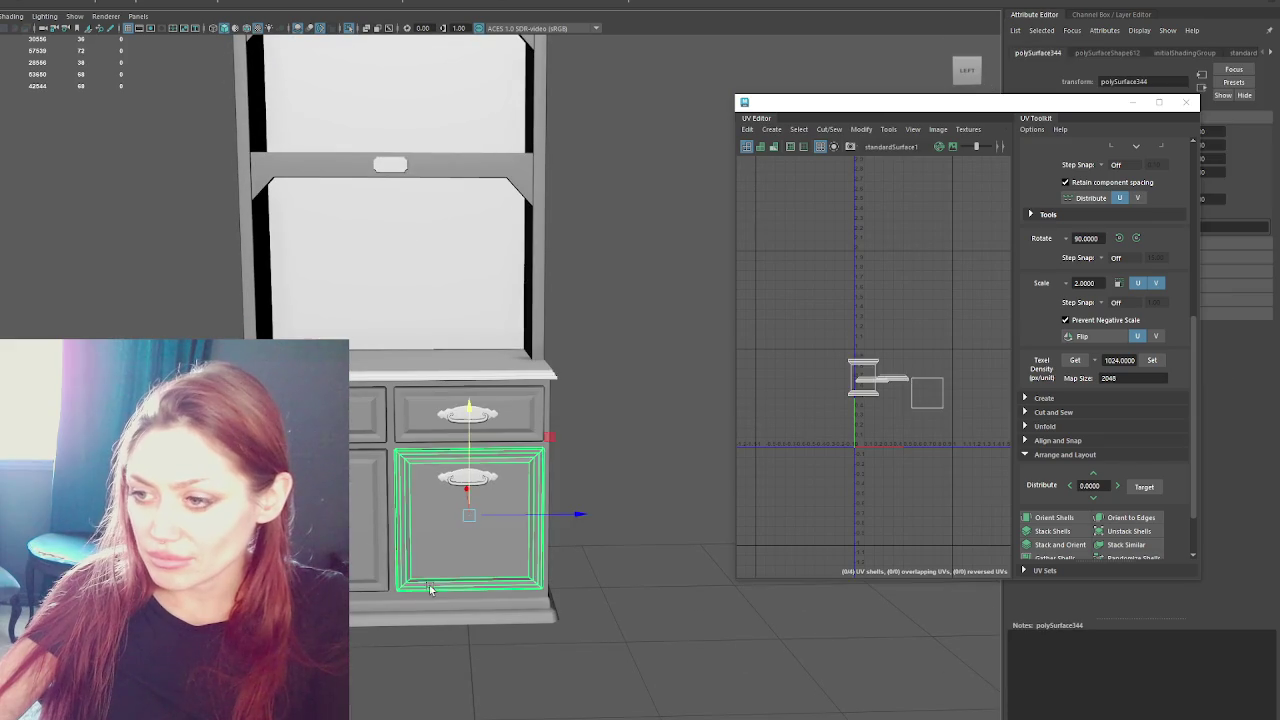
{"action": "left_click", "coordinate": [448, 614]}
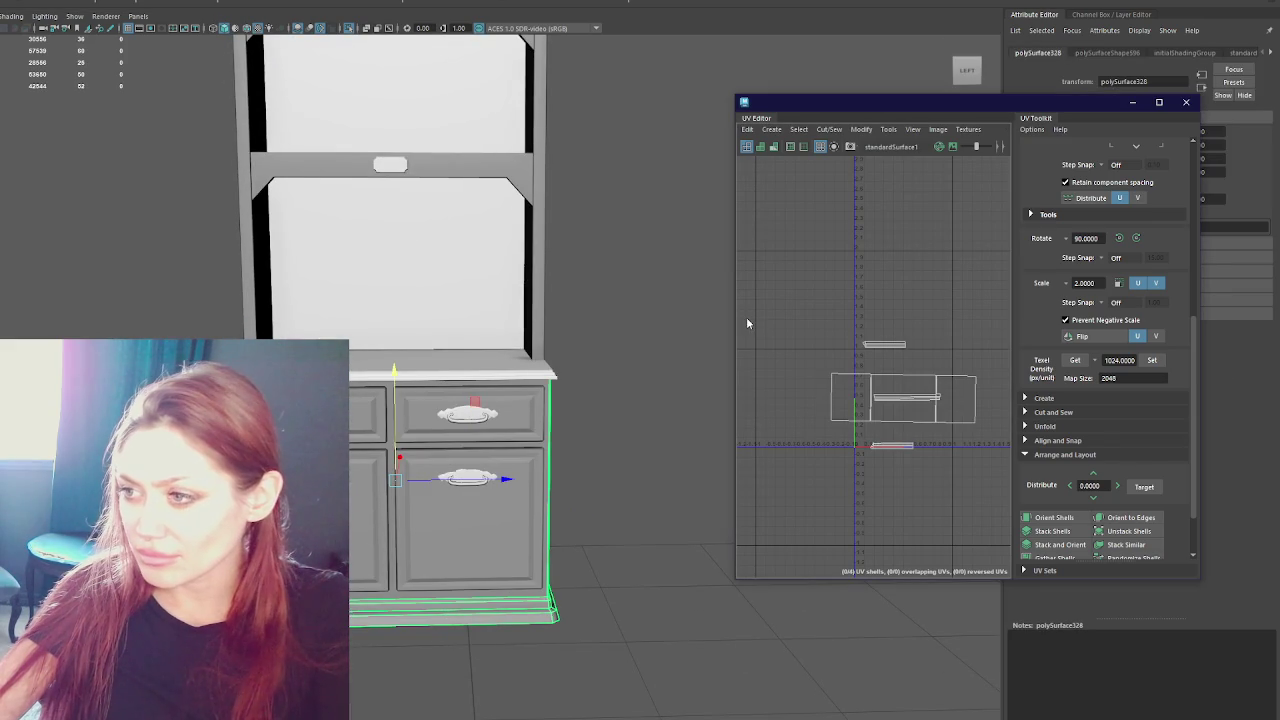
{"action": "right_click_drag", "start_coordinate": [851, 278], "coordinate": [851, 255]}
{"action": "right_click_drag", "start_coordinate": [880, 300], "coordinate": [693, 264]}
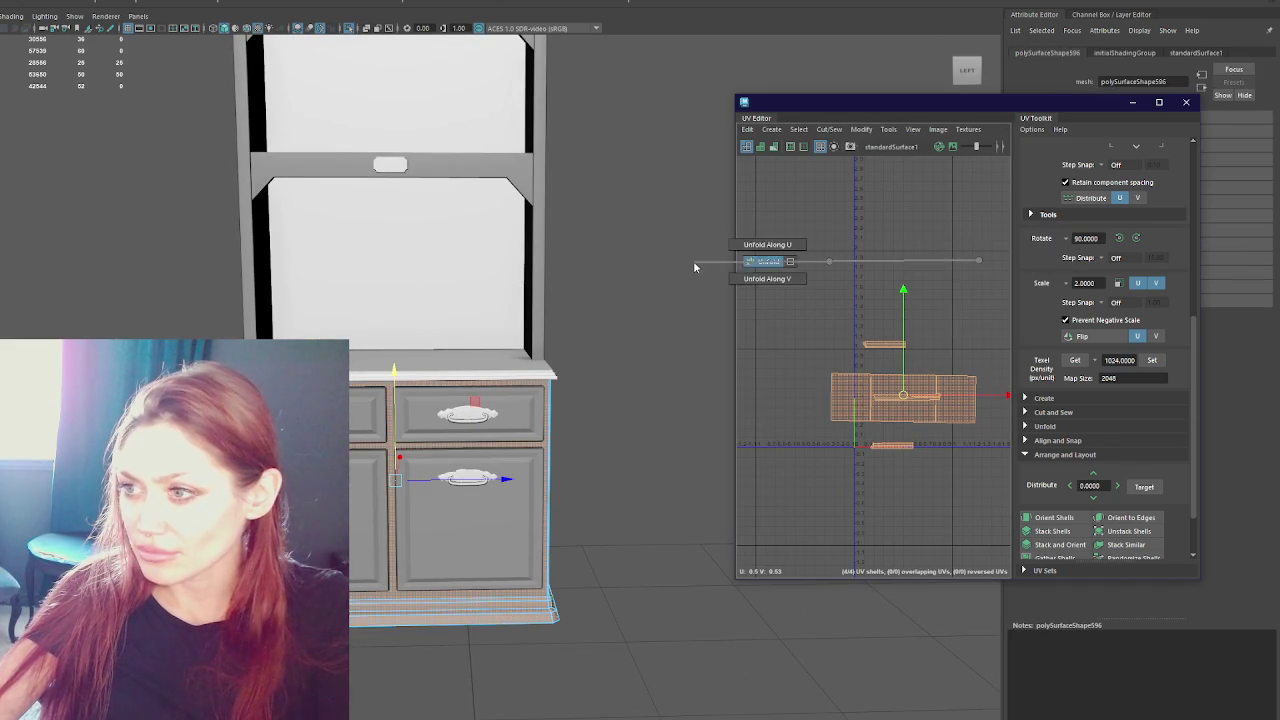
{"action": "left_click", "coordinate": [1047, 518]}
{"action": "mouse_move", "coordinate": [640, 480]}
{"action": "left_mouse_down", "text": "alt"}
{"action": "mouse_move", "coordinate": [594, 477]}
{"action": "mouse_move", "coordinate": [691, 457]}
{"action": "mouse_move", "coordinate": [457, 464]}
{"action": "mouse_move", "coordinate": [519, 412]}
{"action": "mouse_move", "coordinate": [680, 380]}
{"action": "left_mouse_up", "text": "alt"}
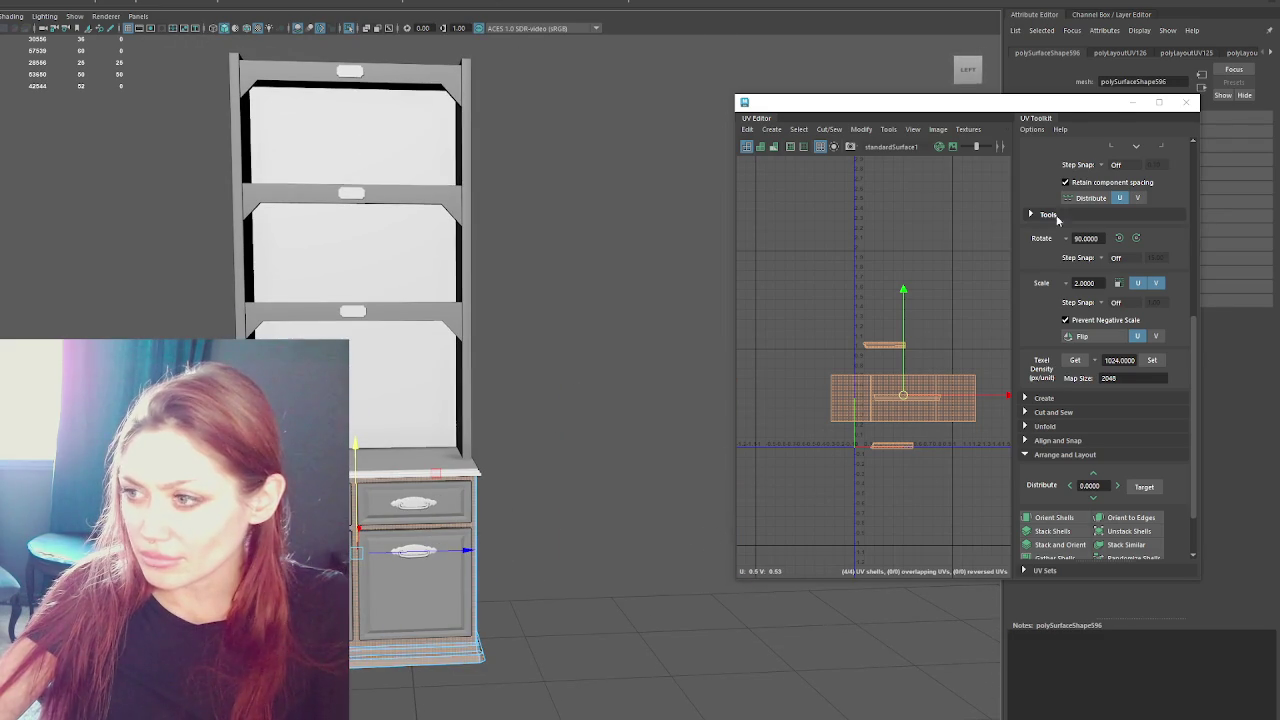
- Widen the UV Editor and select the top, middle and lower shelves plus left side panel shells
{"action": "left_click_drag", "start_coordinate": [735, 192], "coordinate": [472, 220]}
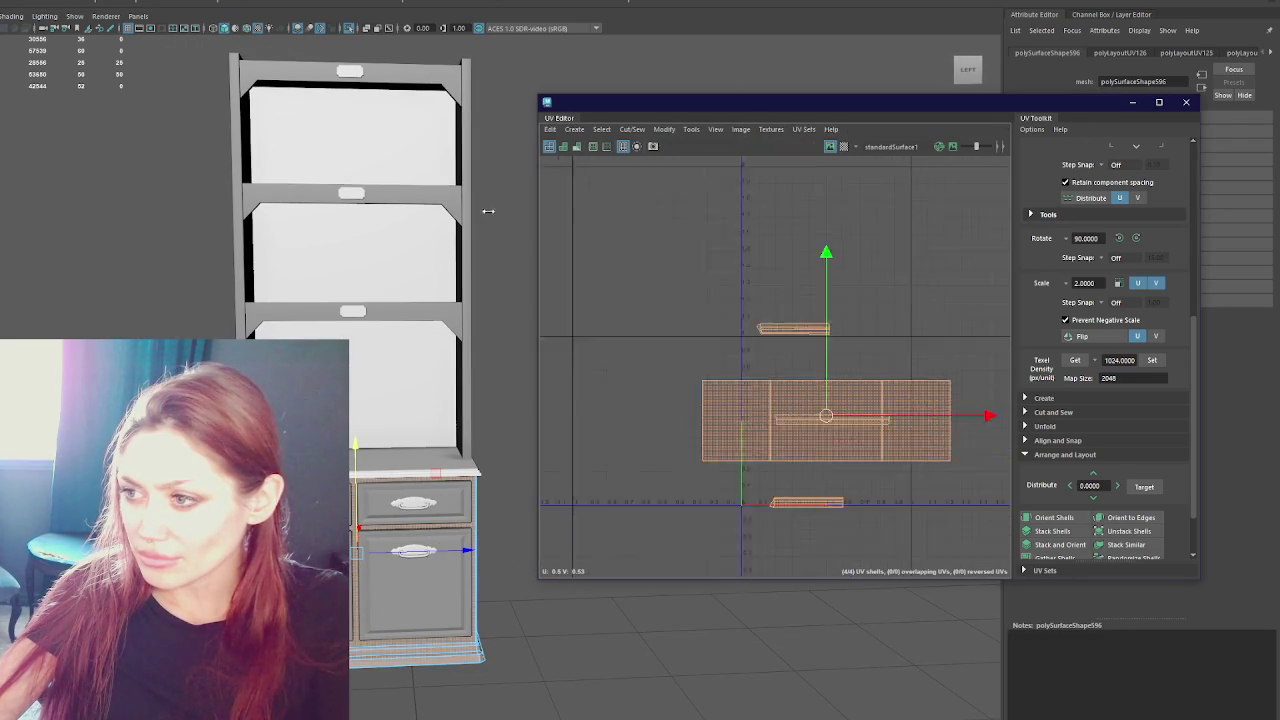
{"action": "scroll", "coordinate": [722, 306], "scroll_direction": "down", "scroll_amount": 3}
{"action": "left_click", "coordinate": [668, 299]}
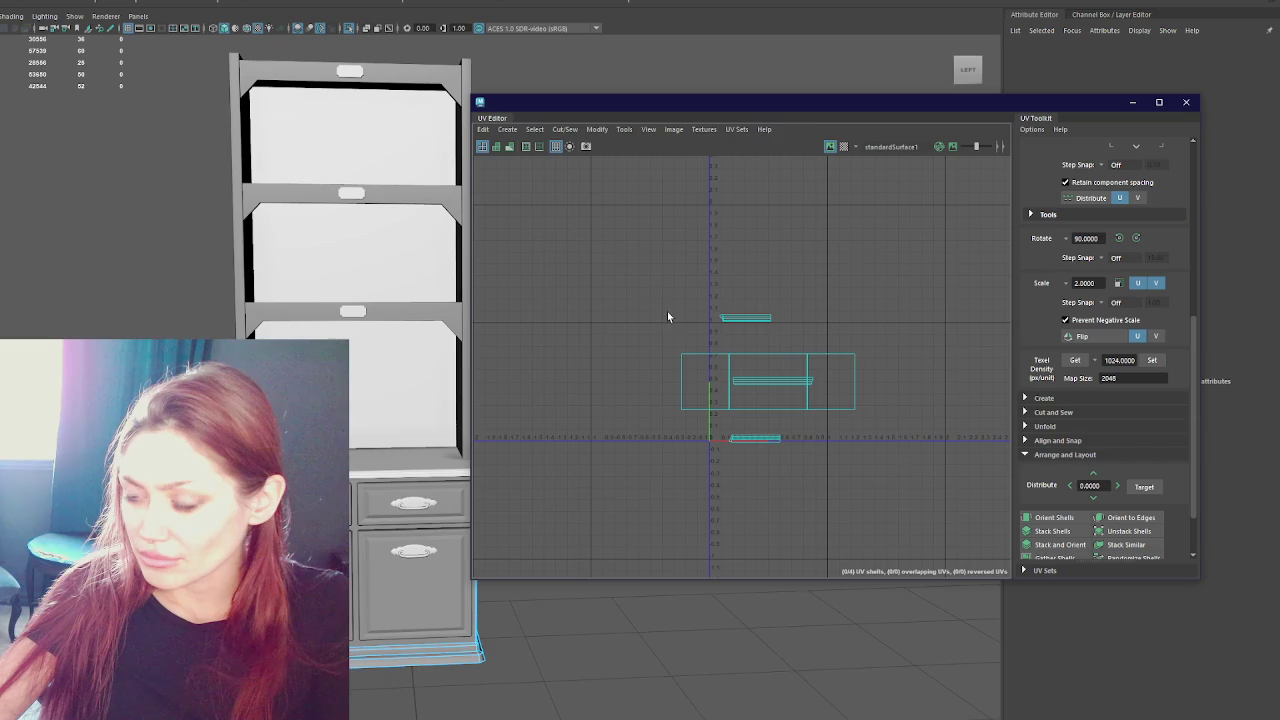
{"action": "left_click", "coordinate": [233, 248]}
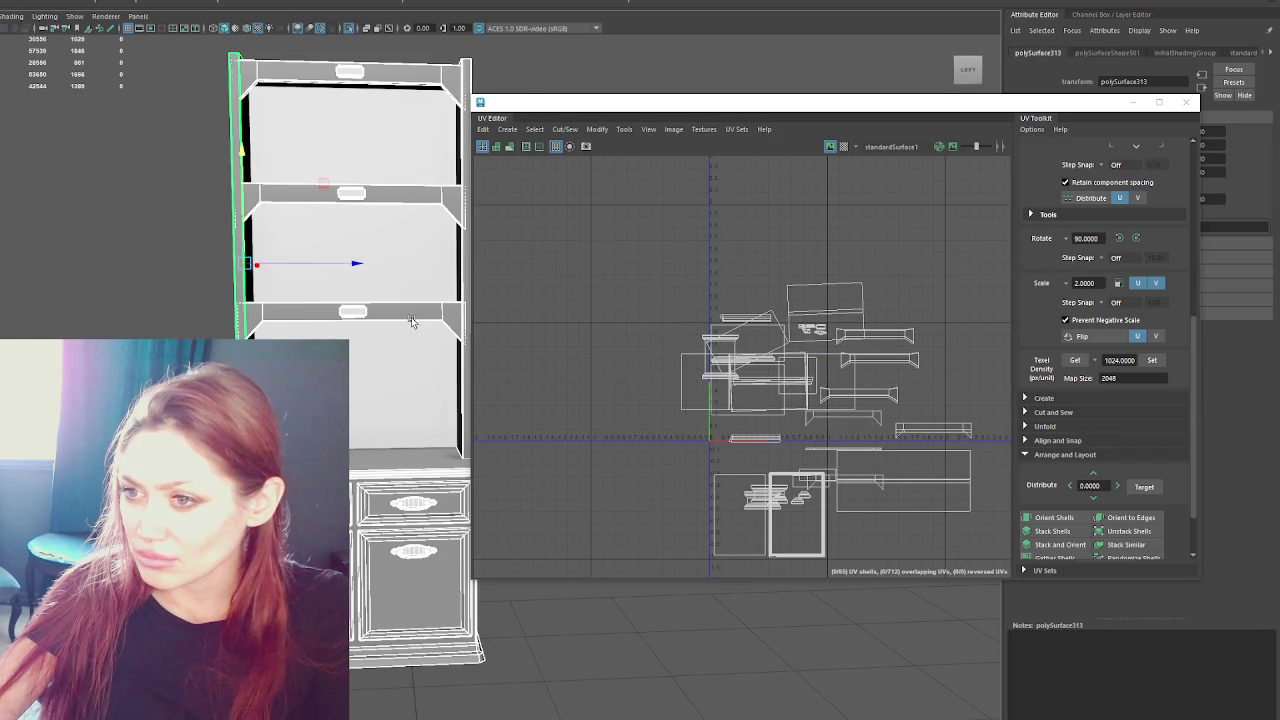
{"action": "left_click", "coordinate": [410, 321]}
{"action": "left_click", "coordinate": [422, 203]}
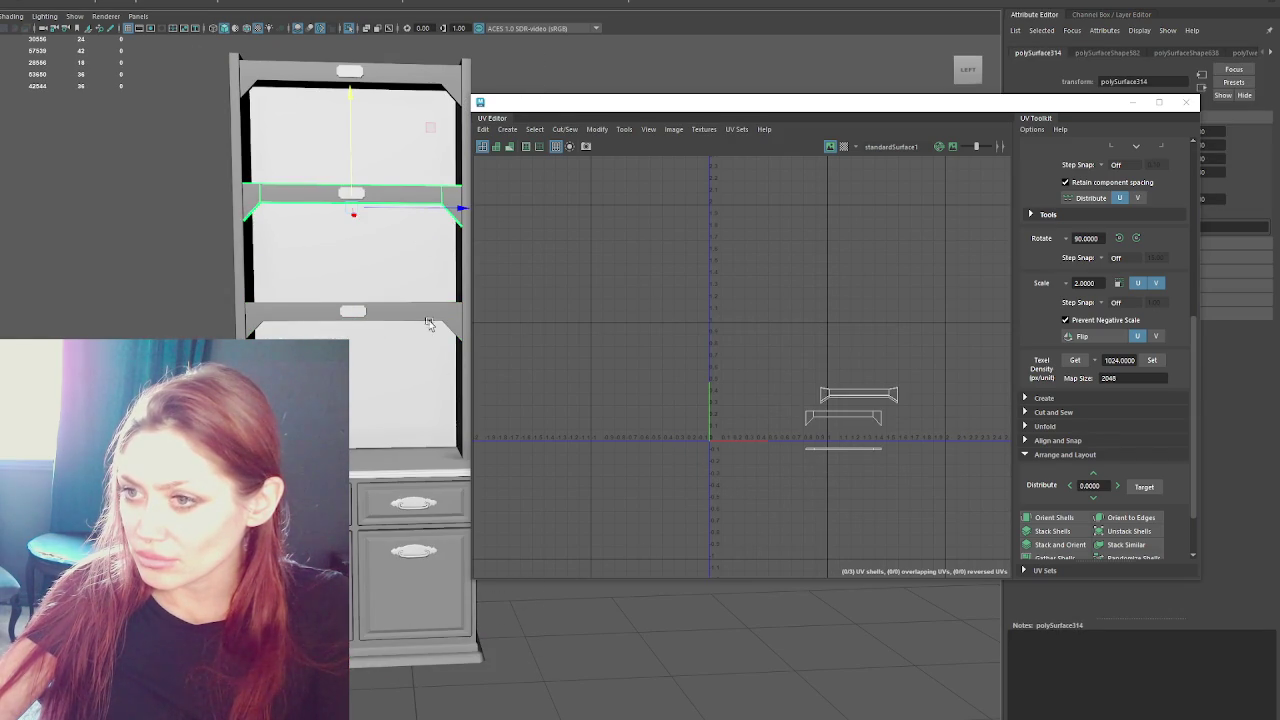
{"action": "left_click", "coordinate": [433, 307]}
{"action": "left_click", "coordinate": [420, 205]}
{"action": "left_click", "coordinate": [421, 78]}
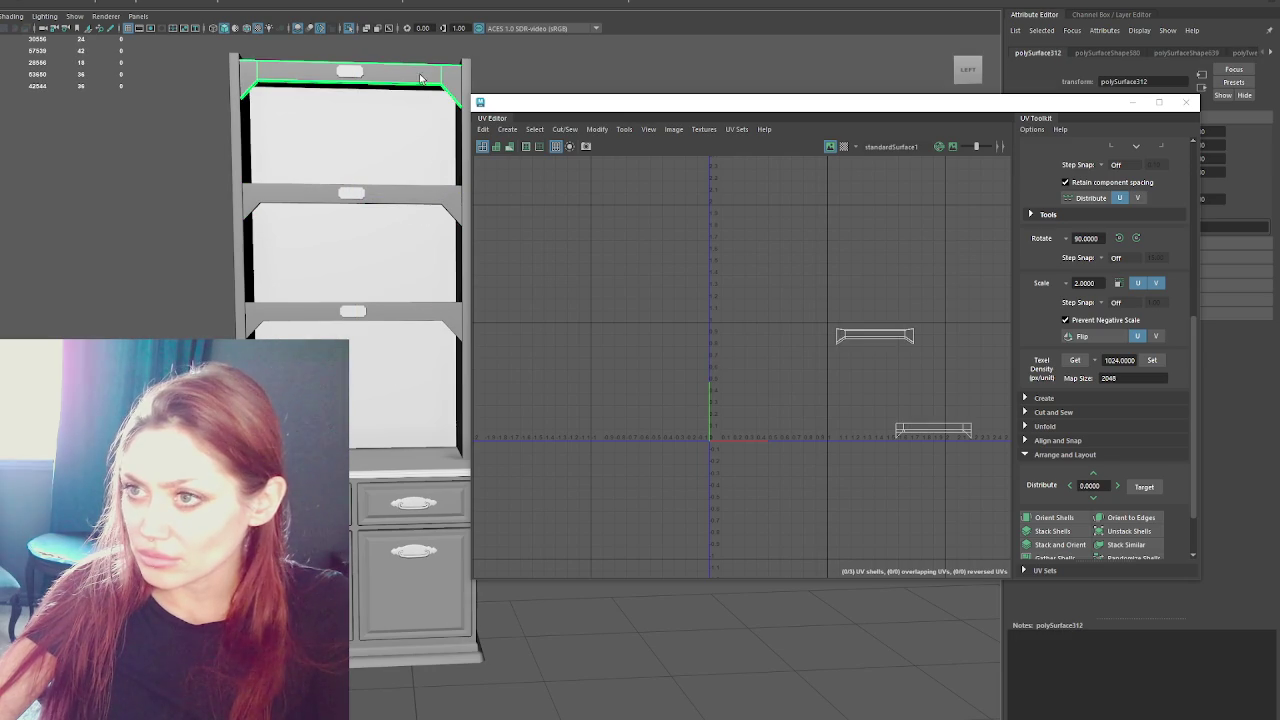
{"action": "left_click", "coordinate": [424, 193], "text": "shift"}
{"action": "left_click", "coordinate": [433, 307], "text": "shift"}
{"action": "left_click", "coordinate": [238, 200], "text": "shift"}
{"action": "right_click_drag", "start_coordinate": [808, 317], "coordinate": [765, 400]}
{"action": "key", "text": "w"}
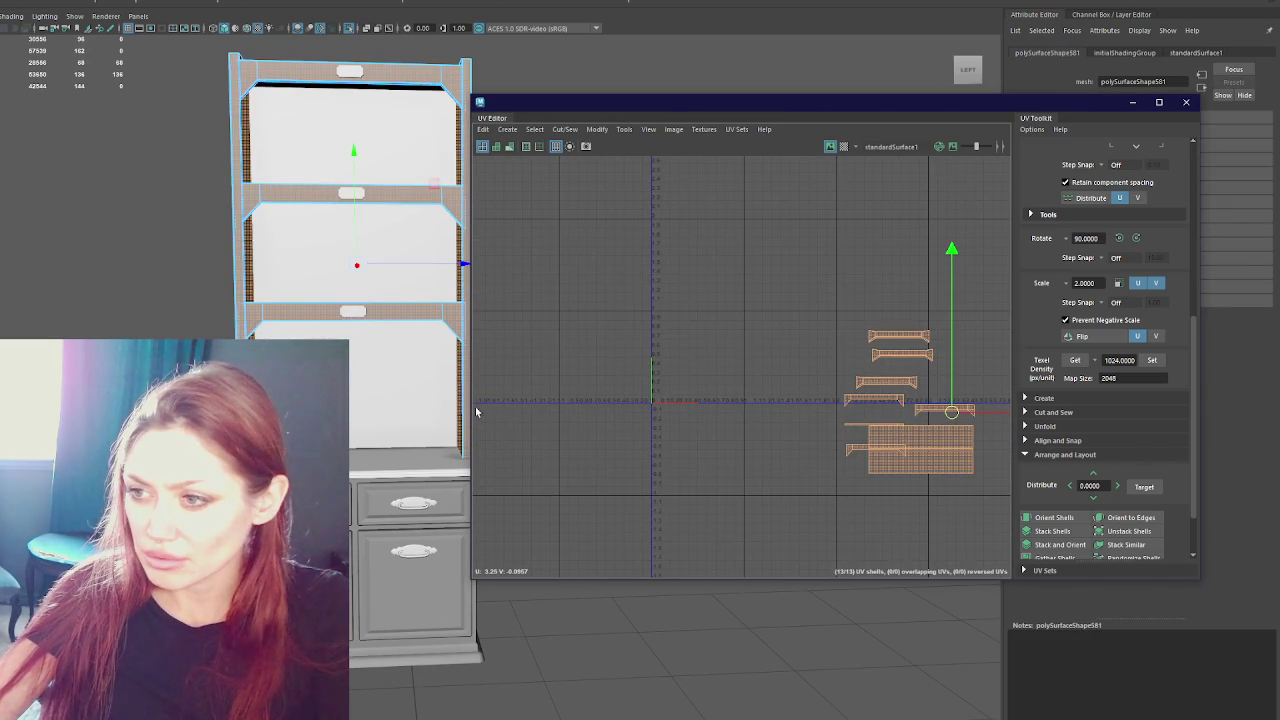
- Select both drawer fronts, their handles and the base, and shift their UV shells left and down
{"action": "left_click", "coordinate": [393, 502]}
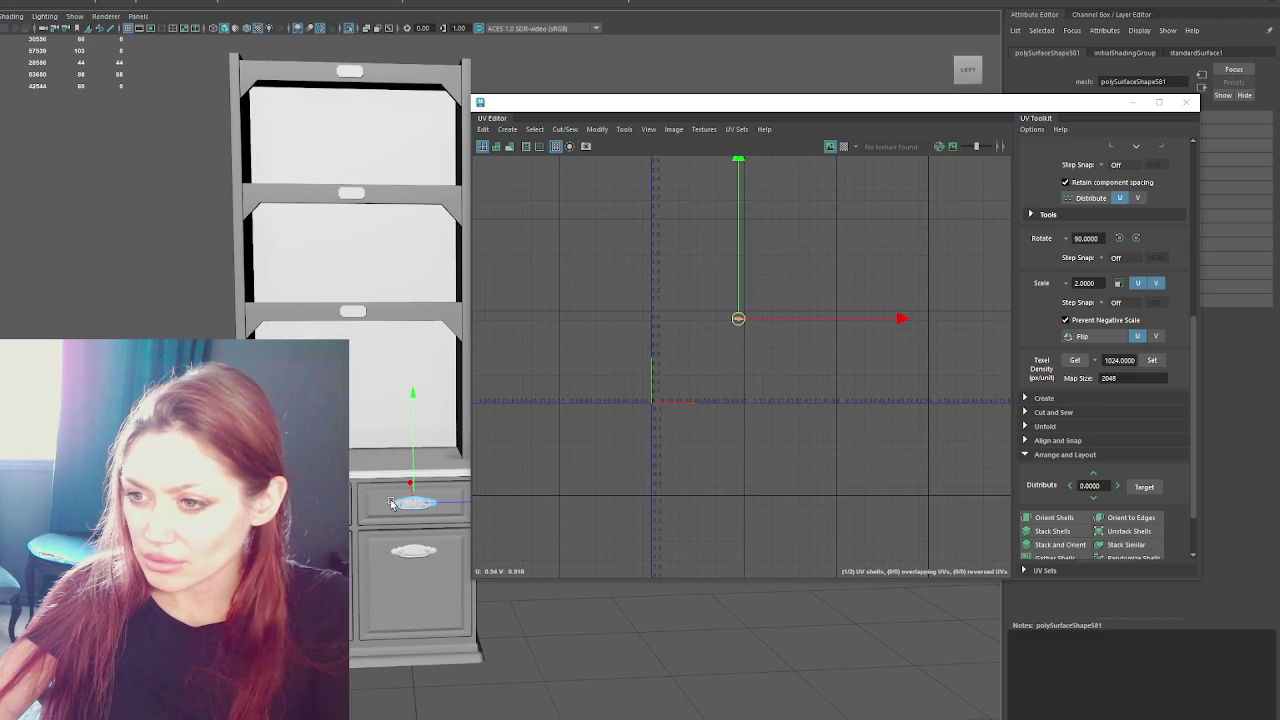
{"action": "left_click", "coordinate": [405, 550]}
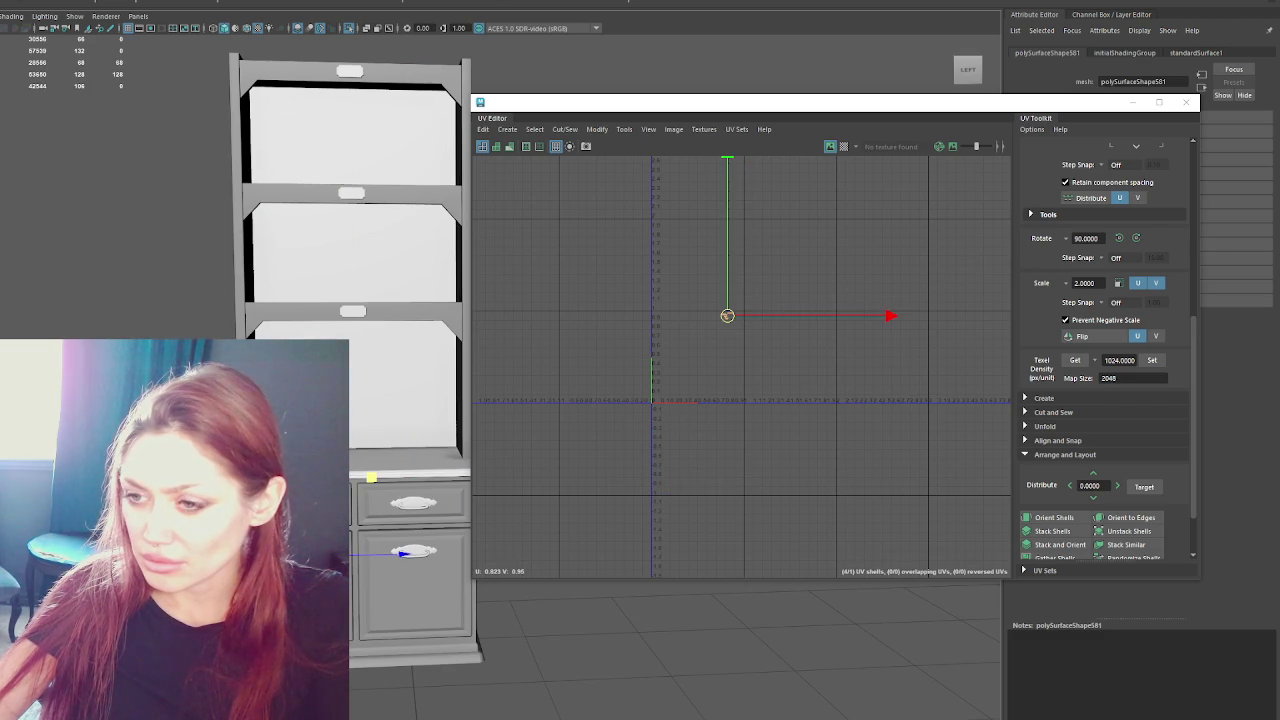
{"action": "left_click", "coordinate": [413, 502], "text": "shift"}
{"action": "left_click", "coordinate": [412, 510], "text": "shift"}
{"action": "left_click", "coordinate": [414, 590], "text": "shift"}
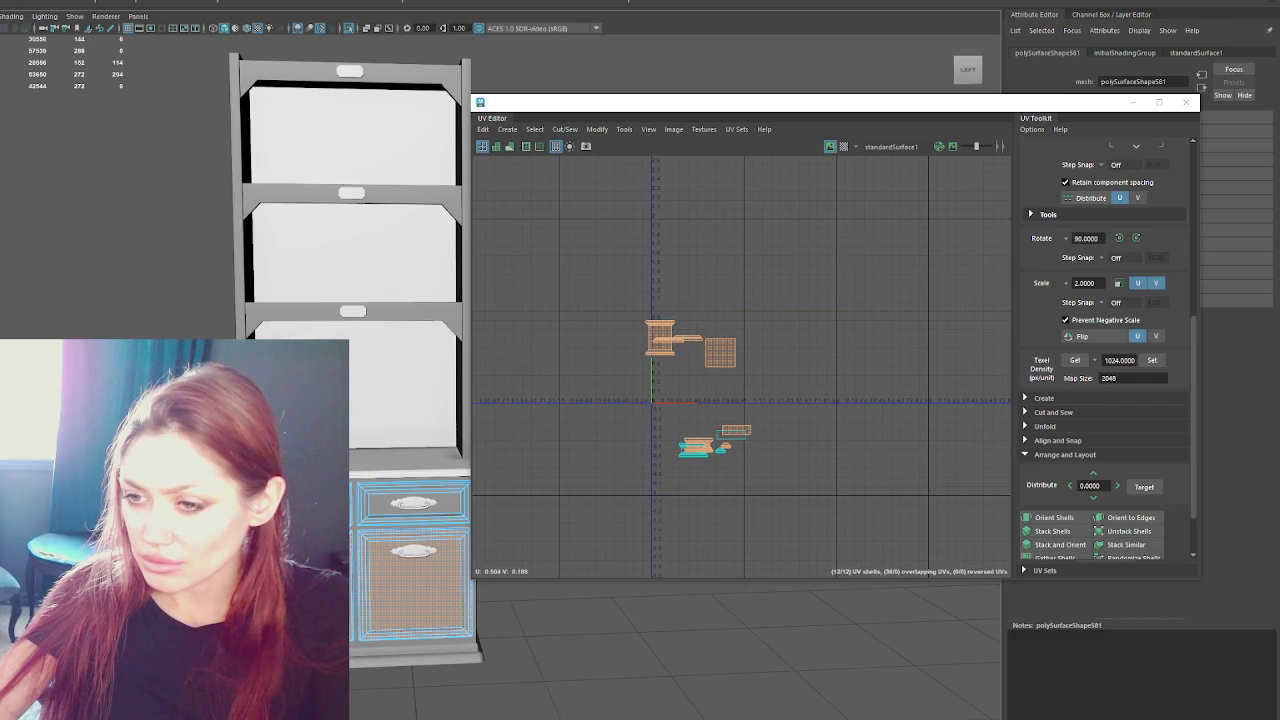
{"action": "left_click", "coordinate": [420, 655], "text": "shift"}
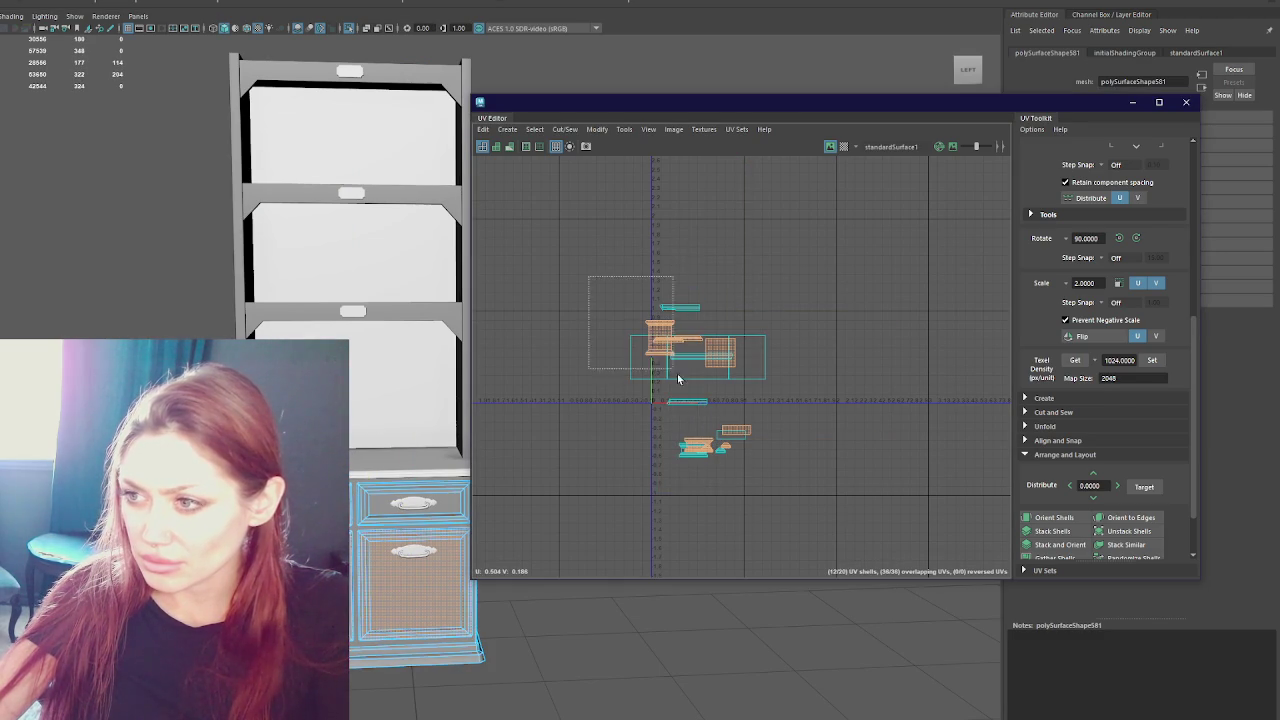
{"action": "left_click_drag", "start_coordinate": [679, 374], "coordinate": [546, 401]}
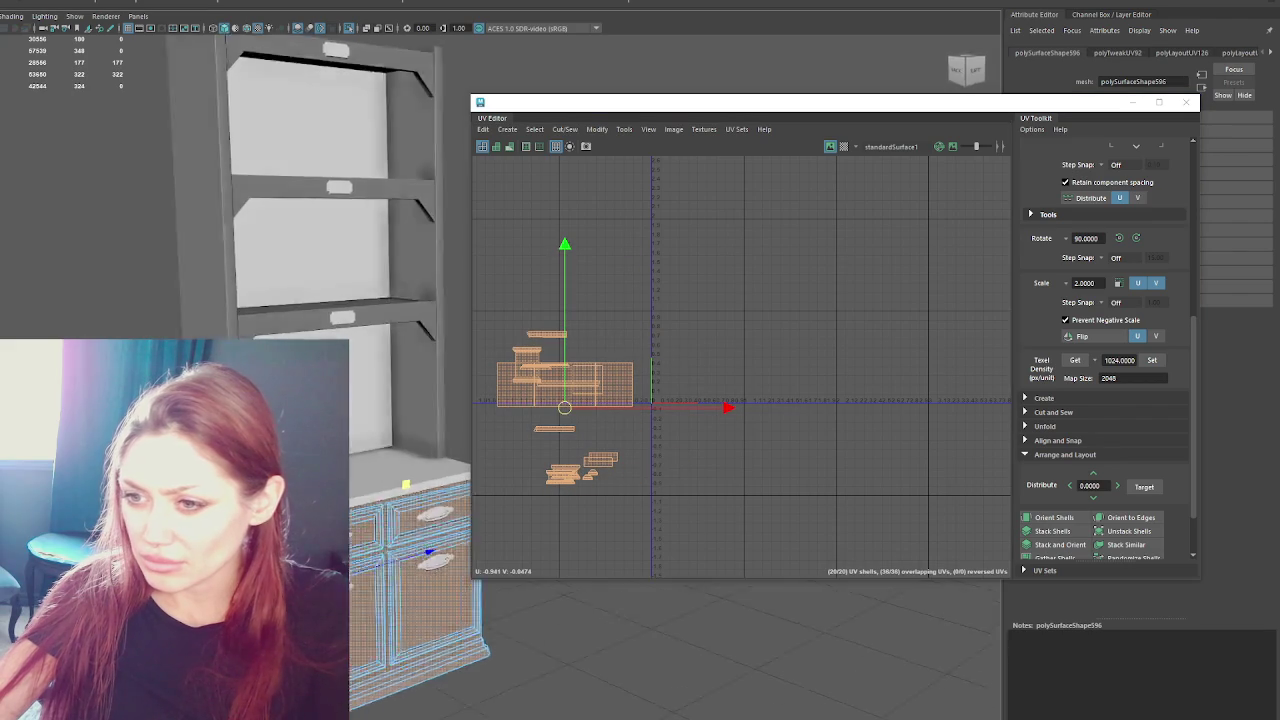
- Inspect the shelf handle's UVs, then select the drawer handle and frame it in view
{"action": "left_click", "coordinate": [351, 316]}
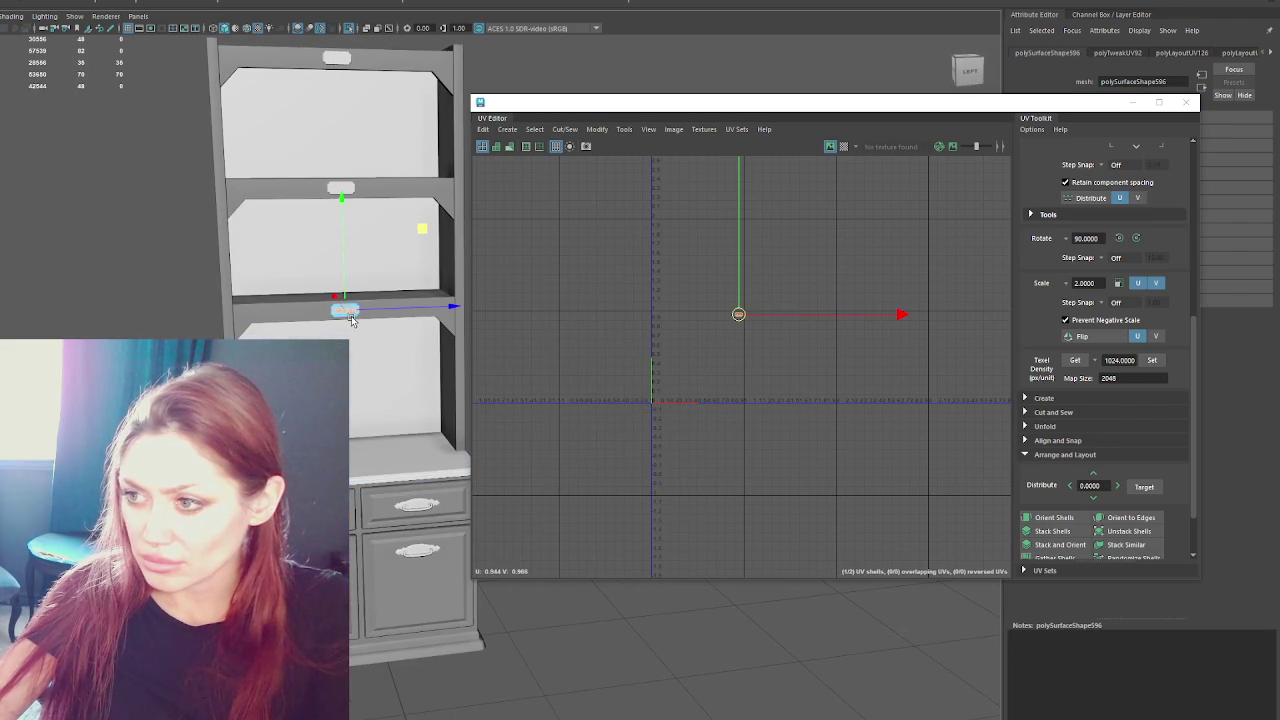
{"action": "left_click", "coordinate": [371, 433]}
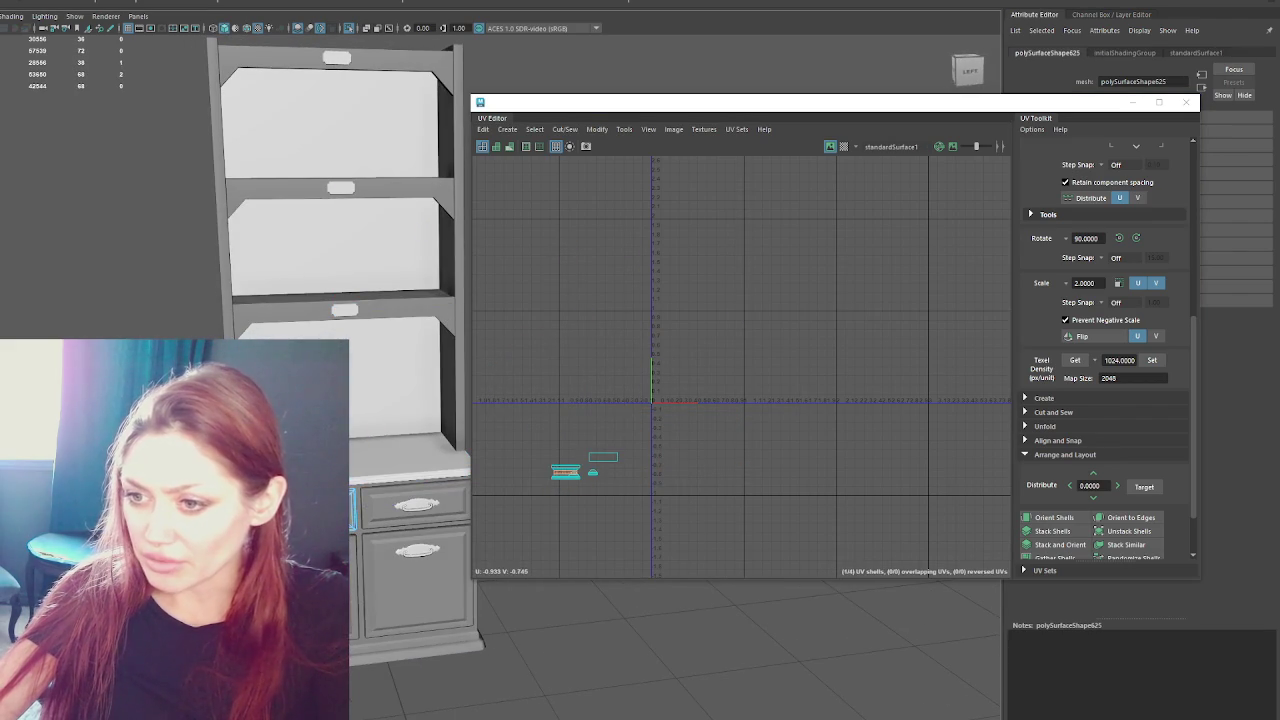
{"action": "left_click", "coordinate": [417, 505]}
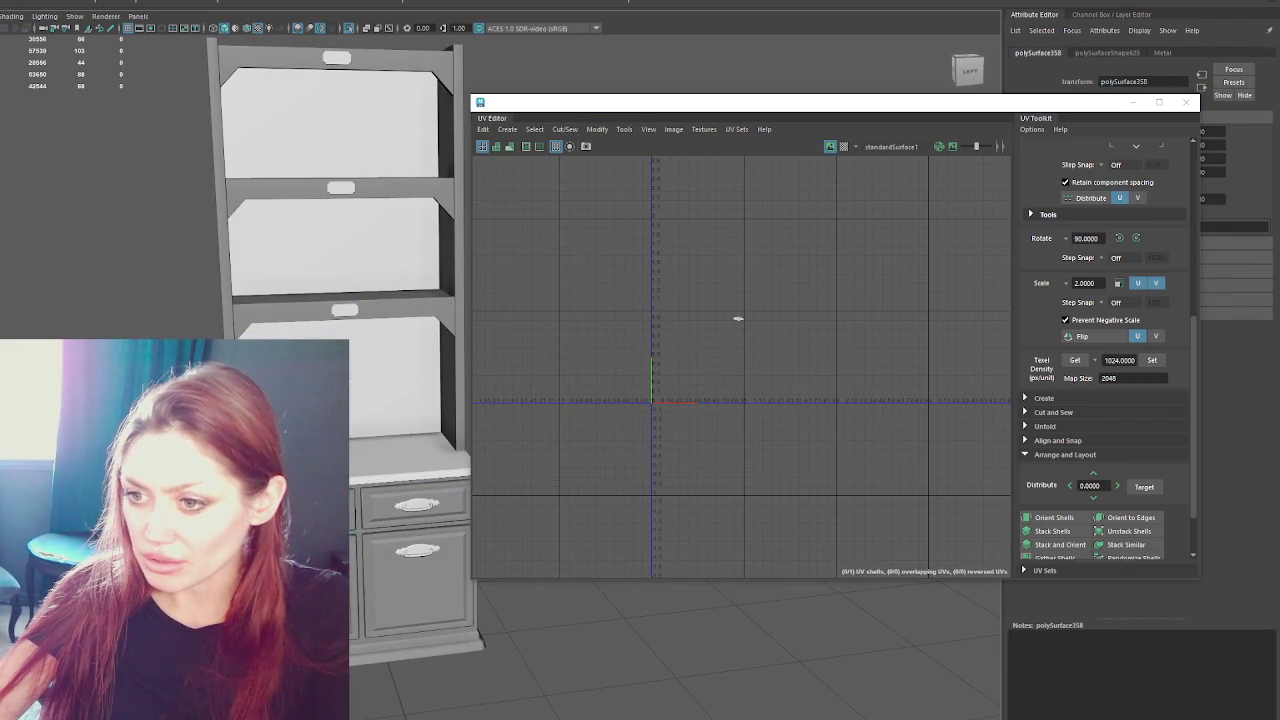
{"action": "key", "text": "f"}
{"action": "scroll", "coordinate": [457, 462], "scroll_direction": "down", "scroll_amount": 3}
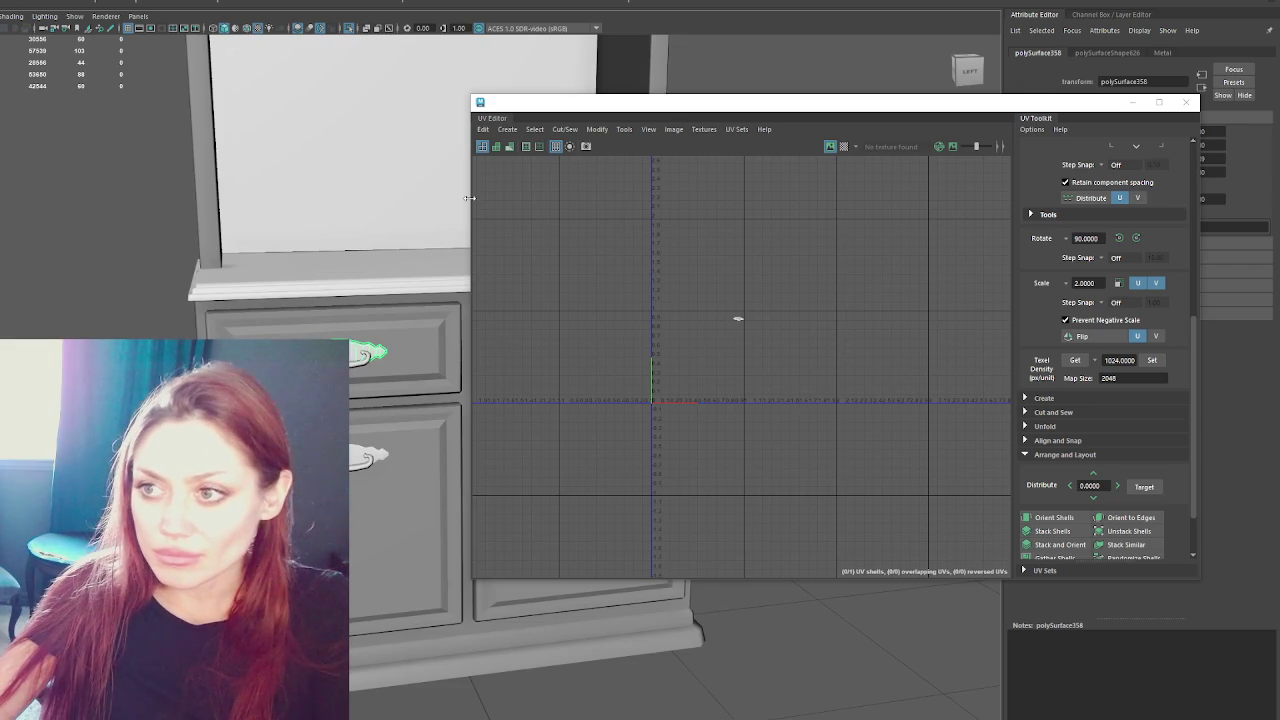
- Select the two drawer handles in UV mode; stacking their shells is tried, then undone
{"action": "left_click_drag", "start_coordinate": [471, 193], "coordinate": [704, 237]}
{"action": "left_click", "coordinate": [586, 342]}
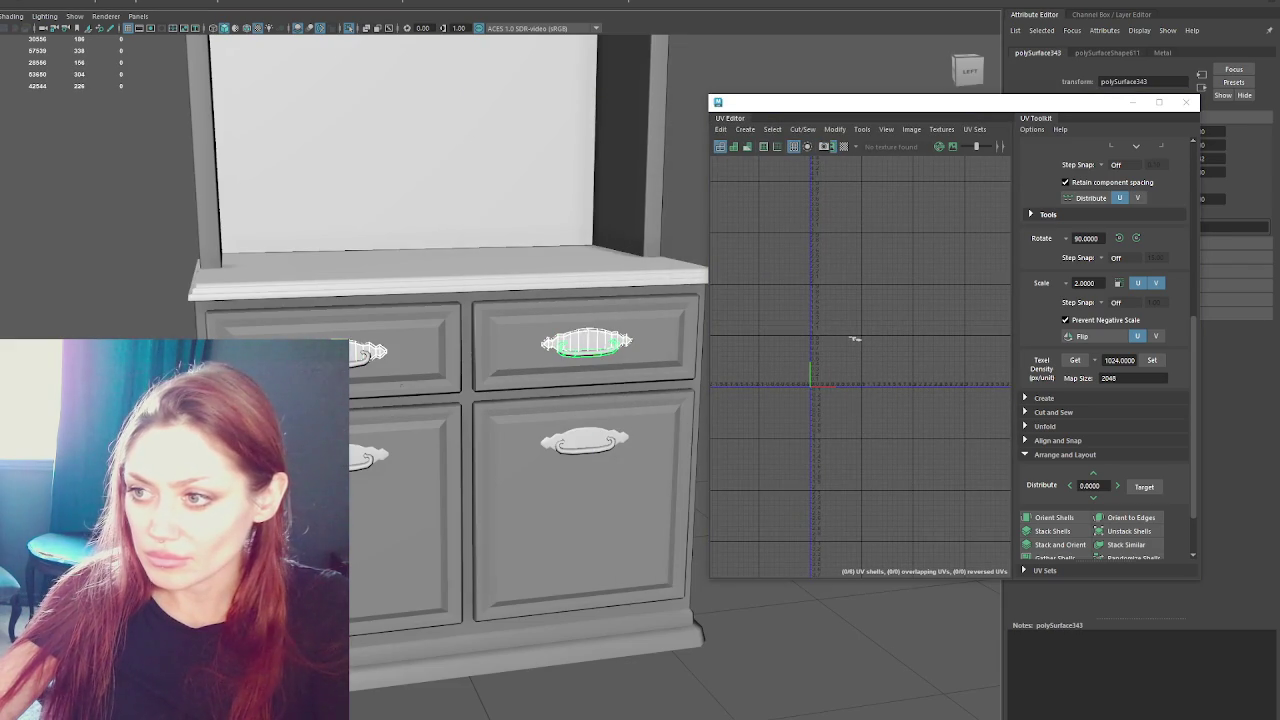
{"action": "left_click", "coordinate": [568, 456]}
{"action": "right_click", "coordinate": [770, 271]}
{"action": "right_click_drag", "start_coordinate": [860, 313], "coordinate": [869, 286]}
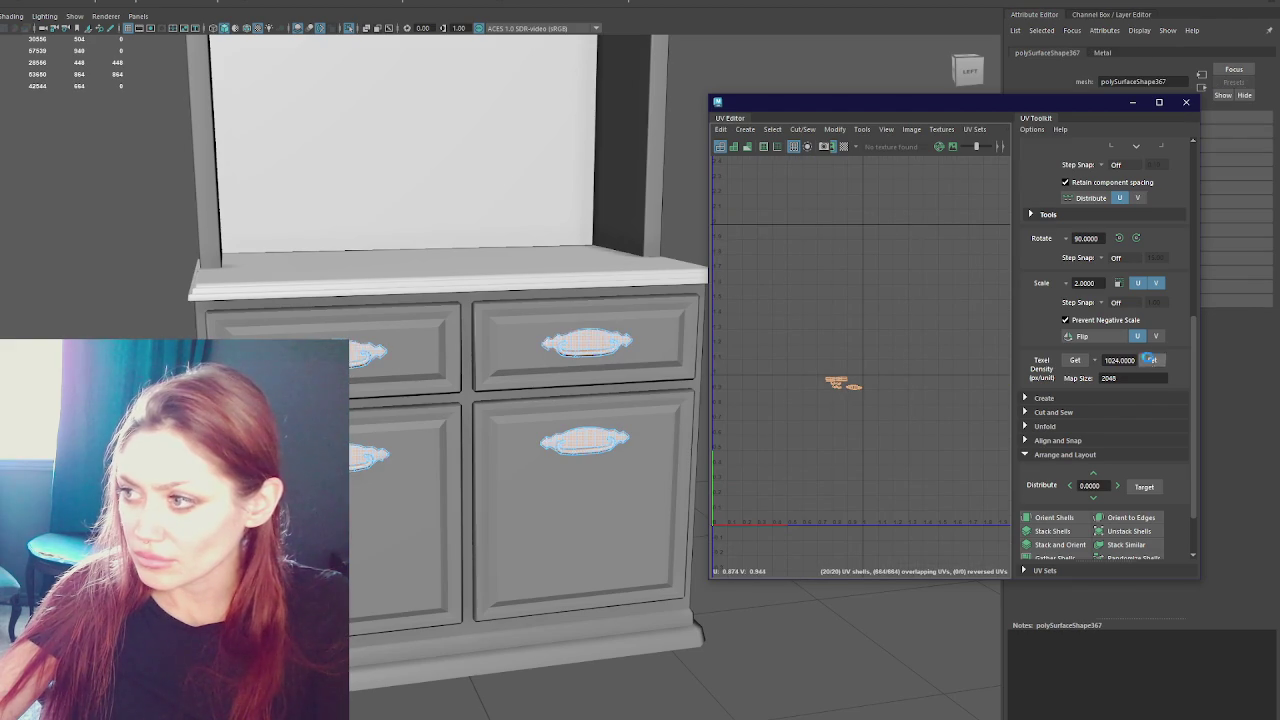
{"action": "left_click", "coordinate": [1058, 544]}
{"action": "scroll", "coordinate": [865, 417], "scroll_direction": "up", "scroll_amount": 2}
{"action": "scroll", "coordinate": [865, 417], "scroll_direction": "up", "scroll_amount": 2}
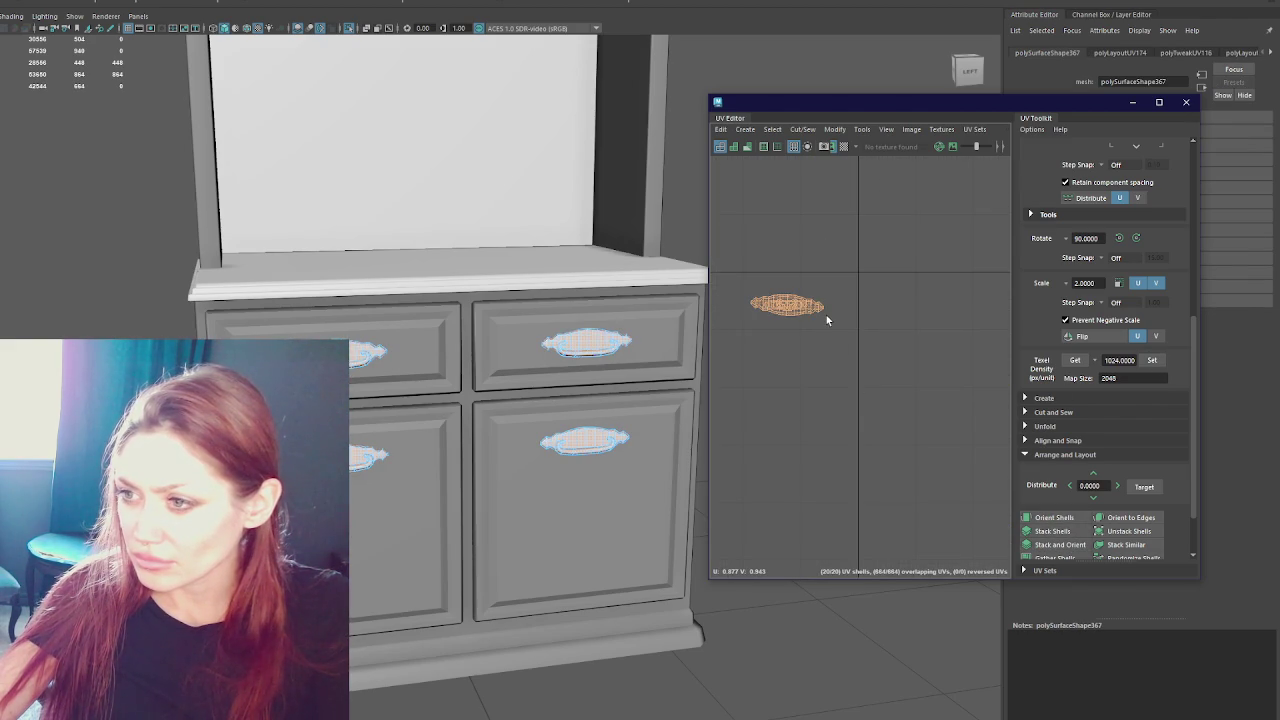
{"action": "left_click", "coordinate": [854, 357]}
{"action": "key", "text": "ctrl+z"}
{"action": "key", "text": "ctrl+z"}
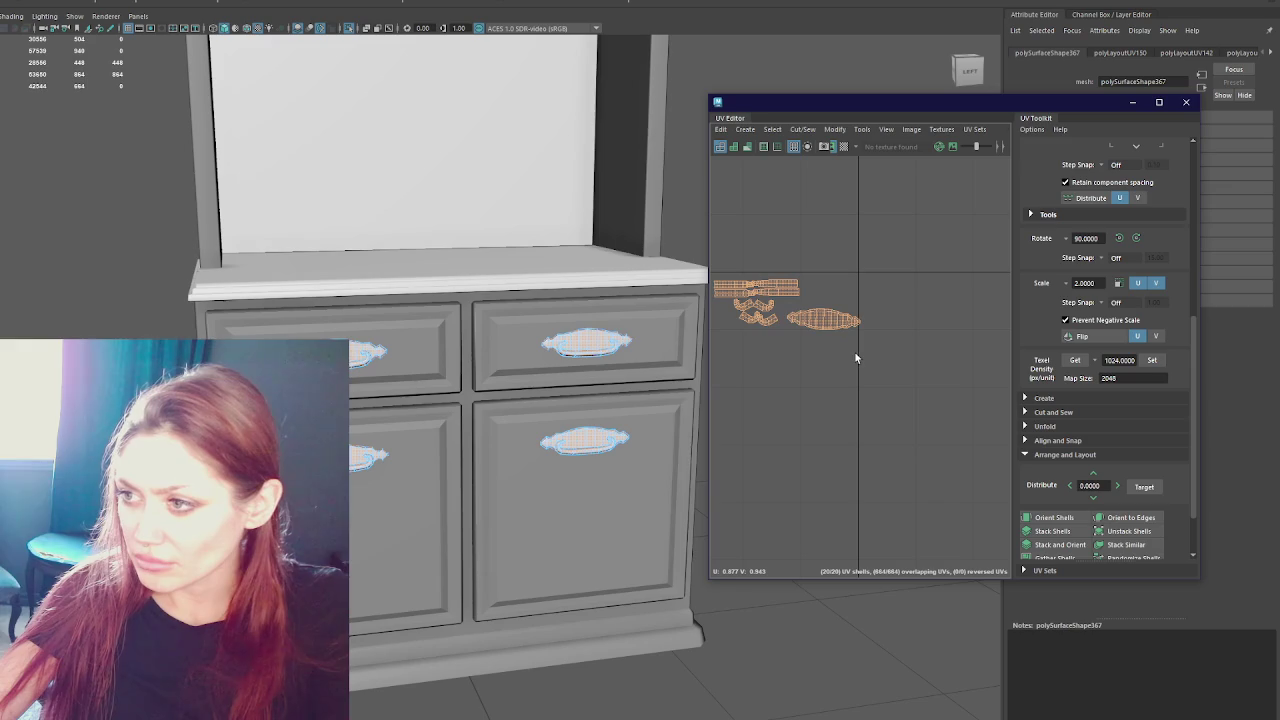
- Move the rightmost handle UV shells right and down with the Move tool
{"action": "mouse_move", "coordinate": [908, 300]}
{"action": "left_mouse_down"}
{"action": "mouse_move", "coordinate": [809, 363]}
{"action": "mouse_move", "coordinate": [756, 264]}
{"action": "mouse_move", "coordinate": [707, 335]}
{"action": "left_mouse_up"}
{"action": "key", "text": "w"}
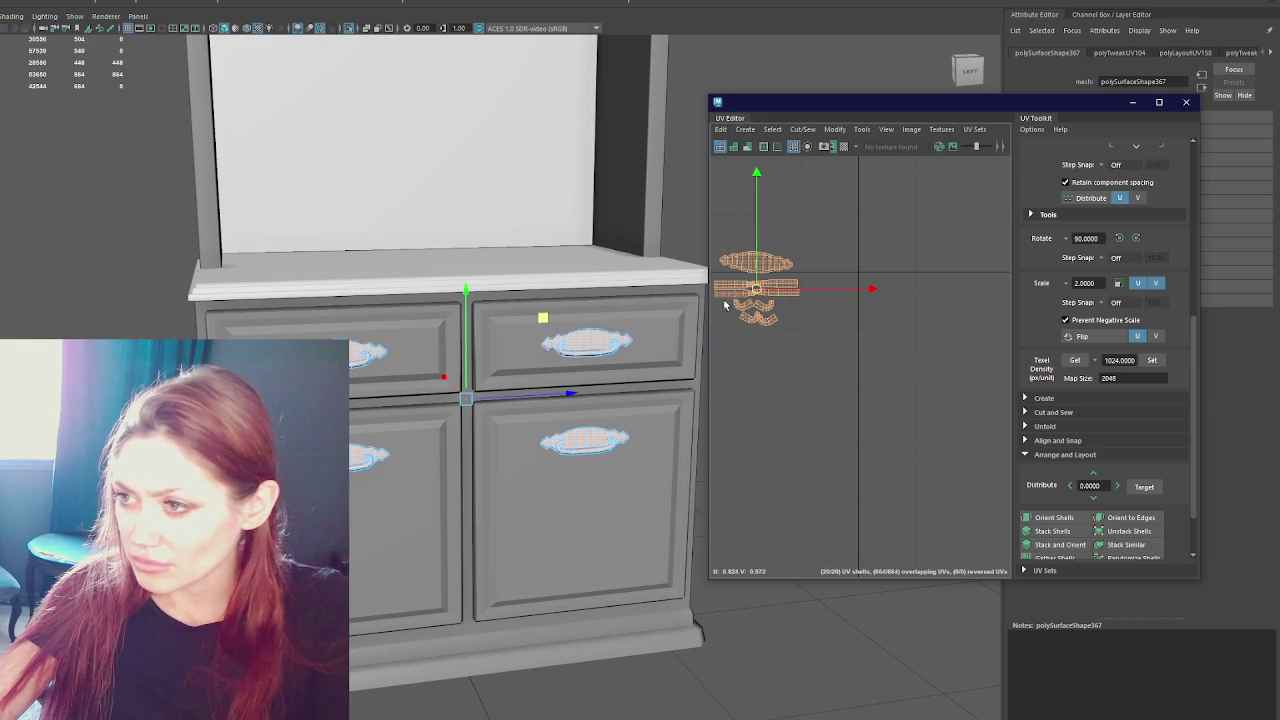
{"action": "left_click_drag", "start_coordinate": [750, 290], "coordinate": [805, 316]}
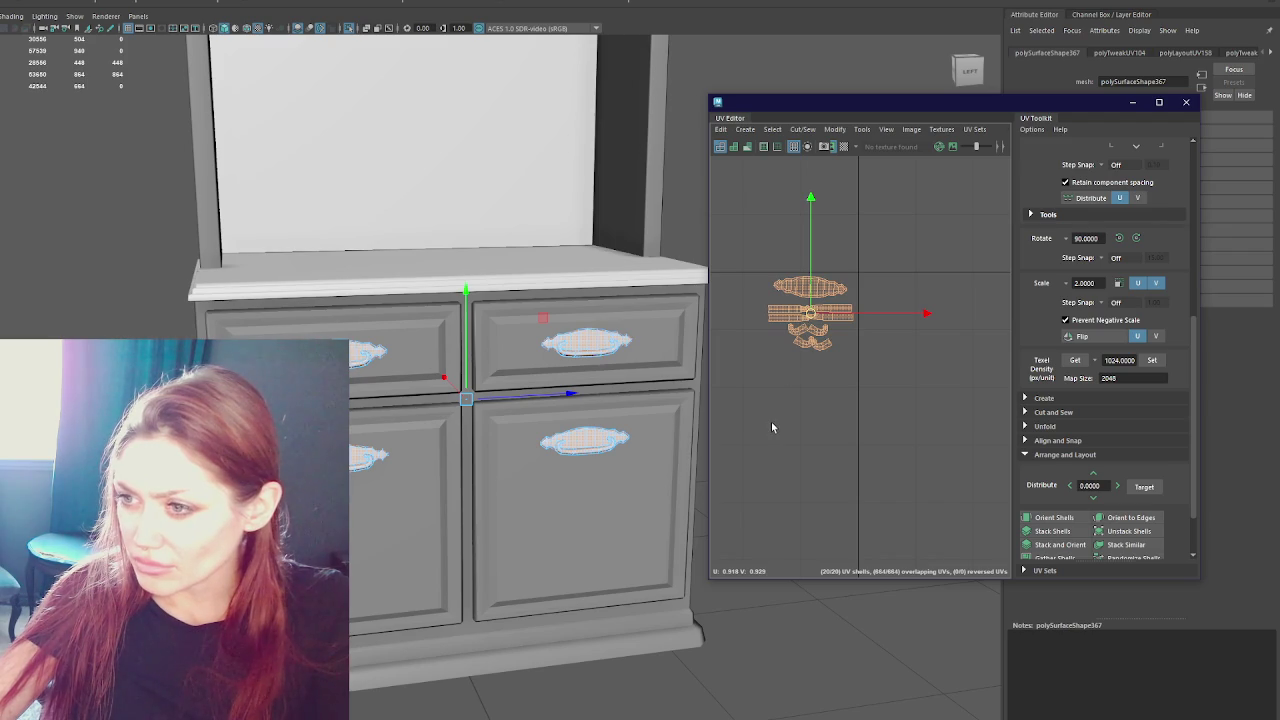
{"action": "scroll", "coordinate": [506, 419], "scroll_direction": "down", "scroll_amount": 3}
{"action": "scroll", "coordinate": [506, 419], "scroll_direction": "up", "scroll_amount": 3}
{"action": "scroll", "coordinate": [817, 355], "scroll_direction": "up", "scroll_amount": 2}
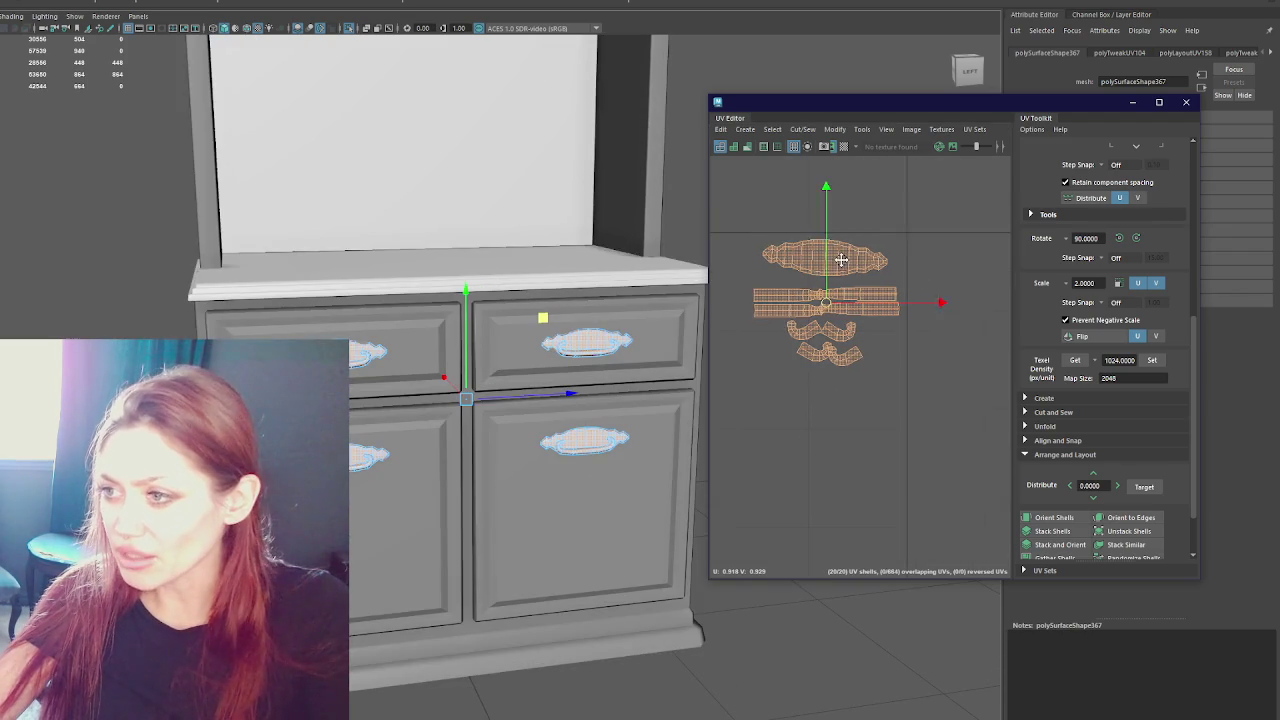
- Select the handle's strip shells and place them beside the other shells
{"action": "left_click", "coordinate": [868, 310]}
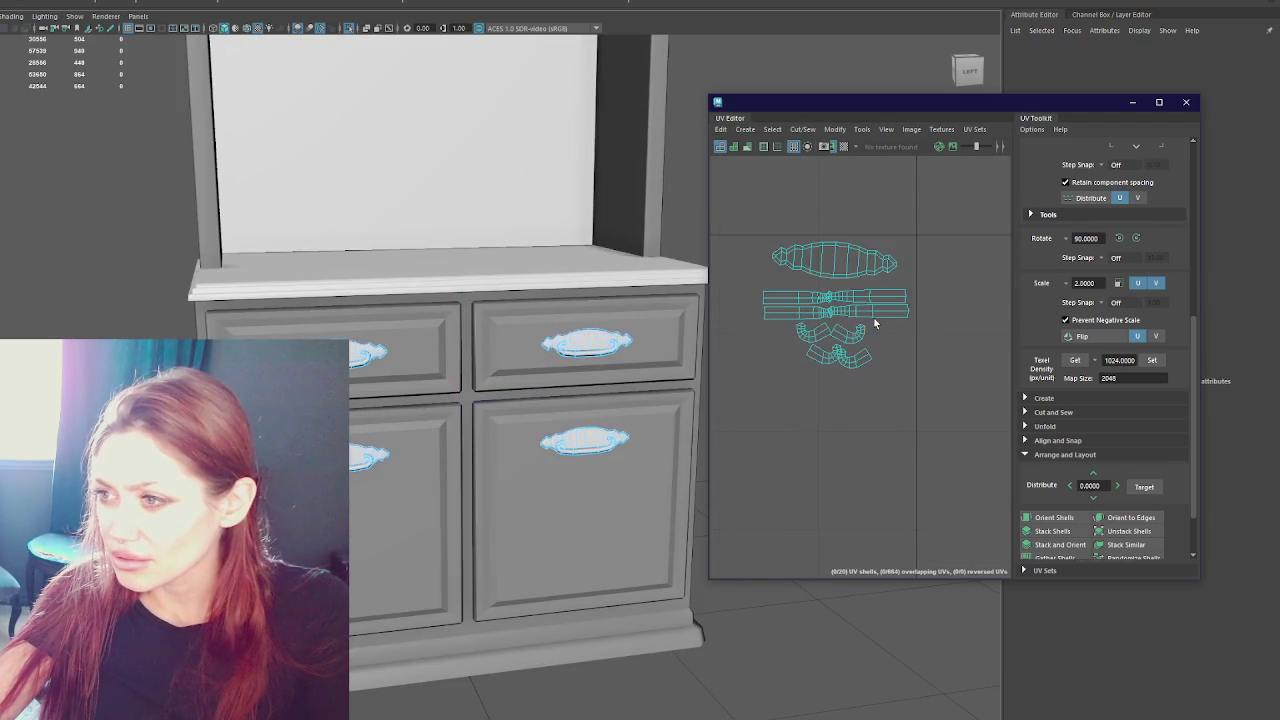
{"action": "left_click", "coordinate": [879, 301], "text": "shift"}
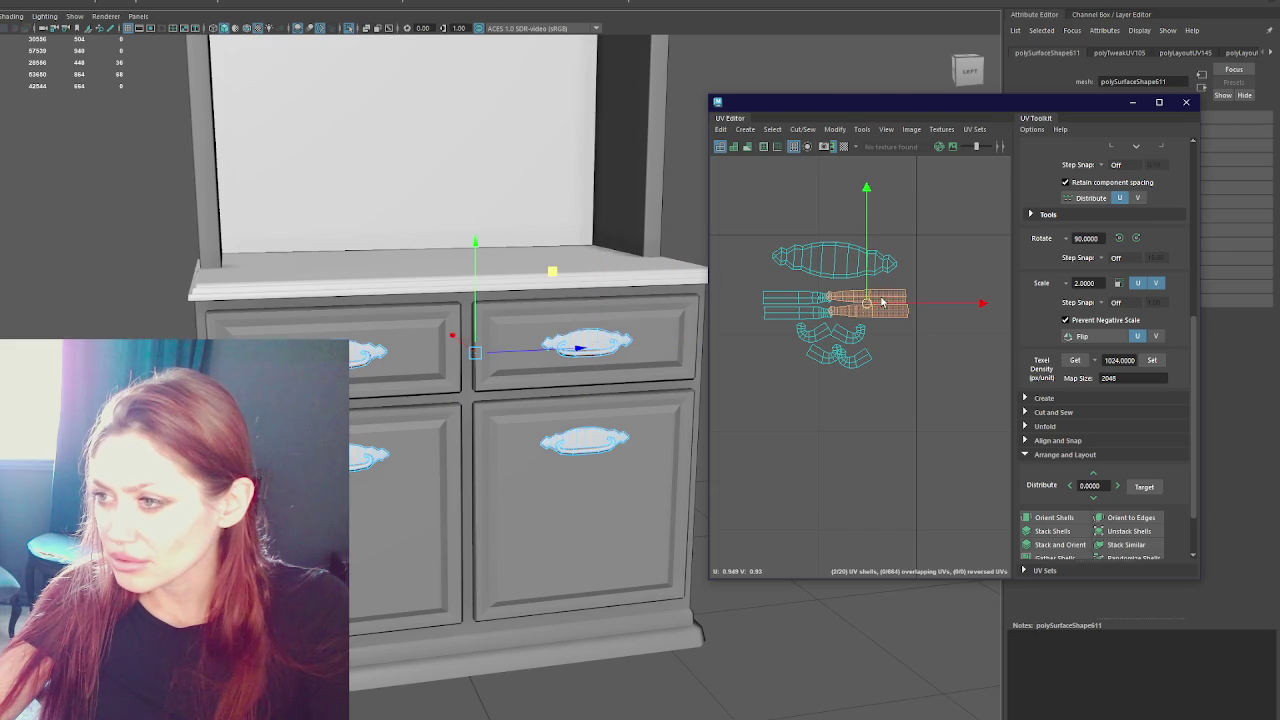
{"action": "left_click", "coordinate": [807, 302], "text": "shift"}
{"action": "left_click", "coordinate": [800, 314]}
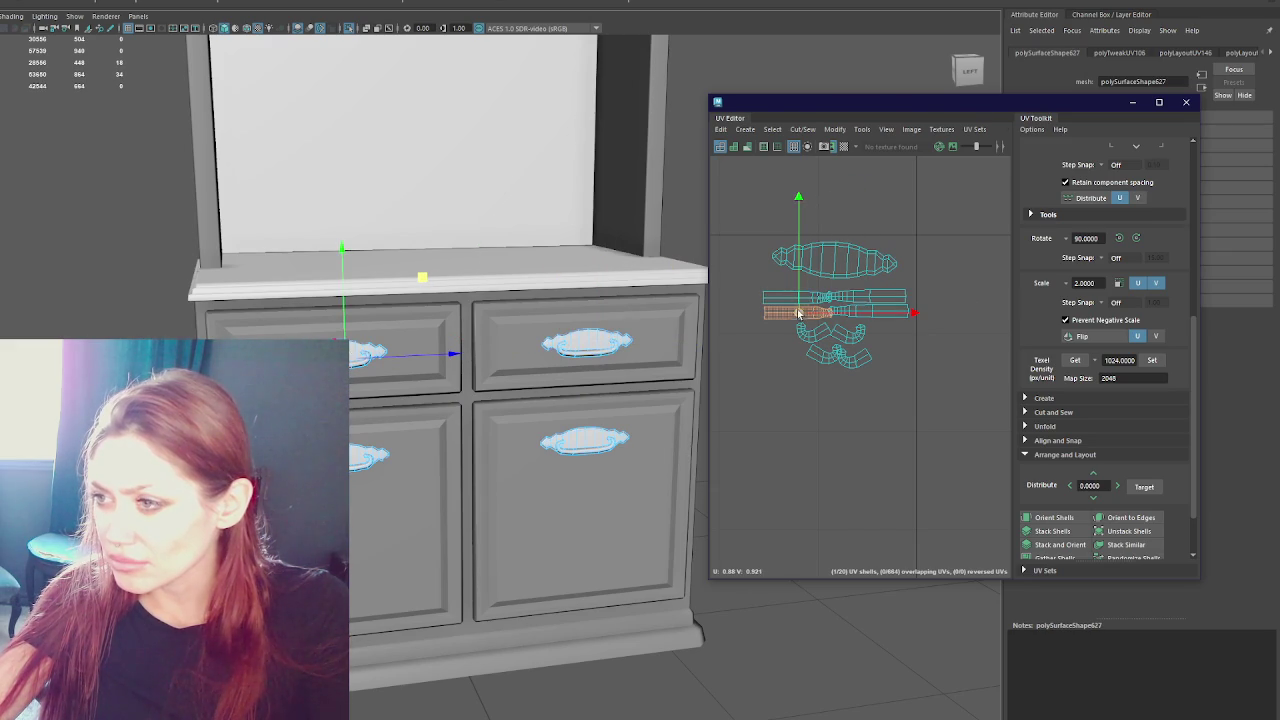
{"action": "left_click", "coordinate": [784, 301], "text": "shift"}
{"action": "left_click", "coordinate": [800, 308], "text": "shift"}
{"action": "mouse_move", "coordinate": [772, 309]}
{"action": "left_mouse_down"}
{"action": "mouse_move", "coordinate": [849, 340]}
{"action": "mouse_move", "coordinate": [958, 262]}
{"action": "left_mouse_up"}
{"action": "key", "text": "ctrl+z"}
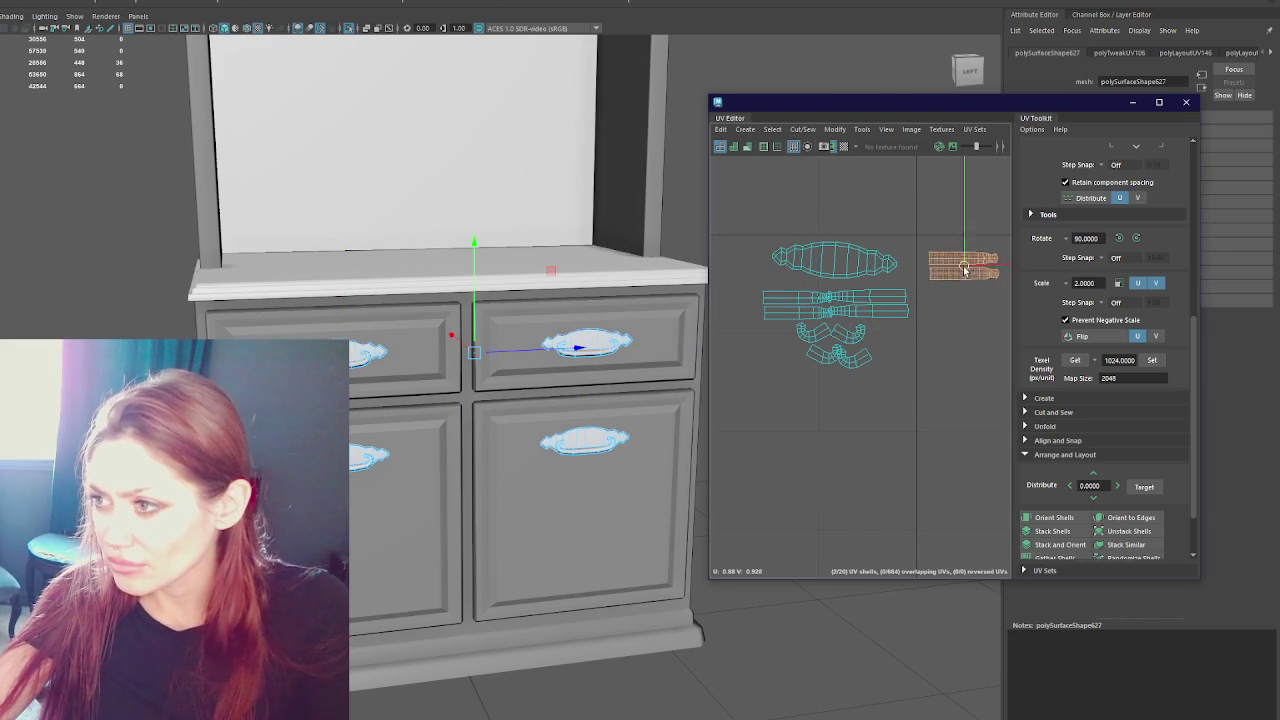
{"action": "middle_click_drag", "start_coordinate": [878, 297], "coordinate": [823, 310], "text": "alt"}
- Move six strip shells from the left group below the right-hand stack
{"action": "left_click", "coordinate": [824, 311]}
{"action": "left_click_drag", "start_coordinate": [824, 311], "coordinate": [903, 292]}
{"action": "left_click", "coordinate": [827, 316]}
{"action": "left_click_drag", "start_coordinate": [827, 316], "coordinate": [918, 300]}
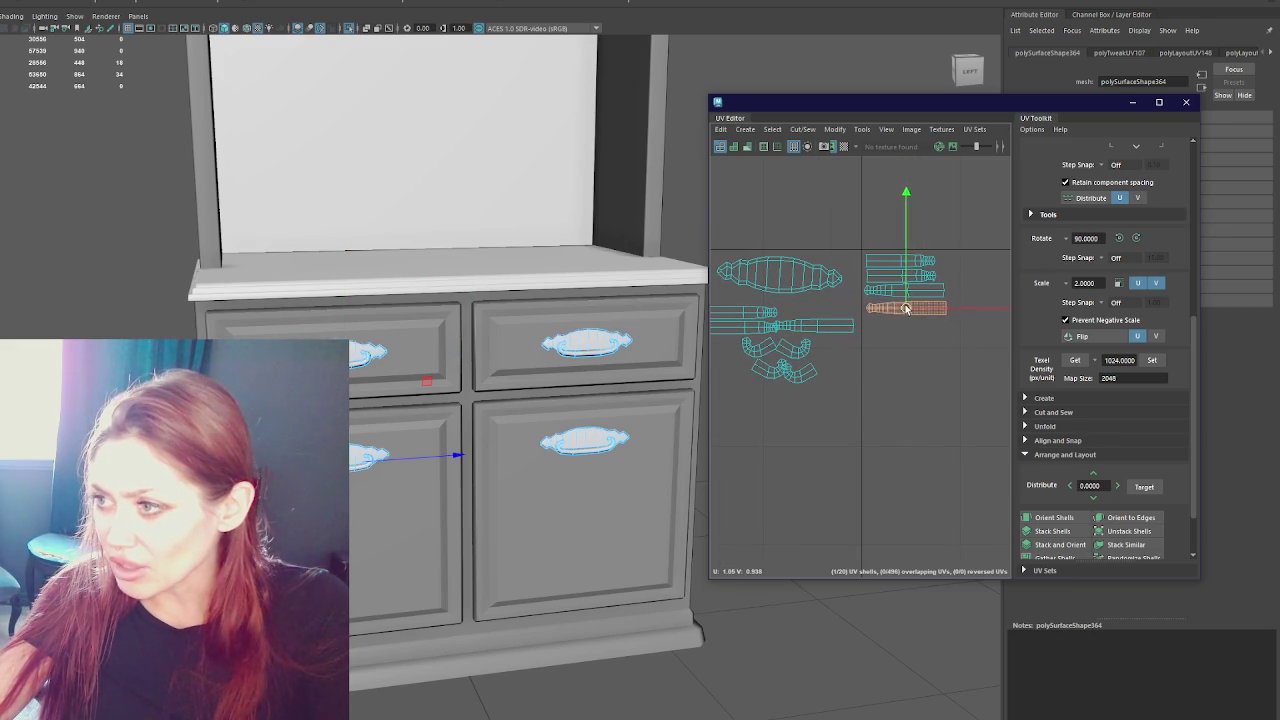
{"action": "left_click", "coordinate": [825, 326]}
{"action": "mouse_move", "coordinate": [825, 326]}
{"action": "left_mouse_down"}
{"action": "mouse_move", "coordinate": [923, 329]}
{"action": "mouse_move", "coordinate": [907, 326]}
{"action": "left_mouse_up"}
{"action": "left_click", "coordinate": [812, 332]}
{"action": "mouse_move", "coordinate": [812, 332]}
{"action": "left_mouse_down"}
{"action": "mouse_move", "coordinate": [938, 346]}
{"action": "mouse_move", "coordinate": [903, 345]}
{"action": "left_mouse_up"}
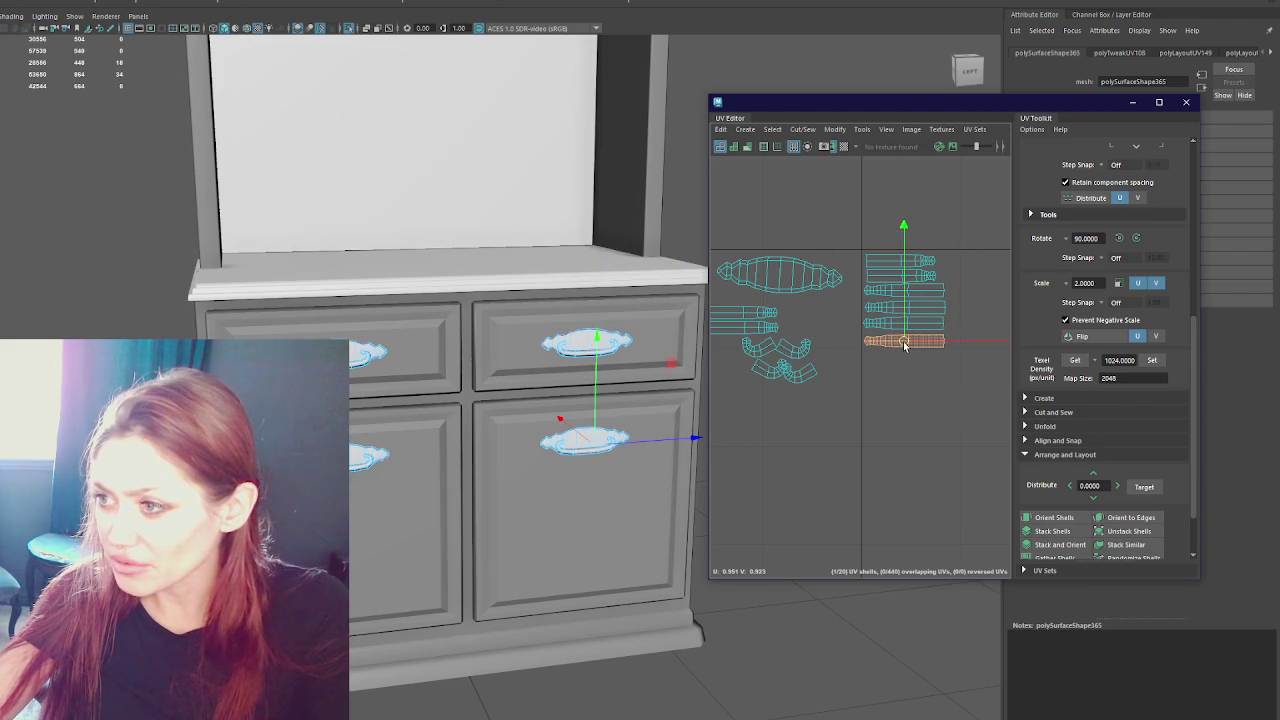
{"action": "left_click", "coordinate": [765, 323]}
{"action": "left_click_drag", "start_coordinate": [765, 323], "coordinate": [920, 367]}
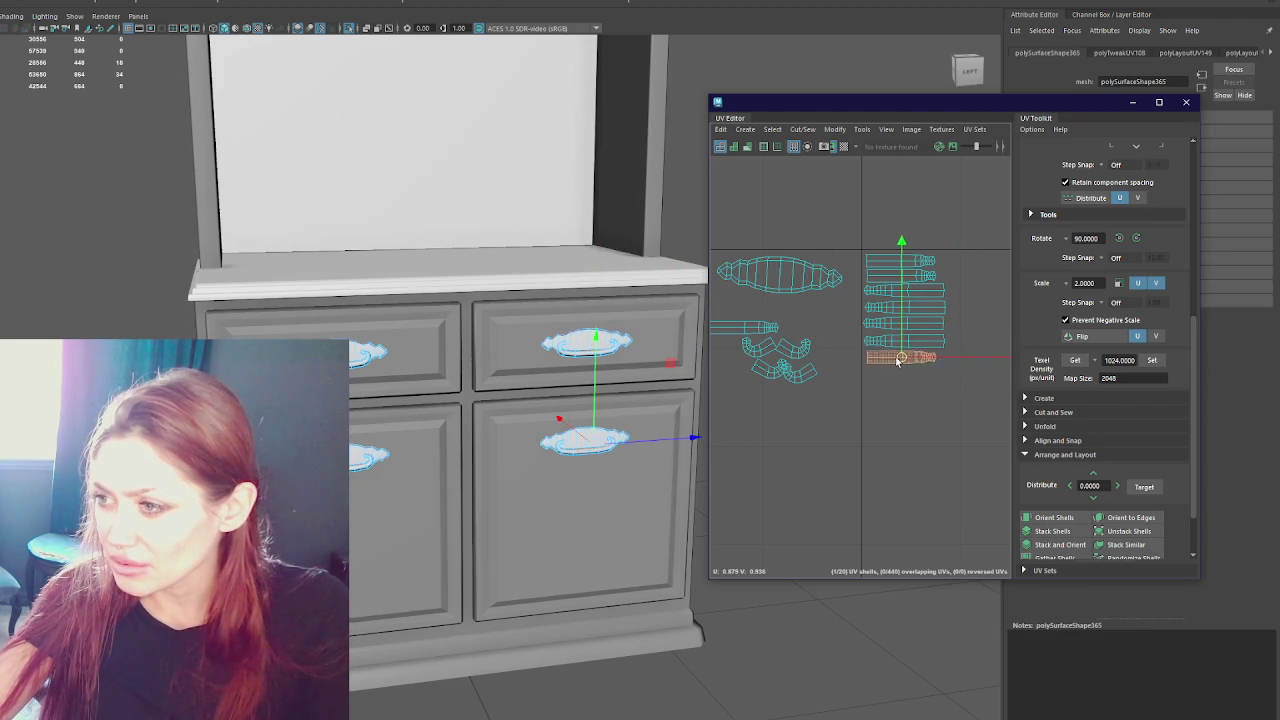
{"action": "left_click", "coordinate": [760, 327]}
{"action": "left_click_drag", "start_coordinate": [760, 327], "coordinate": [893, 373]}
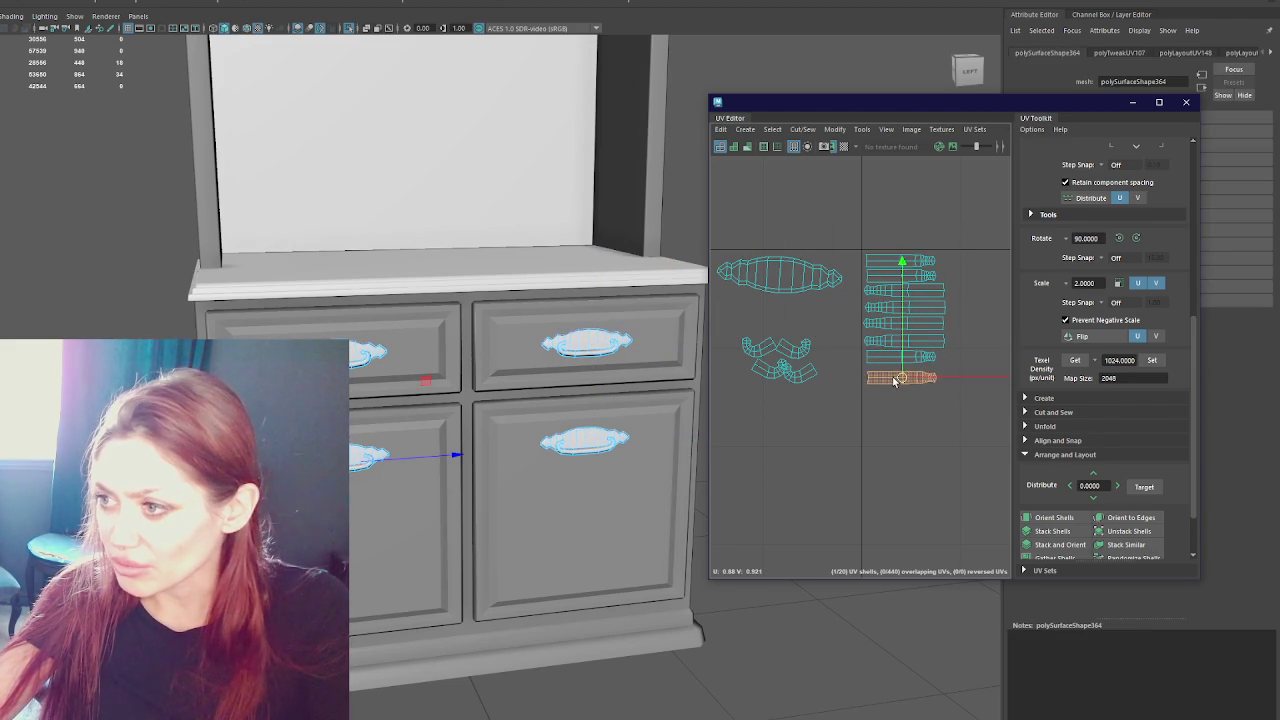
- Move four curved shells from the left group below the right-hand stack
{"action": "left_click", "coordinate": [785, 366]}
{"action": "left_click_drag", "start_coordinate": [785, 366], "coordinate": [883, 393]}
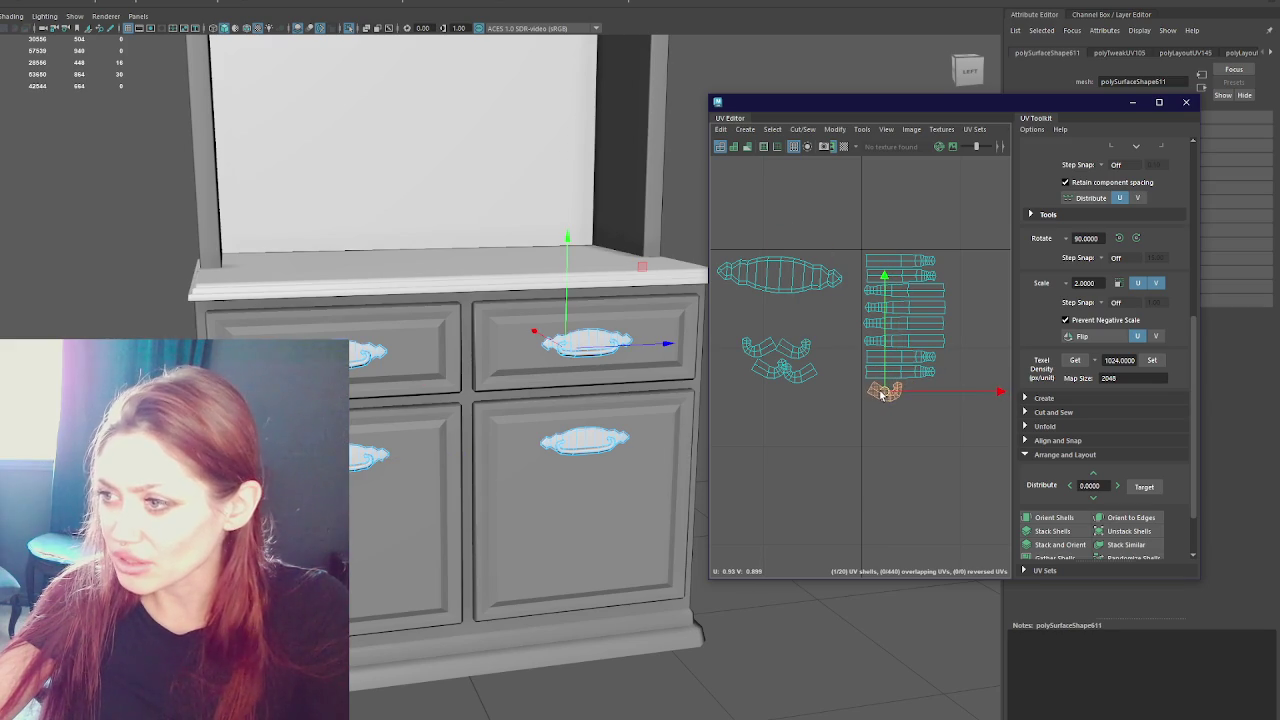
{"action": "left_click", "coordinate": [785, 352]}
{"action": "left_click_drag", "start_coordinate": [785, 352], "coordinate": [922, 393]}
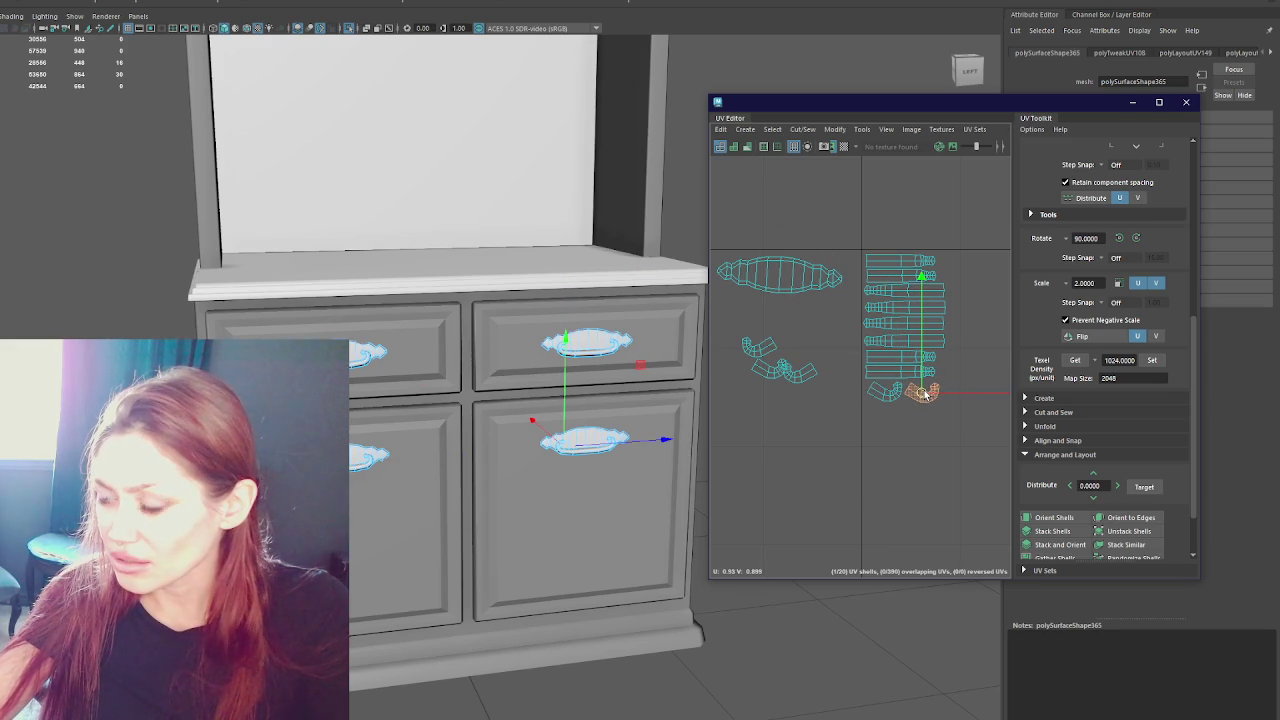
{"action": "left_click", "coordinate": [752, 345]}
{"action": "left_click_drag", "start_coordinate": [780, 364], "coordinate": [900, 431]}
{"action": "left_click", "coordinate": [757, 345]}
{"action": "left_click_drag", "start_coordinate": [757, 345], "coordinate": [927, 407]}
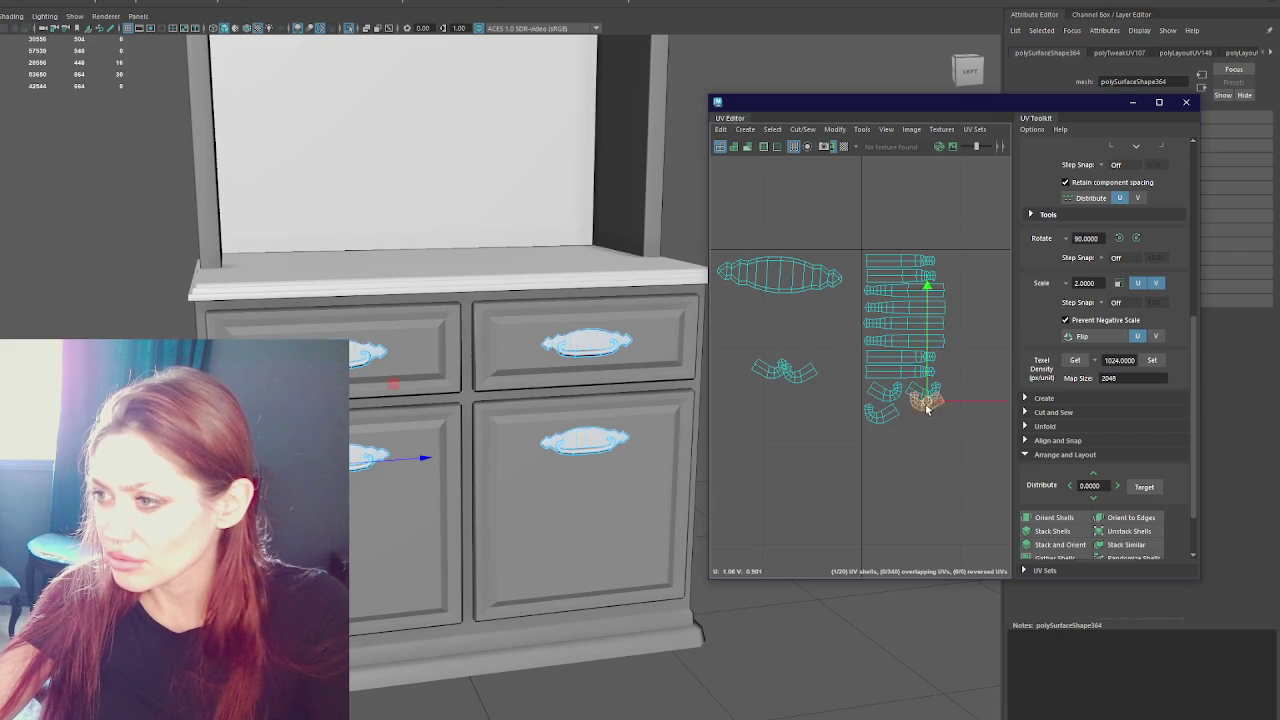
- Move the remaining curved and small shells below the right-hand stack
{"action": "left_click", "coordinate": [800, 370]}
{"action": "left_click_drag", "start_coordinate": [800, 370], "coordinate": [885, 440]}
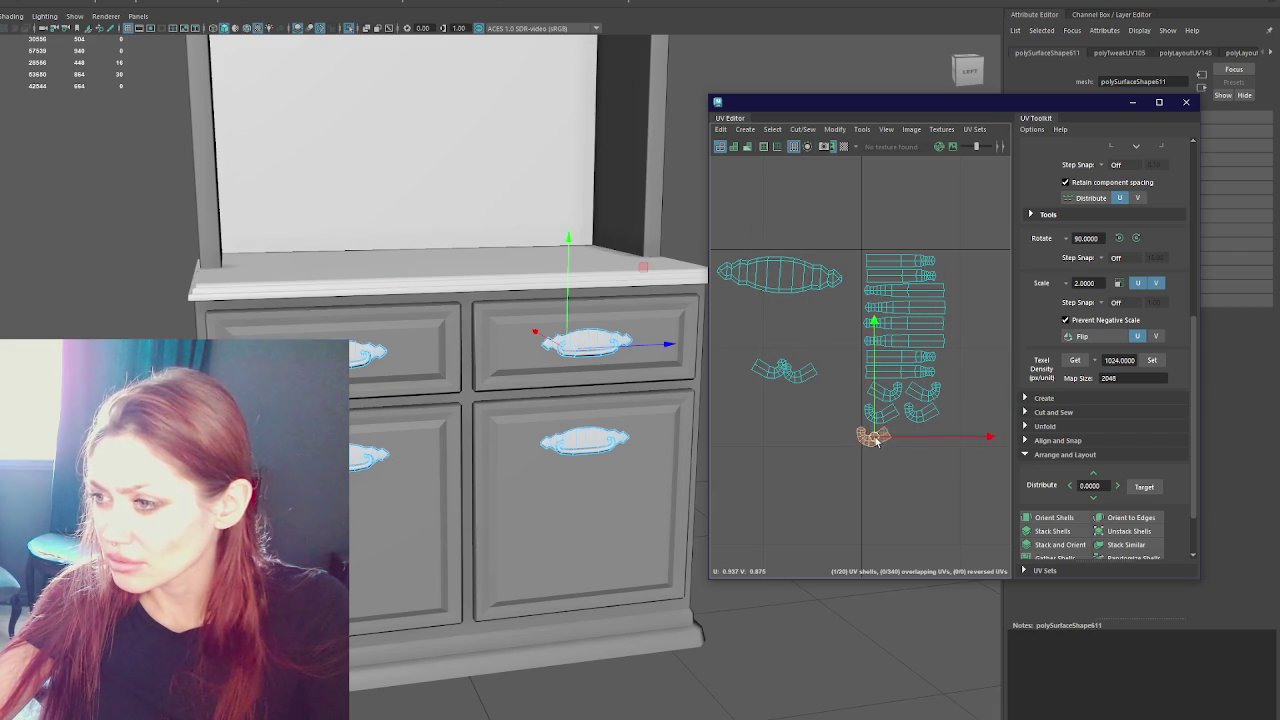
{"action": "left_click", "coordinate": [803, 372]}
{"action": "left_click_drag", "start_coordinate": [803, 372], "coordinate": [922, 438]}
{"action": "left_click", "coordinate": [781, 372]}
{"action": "left_click_drag", "start_coordinate": [781, 372], "coordinate": [882, 460]}
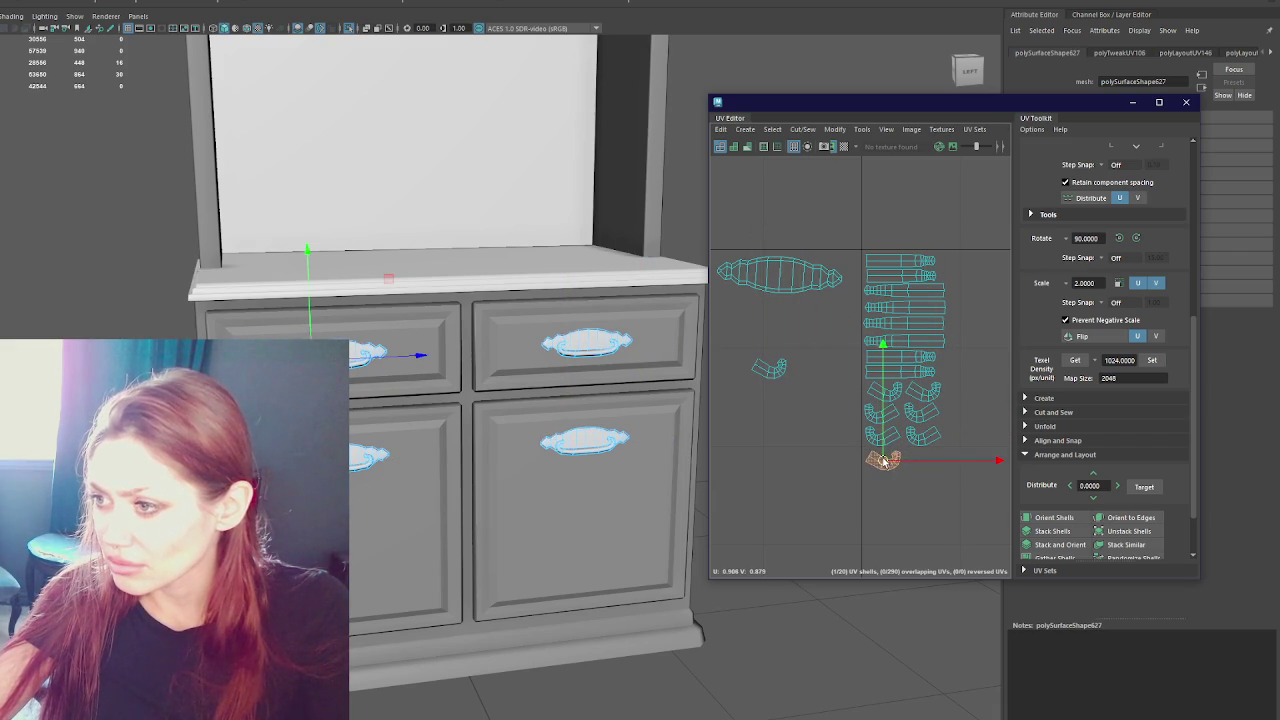
{"action": "left_click", "coordinate": [778, 372]}
{"action": "left_click_drag", "start_coordinate": [778, 372], "coordinate": [922, 458]}
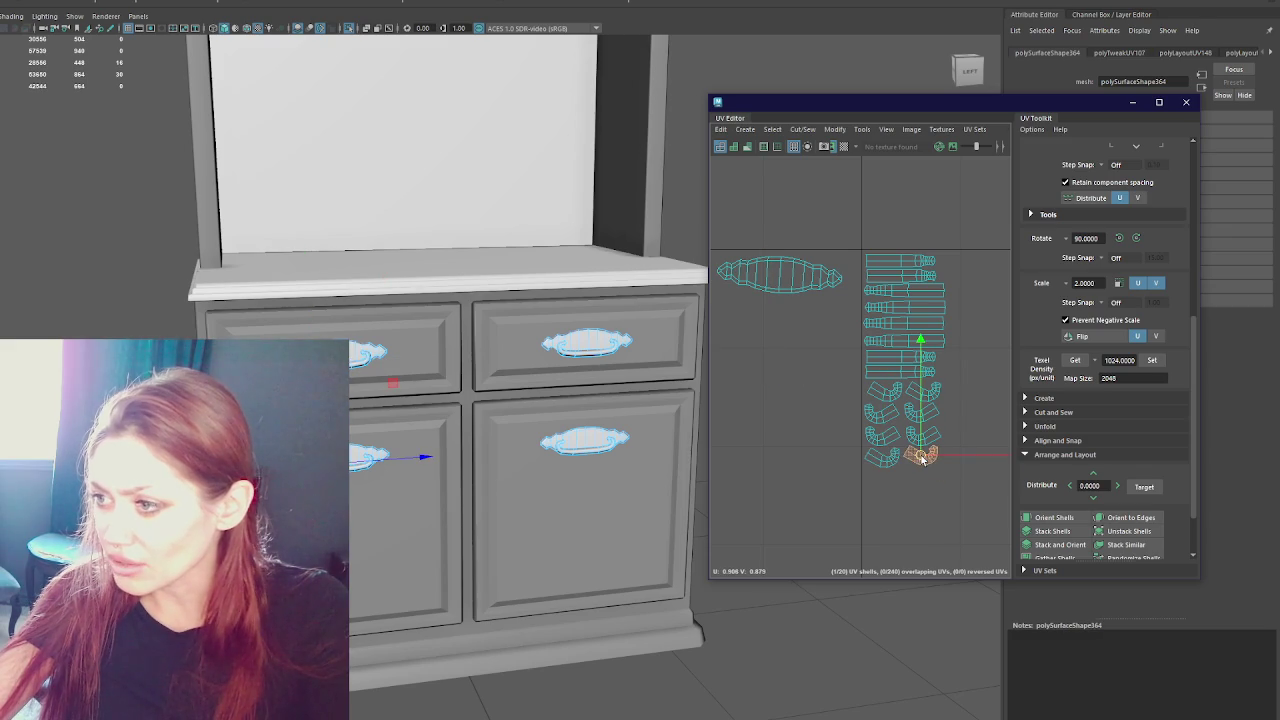
- Stack four oval handle shells one beneath another below the right-hand column
{"action": "left_click", "coordinate": [785, 278]}
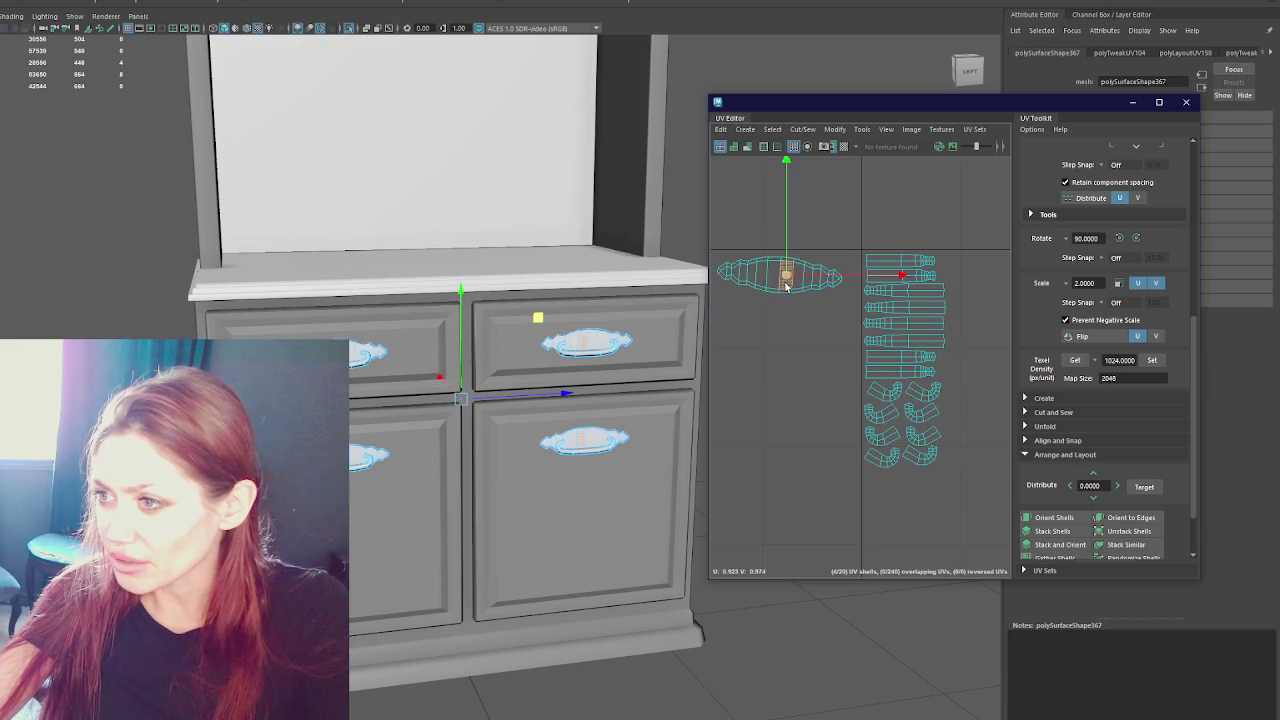
{"action": "left_click", "coordinate": [797, 285]}
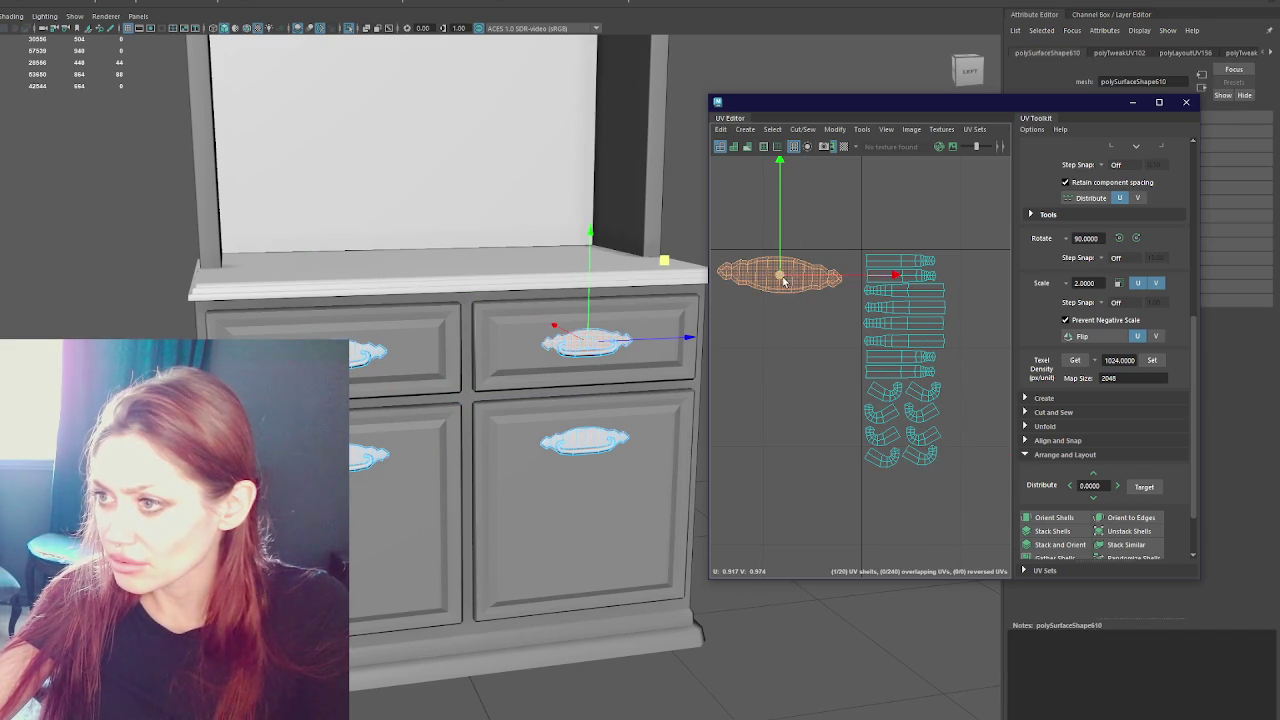
{"action": "left_click_drag", "start_coordinate": [784, 281], "coordinate": [935, 497]}
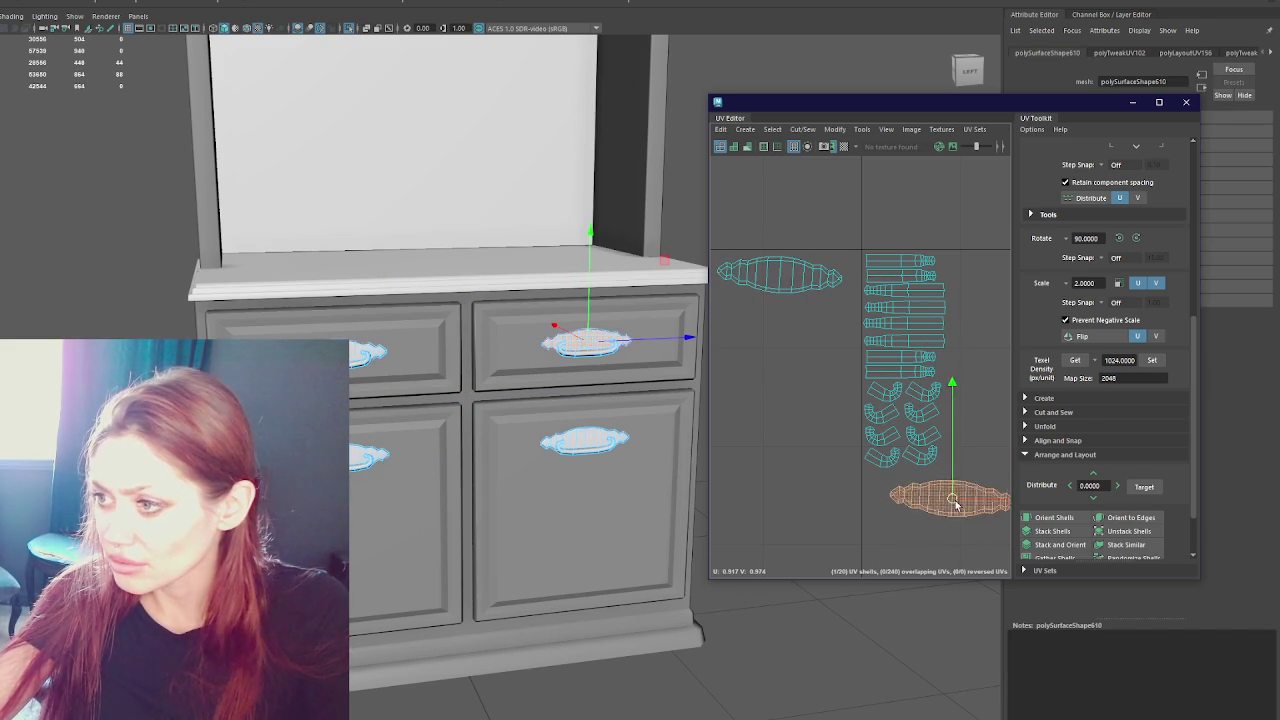
{"action": "left_click", "coordinate": [772, 289]}
{"action": "mouse_move", "coordinate": [772, 289]}
{"action": "left_mouse_down"}
{"action": "mouse_move", "coordinate": [926, 505]}
{"action": "mouse_move", "coordinate": [931, 536]}
{"action": "left_mouse_up"}
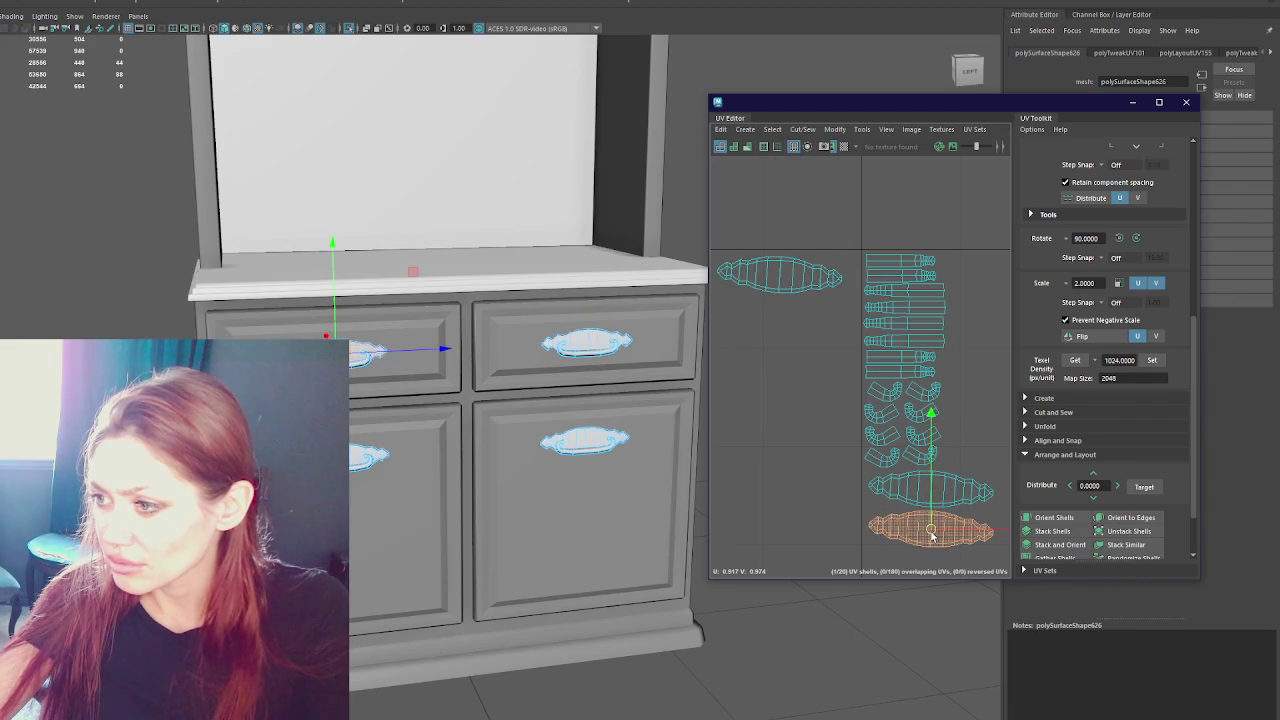
{"action": "left_click", "coordinate": [777, 290]}
{"action": "mouse_move", "coordinate": [777, 290]}
{"action": "left_mouse_down"}
{"action": "mouse_move", "coordinate": [930, 530]}
{"action": "mouse_move", "coordinate": [930, 572]}
{"action": "left_mouse_up"}
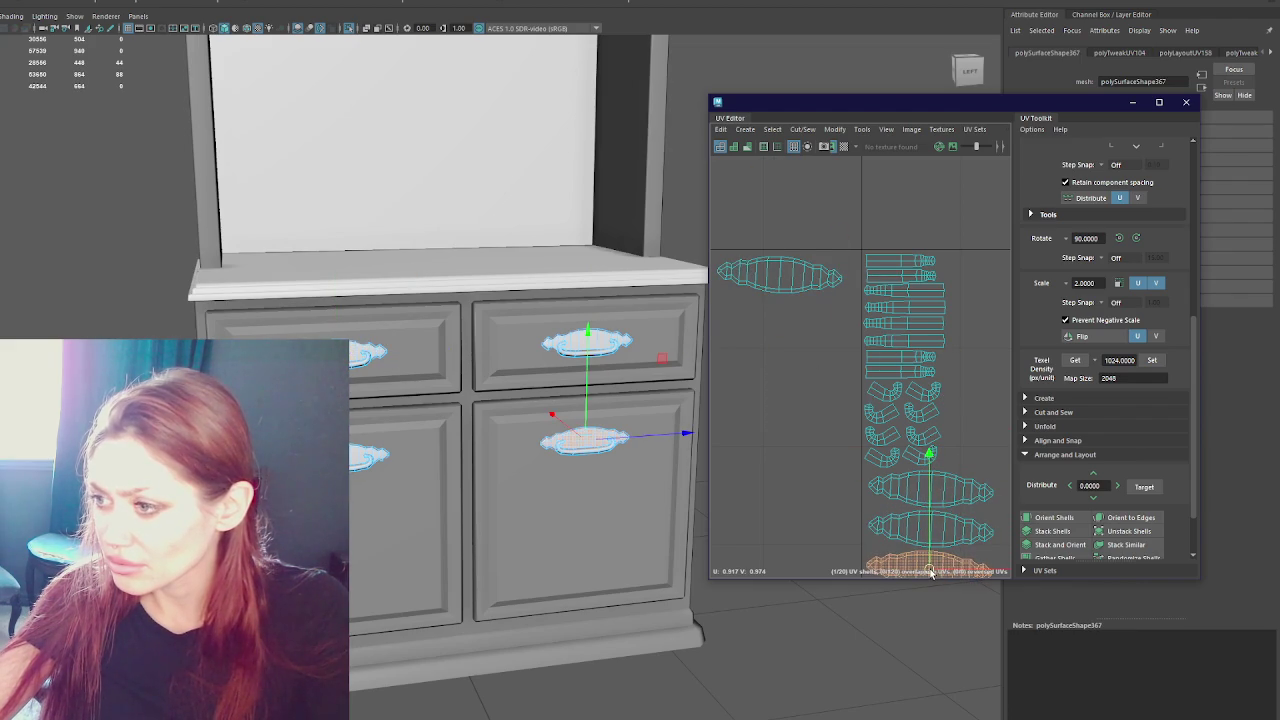
{"action": "left_click", "coordinate": [780, 280]}
{"action": "left_click_drag", "start_coordinate": [798, 315], "coordinate": [922, 597]}
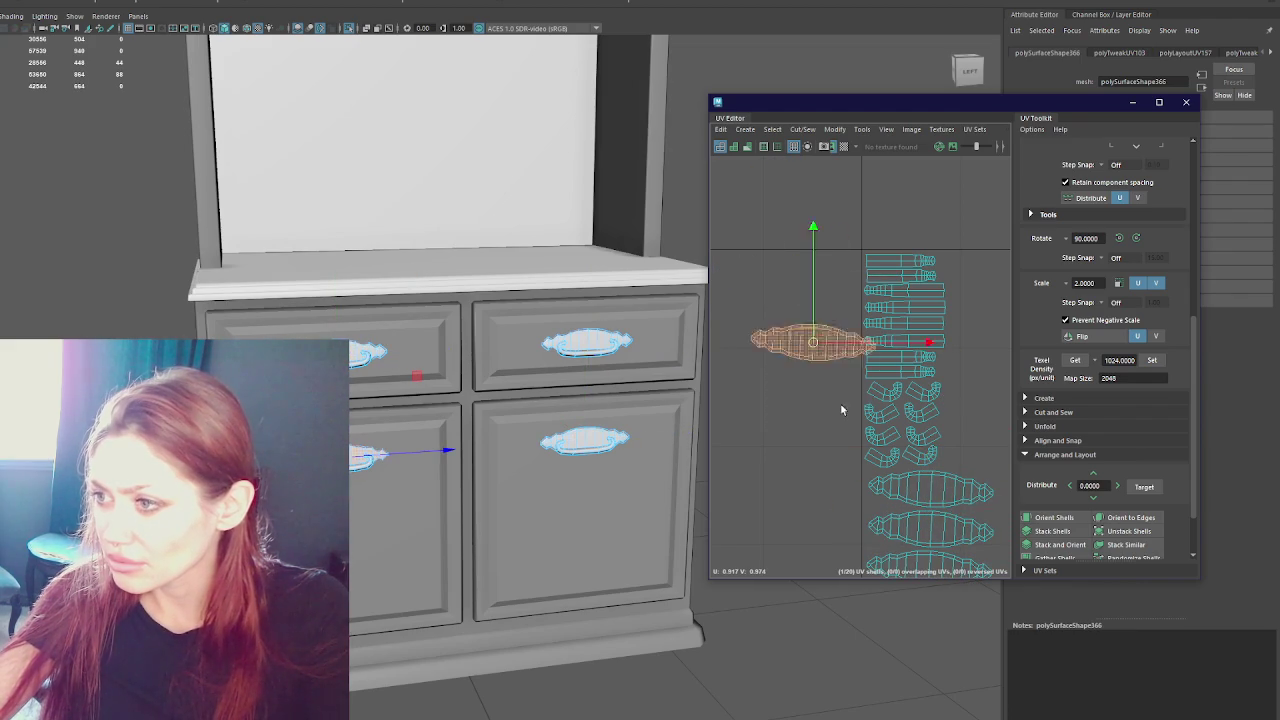
{"action": "scroll", "coordinate": [850, 420], "scroll_direction": "down", "scroll_amount": 2}
{"action": "scroll", "coordinate": [847, 358], "scroll_direction": "down", "scroll_amount": 3}
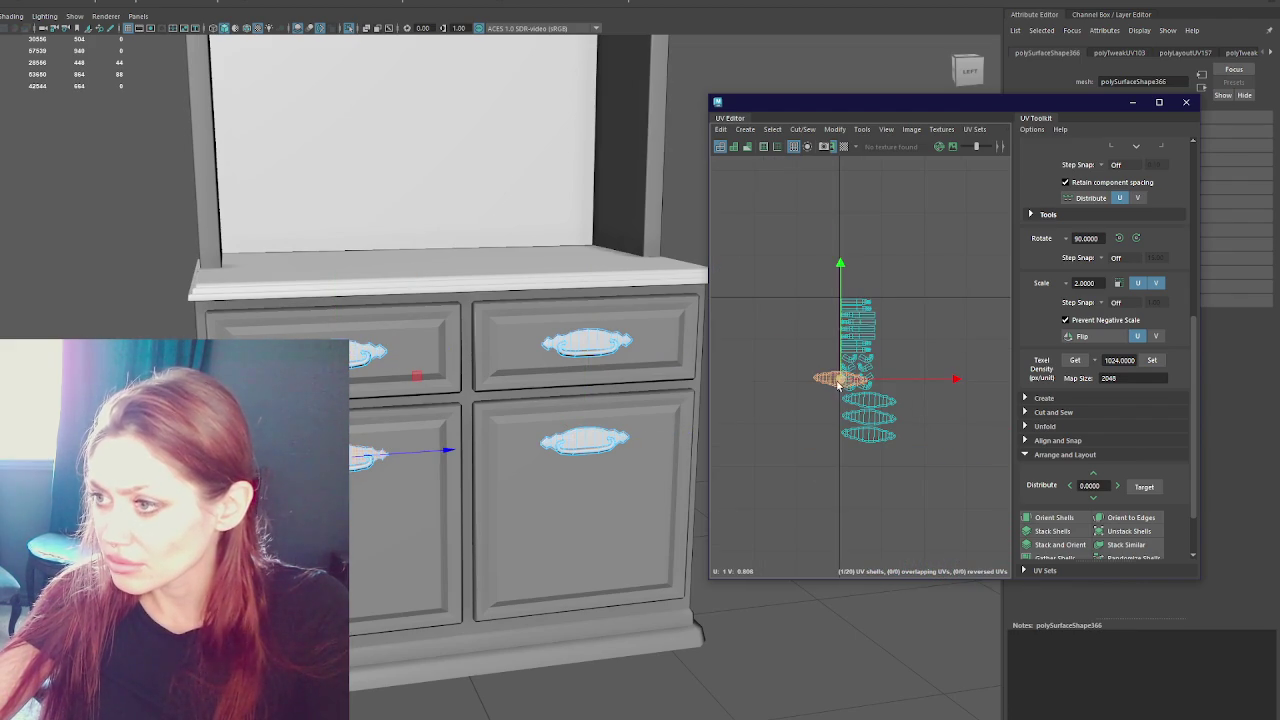
- Place the last oval shell at the stack bottom and select the three shelf handles
{"action": "left_click_drag", "start_coordinate": [837, 385], "coordinate": [870, 458]}
{"action": "scroll", "coordinate": [450, 300], "scroll_direction": "down", "scroll_amount": 5}
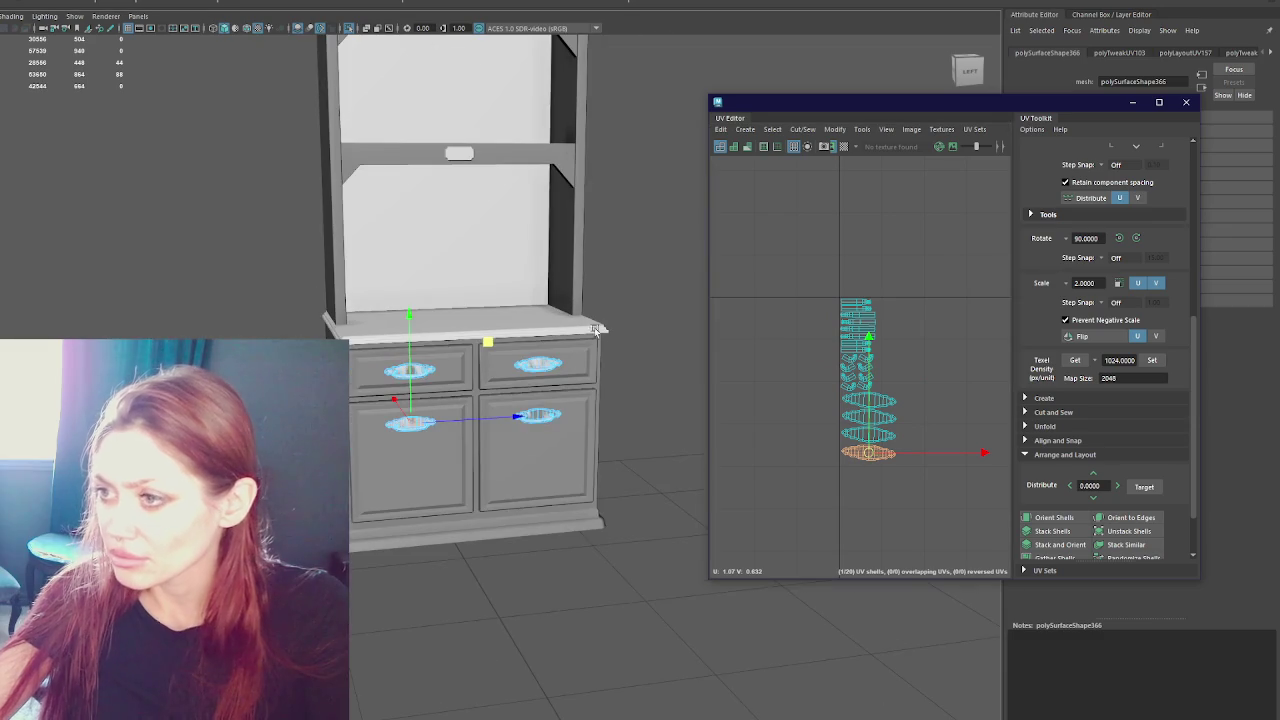
{"action": "left_click", "coordinate": [457, 151]}
{"action": "mouse_move", "coordinate": [477, 58]}
{"action": "middle_mouse_down", "text": "alt"}
{"action": "mouse_move", "coordinate": [442, 178]}
{"action": "mouse_move", "coordinate": [472, 212]}
{"action": "middle_mouse_up", "text": "alt"}
{"action": "left_click", "coordinate": [432, 144], "text": "shift"}
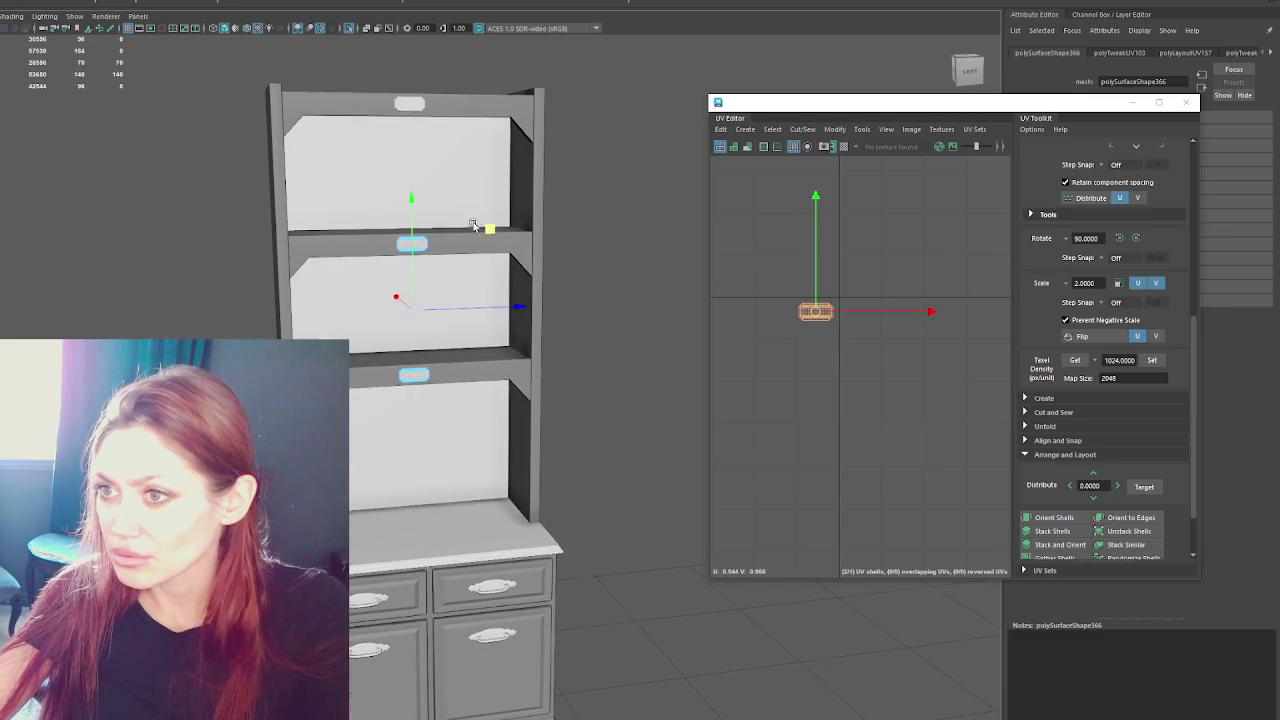
{"action": "left_click", "coordinate": [412, 105], "text": "shift"}
{"action": "left_click_drag", "start_coordinate": [826, 313], "coordinate": [864, 289]}
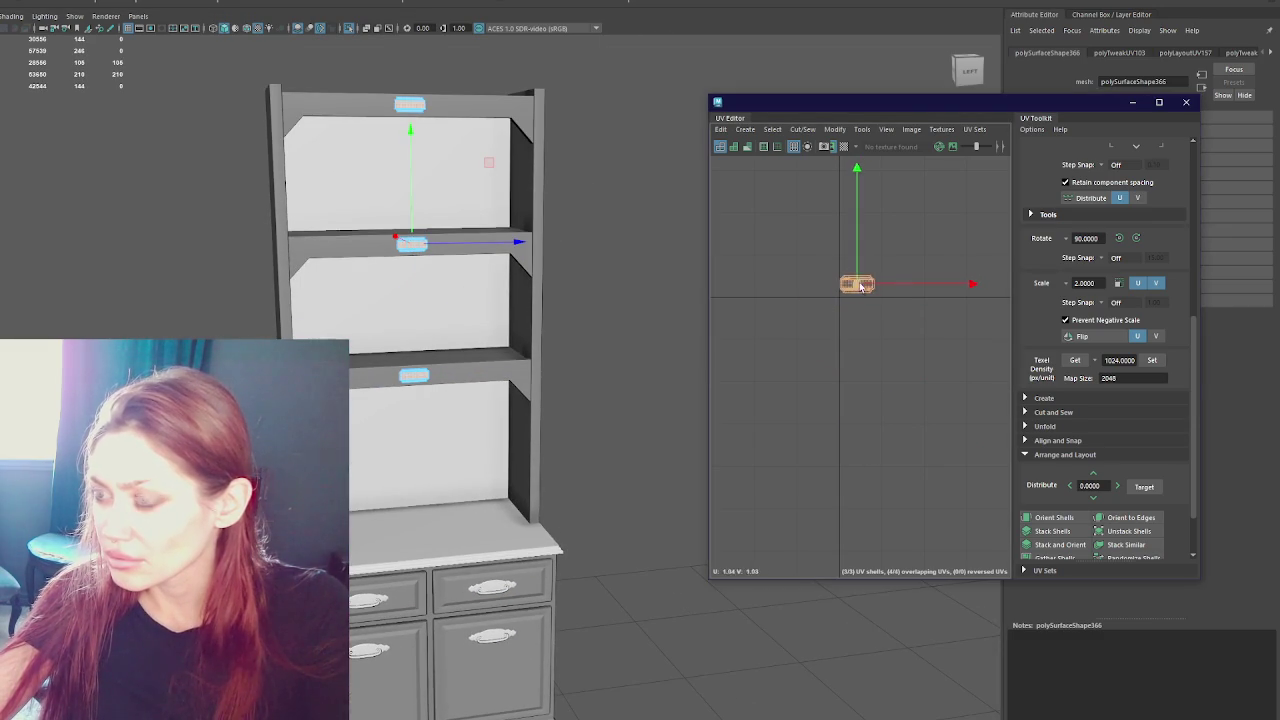
{"action": "left_click", "coordinate": [783, 277]}
{"action": "scroll", "coordinate": [322, 229], "scroll_direction": "down", "scroll_amount": 3}
- Select the shelf handles as whole UV shells and move the top shell to the bottom
{"action": "left_click_drag", "start_coordinate": [322, 229], "coordinate": [614, 640]}
{"action": "scroll", "coordinate": [889, 334], "scroll_direction": "up", "scroll_amount": 3}
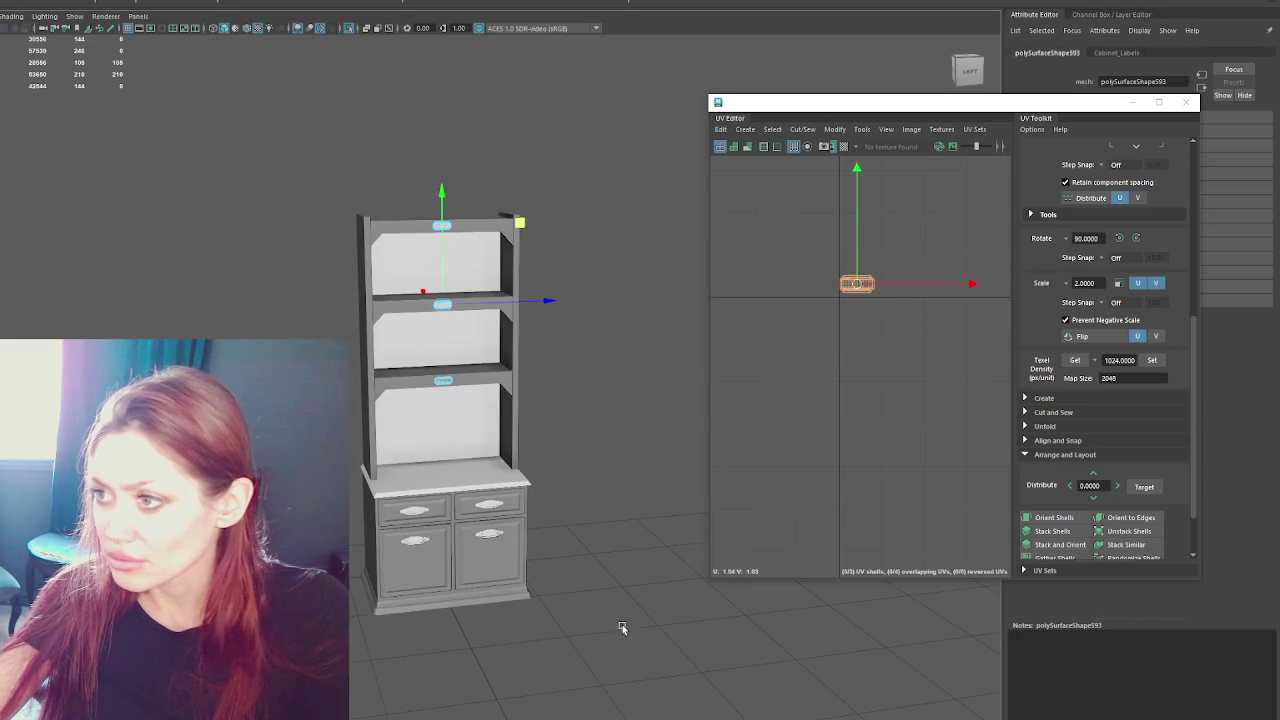
{"action": "mouse_move", "coordinate": [323, 337]}
{"action": "left_mouse_down"}
{"action": "mouse_move", "coordinate": [217, 114]}
{"action": "mouse_move", "coordinate": [586, 610]}
{"action": "left_mouse_up"}
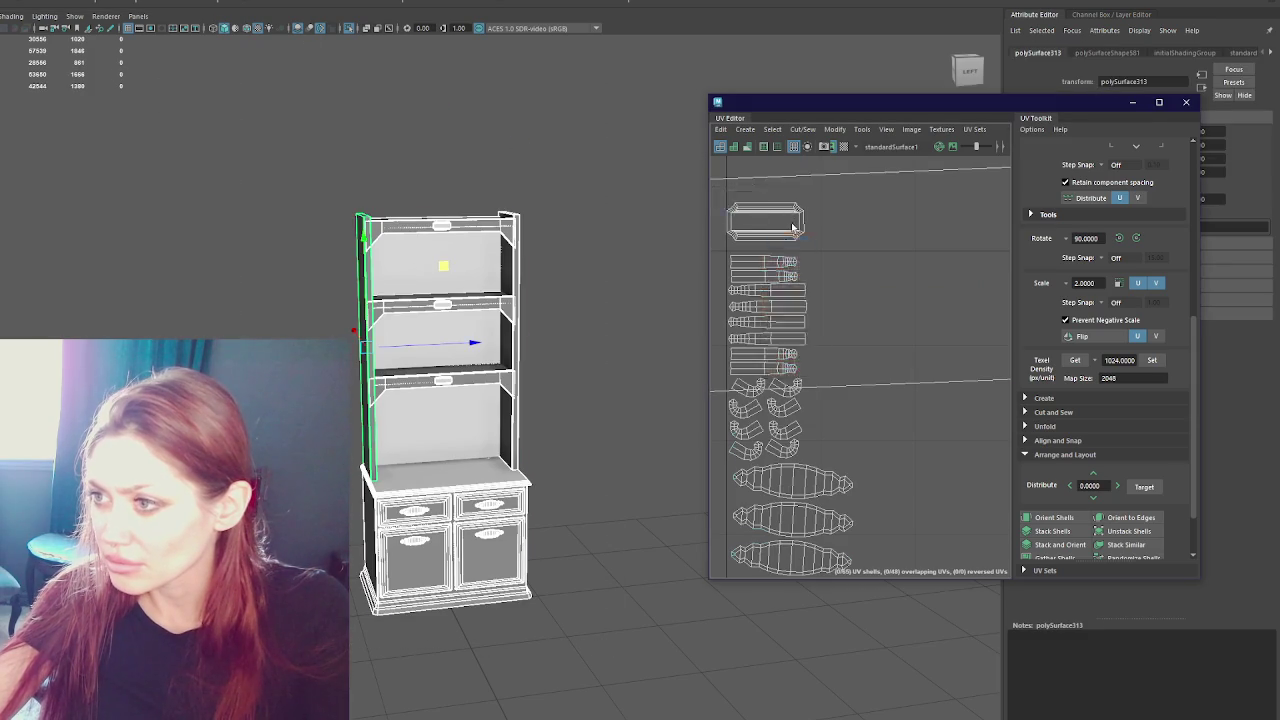
{"action": "right_click_drag", "start_coordinate": [772, 235], "coordinate": [776, 240]}
{"action": "left_click", "coordinate": [776, 239]}
{"action": "mouse_move", "coordinate": [776, 239]}
{"action": "left_mouse_down"}
{"action": "mouse_move", "coordinate": [869, 283]}
{"action": "mouse_move", "coordinate": [806, 597]}
{"action": "left_mouse_up"}
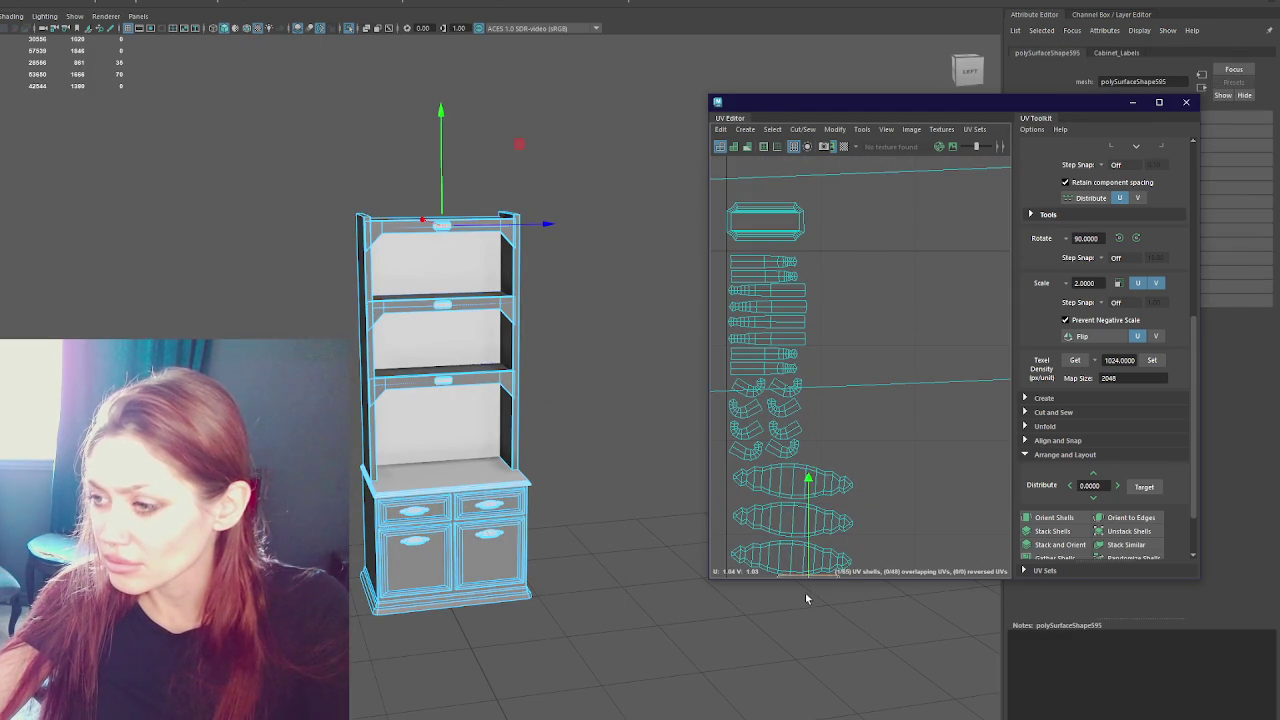
{"action": "scroll", "coordinate": [797, 441], "scroll_direction": "down", "scroll_amount": 3}
{"action": "left_click_drag", "start_coordinate": [783, 533], "coordinate": [781, 560]}
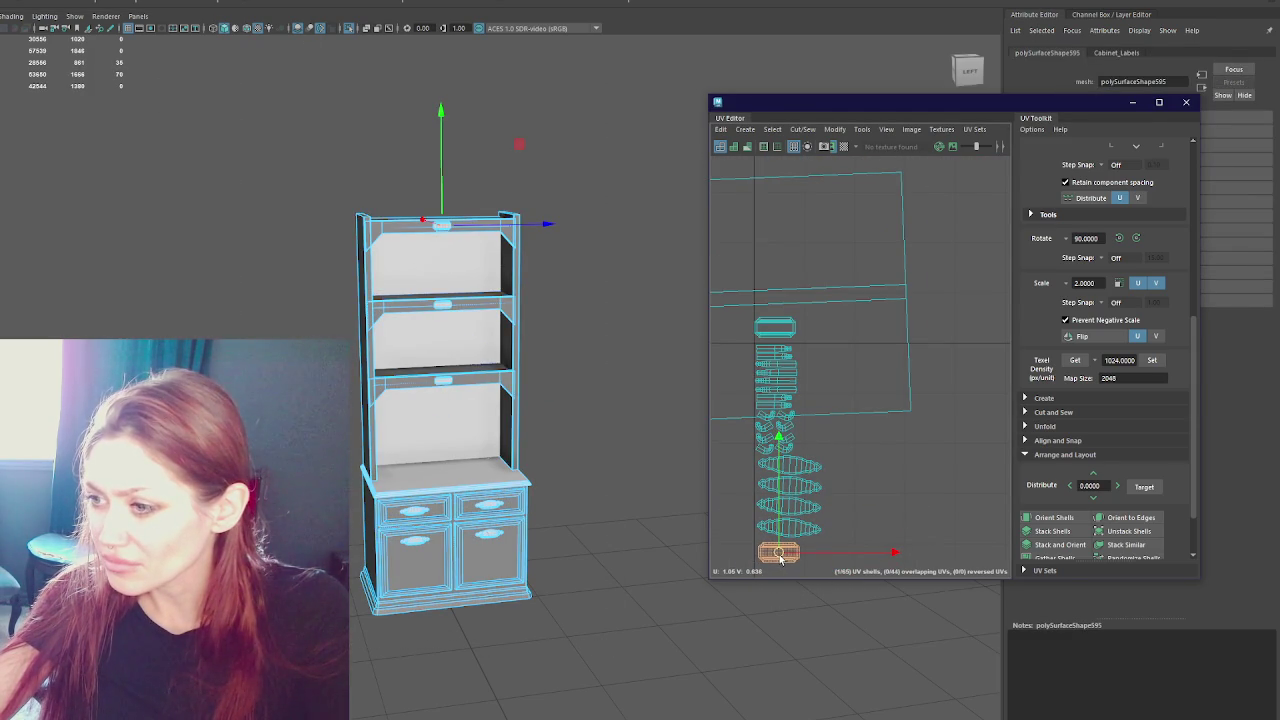
- Move the next two top handle shells to the bottom of the stack
{"action": "left_click", "coordinate": [774, 328]}
{"action": "left_click_drag", "start_coordinate": [774, 328], "coordinate": [782, 575]}
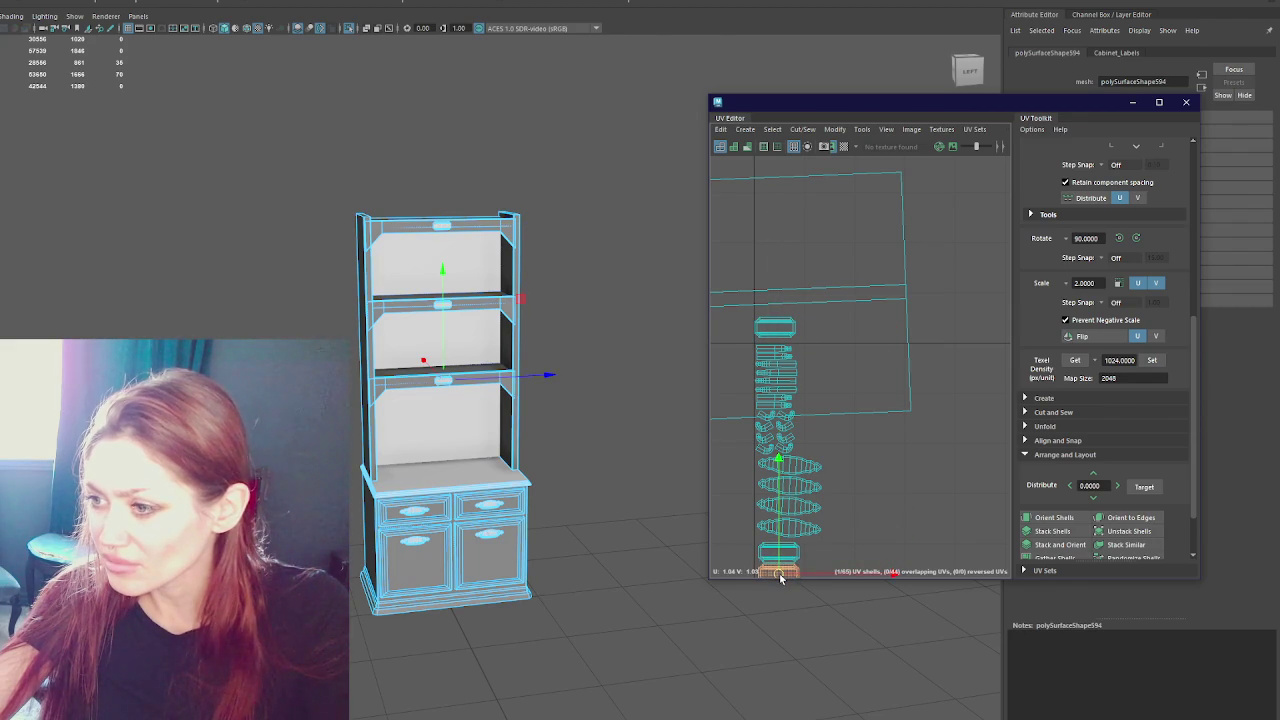
{"action": "left_click", "coordinate": [775, 328]}
{"action": "scroll", "coordinate": [777, 334], "scroll_direction": "down", "scroll_amount": 2}
{"action": "left_click_drag", "start_coordinate": [777, 334], "coordinate": [784, 486]}
- Select the top drawer, bottom drawer and cabinet side piece
{"action": "left_click", "coordinate": [440, 218]}
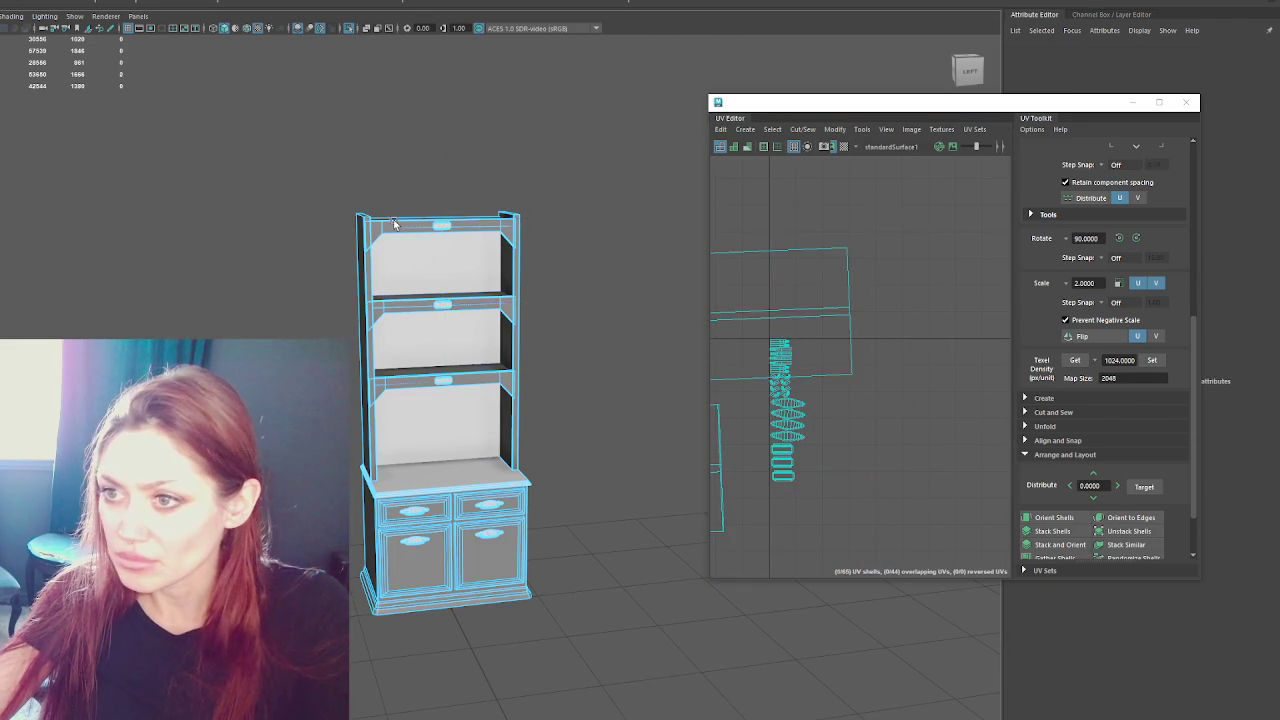
{"action": "scroll", "coordinate": [560, 520], "scroll_direction": "up", "scroll_amount": 3}
{"action": "left_click", "coordinate": [468, 475]}
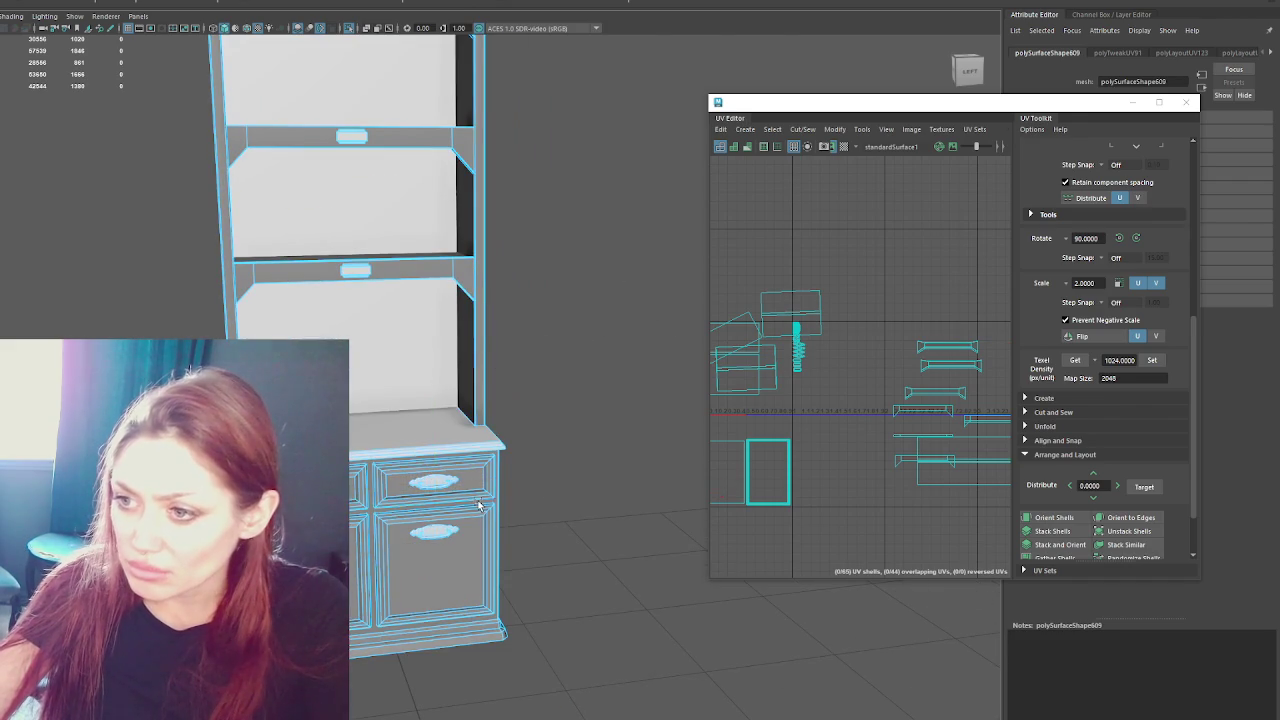
{"action": "left_click", "coordinate": [610, 316]}
{"action": "left_click", "coordinate": [470, 478]}
{"action": "left_click", "coordinate": [472, 548], "text": "shift"}
{"action": "left_click", "coordinate": [366, 548], "text": "shift"}
- Select all the lower cabinet's UV shells as faces and shift them down and right
{"action": "scroll", "coordinate": [840, 371], "scroll_direction": "down", "scroll_amount": 1}
{"action": "scroll", "coordinate": [863, 355], "scroll_direction": "down", "scroll_amount": 1}
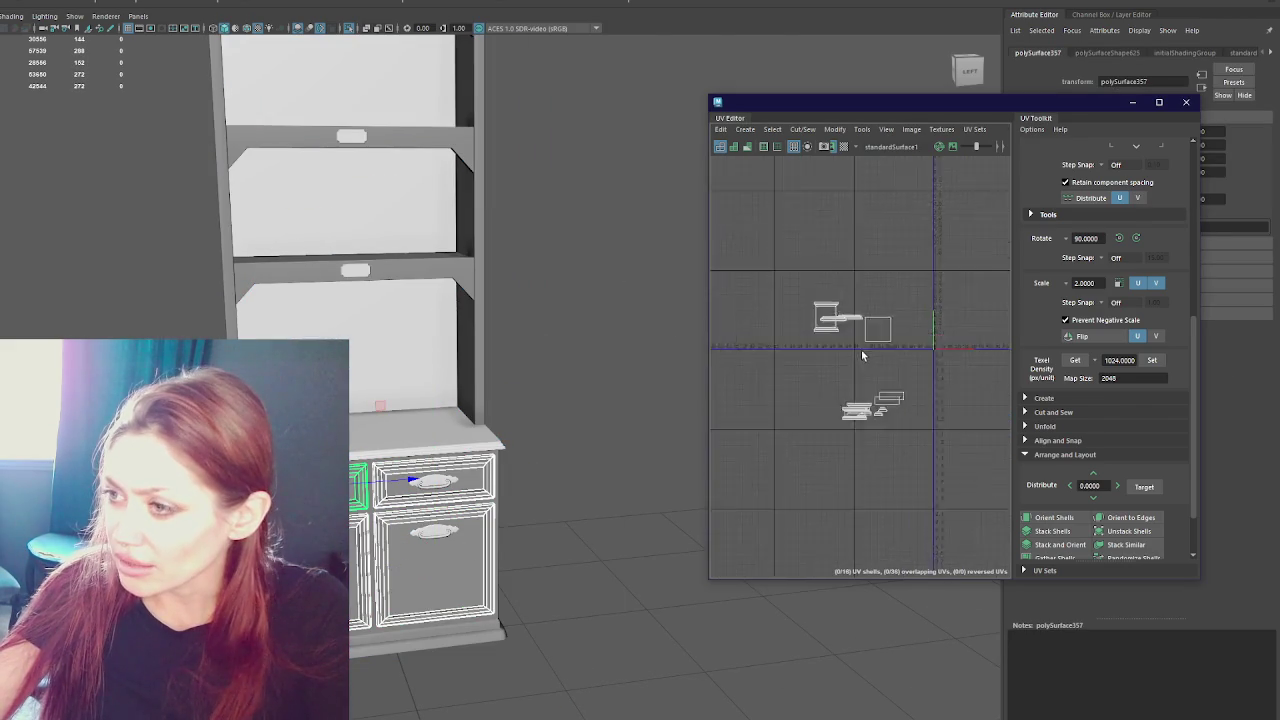
{"action": "scroll", "coordinate": [860, 350], "scroll_direction": "down", "scroll_amount": 1}
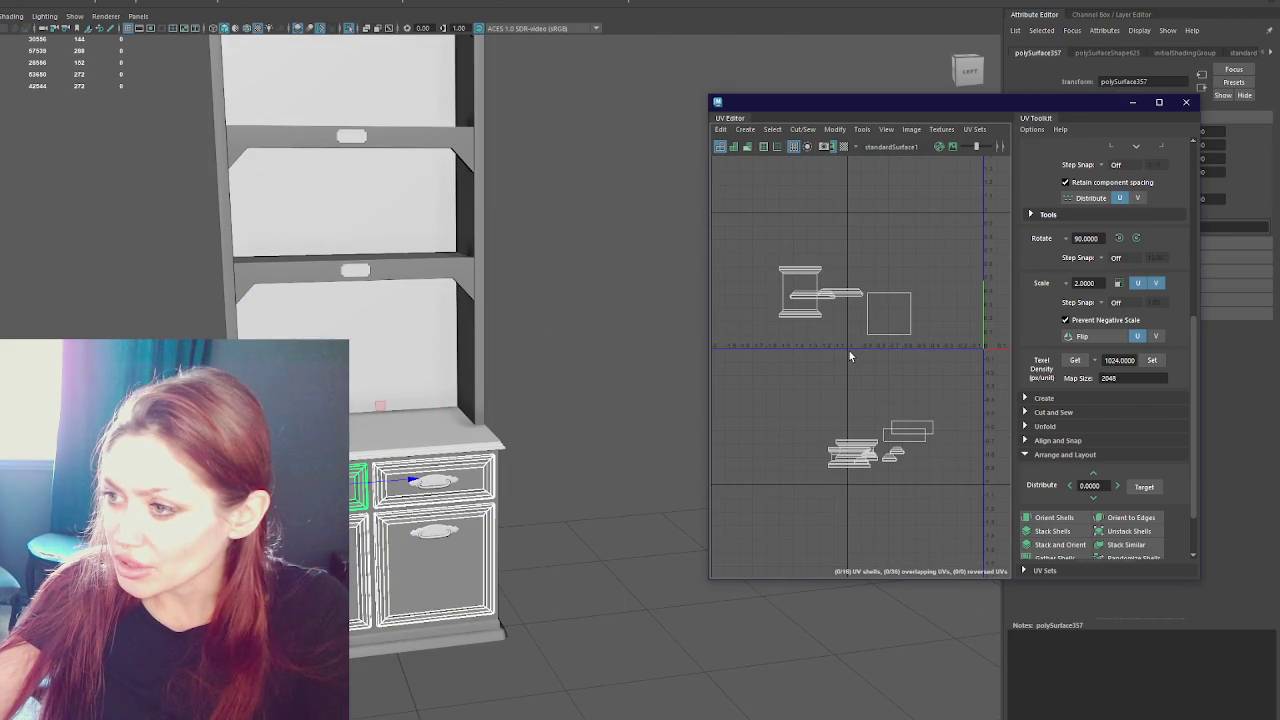
{"action": "scroll", "coordinate": [852, 356], "scroll_direction": "up", "scroll_amount": 3}
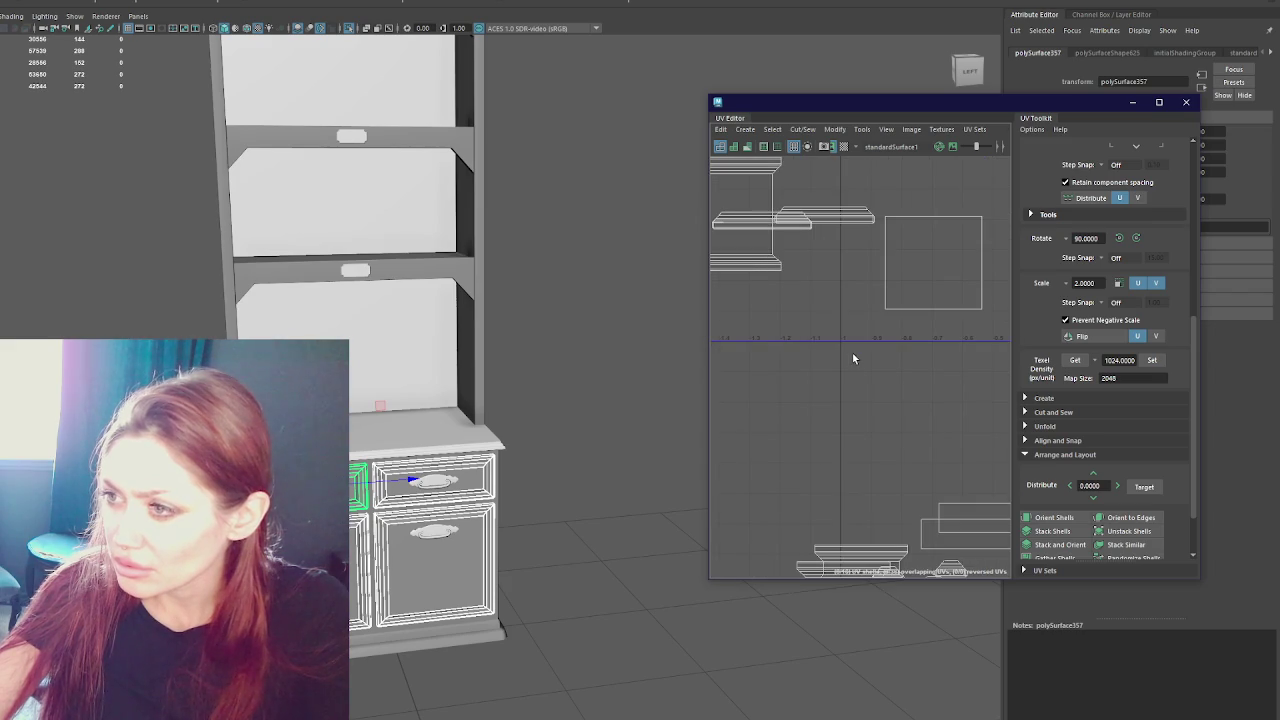
{"action": "scroll", "coordinate": [848, 356], "scroll_direction": "down", "scroll_amount": 2}
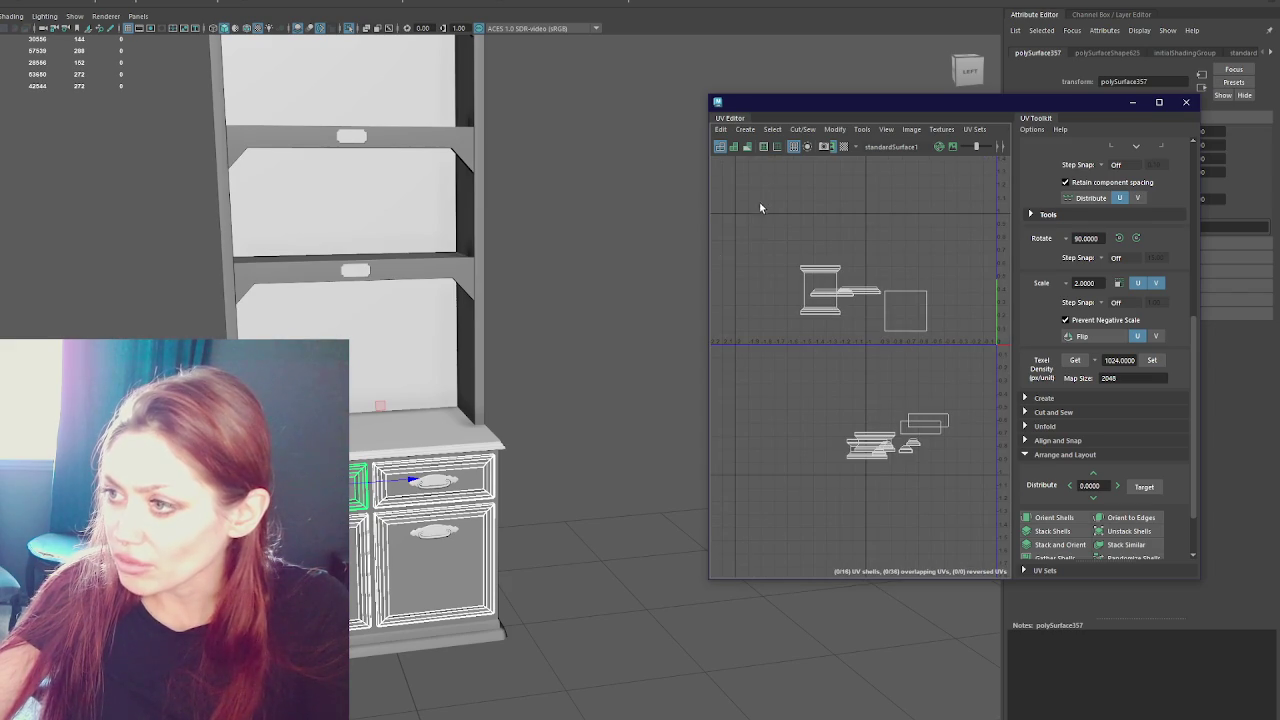
{"action": "left_click_drag", "start_coordinate": [748, 218], "coordinate": [768, 204]}
{"action": "key", "text": "ctrl+F11"}
{"action": "left_click_drag", "start_coordinate": [877, 371], "coordinate": [945, 451]}
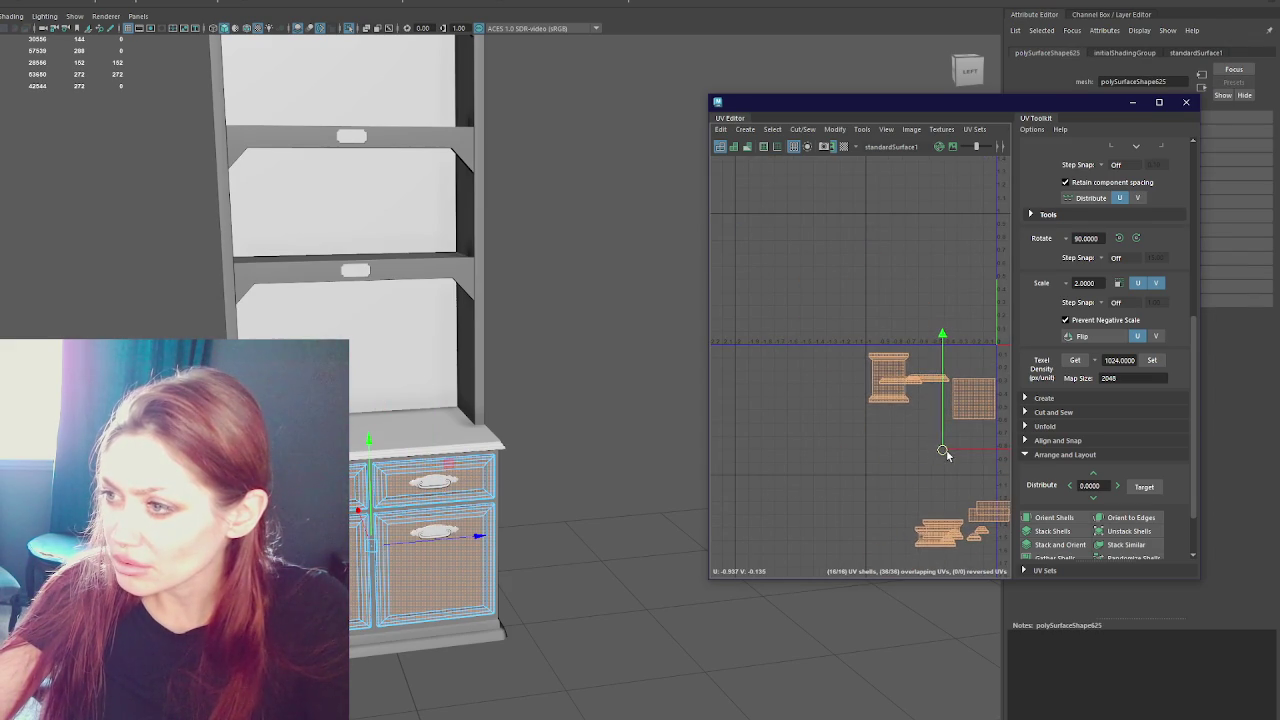
{"action": "left_click_drag", "start_coordinate": [945, 451], "coordinate": [947, 451]}
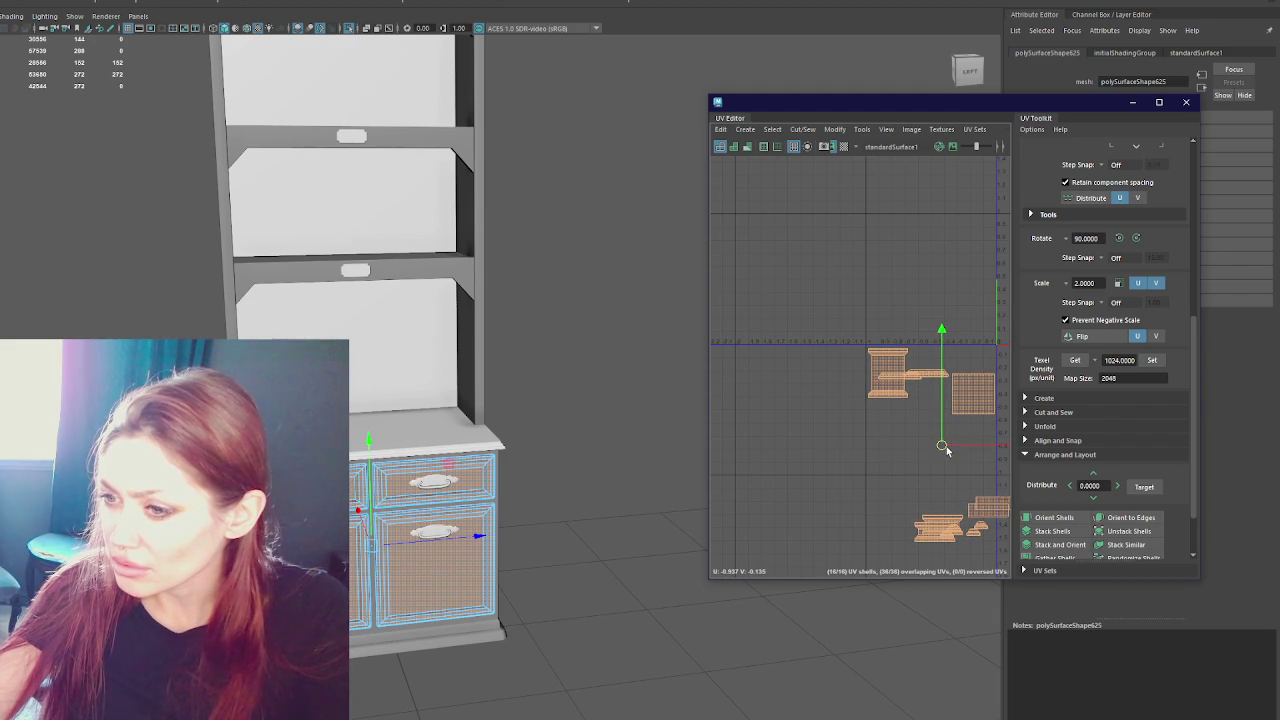
{"action": "left_click_drag", "start_coordinate": [946, 451], "coordinate": [943, 450]}
- Move one shell down and left to start the stack, then frame it
{"action": "mouse_move", "coordinate": [901, 443]}
{"action": "middle_mouse_down", "text": "alt"}
{"action": "mouse_move", "coordinate": [843, 409]}
{"action": "mouse_move", "coordinate": [801, 360]}
{"action": "middle_mouse_up", "text": "alt"}
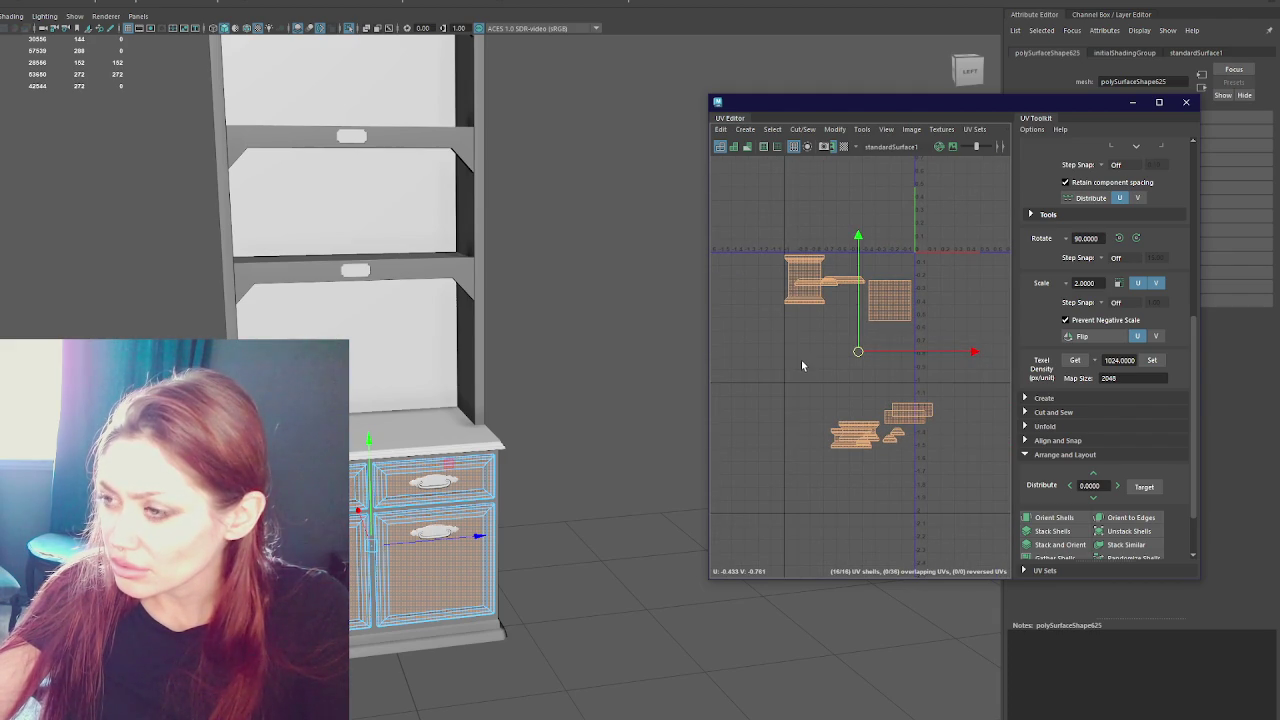
{"action": "left_click", "coordinate": [843, 285]}
{"action": "left_click_drag", "start_coordinate": [843, 287], "coordinate": [810, 319]}
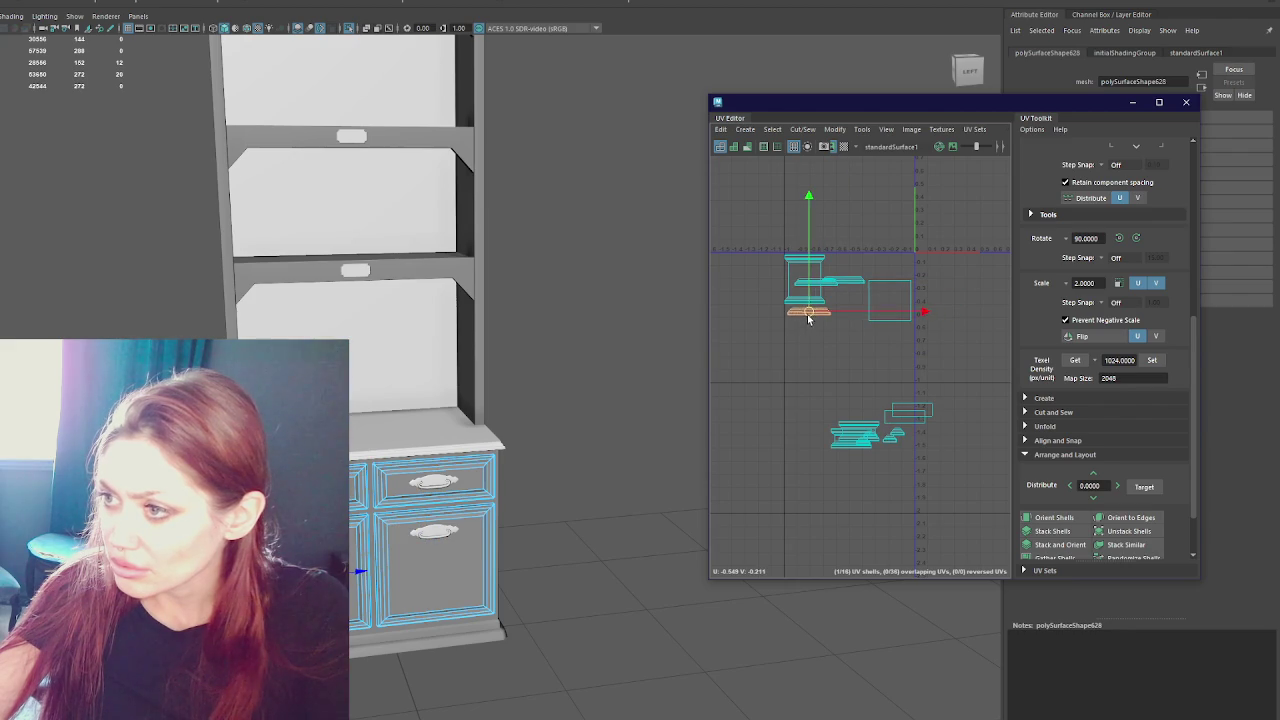
{"action": "mouse_move", "coordinate": [840, 285]}
{"action": "left_mouse_down"}
{"action": "mouse_move", "coordinate": [812, 318]}
{"action": "mouse_move", "coordinate": [840, 350]}
{"action": "left_mouse_up"}
{"action": "key", "text": "f"}
{"action": "scroll", "coordinate": [821, 330], "scroll_direction": "down", "scroll_amount": 4}
- Place the wide shell below the stack and the square shells beside its top
{"action": "left_click", "coordinate": [857, 298]}
{"action": "left_click_drag", "start_coordinate": [860, 300], "coordinate": [842, 365]}
{"action": "left_click", "coordinate": [938, 315]}
{"action": "left_click_drag", "start_coordinate": [938, 315], "coordinate": [892, 287]}
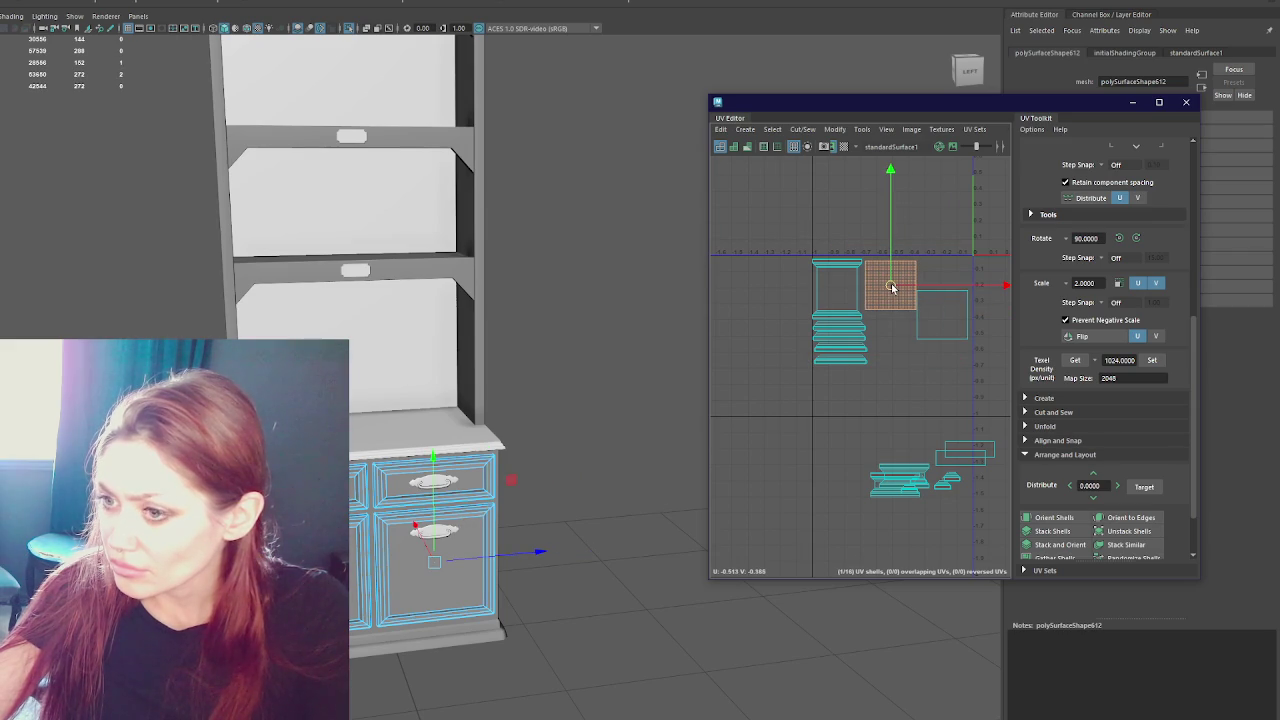
{"action": "left_click", "coordinate": [928, 330]}
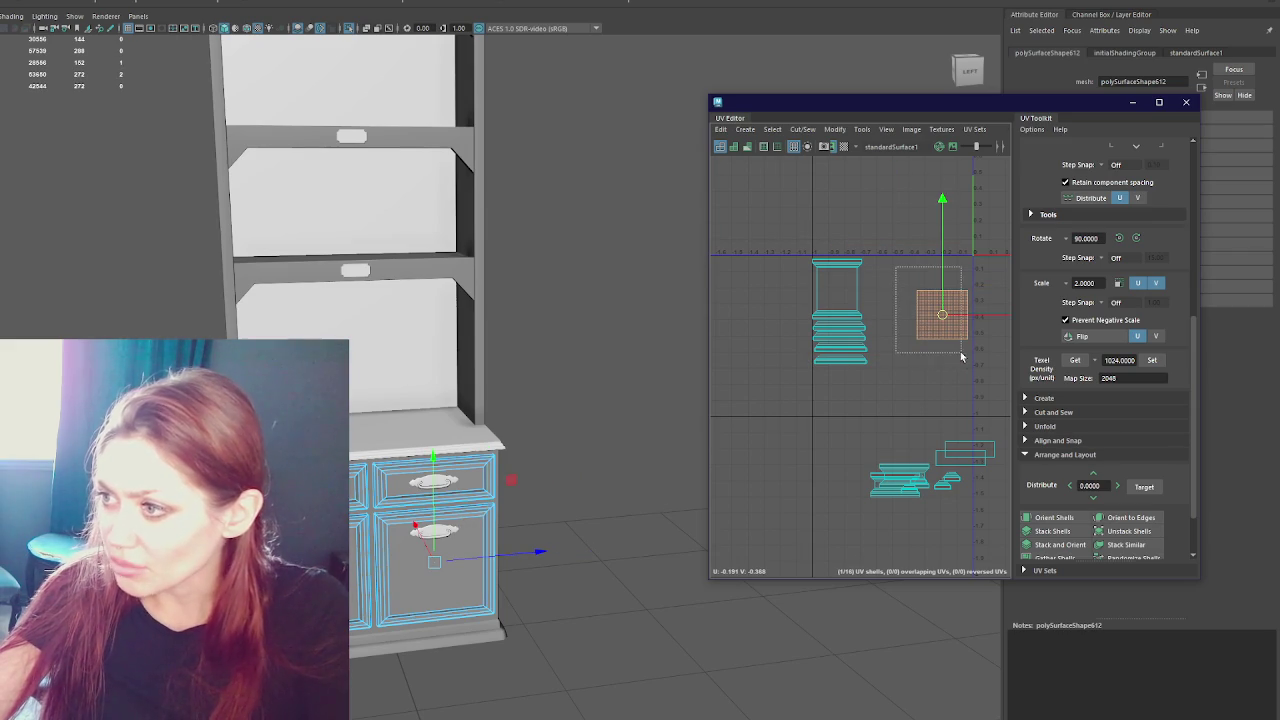
{"action": "left_click_drag", "start_coordinate": [930, 318], "coordinate": [847, 221]}
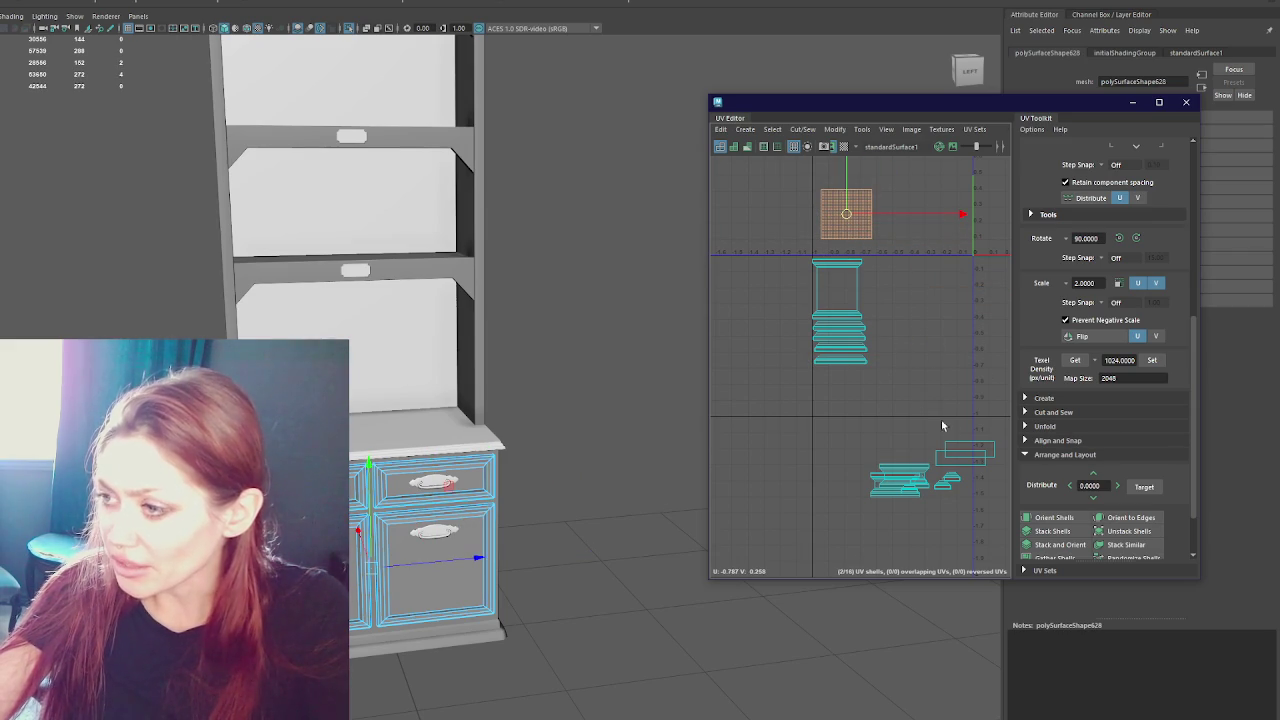
{"action": "left_click", "coordinate": [955, 452]}
{"action": "mouse_move", "coordinate": [963, 453]}
{"action": "left_mouse_down"}
{"action": "mouse_move", "coordinate": [857, 198]}
{"action": "mouse_move", "coordinate": [845, 203]}
{"action": "left_mouse_up"}
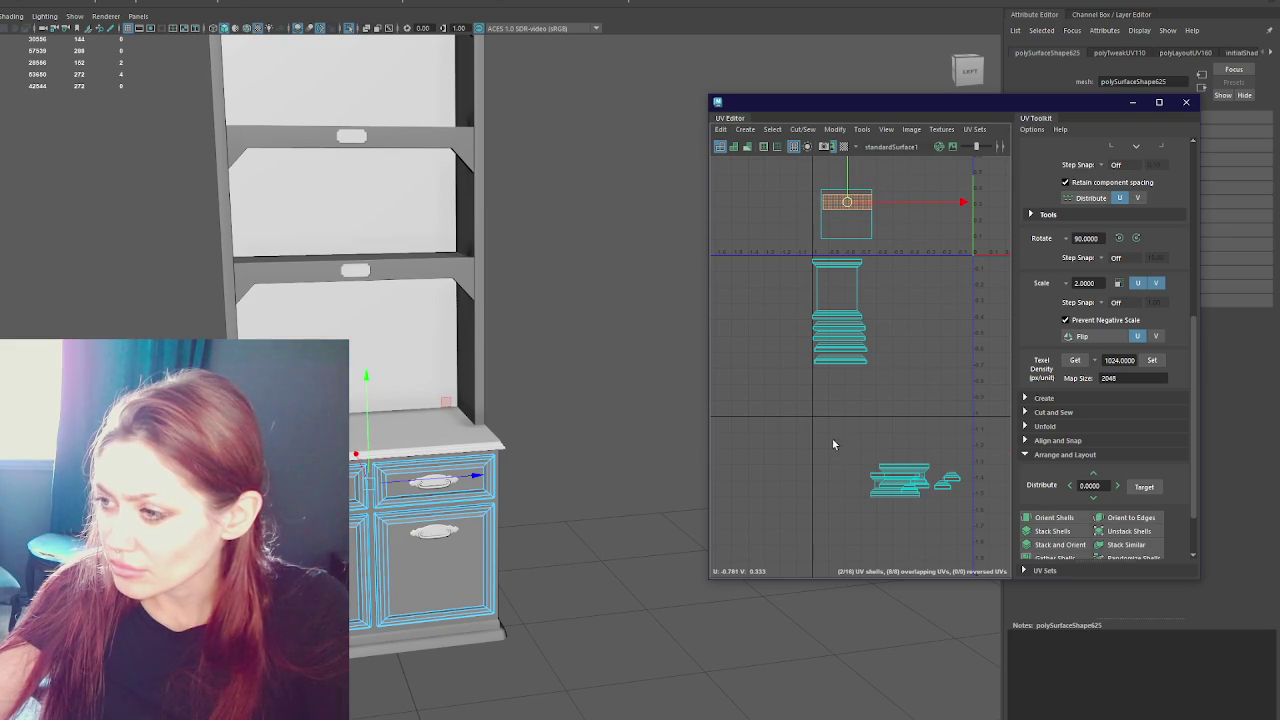
- Move another lower shell up-left onto the stack, undoing a failed group move
{"action": "left_click_drag", "start_coordinate": [833, 440], "coordinate": [960, 518]}
{"action": "left_click_drag", "start_coordinate": [915, 480], "coordinate": [870, 435]}
{"action": "key", "text": "ctrl+z"}
{"action": "left_click", "coordinate": [895, 485]}
{"action": "left_click", "coordinate": [895, 485]}
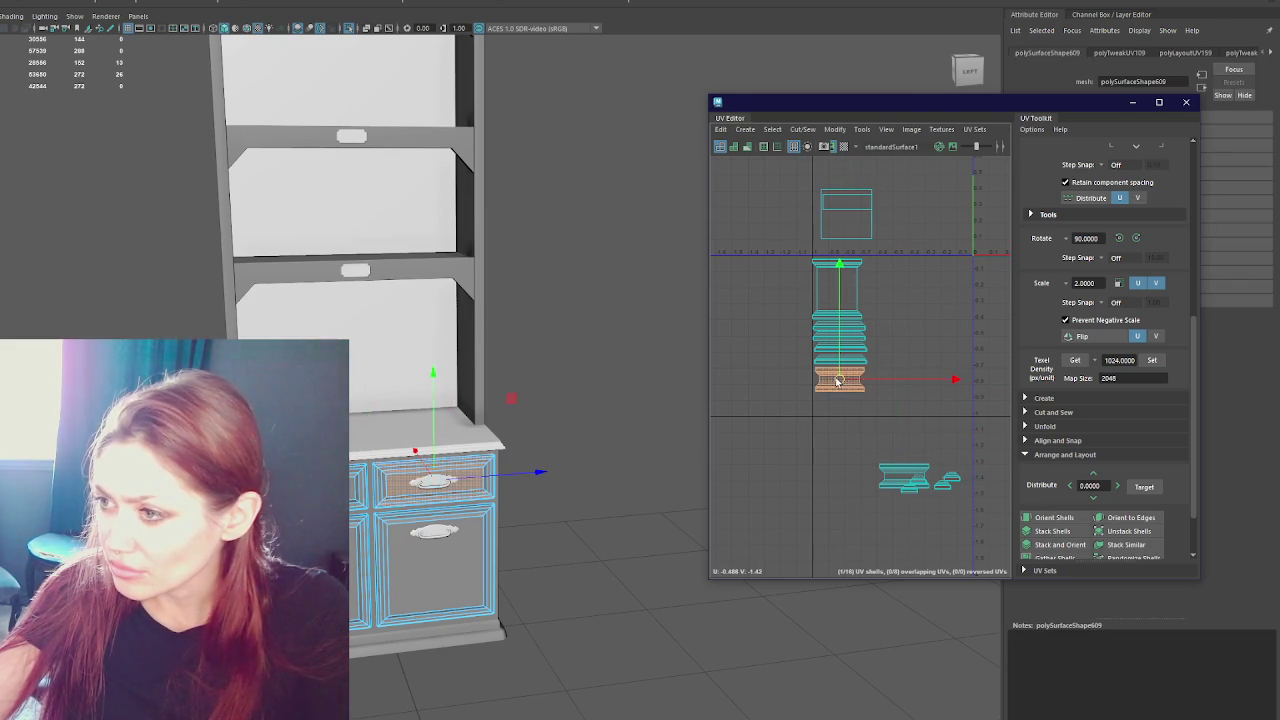
{"action": "left_click_drag", "start_coordinate": [896, 477], "coordinate": [832, 408]}
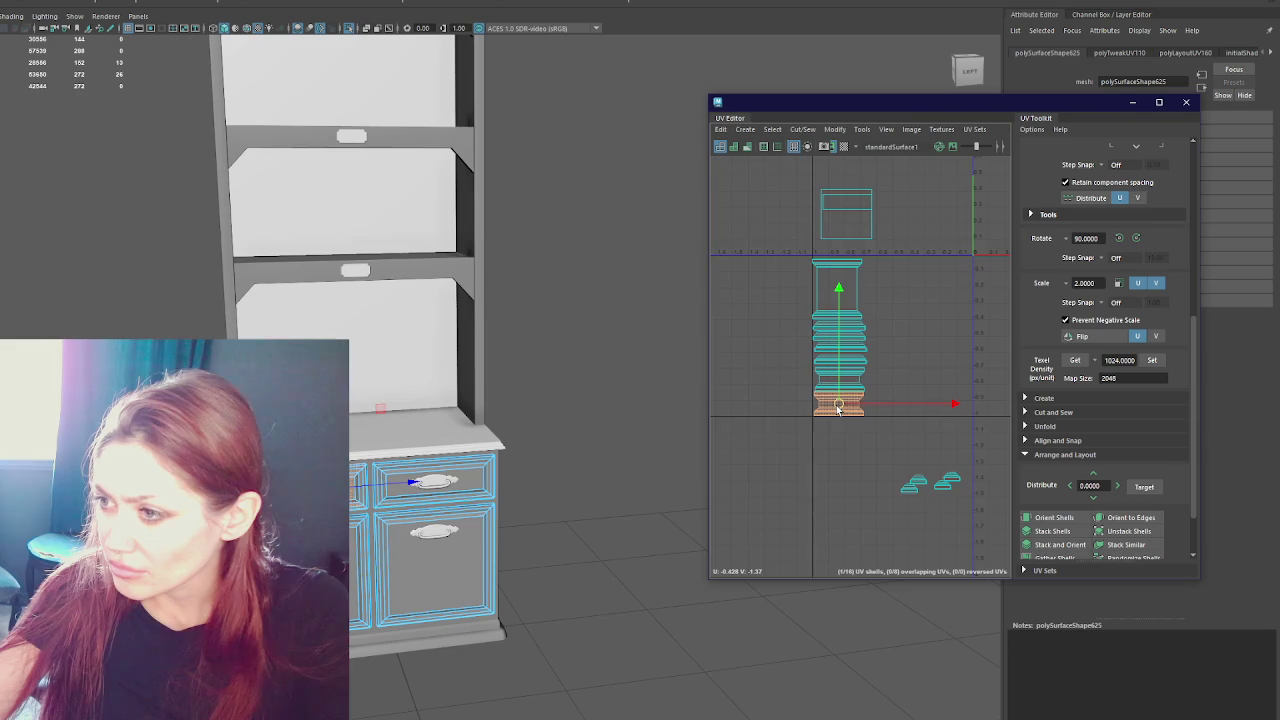
{"action": "key", "text": "f"}
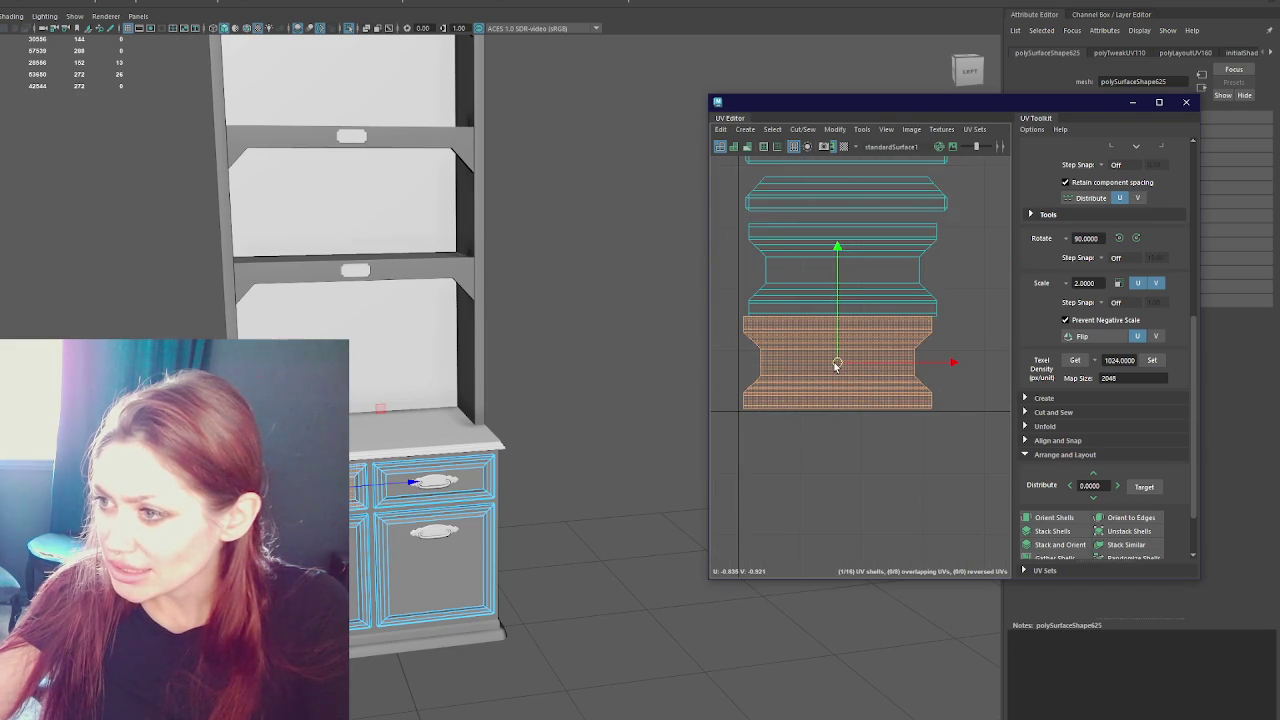
- Nudge the middle trim shell and pick out the thin trim strips
{"action": "left_click", "coordinate": [842, 270]}
{"action": "left_click_drag", "start_coordinate": [840, 262], "coordinate": [877, 200]}
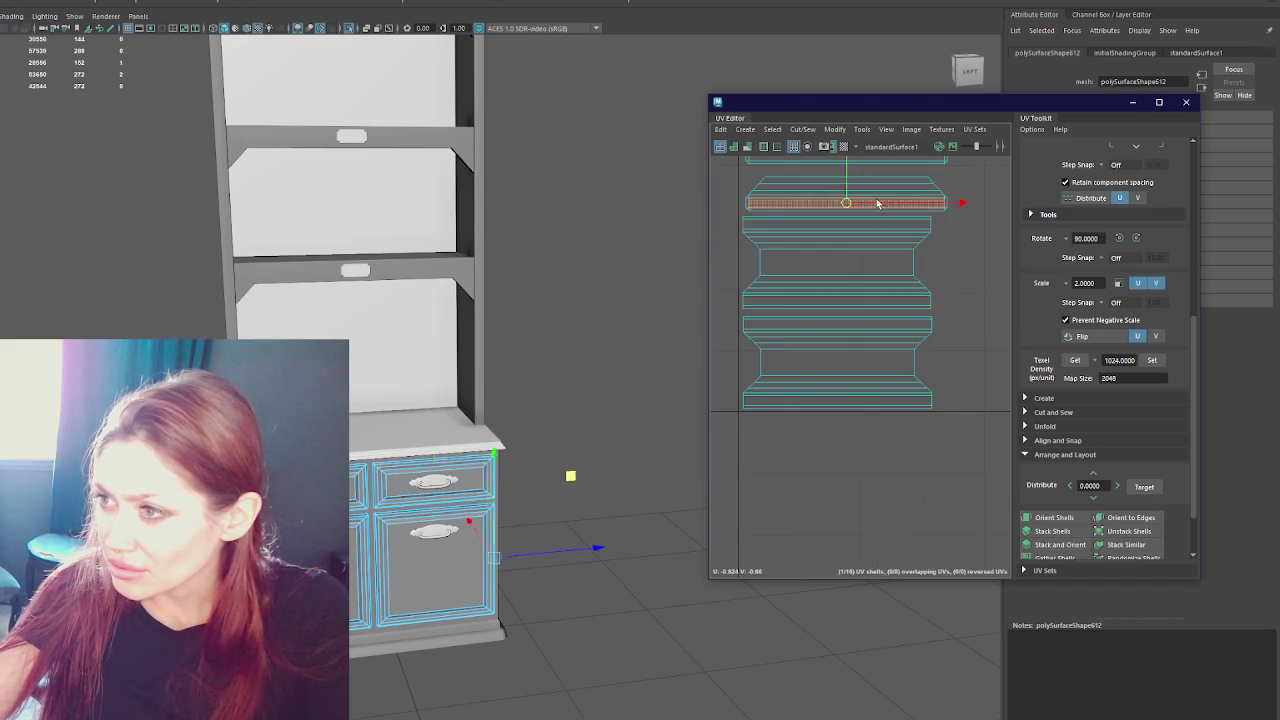
{"action": "left_click", "coordinate": [803, 328]}
{"action": "middle_click_drag", "start_coordinate": [803, 328], "coordinate": [834, 323], "text": "alt"}
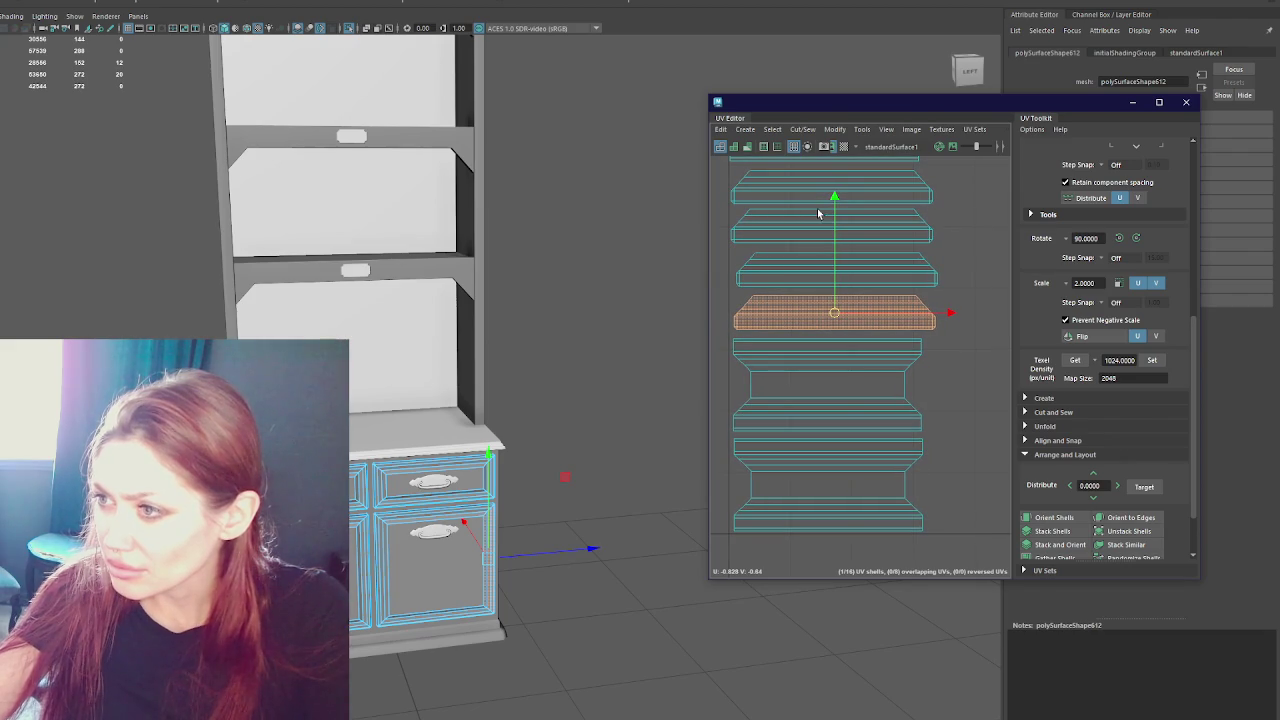
{"action": "left_click", "coordinate": [865, 283]}
{"action": "scroll", "coordinate": [865, 290], "scroll_direction": "down", "scroll_amount": 3}
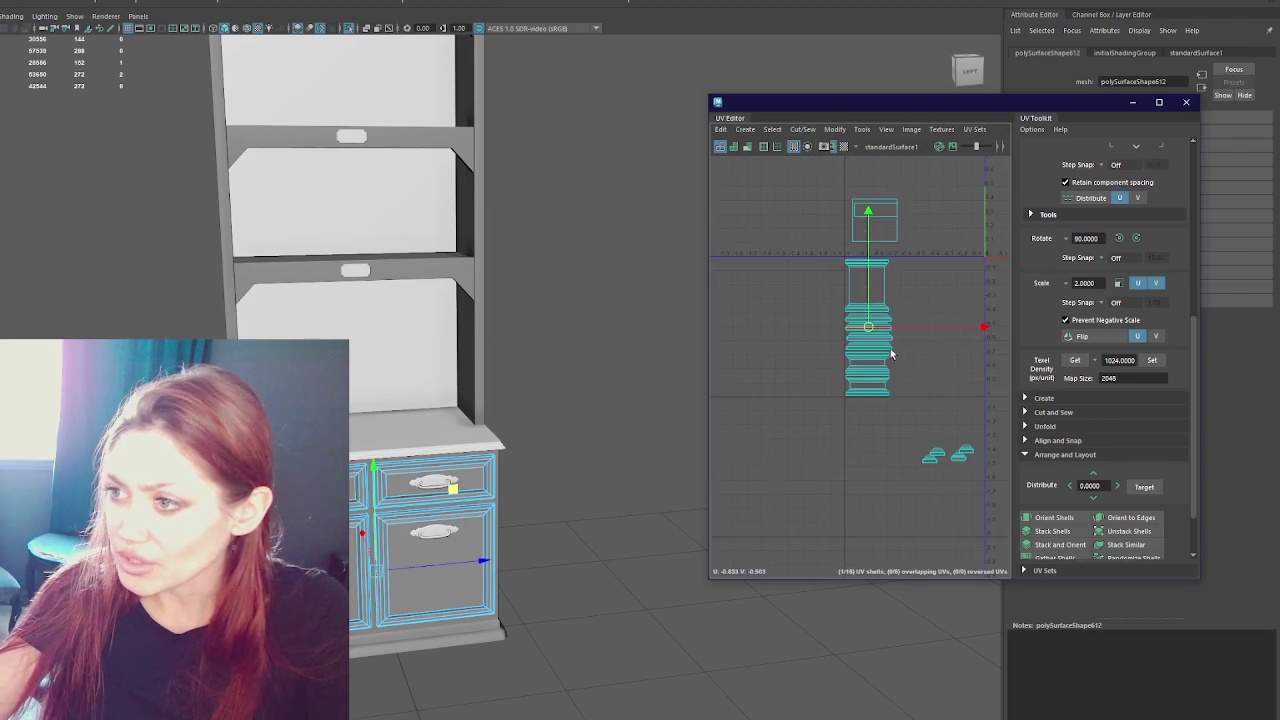
{"action": "scroll", "coordinate": [856, 292], "scroll_direction": "up", "scroll_amount": 3}
- Position the large panel shell to the right of the trim shells
{"action": "left_click", "coordinate": [852, 300]}
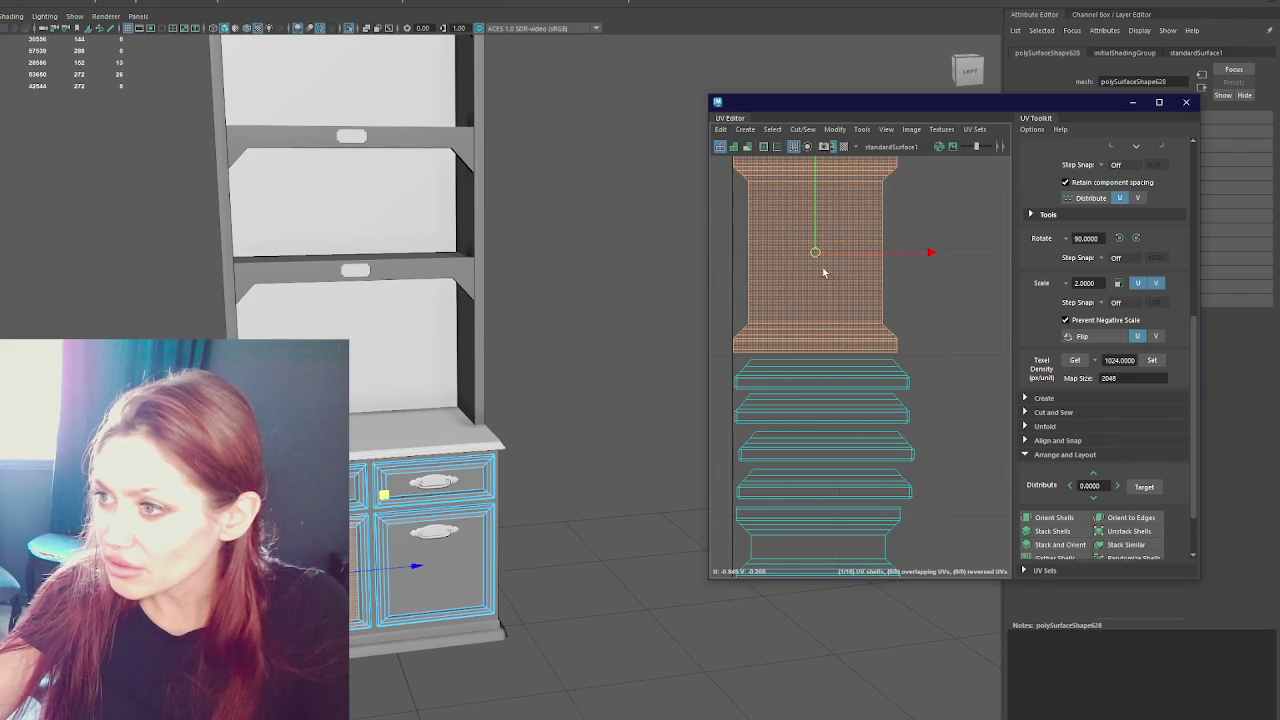
{"action": "left_click_drag", "start_coordinate": [824, 260], "coordinate": [988, 262]}
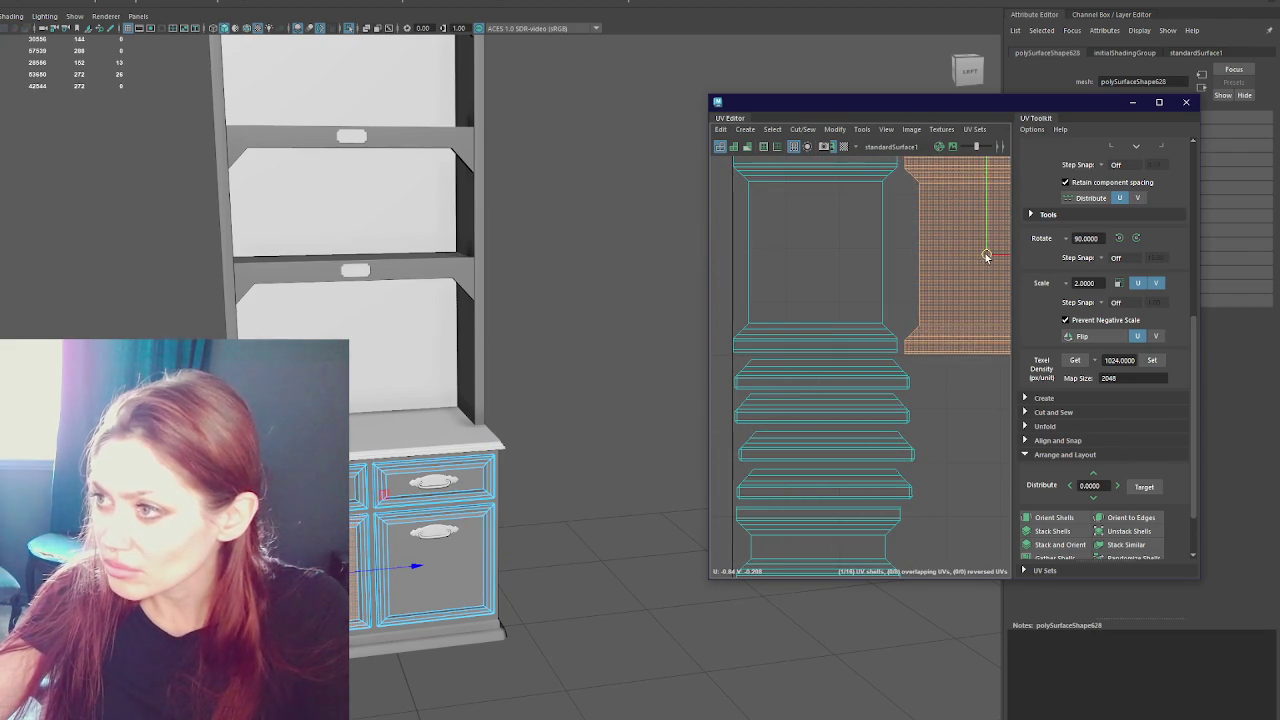
{"action": "mouse_move", "coordinate": [860, 299]}
{"action": "middle_mouse_down", "text": "alt"}
{"action": "mouse_move", "coordinate": [814, 384]}
{"action": "mouse_move", "coordinate": [849, 334]}
{"action": "middle_mouse_up", "text": "alt"}
{"action": "left_click", "coordinate": [847, 335]}
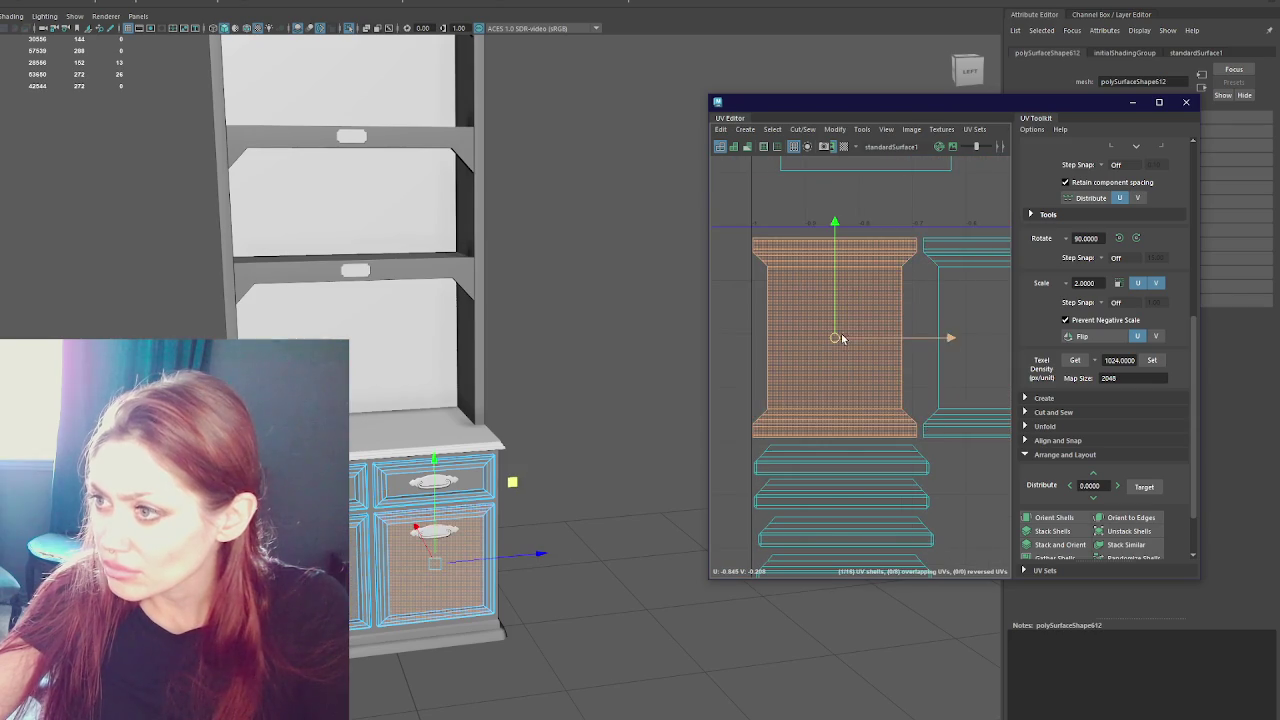
{"action": "scroll", "coordinate": [840, 336], "scroll_direction": "down", "scroll_amount": 2}
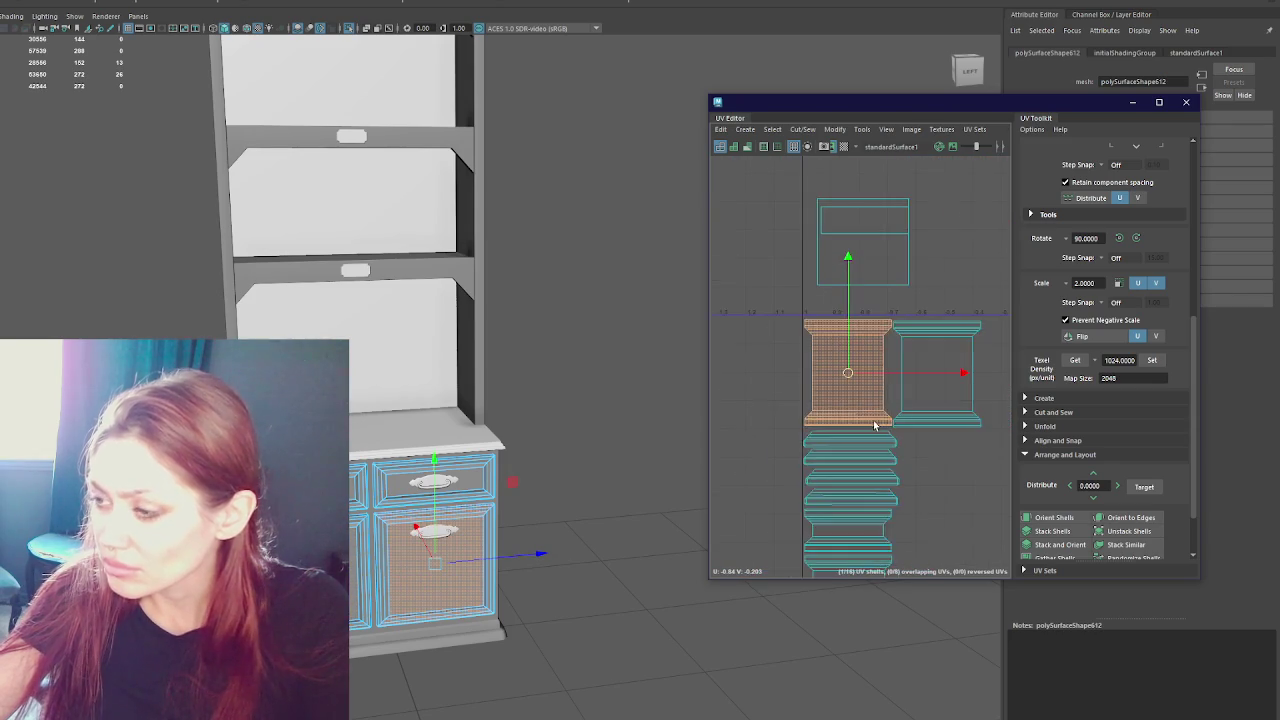
{"action": "middle_click_drag", "start_coordinate": [840, 336], "coordinate": [813, 277], "text": "alt"}
- Move the four small bottom trim shells up-left into the stacked column
{"action": "left_click", "coordinate": [877, 506]}
{"action": "left_click_drag", "start_coordinate": [877, 506], "coordinate": [792, 371]}
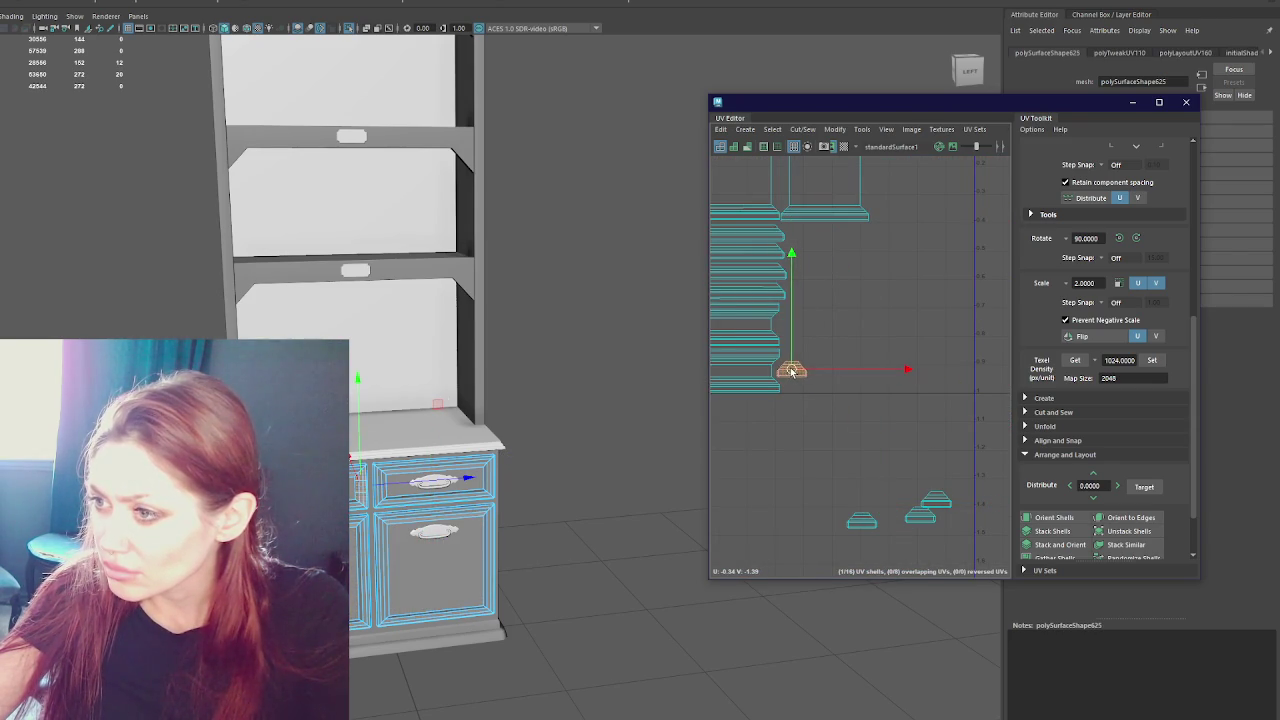
{"action": "left_click", "coordinate": [861, 518]}
{"action": "left_click_drag", "start_coordinate": [861, 518], "coordinate": [787, 323]}
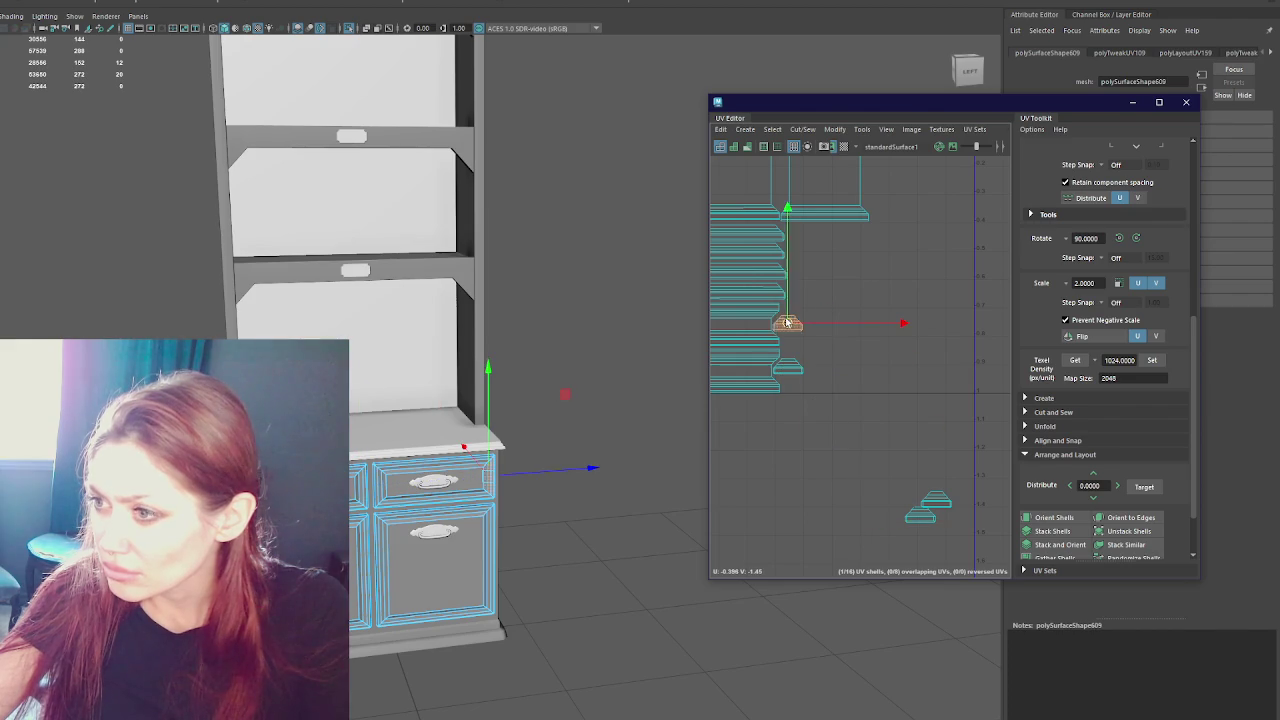
{"action": "left_click", "coordinate": [920, 515]}
{"action": "left_click_drag", "start_coordinate": [920, 515], "coordinate": [793, 343]}
{"action": "left_click", "coordinate": [942, 503]}
{"action": "left_click_drag", "start_coordinate": [942, 503], "coordinate": [793, 367]}
- Fine-tune a stacked shell, clear the selection, and select the cabinet base
{"action": "left_click", "coordinate": [784, 366]}
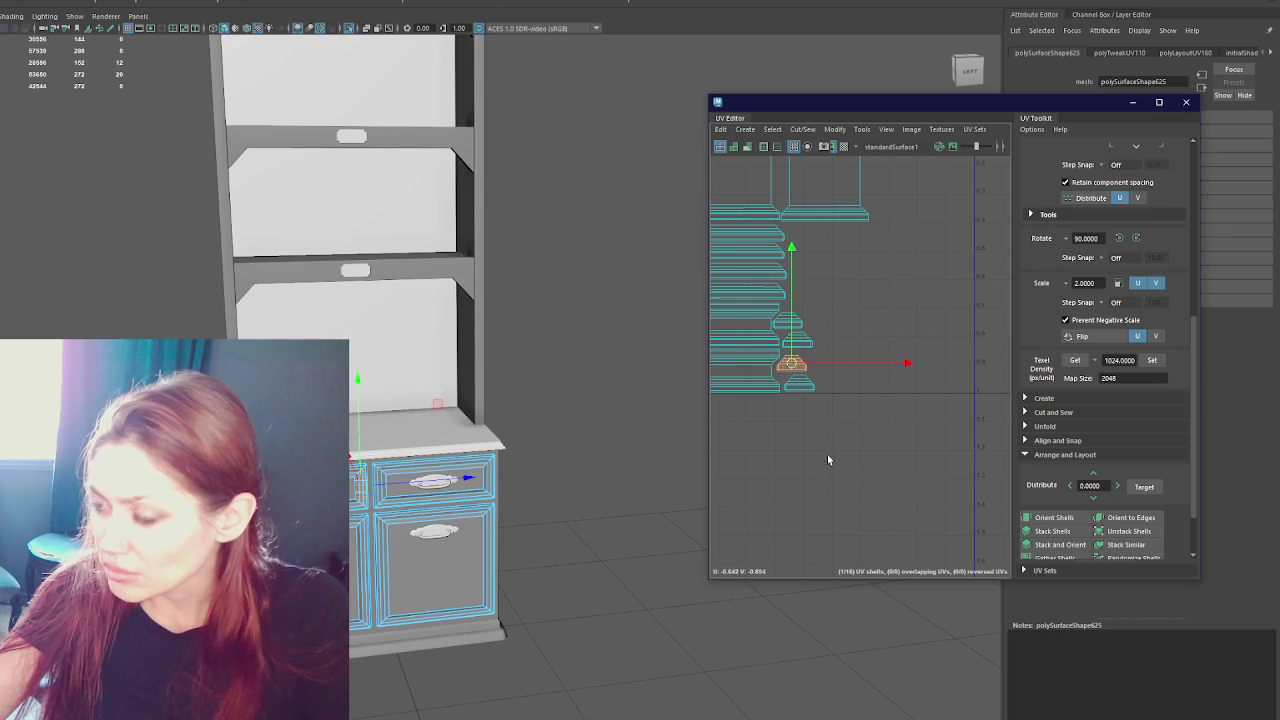
{"action": "scroll", "coordinate": [821, 450], "scroll_direction": "down", "scroll_amount": 3}
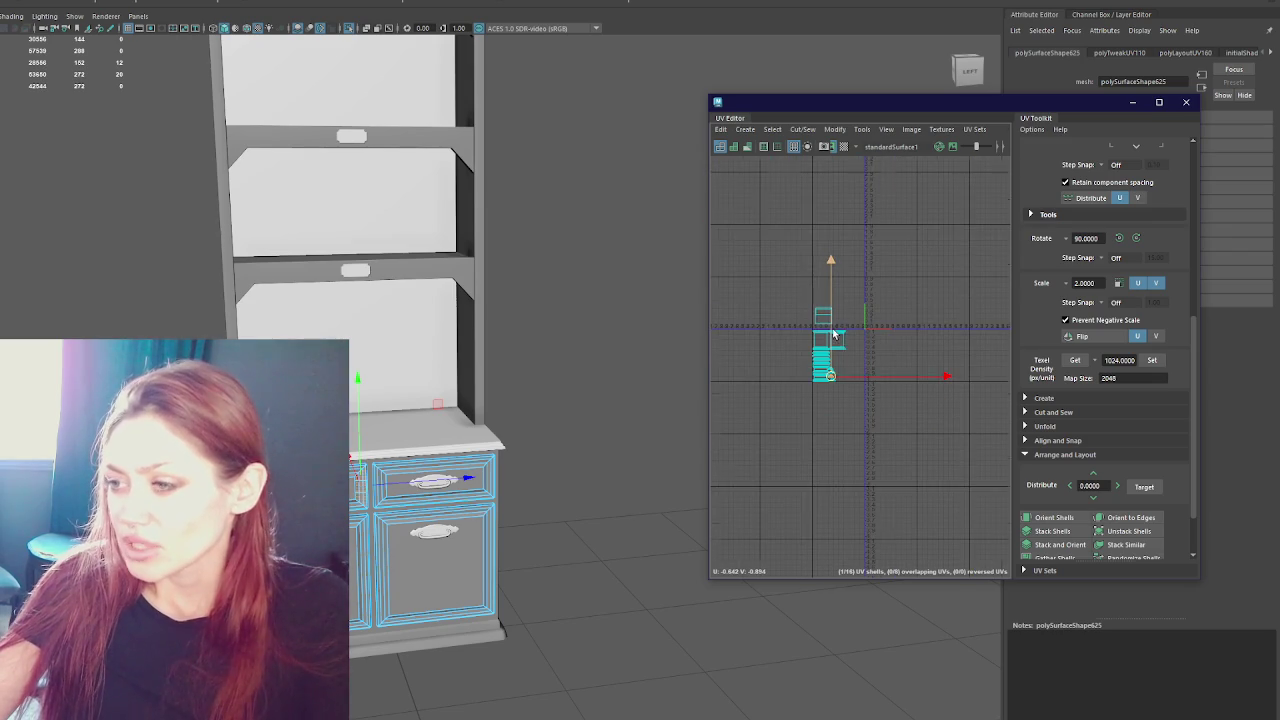
{"action": "right_click_drag", "start_coordinate": [563, 243], "coordinate": [560, 300]}
{"action": "left_click", "coordinate": [460, 648]}
{"action": "left_click", "coordinate": [460, 648]}
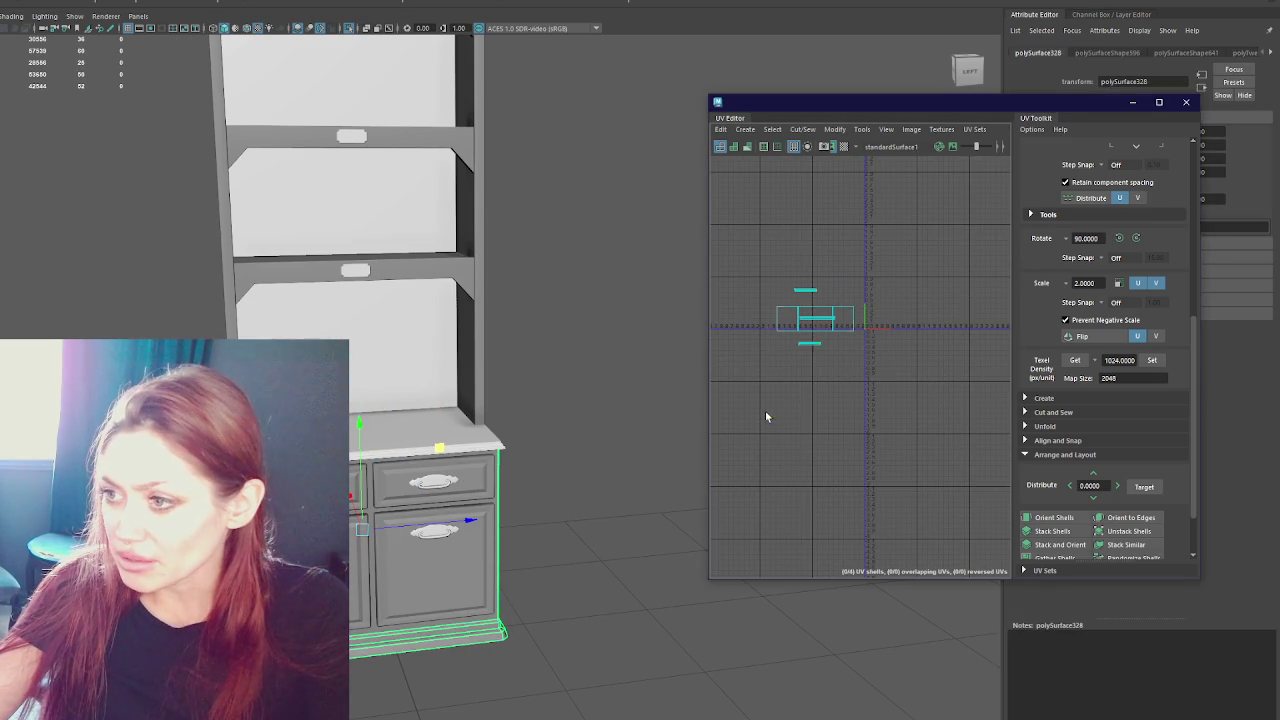
- Select the cabinet base's bottom UV shell and frame its shells
{"action": "right_click_drag", "start_coordinate": [766, 394], "coordinate": [766, 423]}
{"action": "left_click", "coordinate": [810, 345]}
{"action": "scroll", "coordinate": [720, 381], "scroll_direction": "up", "scroll_amount": 4}
{"action": "mouse_move", "coordinate": [530, 495]}
{"action": "left_mouse_down", "text": "alt"}
{"action": "mouse_move", "coordinate": [488, 484]}
{"action": "mouse_move", "coordinate": [540, 535]}
{"action": "left_mouse_up", "text": "alt"}
{"action": "scroll", "coordinate": [540, 535], "scroll_direction": "up", "scroll_amount": 3}
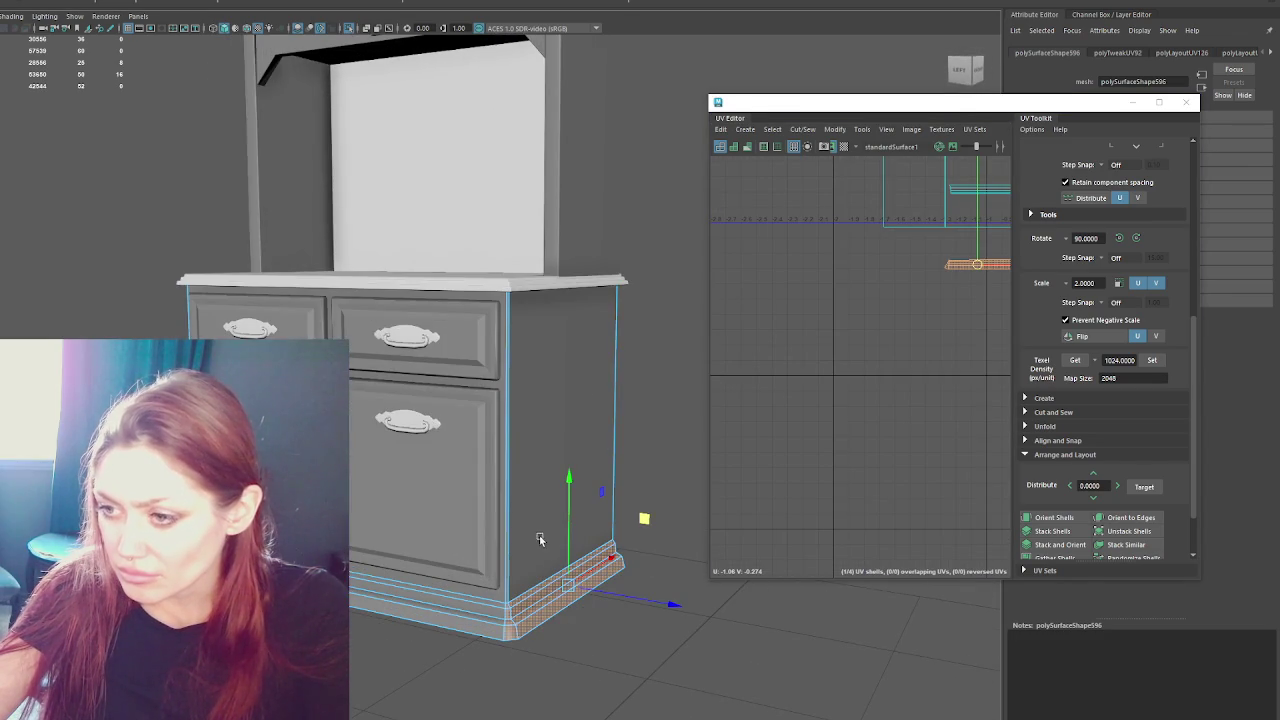
{"action": "key", "text": "f"}
- Isolate the cabinet's side faces and give them a planar projection
{"action": "right_click_drag", "start_coordinate": [650, 362], "coordinate": [590, 380]}
{"action": "left_click", "coordinate": [577, 385]}
{"action": "key", "text": "ctrl+1"}
{"action": "mouse_move", "coordinate": [577, 385]}
{"action": "left_mouse_down", "text": "alt"}
{"action": "mouse_move", "coordinate": [517, 423]}
{"action": "mouse_move", "coordinate": [603, 412]}
{"action": "mouse_move", "coordinate": [471, 349]}
{"action": "mouse_move", "coordinate": [560, 340]}
{"action": "mouse_move", "coordinate": [700, 120]}
{"action": "left_mouse_up", "text": "alt"}
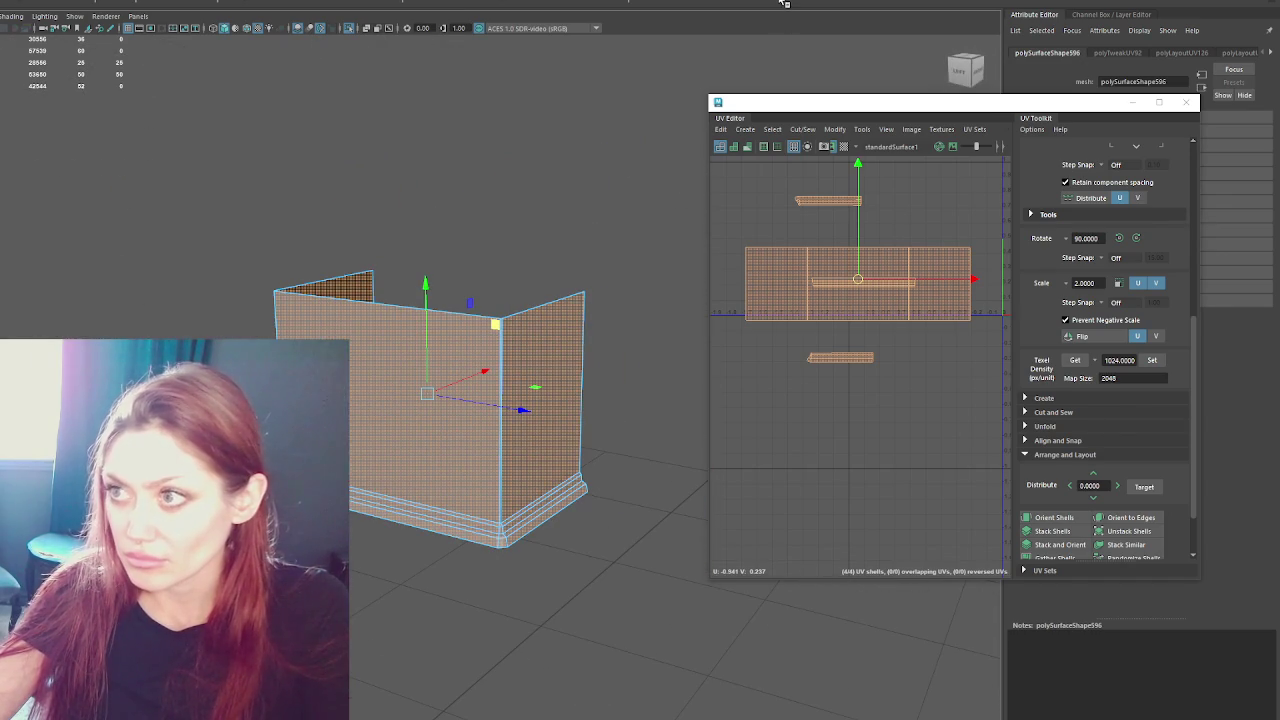
{"action": "left_click", "coordinate": [786, 3]}
{"action": "key", "text": "f"}
- Apply planar projections to the front-facing and left side faces
{"action": "mouse_move", "coordinate": [620, 290]}
{"action": "left_mouse_down", "text": "alt"}
{"action": "mouse_move", "coordinate": [649, 272]}
{"action": "mouse_move", "coordinate": [649, 254]}
{"action": "mouse_move", "coordinate": [620, 289]}
{"action": "left_mouse_up", "text": "alt"}
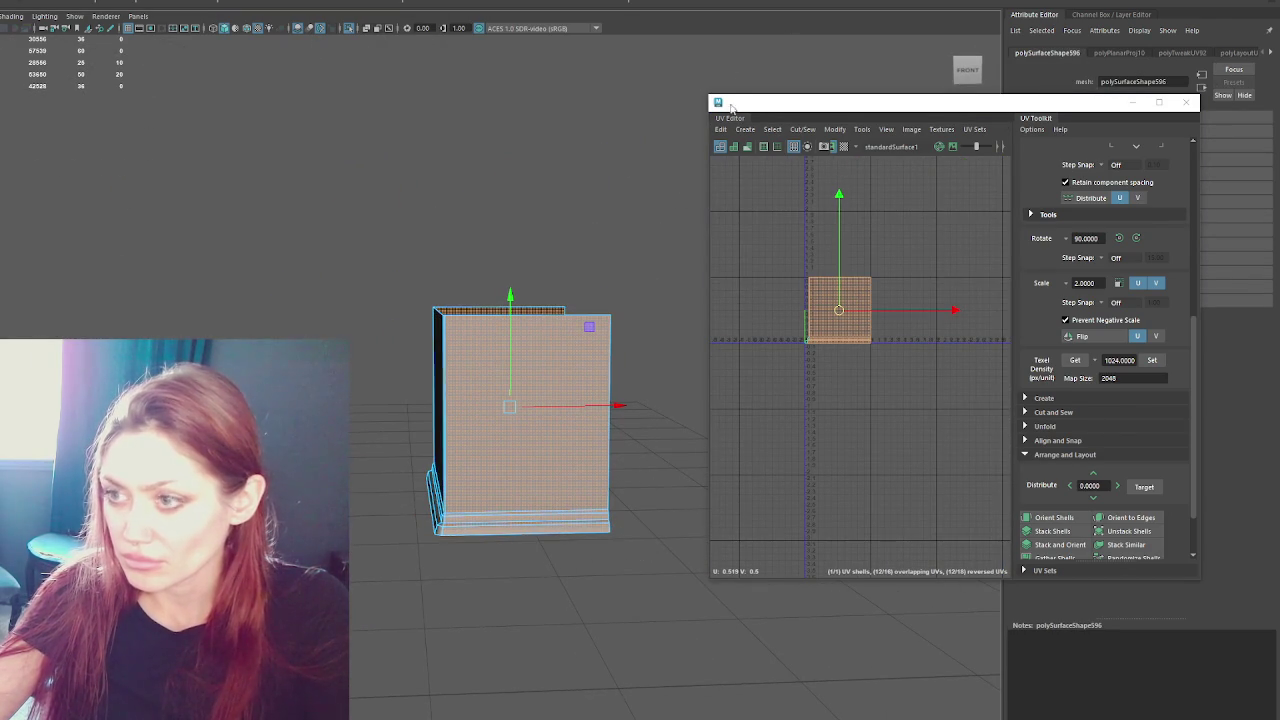
{"action": "left_click", "coordinate": [770, 2]}
{"action": "left_click_drag", "start_coordinate": [430, 250], "coordinate": [394, 234], "text": "alt"}
{"action": "left_click_drag", "start_coordinate": [300, 234], "coordinate": [671, 657]}
{"action": "left_click", "coordinate": [734, 1]}
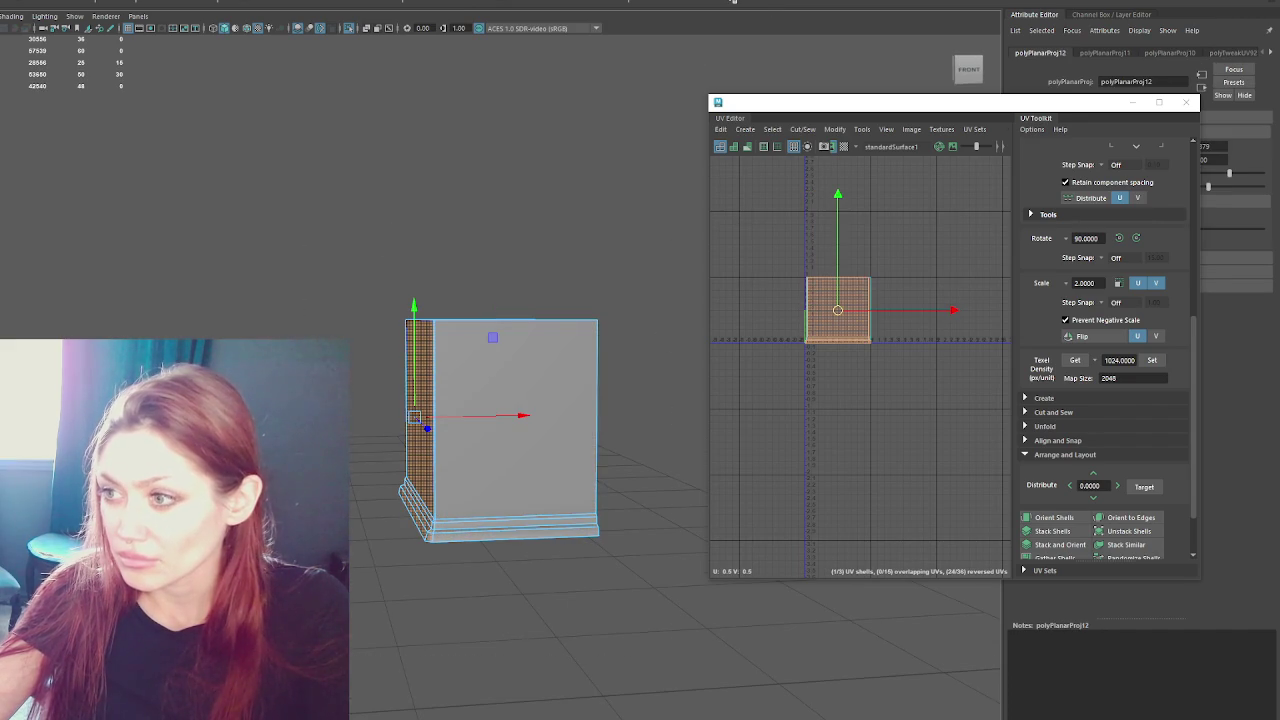
- Orient and lay out all the mesh's shells, reposition them, and show everything
{"action": "right_click_drag", "start_coordinate": [1000, 246], "coordinate": [1016, 432]}
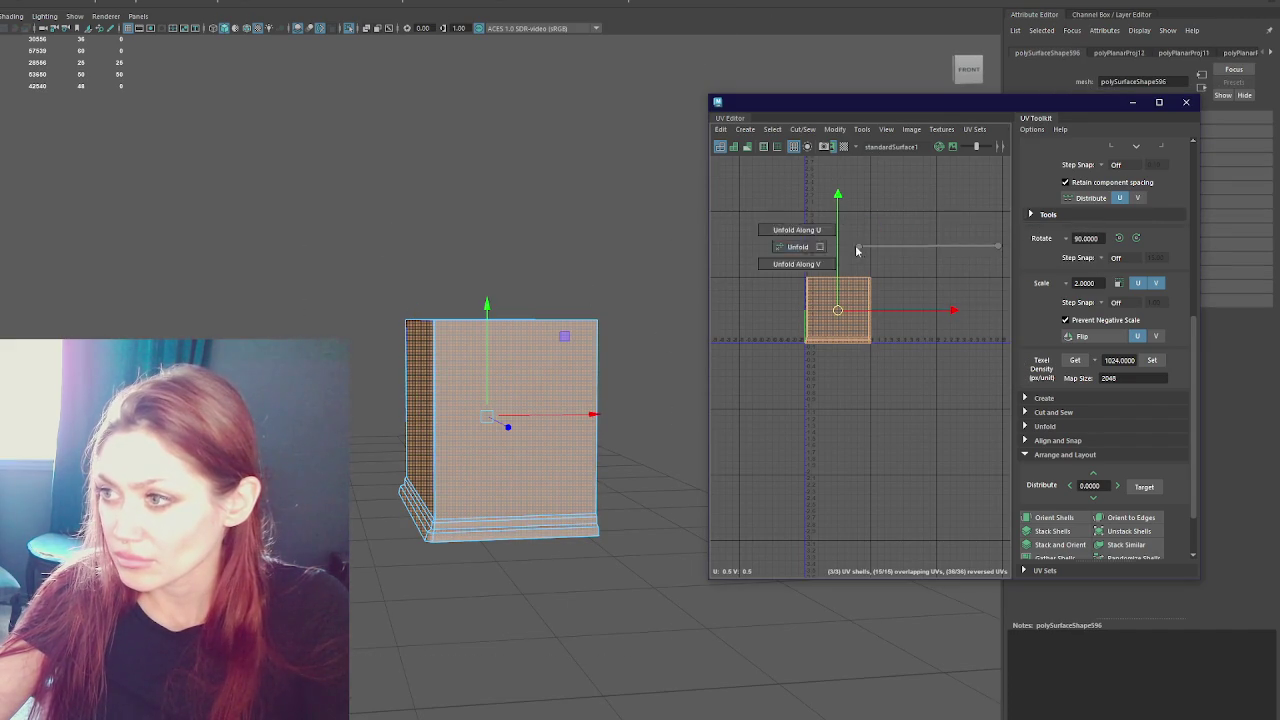
{"action": "left_click", "coordinate": [1152, 360]}
{"action": "left_click", "coordinate": [1054, 517]}
{"action": "left_click_drag", "start_coordinate": [838, 330], "coordinate": [898, 411]}
{"action": "right_click_drag", "start_coordinate": [371, 250], "coordinate": [449, 194]}
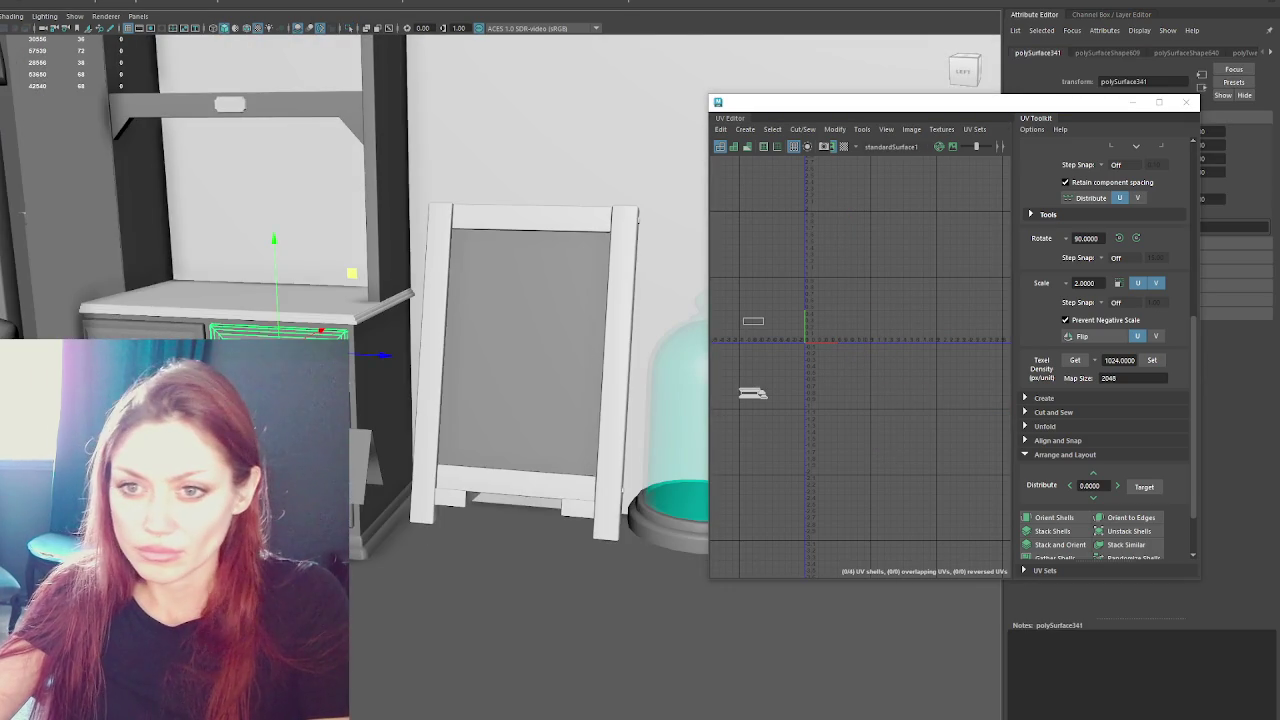
- Isolate the Back_Cupboards mesh and inspect a single back panel piece
{"action": "left_click", "coordinate": [257, 214]}
{"action": "key", "text": "ctrl+1"}
{"action": "key", "text": "ctrl+1"}
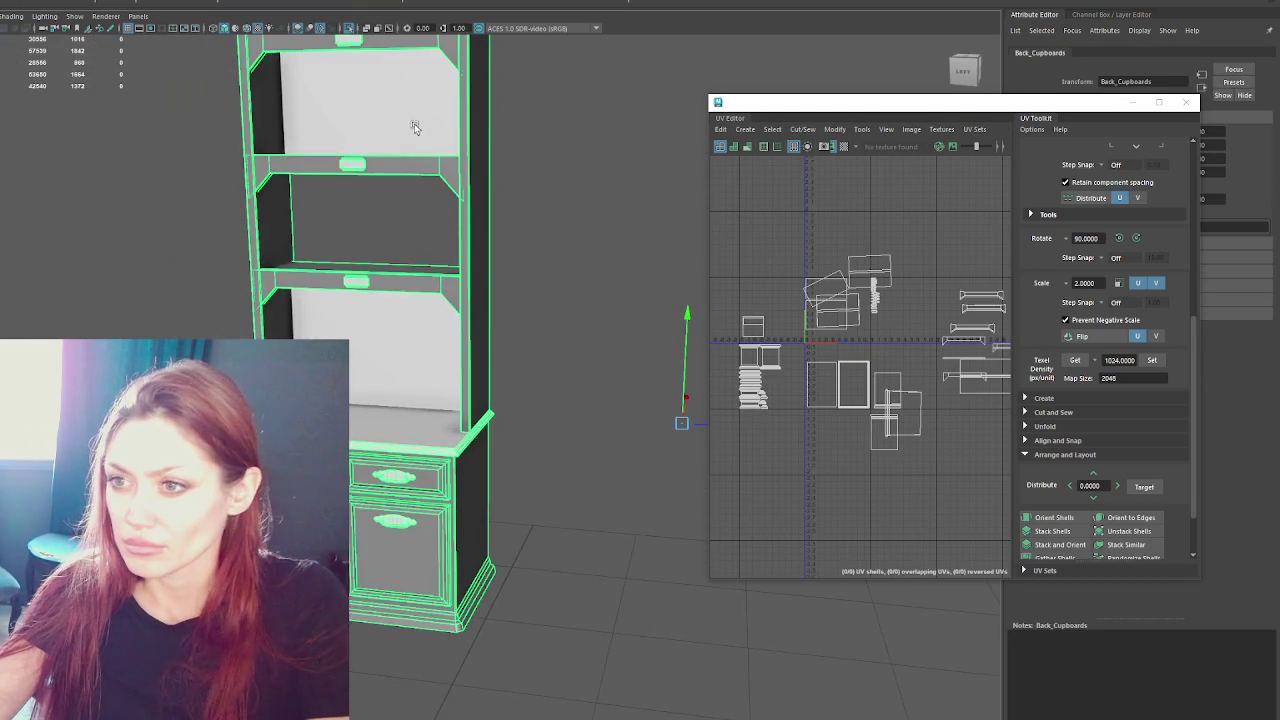
{"action": "left_click", "coordinate": [416, 152]}
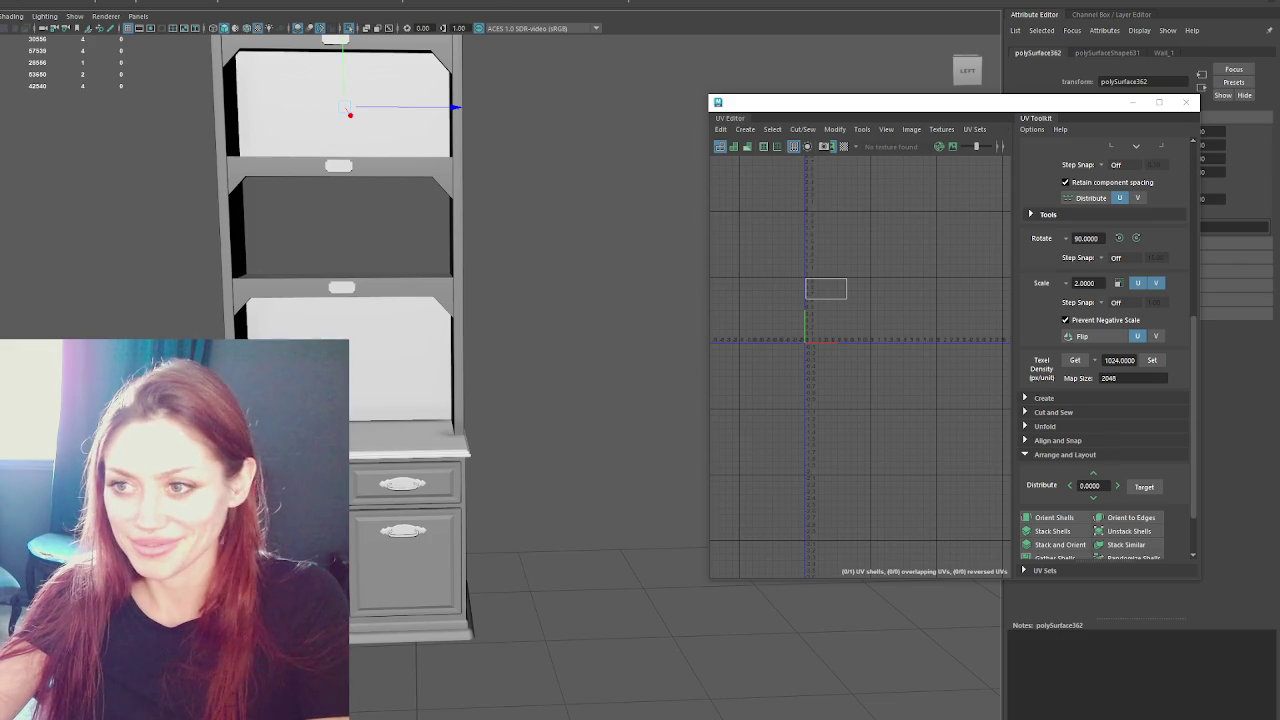
{"action": "left_click", "coordinate": [510, 357]}
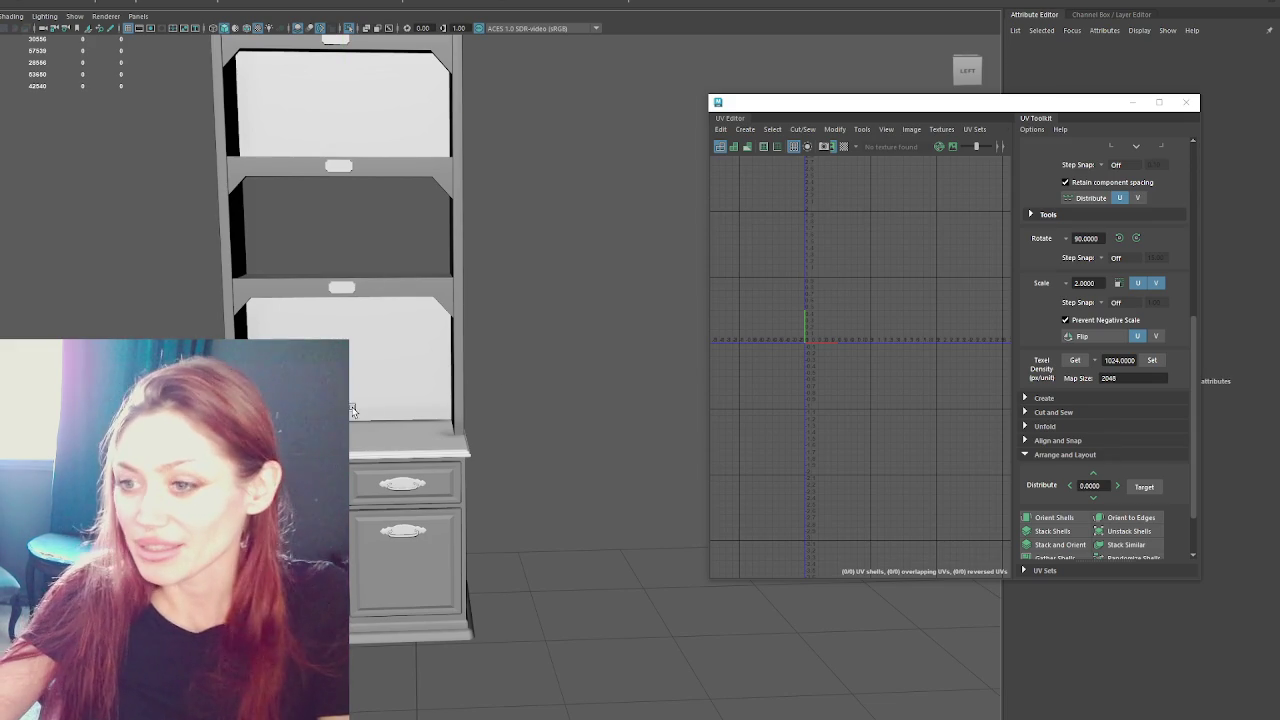
- Select the whole hutch and widen the UV Editor to show all its shells
{"action": "mouse_move", "coordinate": [510, 357]}
{"action": "left_mouse_down", "text": "alt"}
{"action": "mouse_move", "coordinate": [497, 507]}
{"action": "mouse_move", "coordinate": [469, 523]}
{"action": "left_mouse_up", "text": "alt"}
{"action": "left_click", "coordinate": [423, 538]}
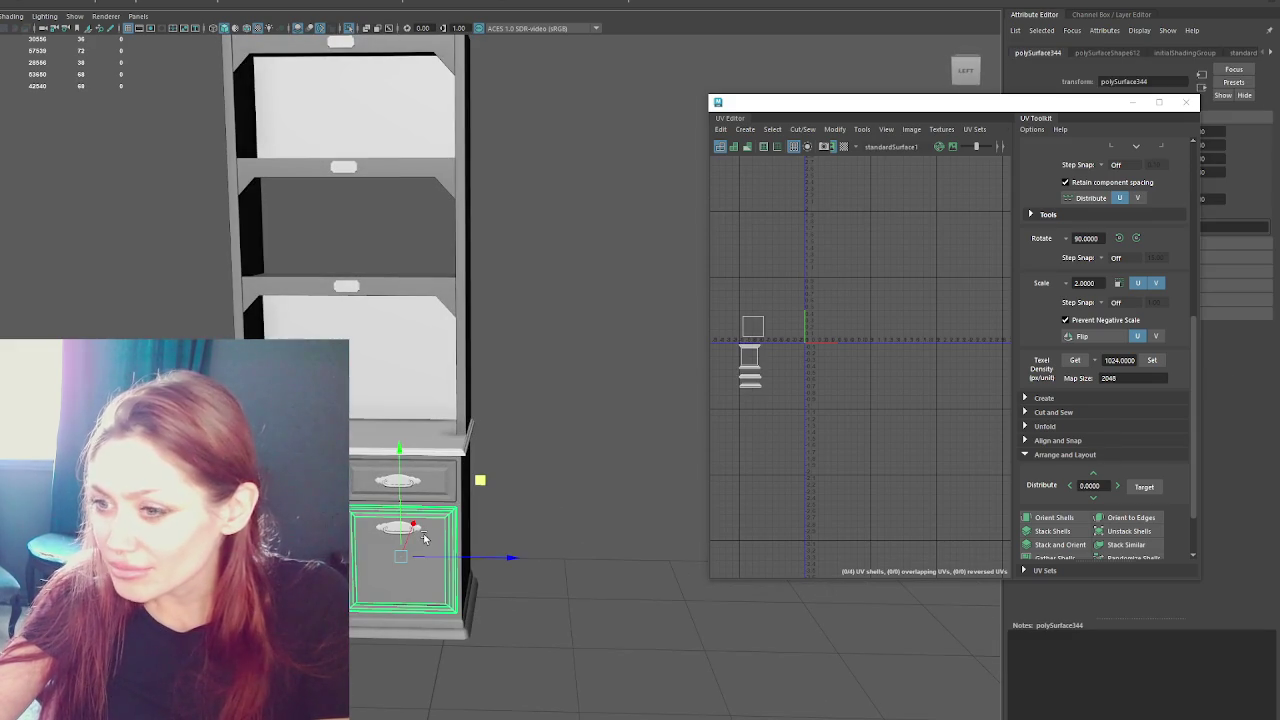
{"action": "right_click_drag", "start_coordinate": [423, 538], "coordinate": [414, 281], "text": "alt"}
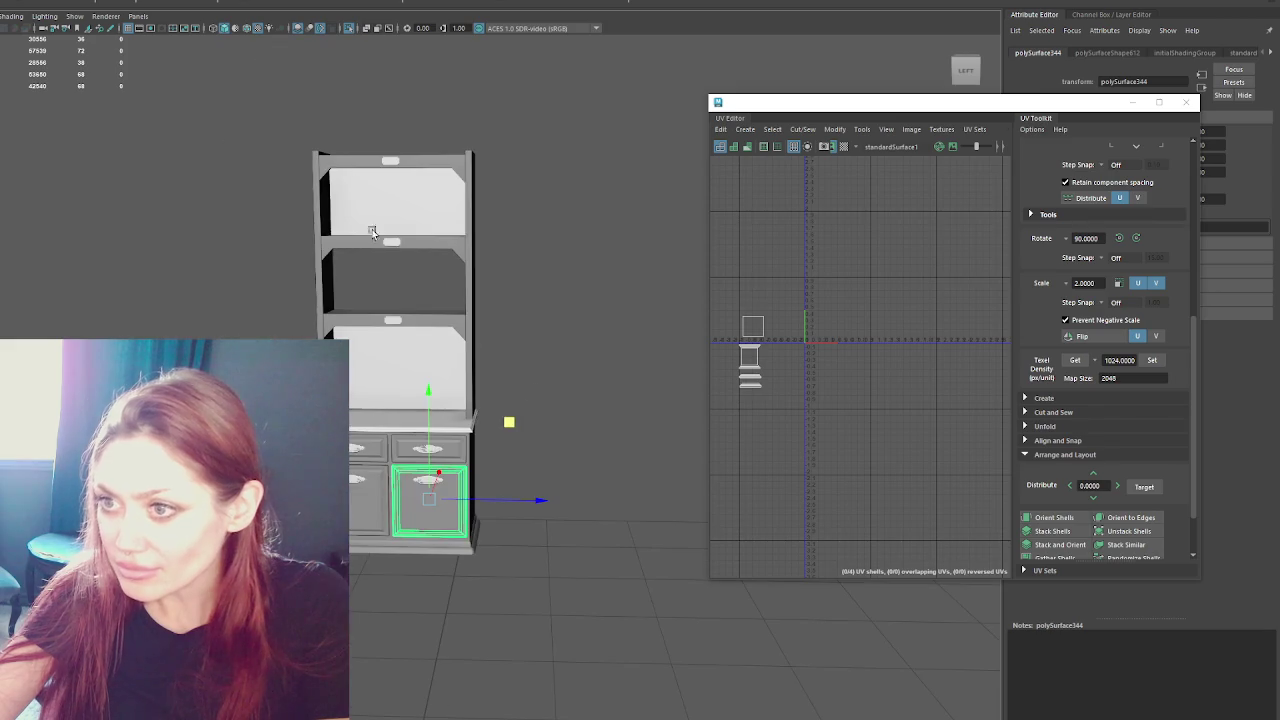
{"action": "key", "text": "ctrl+z"}
{"action": "key", "text": "ctrl+z"}
{"action": "key", "text": "ctrl+z"}
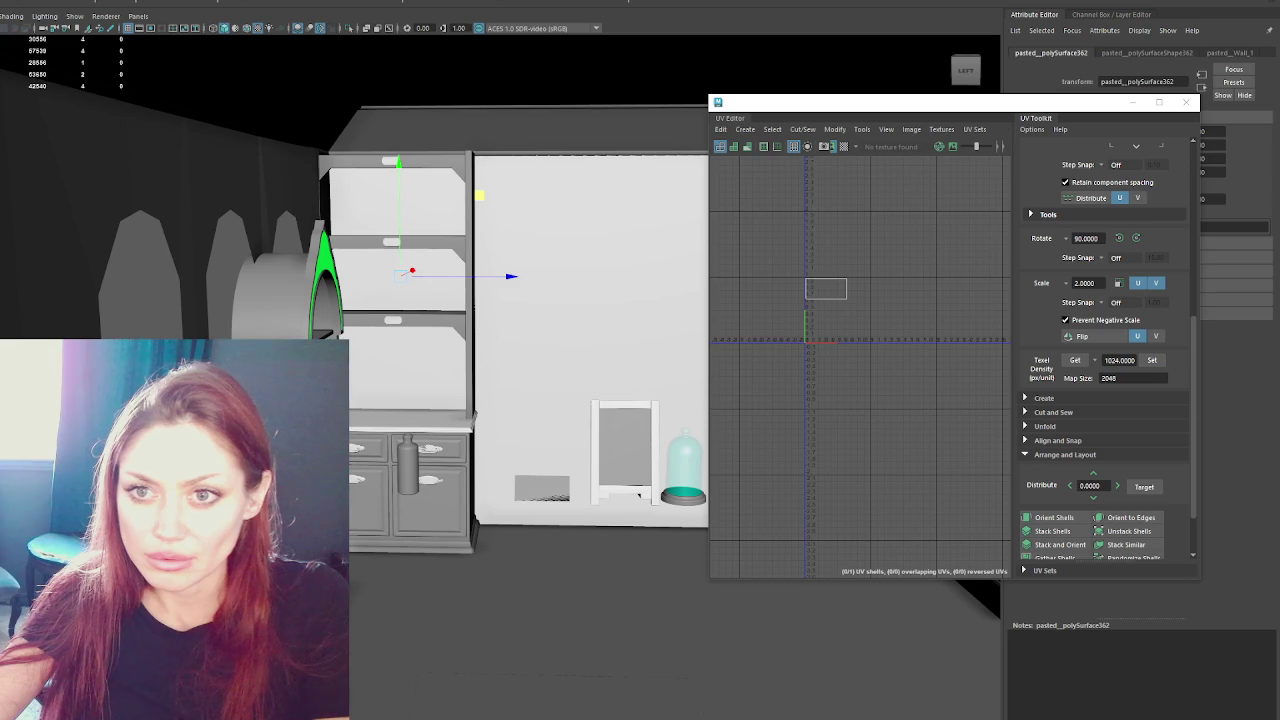
{"action": "key", "text": "ctrl+z"}
{"action": "key", "text": "ctrl+z"}
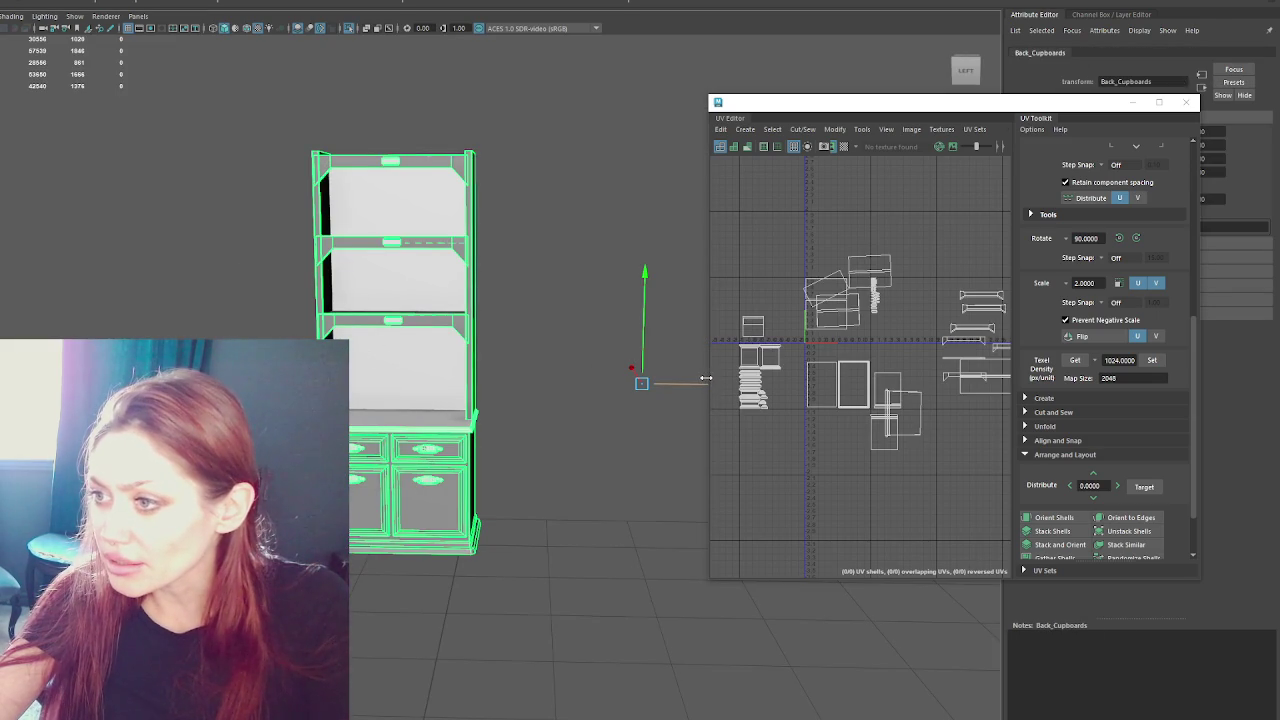
{"action": "left_click_drag", "start_coordinate": [706, 378], "coordinate": [313, 378]}
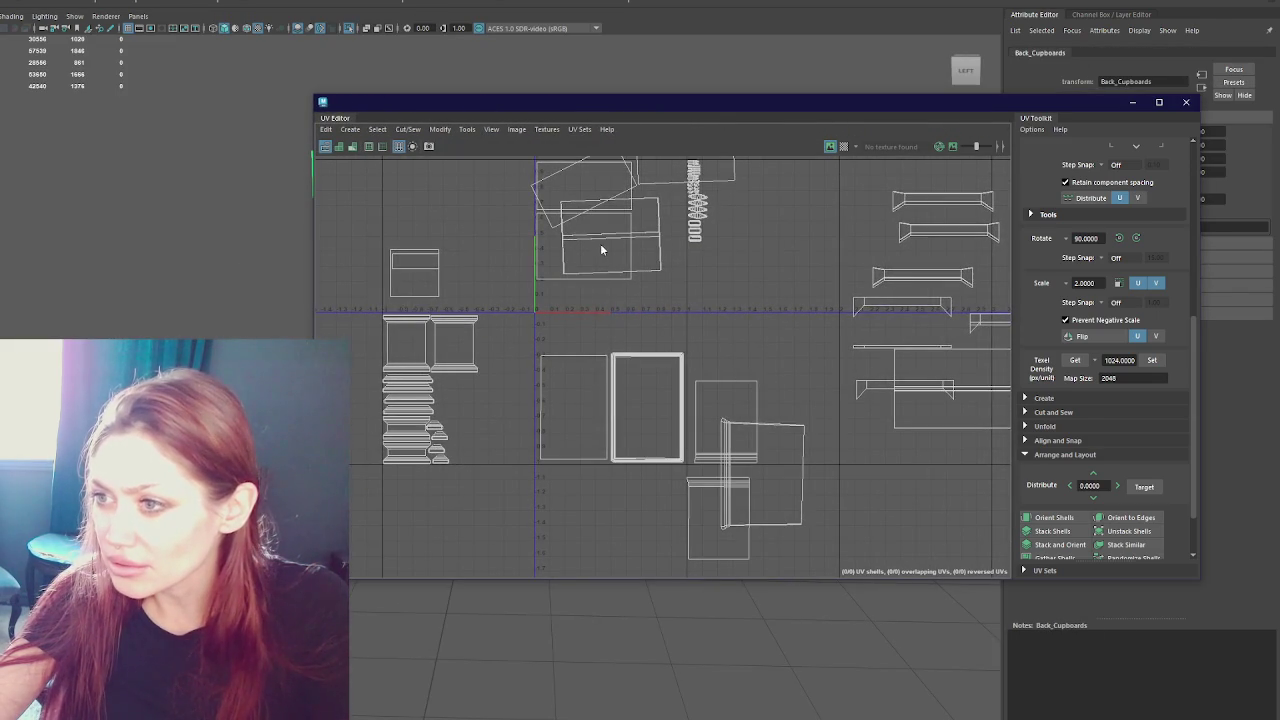
- Move the overlapping rectangular UV shells up-left out of overlap into the top row
{"action": "left_click", "coordinate": [602, 260]}
{"action": "left_click", "coordinate": [623, 281]}
{"action": "middle_click_drag", "start_coordinate": [623, 290], "coordinate": [624, 345], "text": "alt"}
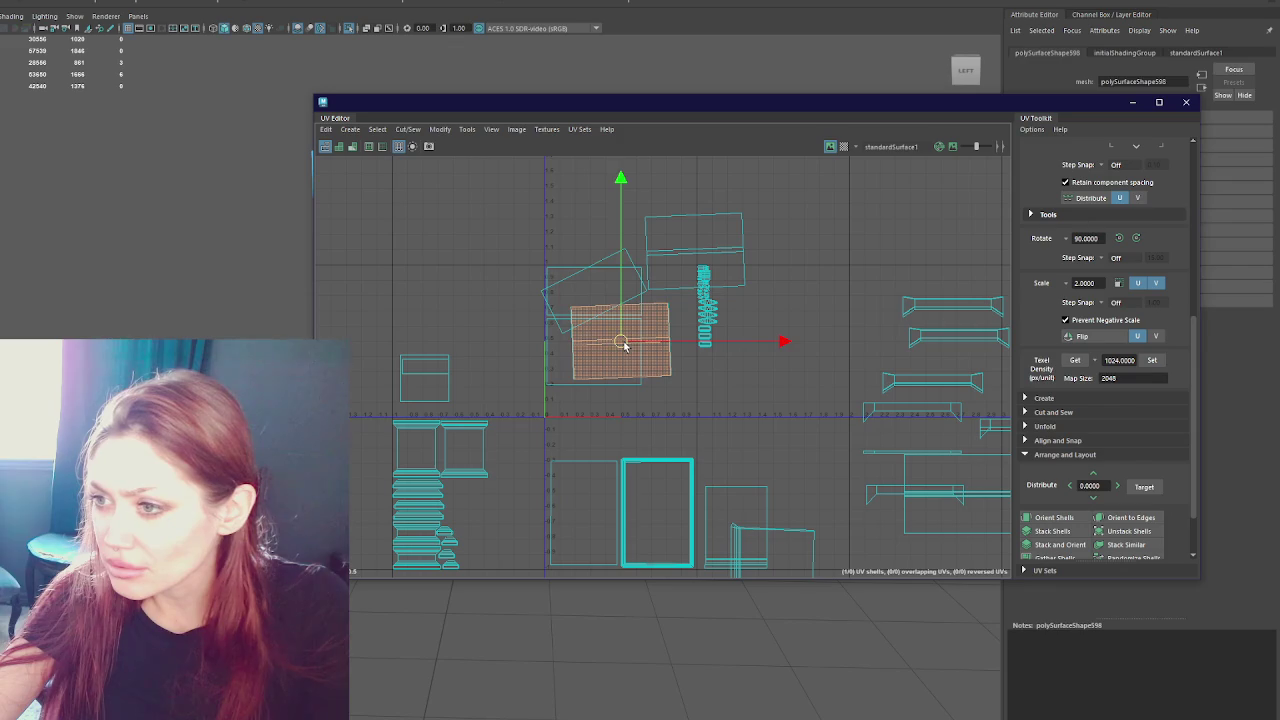
{"action": "left_click_drag", "start_coordinate": [614, 340], "coordinate": [417, 214]}
{"action": "left_click", "coordinate": [592, 289]}
{"action": "left_click_drag", "start_coordinate": [592, 289], "coordinate": [572, 220]}
{"action": "left_click", "coordinate": [636, 348]}
{"action": "left_click_drag", "start_coordinate": [636, 348], "coordinate": [702, 222]}
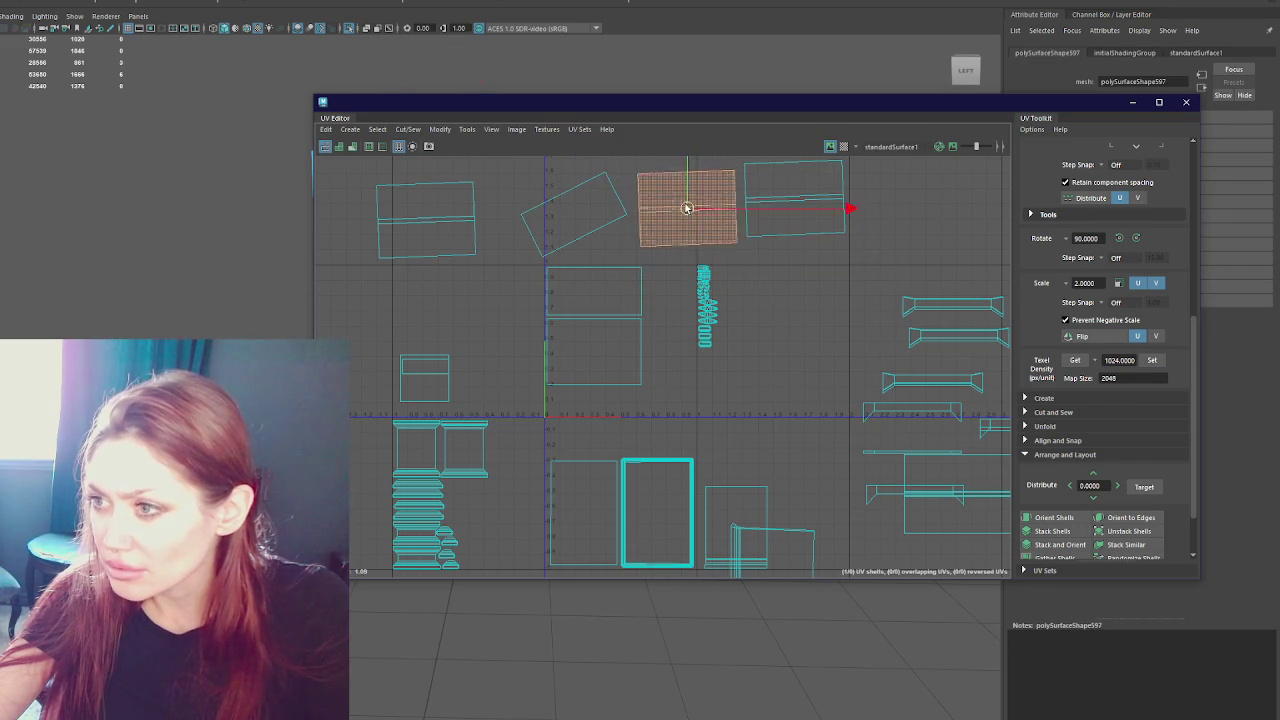
{"action": "scroll", "coordinate": [713, 238], "scroll_direction": "down", "scroll_amount": 2}
{"action": "left_click_drag", "start_coordinate": [524, 105], "coordinate": [746, 132]}
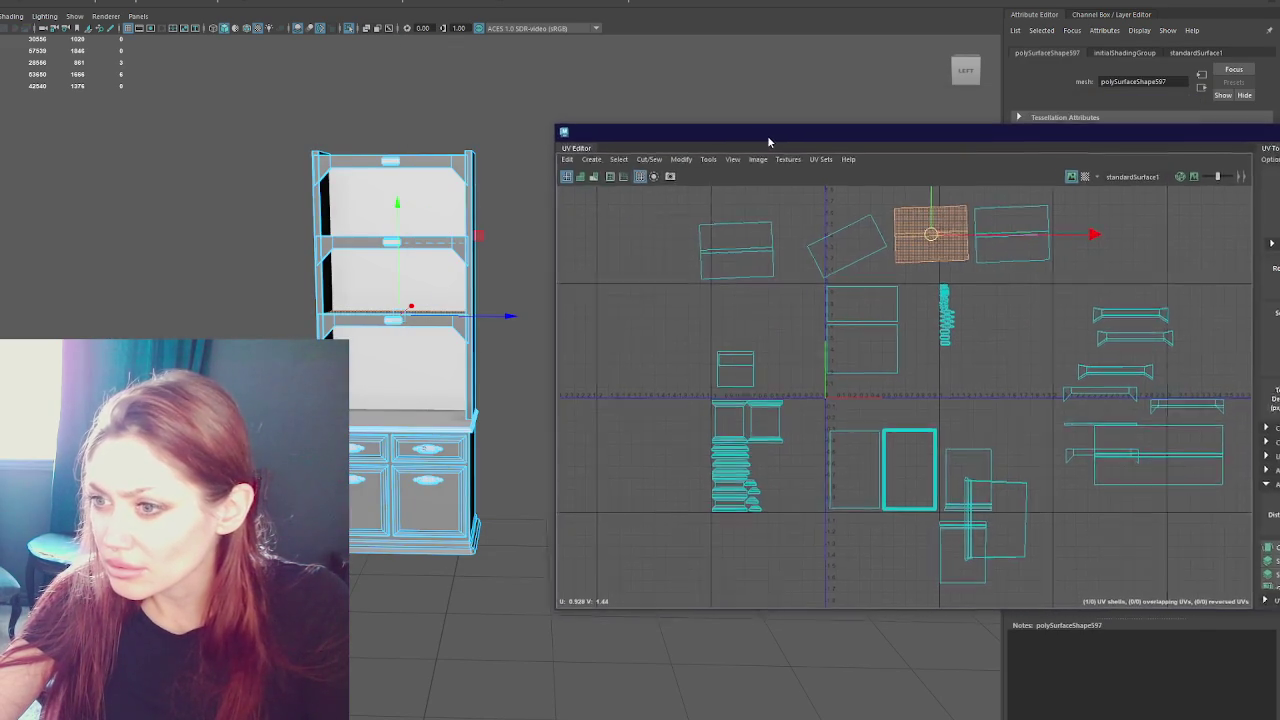
- Straighten the tilted top shelf shell with Orient Shells, then Rotate 90° to horizontal
{"action": "left_click", "coordinate": [720, 242], "text": "shift"}
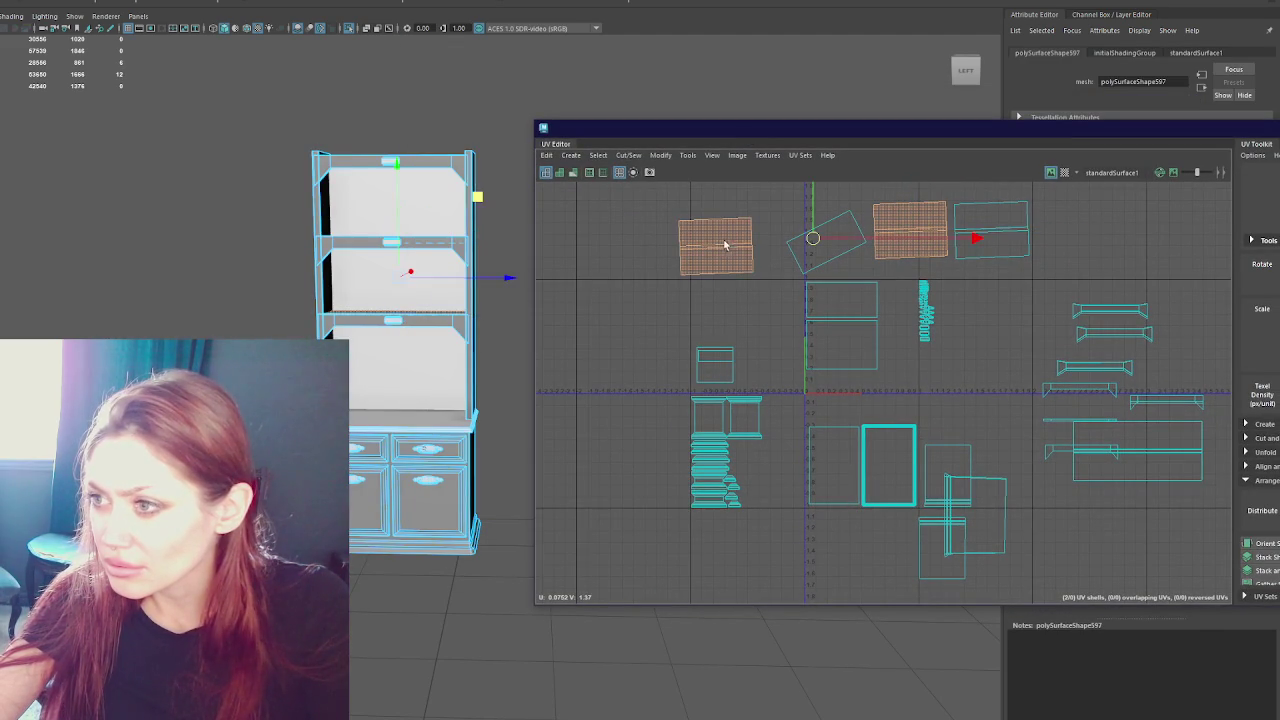
{"action": "left_click", "coordinate": [390, 200]}
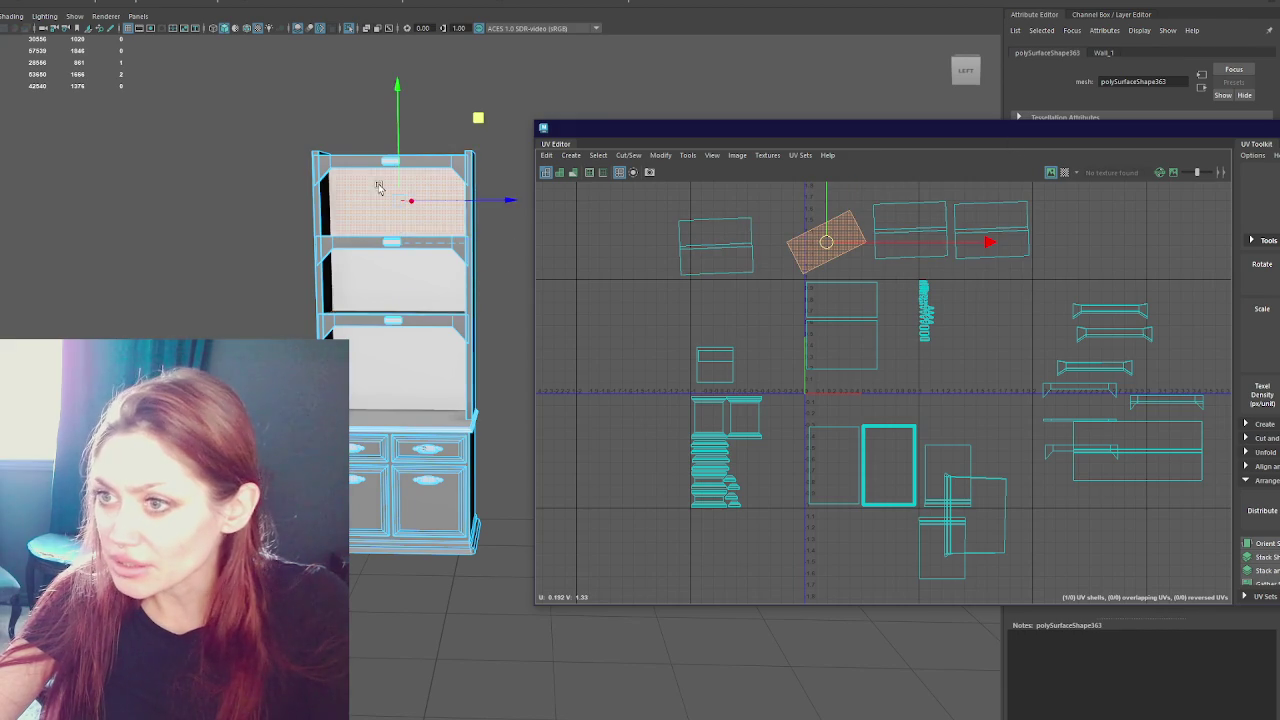
{"action": "mouse_move", "coordinate": [905, 131]}
{"action": "left_mouse_down"}
{"action": "mouse_move", "coordinate": [658, 129]}
{"action": "mouse_move", "coordinate": [445, 147]}
{"action": "left_mouse_up"}
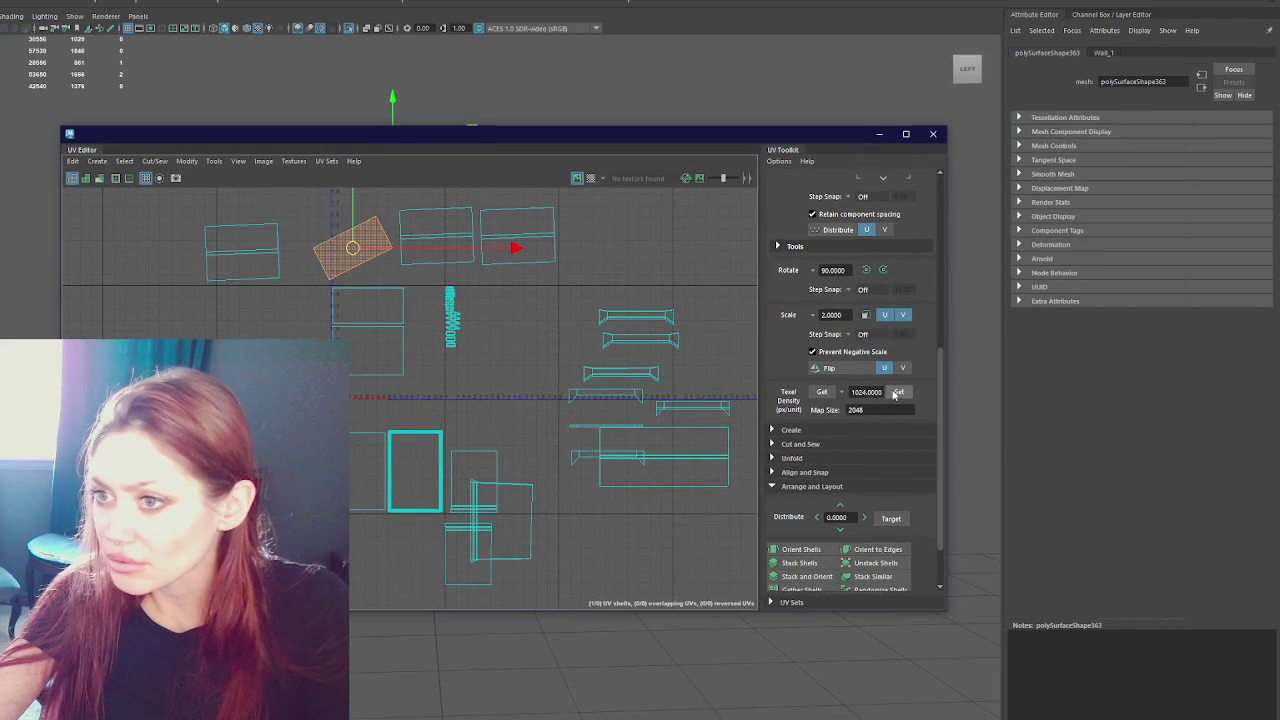
{"action": "left_click", "coordinate": [800, 549]}
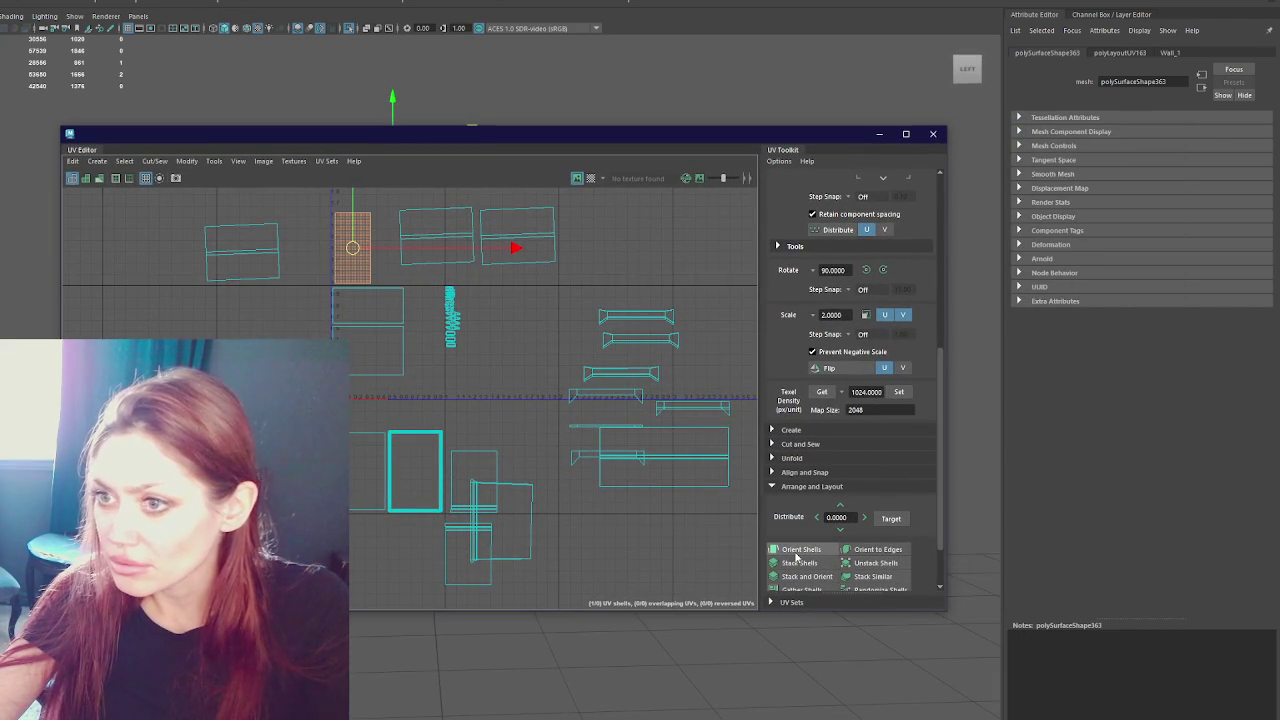
{"action": "left_click", "coordinate": [866, 270]}
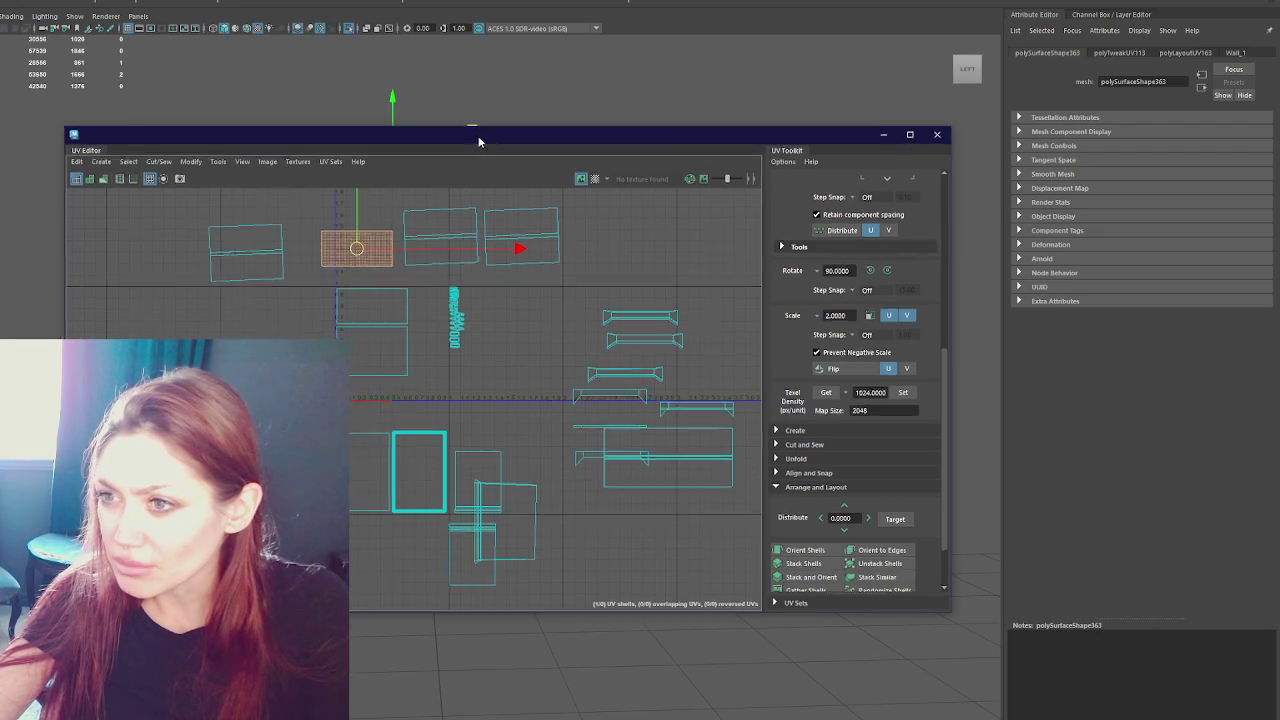
{"action": "left_click_drag", "start_coordinate": [473, 141], "coordinate": [868, 196]}
- Move the upper-middle shelf UV shell down beside the middle shells and frame it
{"action": "right_click", "coordinate": [700, 295]}
{"action": "left_click", "coordinate": [738, 302]}
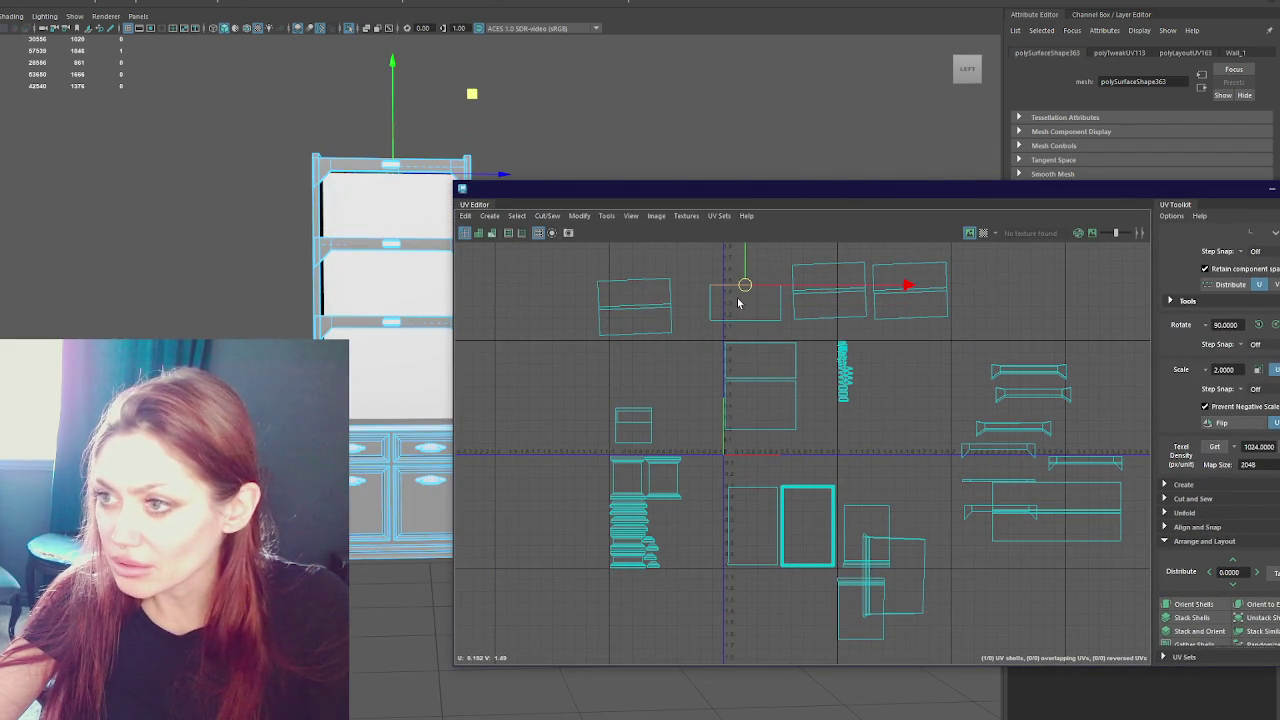
{"action": "left_click", "coordinate": [766, 354]}
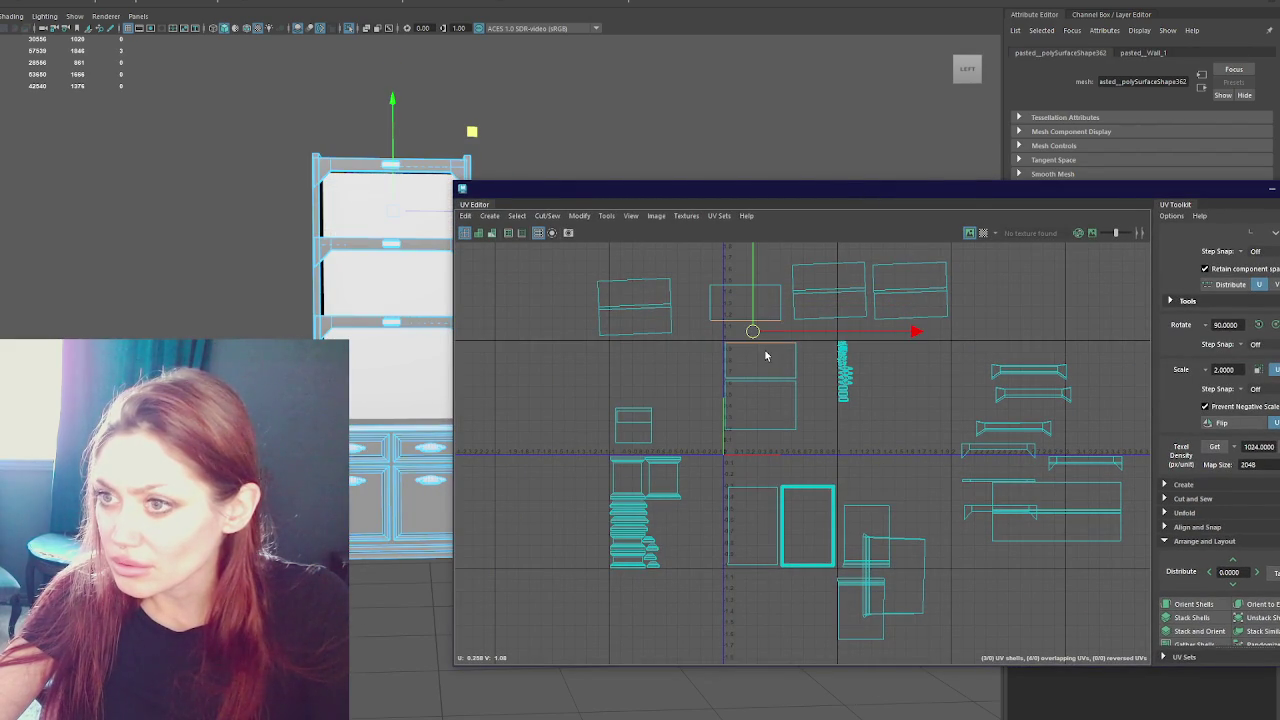
{"action": "key", "text": "4"}
{"action": "right_click", "coordinate": [714, 292]}
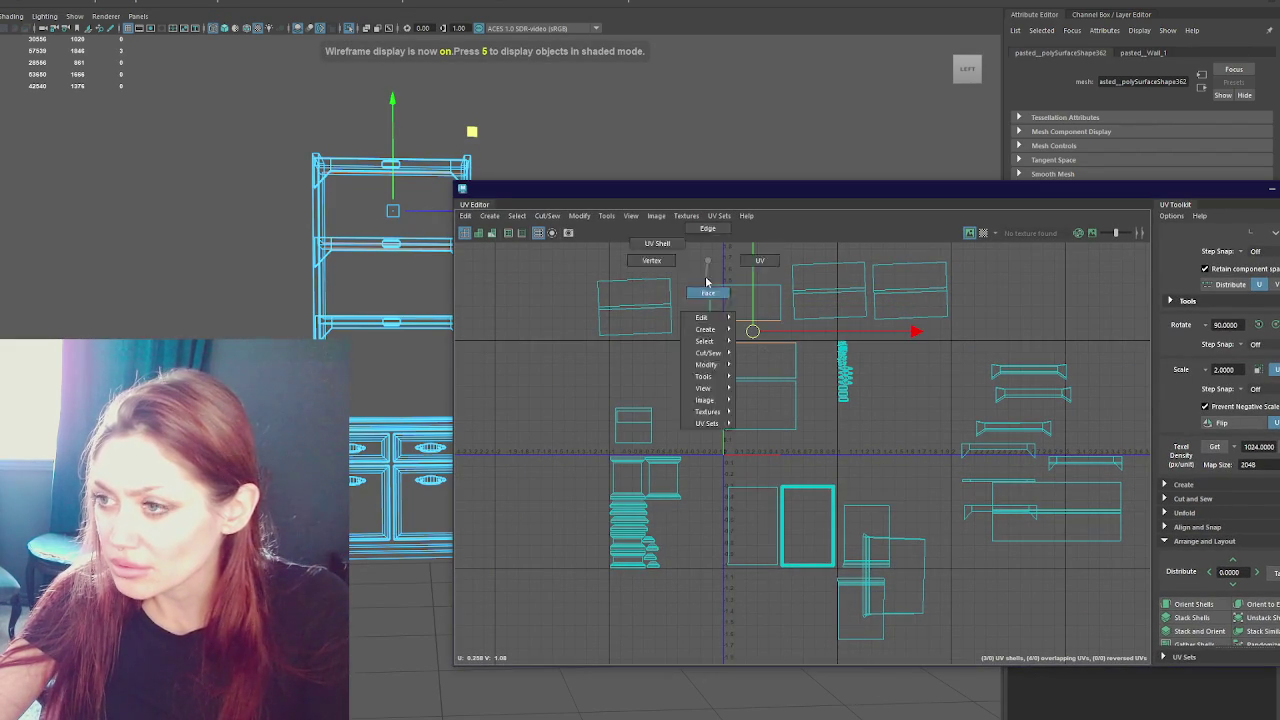
{"action": "left_click", "coordinate": [726, 306]}
{"action": "left_click_drag", "start_coordinate": [747, 311], "coordinate": [758, 365]}
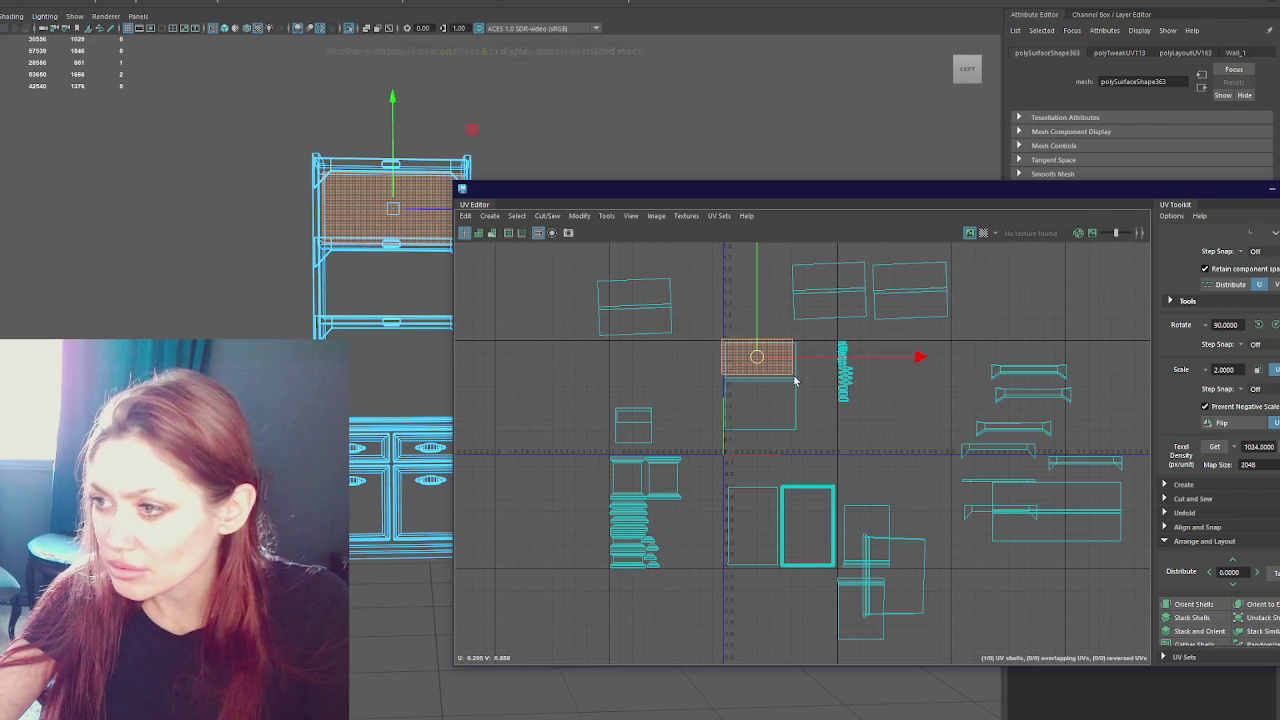
{"action": "key", "text": "f"}
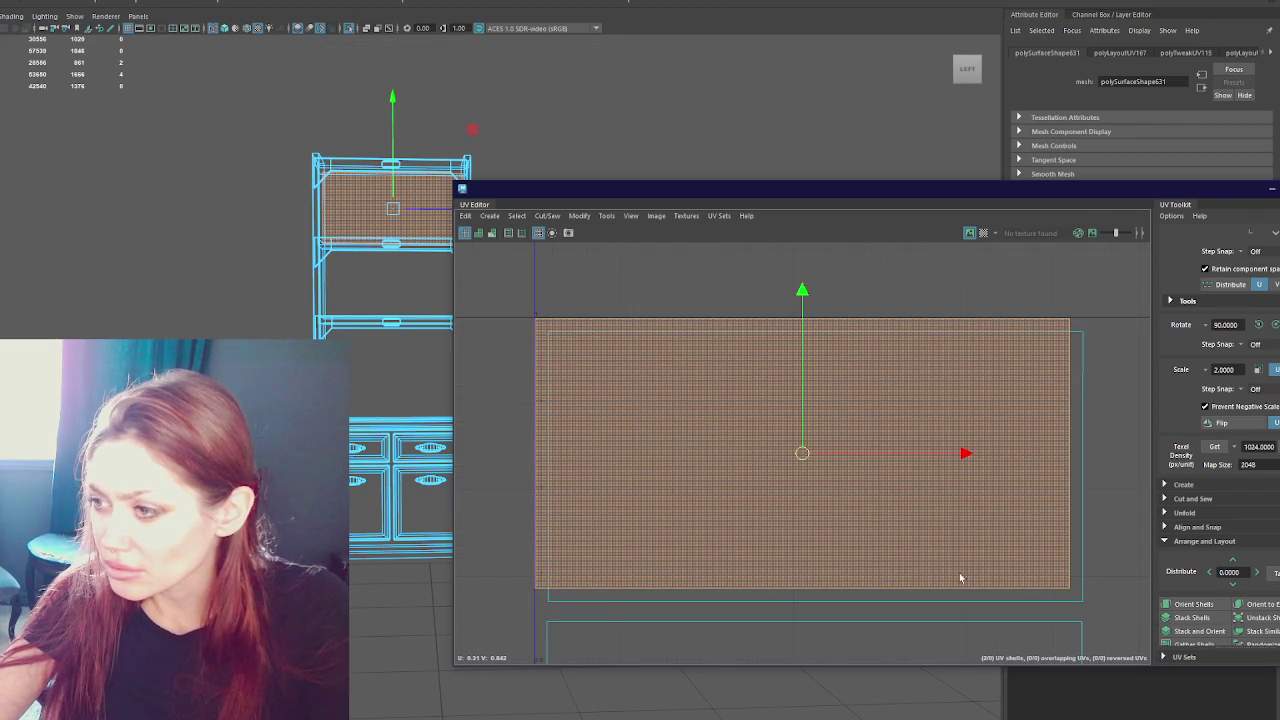
- Shift the large panel UV shell up and slightly left
{"action": "left_click", "coordinate": [974, 606]}
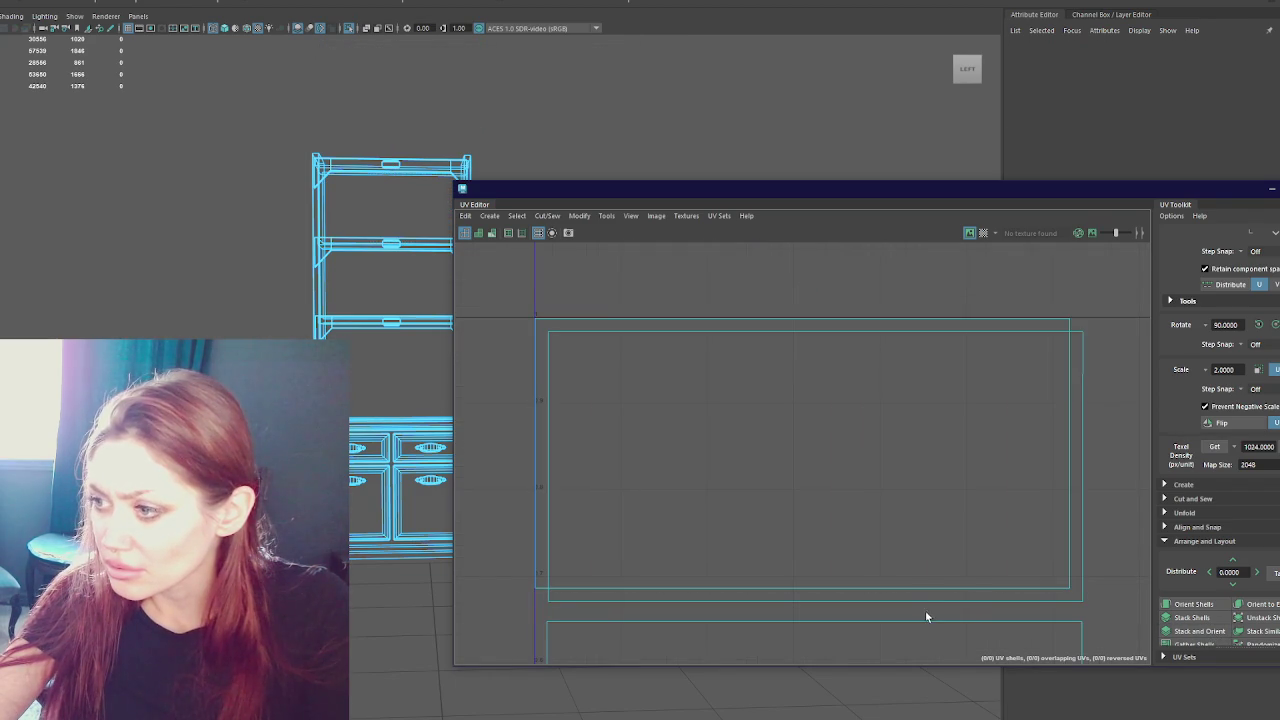
{"action": "left_click", "coordinate": [910, 592]}
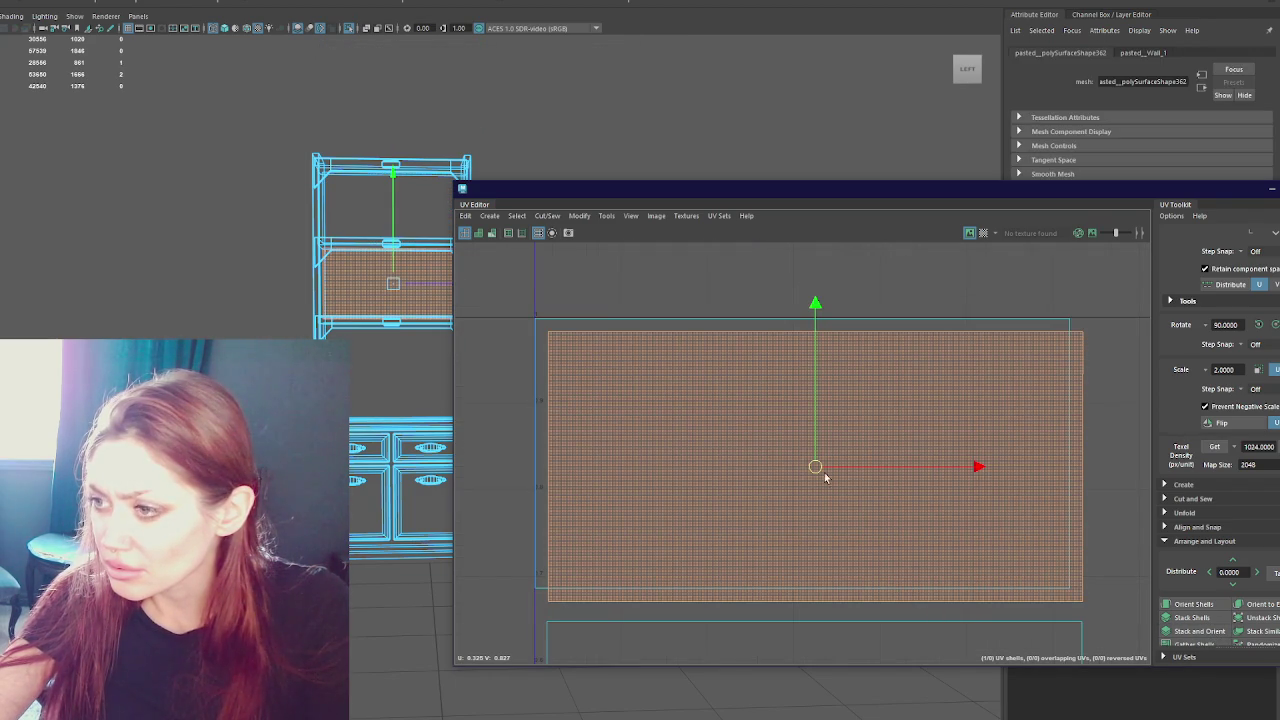
{"action": "left_click", "coordinate": [675, 505]}
{"action": "left_click", "coordinate": [792, 498]}
{"action": "left_click_drag", "start_coordinate": [789, 465], "coordinate": [791, 422]}
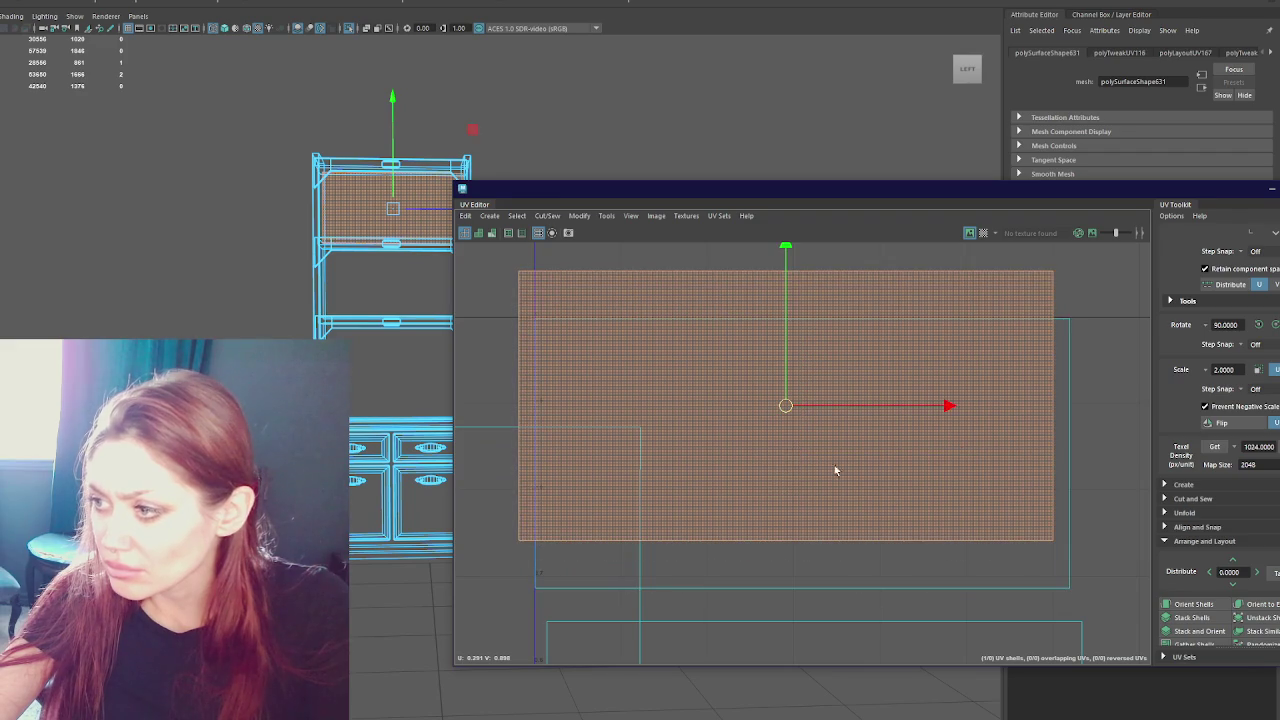
{"action": "left_click_drag", "start_coordinate": [991, 571], "coordinate": [993, 606]}
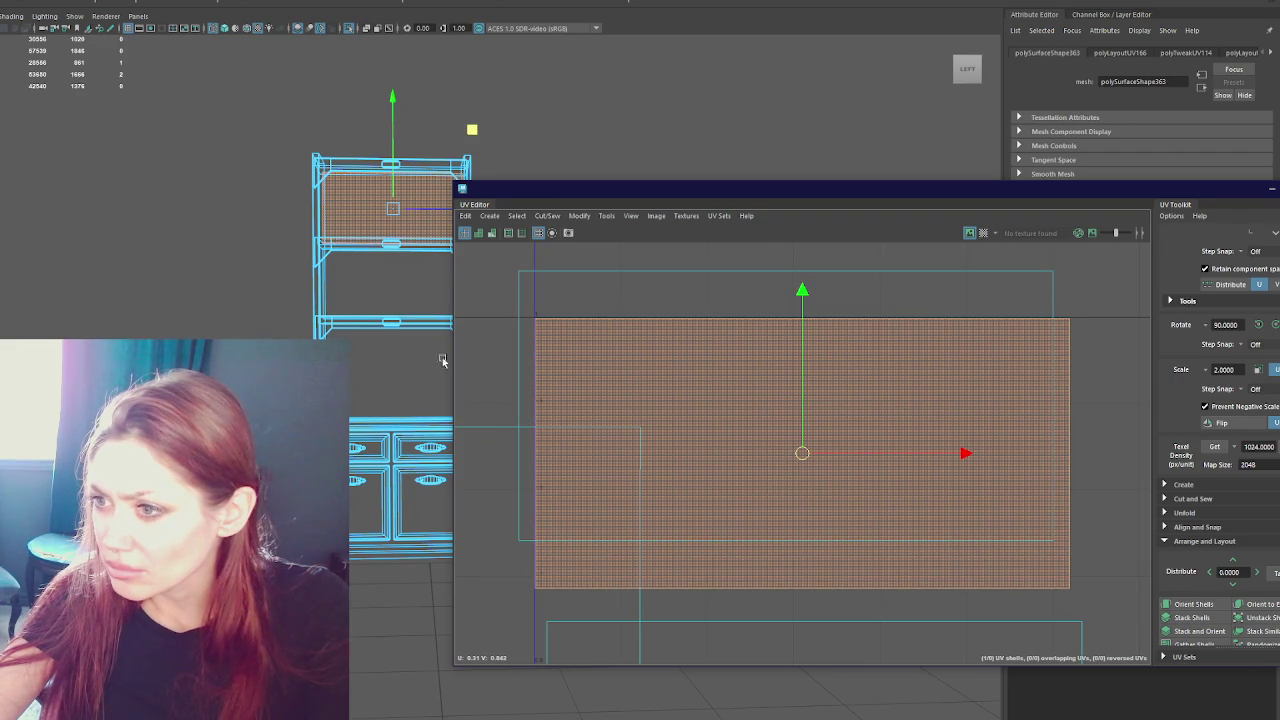
{"action": "left_click", "coordinate": [550, 288]}
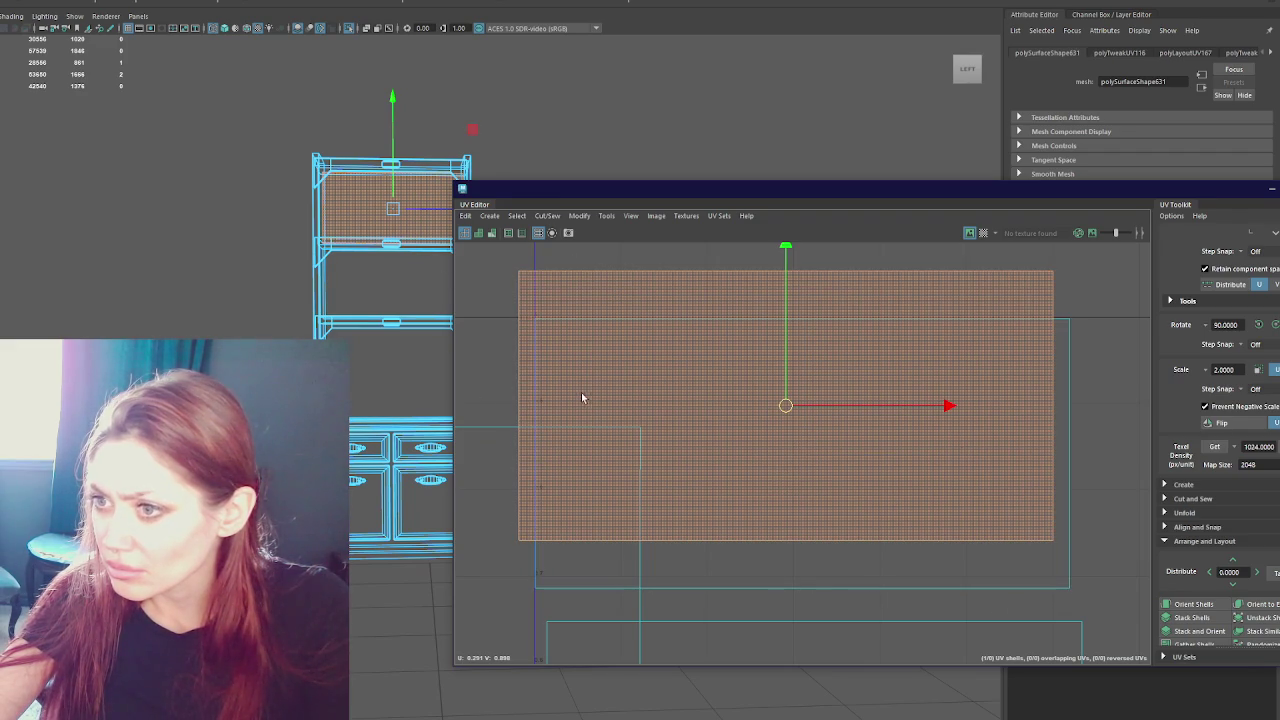
- Select the lower overlapping shell, delete it, then undo the deletion
{"action": "middle_click_drag", "start_coordinate": [531, 43], "coordinate": [451, 129], "text": "alt"}
{"action": "key", "text": "4"}
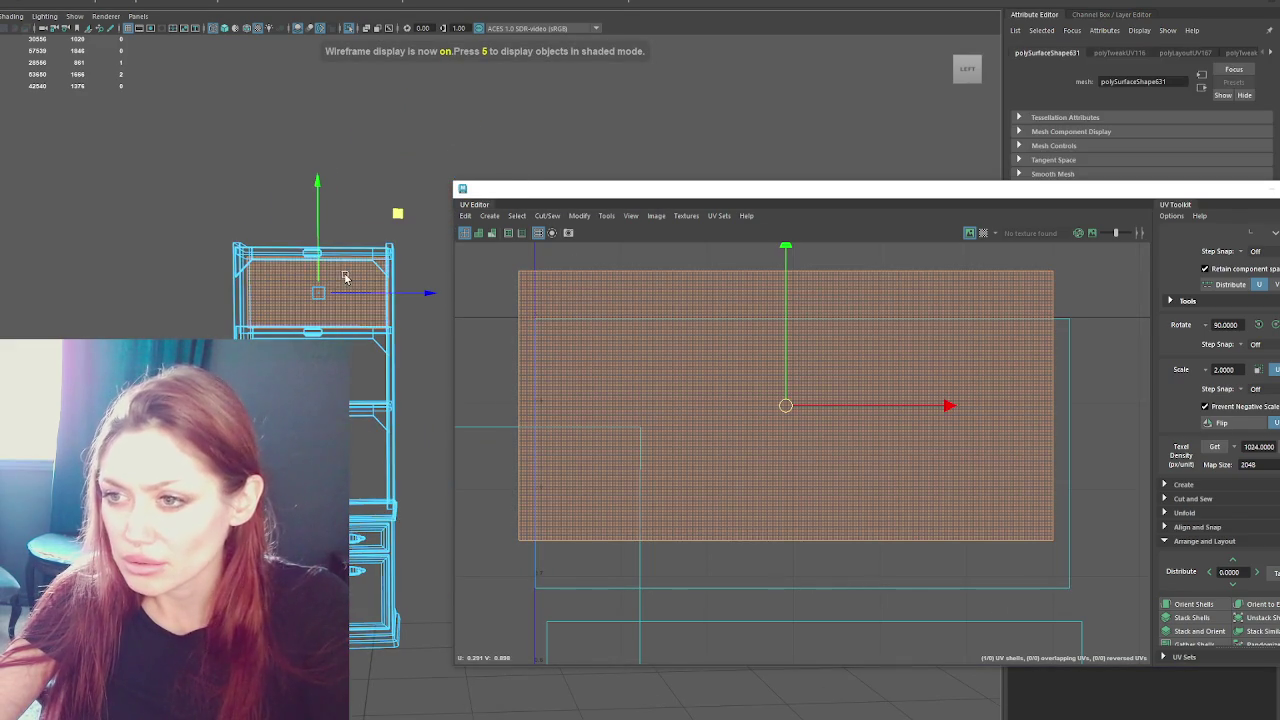
{"action": "key", "text": "5"}
{"action": "left_click", "coordinate": [346, 279]}
{"action": "left_click", "coordinate": [347, 282]}
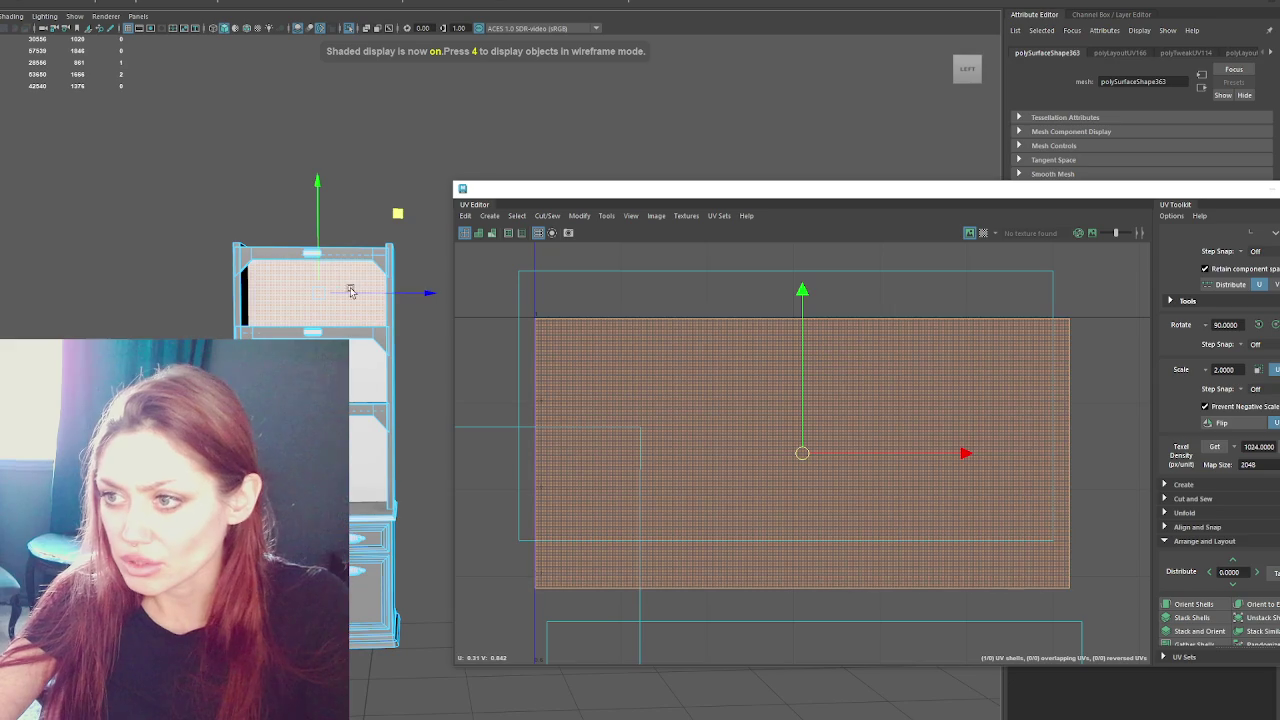
{"action": "key", "text": "Delete"}
{"action": "key", "text": "ctrl+z"}
{"action": "key", "text": "ctrl+z"}
- Return to object selection and reselect the cupboard
{"action": "right_click_drag", "start_coordinate": [322, 285], "coordinate": [329, 292]}
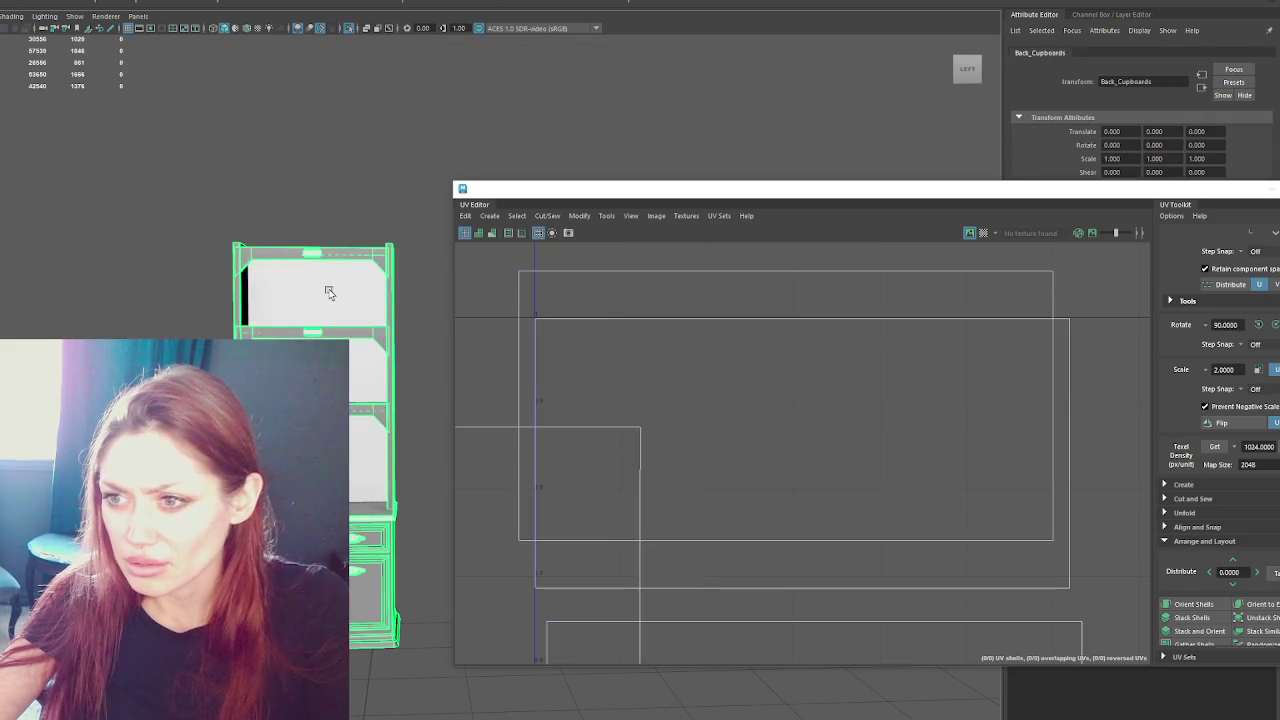
{"action": "key", "text": "w"}
{"action": "left_click", "coordinate": [329, 292], "text": "ctrl"}
{"action": "left_click", "coordinate": [329, 292]}
{"action": "left_click", "coordinate": [329, 292], "text": "ctrl"}
{"action": "left_click", "coordinate": [329, 292]}
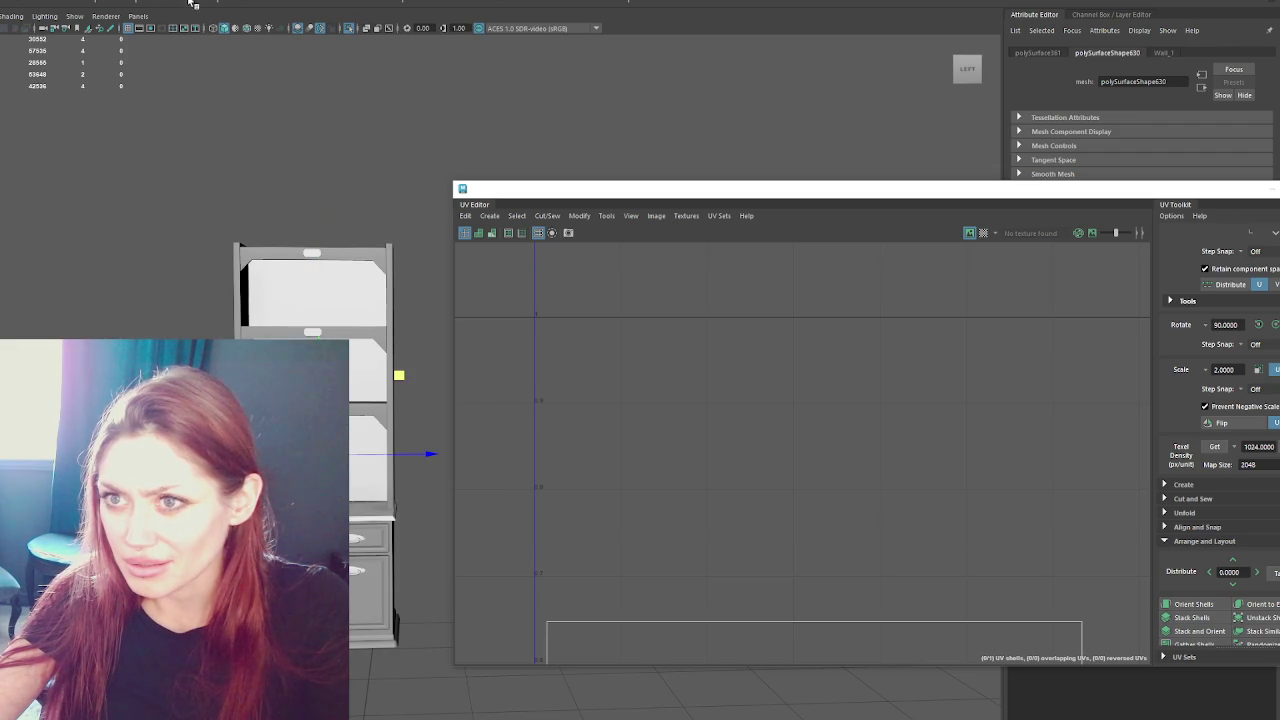
- Stack and orient the two drawer-front shells, then move the stack to the upper right
{"action": "left_click", "coordinate": [389, 292]}
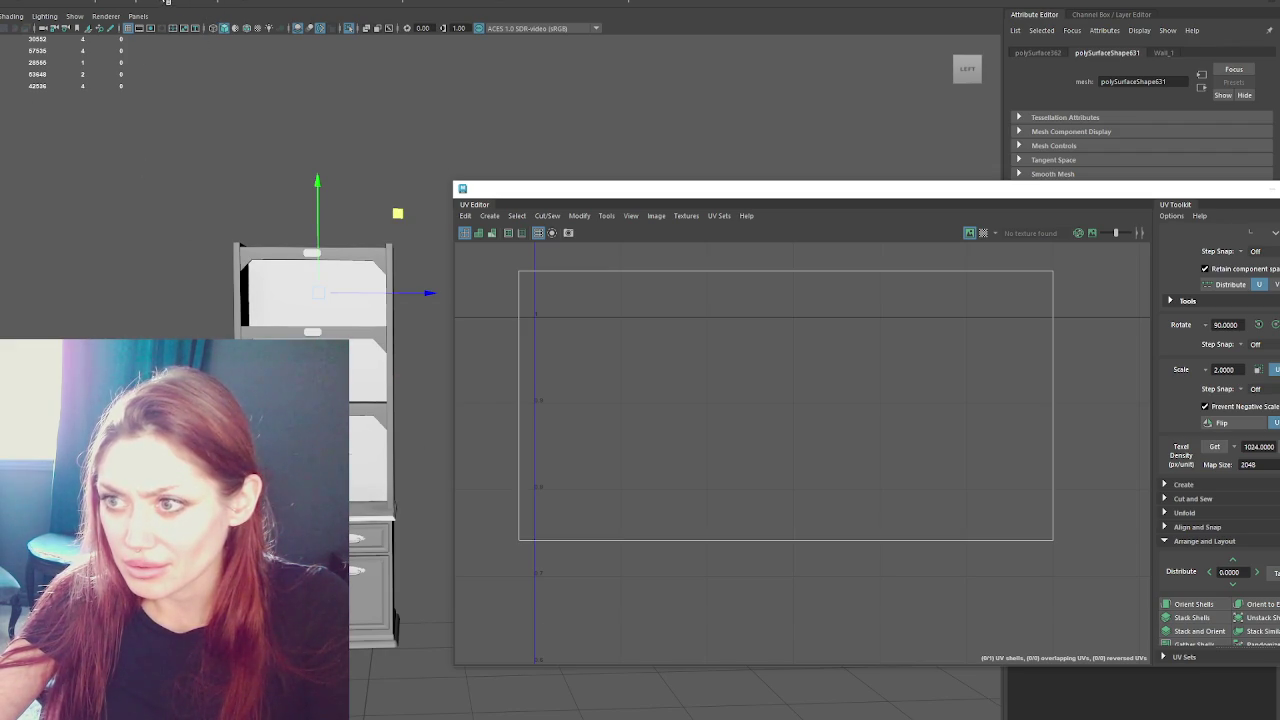
{"action": "left_click", "coordinate": [370, 292]}
{"action": "left_click", "coordinate": [288, 289]}
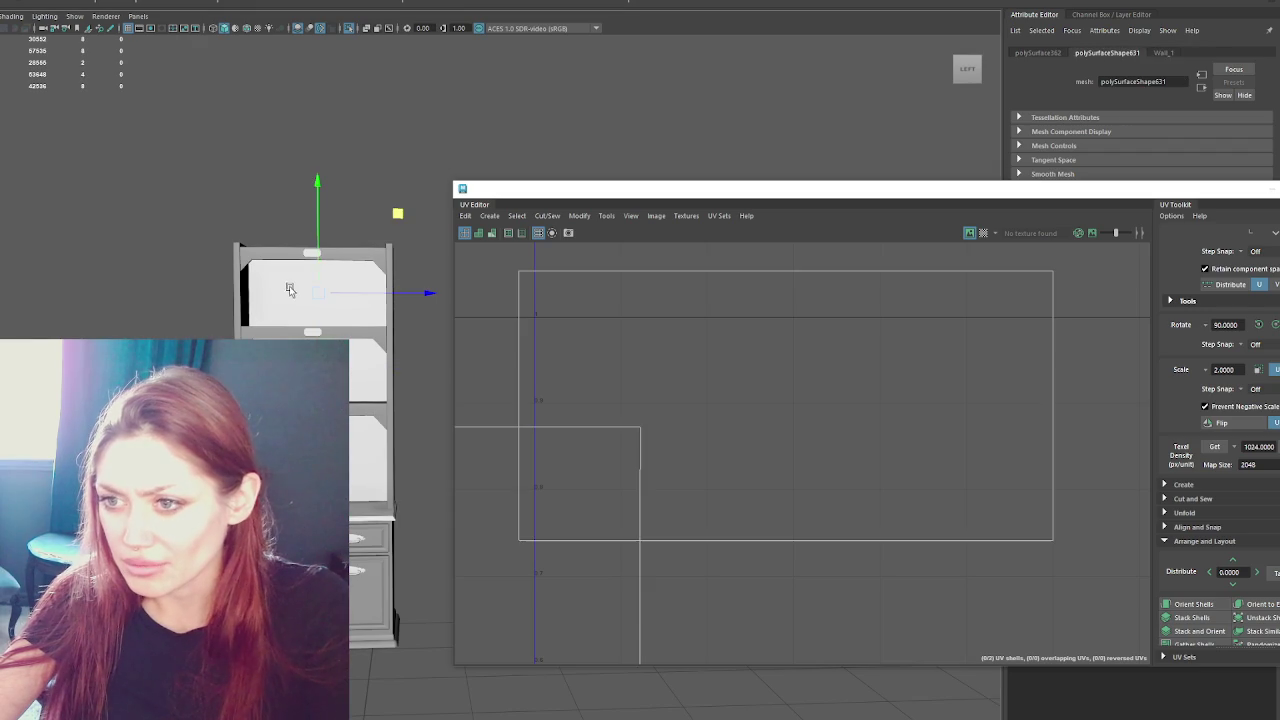
{"action": "scroll", "coordinate": [598, 390], "scroll_direction": "down", "scroll_amount": 1}
{"action": "scroll", "coordinate": [552, 427], "scroll_direction": "down", "scroll_amount": 2}
{"action": "right_click_drag", "start_coordinate": [580, 330], "coordinate": [634, 474]}
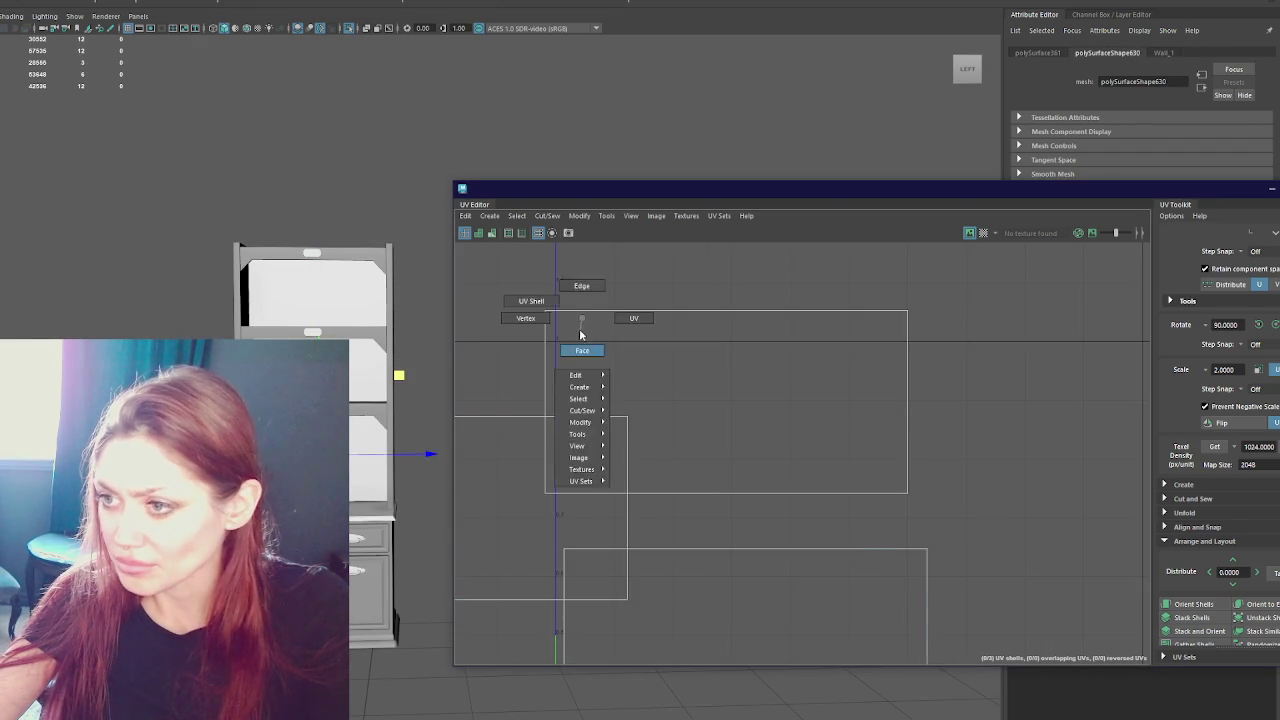
{"action": "left_click", "coordinate": [1217, 634]}
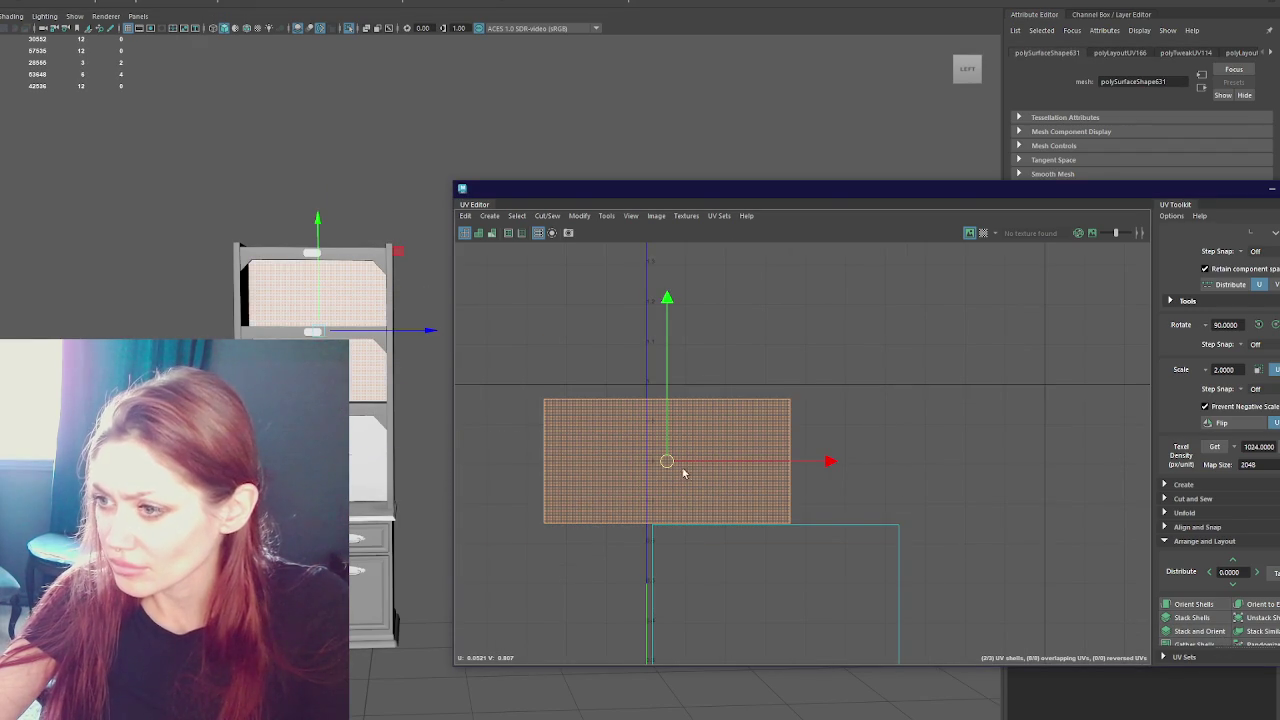
{"action": "left_click_drag", "start_coordinate": [688, 473], "coordinate": [797, 464]}
- Select the whole cabinet to display all its UV shells again
{"action": "left_click", "coordinate": [315, 300]}
{"action": "left_click", "coordinate": [231, 157]}
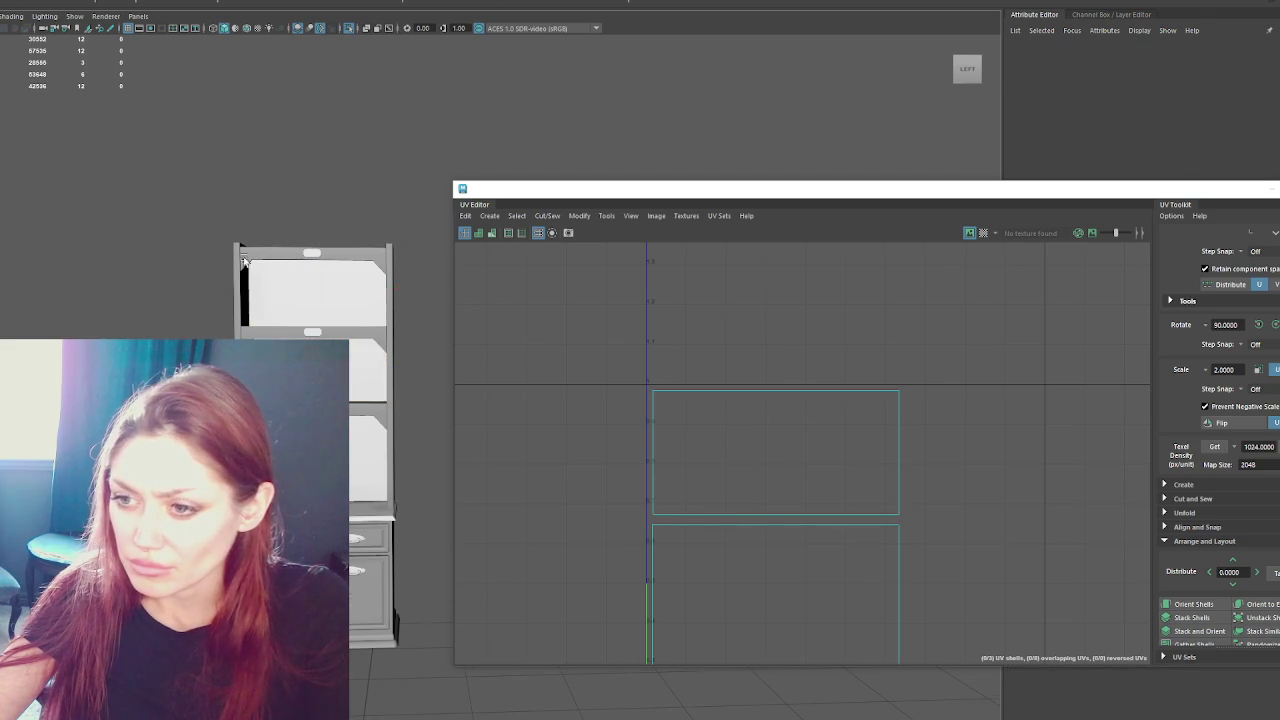
{"action": "left_click_drag", "start_coordinate": [177, 208], "coordinate": [443, 686]}
{"action": "scroll", "coordinate": [749, 494], "scroll_direction": "down", "scroll_amount": 2}
{"action": "left_click_drag", "start_coordinate": [189, 183], "coordinate": [443, 651]}
{"action": "scroll", "coordinate": [821, 446], "scroll_direction": "up", "scroll_amount": 2}
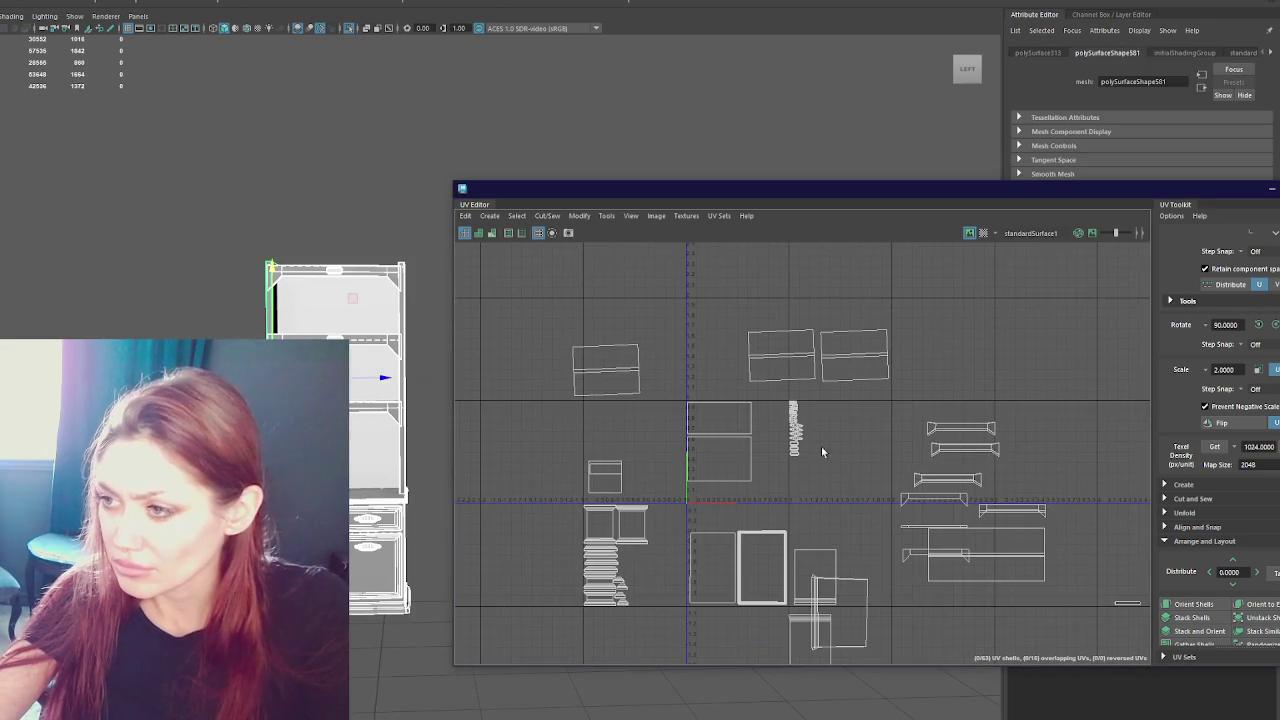
- Stack the three top-row shelf shells and move the stack up and right
{"action": "left_click", "coordinate": [626, 372]}
{"action": "left_click", "coordinate": [773, 362], "text": "shift"}
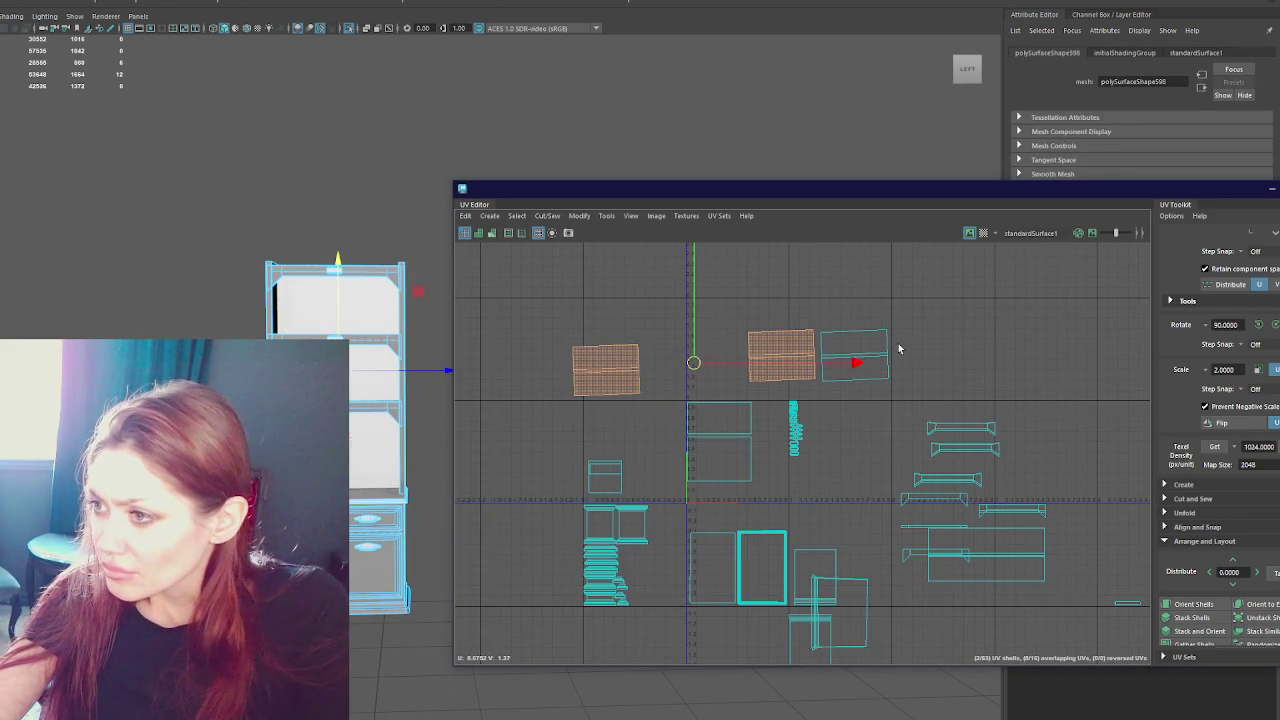
{"action": "left_click", "coordinate": [886, 356], "text": "shift"}
{"action": "left_click_drag", "start_coordinate": [1149, 183], "coordinate": [1088, 12]}
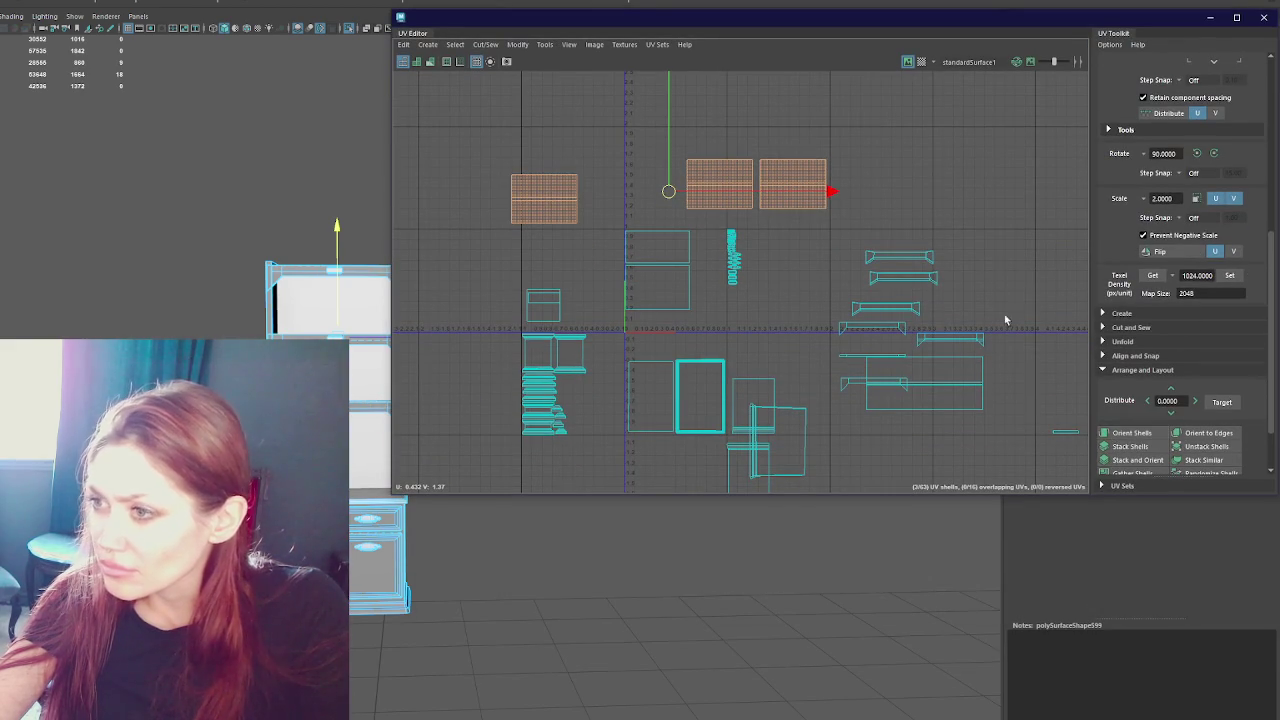
{"action": "left_click", "coordinate": [1130, 449]}
{"action": "mouse_move", "coordinate": [668, 191]}
{"action": "left_mouse_down"}
{"action": "mouse_move", "coordinate": [857, 171]}
{"action": "mouse_move", "coordinate": [866, 154]}
{"action": "left_mouse_up"}
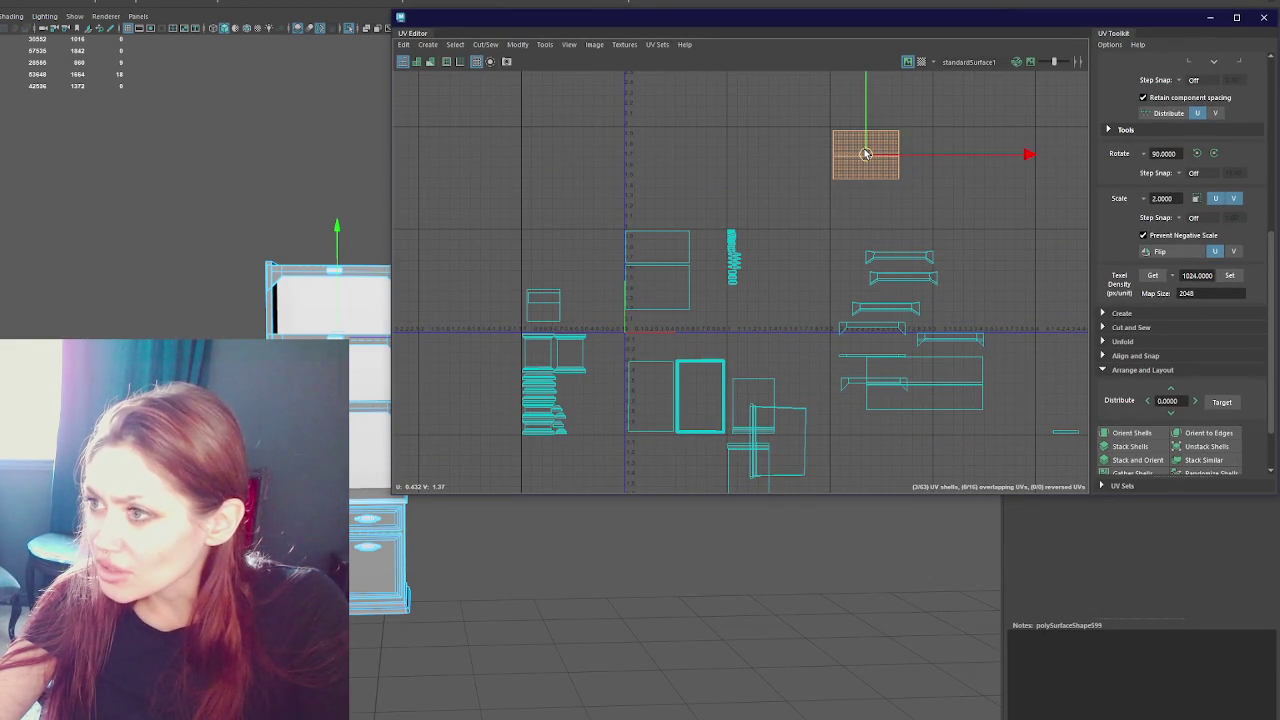
- Move the larger right shell and lower-right shell onto the top group, nudging all five up
{"action": "left_click", "coordinate": [910, 372]}
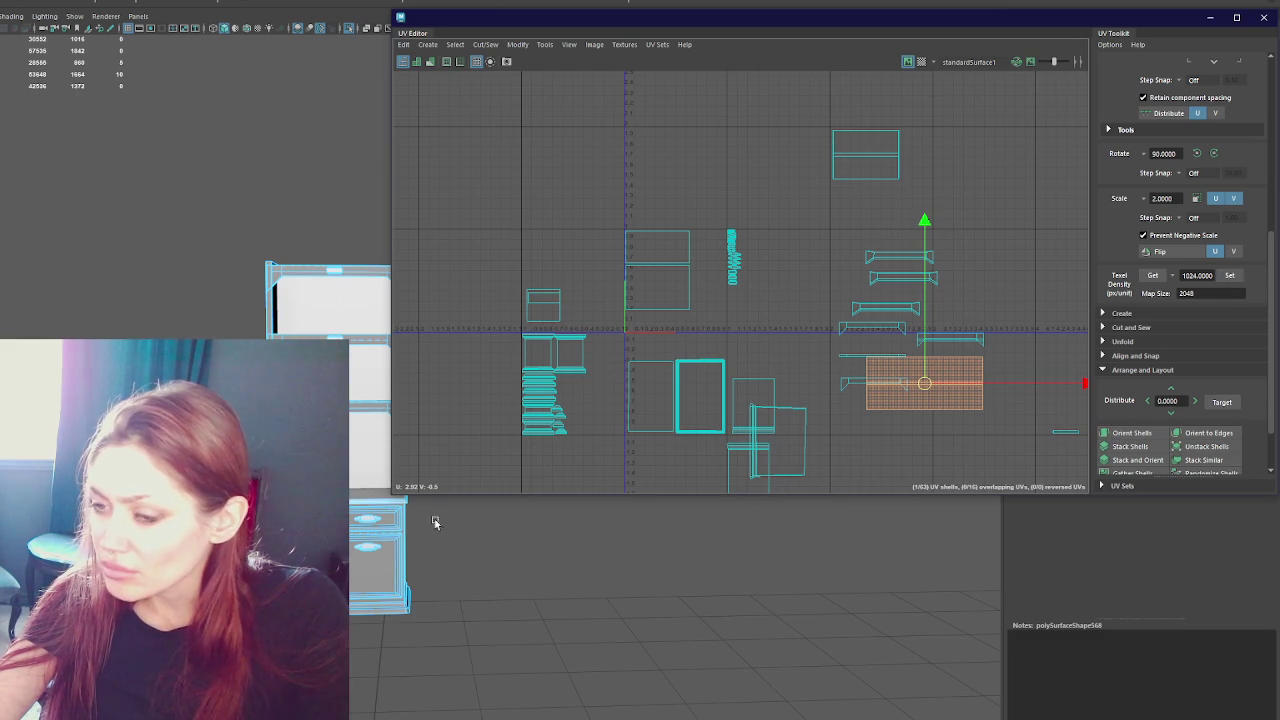
{"action": "scroll", "coordinate": [119, 60], "scroll_direction": "up", "scroll_amount": 5}
{"action": "key", "text": "4"}
{"action": "scroll", "coordinate": [119, 60], "scroll_direction": "down", "scroll_amount": 3}
{"action": "scroll", "coordinate": [119, 60], "scroll_direction": "down", "scroll_amount": 3}
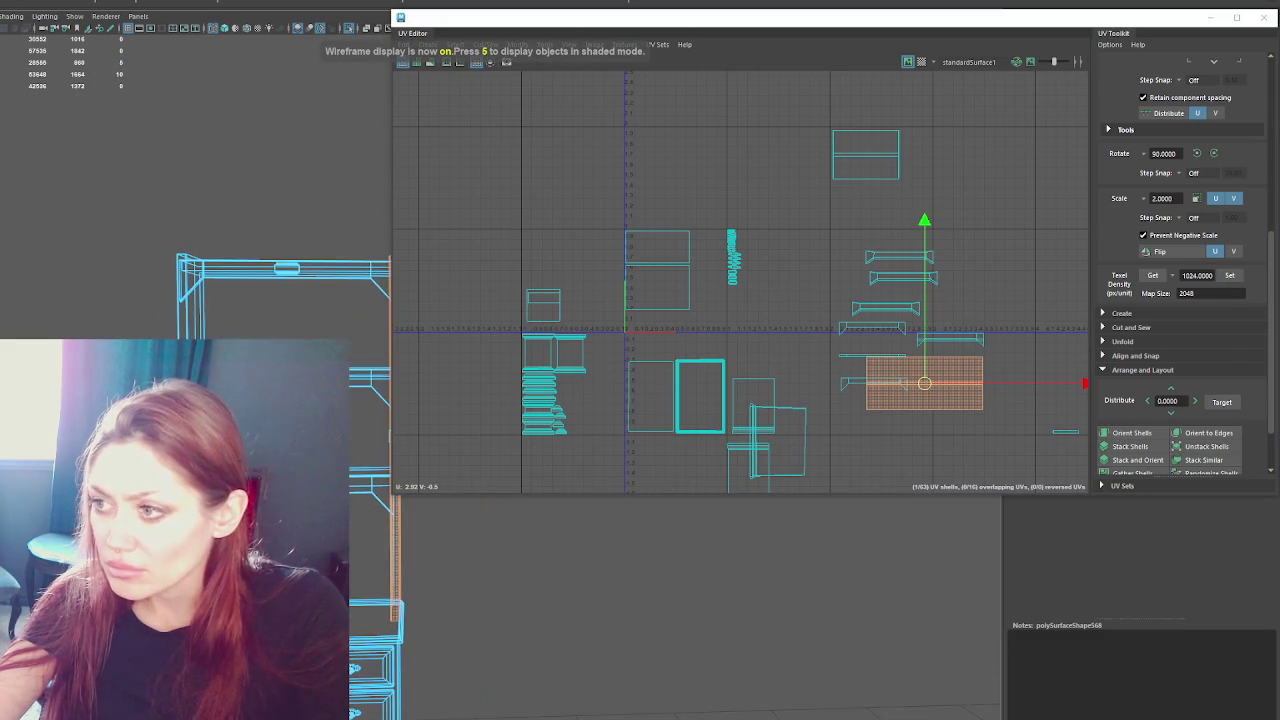
{"action": "left_click_drag", "start_coordinate": [925, 384], "coordinate": [884, 160]}
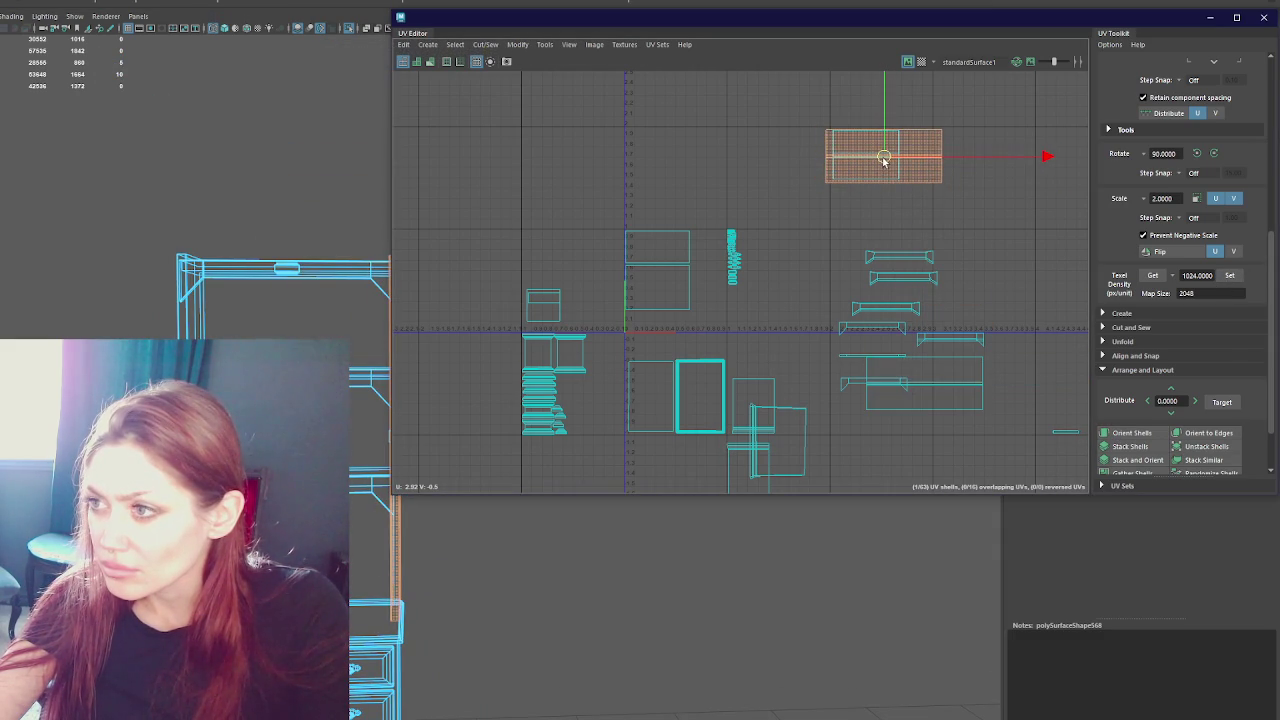
{"action": "left_click", "coordinate": [937, 376]}
{"action": "mouse_move", "coordinate": [925, 383]}
{"action": "left_mouse_down"}
{"action": "mouse_move", "coordinate": [894, 145]}
{"action": "mouse_move", "coordinate": [883, 177]}
{"action": "left_mouse_up"}
{"action": "left_click_drag", "start_coordinate": [960, 106], "coordinate": [822, 212]}
{"action": "left_click_drag", "start_coordinate": [886, 167], "coordinate": [883, 161]}
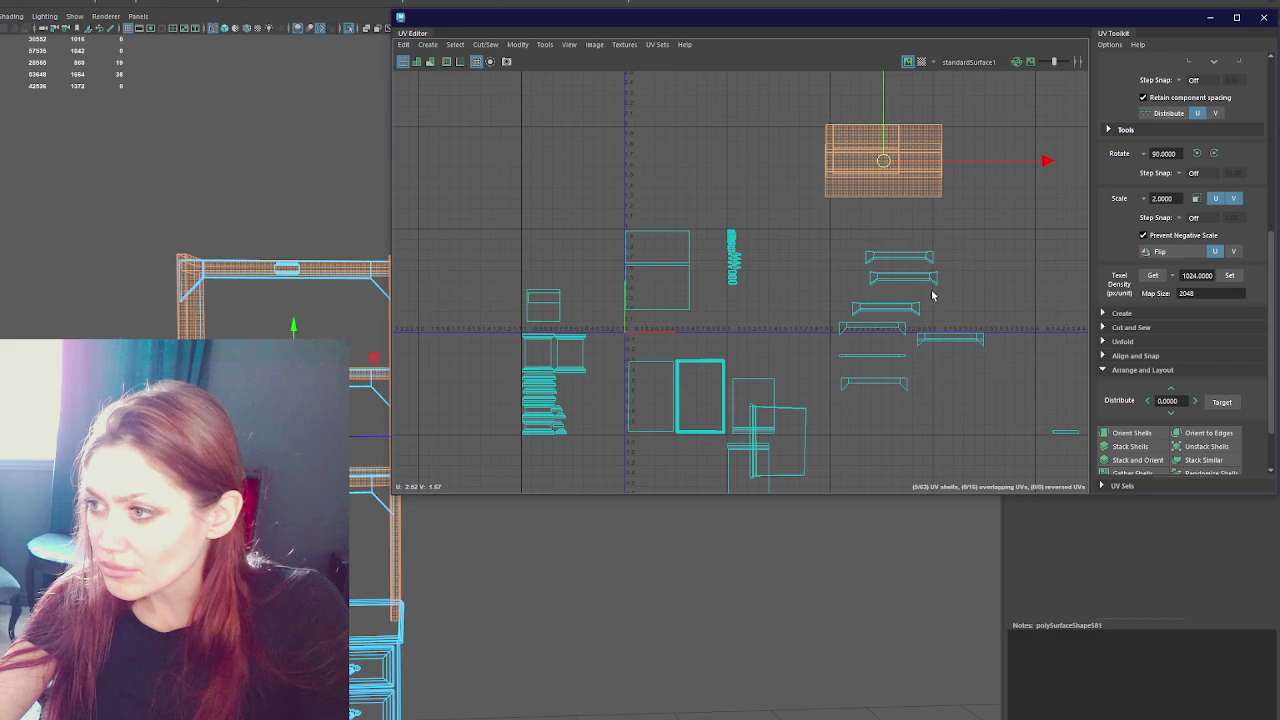
- Align the three beam shells into a stack and move them left and up
{"action": "left_click", "coordinate": [932, 295]}
{"action": "left_click", "coordinate": [885, 307]}
{"action": "left_click_drag", "start_coordinate": [885, 307], "coordinate": [903, 295]}
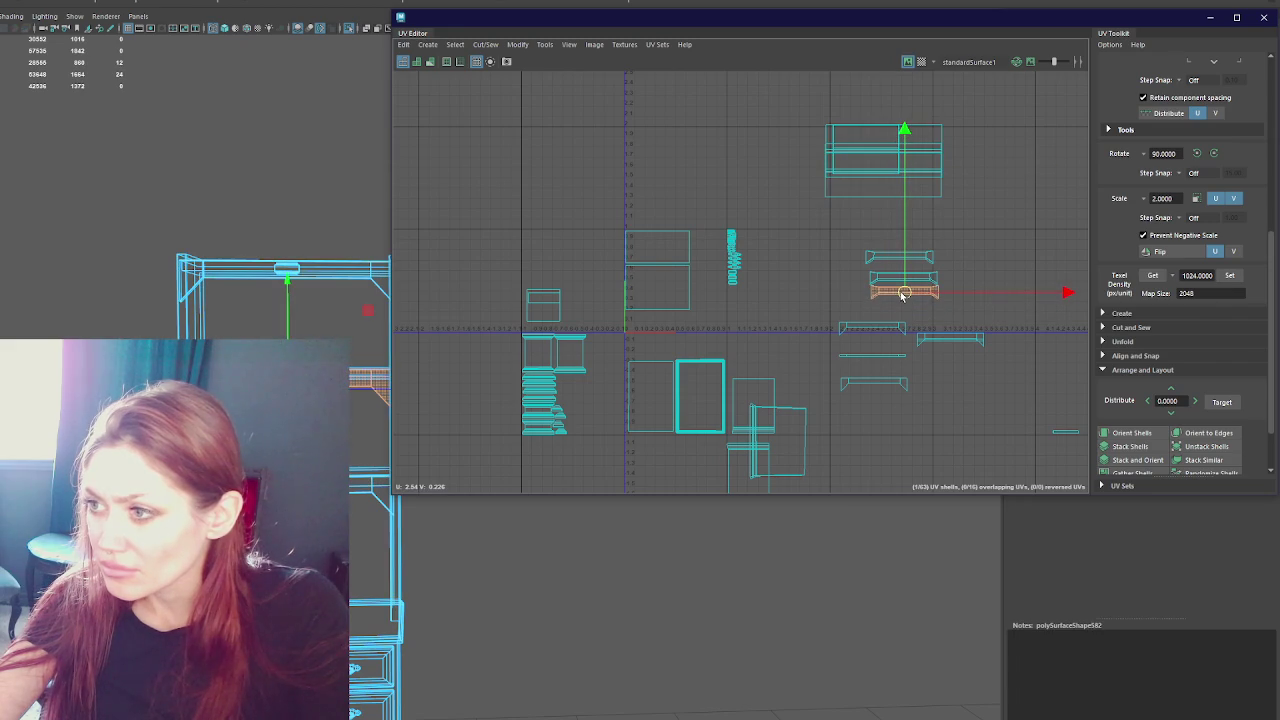
{"action": "scroll", "coordinate": [903, 293], "scroll_direction": "up", "scroll_amount": 5}
{"action": "scroll", "coordinate": [904, 290], "scroll_direction": "up", "scroll_amount": 2}
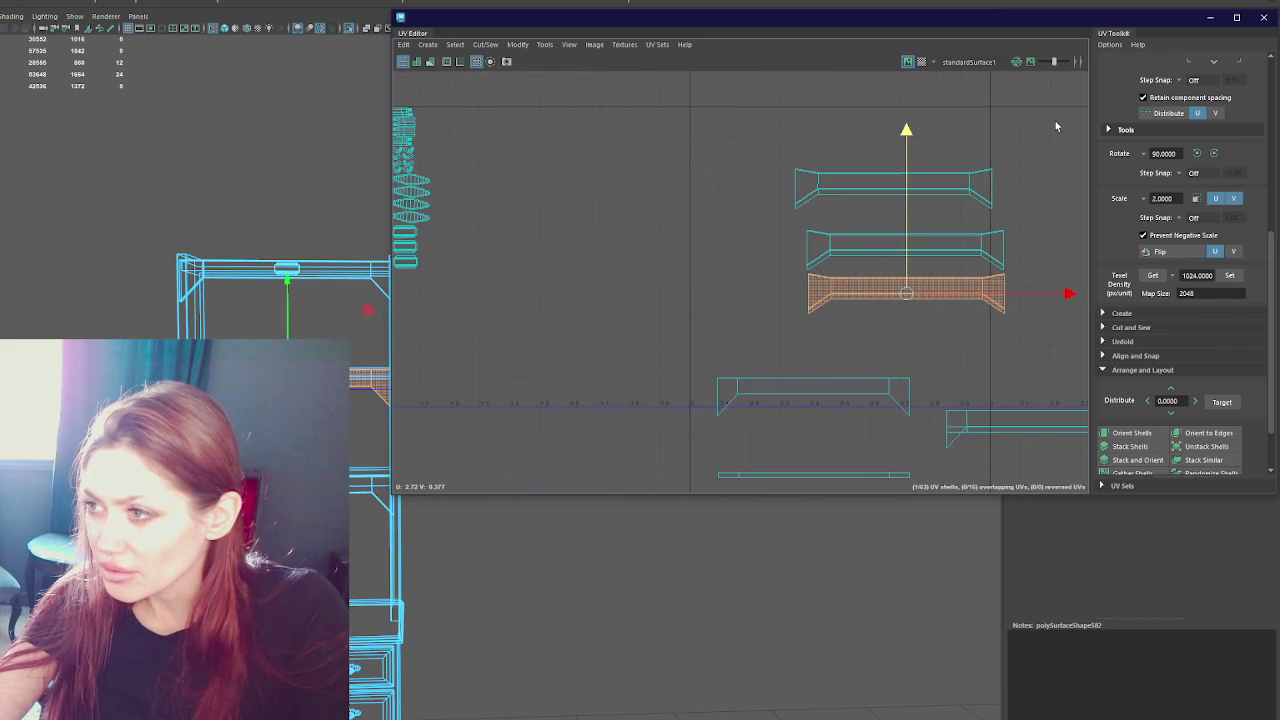
{"action": "left_click", "coordinate": [906, 180]}
{"action": "left_click_drag", "start_coordinate": [906, 182], "coordinate": [920, 198]}
{"action": "left_click_drag", "start_coordinate": [781, 145], "coordinate": [1066, 383]}
{"action": "scroll", "coordinate": [950, 290], "scroll_direction": "down", "scroll_amount": 2}
{"action": "left_click_drag", "start_coordinate": [914, 258], "coordinate": [695, 207]}
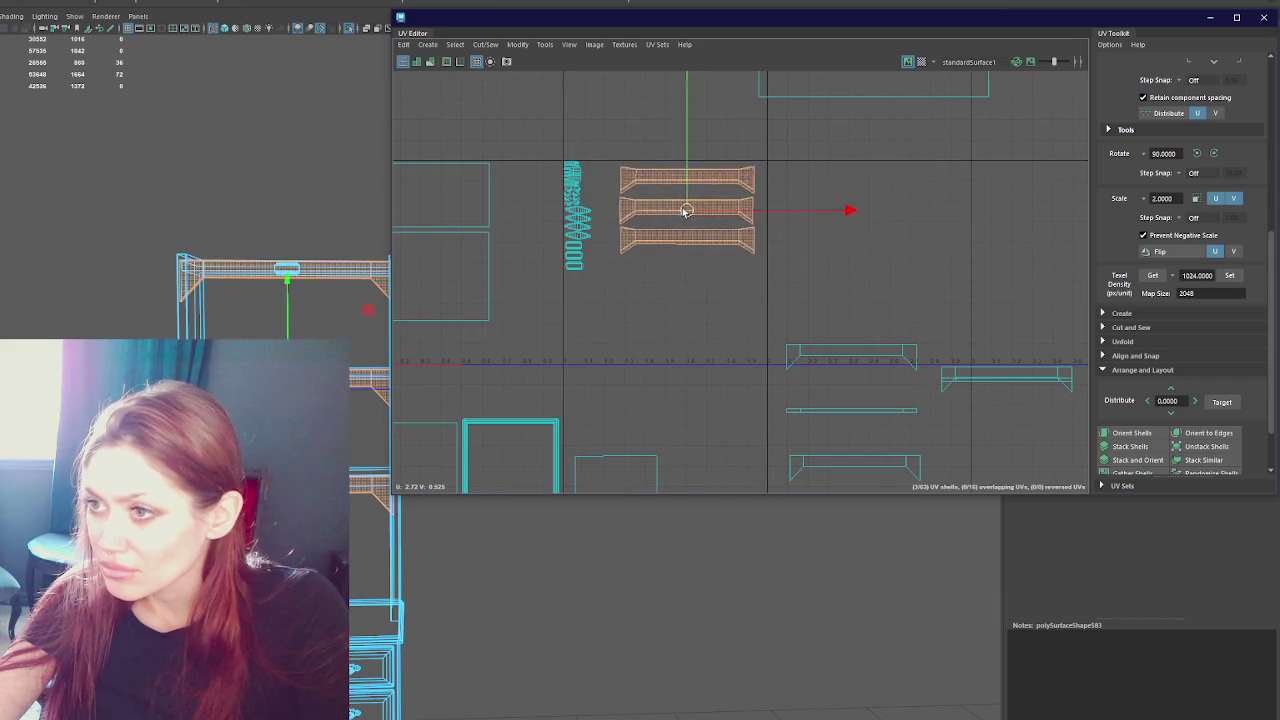
{"action": "scroll", "coordinate": [776, 268], "scroll_direction": "down", "scroll_amount": 2}
- Frame the overlapping upper shells and select the thin strip shell
{"action": "mouse_move", "coordinate": [780, 323]}
{"action": "left_mouse_down"}
{"action": "mouse_move", "coordinate": [1006, 391]}
{"action": "mouse_move", "coordinate": [901, 421]}
{"action": "mouse_move", "coordinate": [895, 150]}
{"action": "left_mouse_up"}
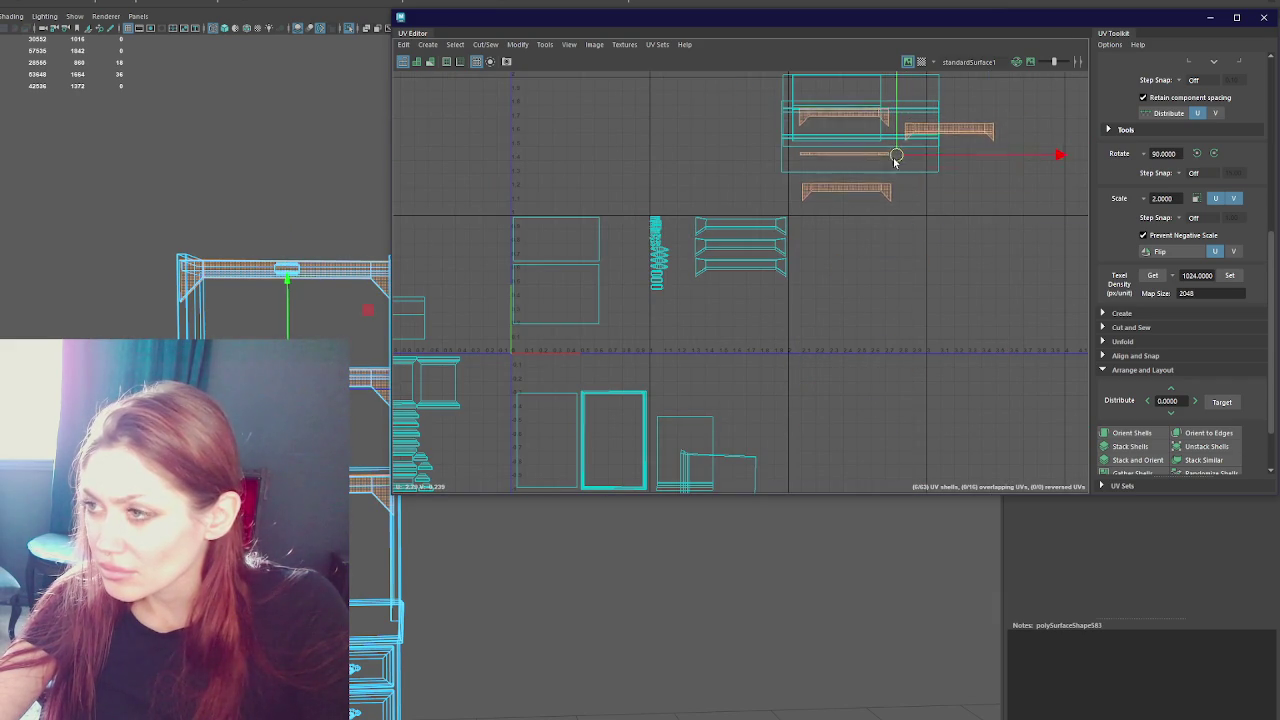
{"action": "left_click", "coordinate": [953, 133]}
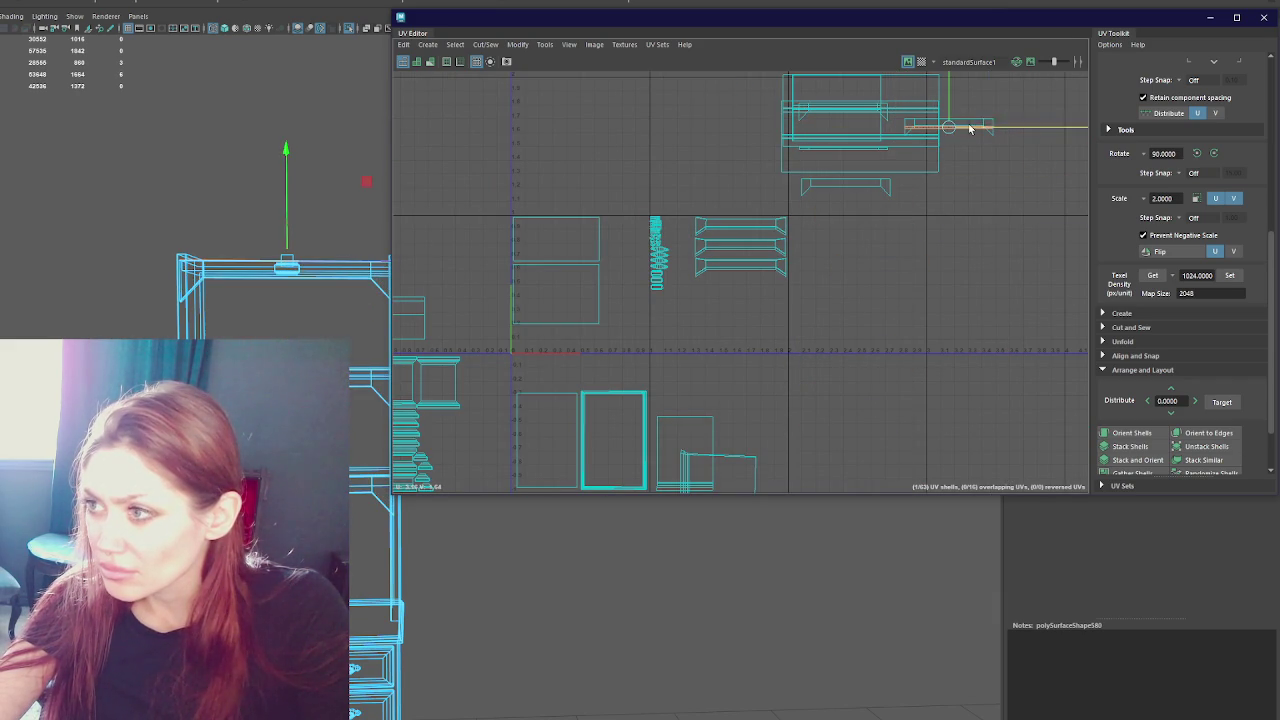
{"action": "left_click", "coordinate": [869, 188]}
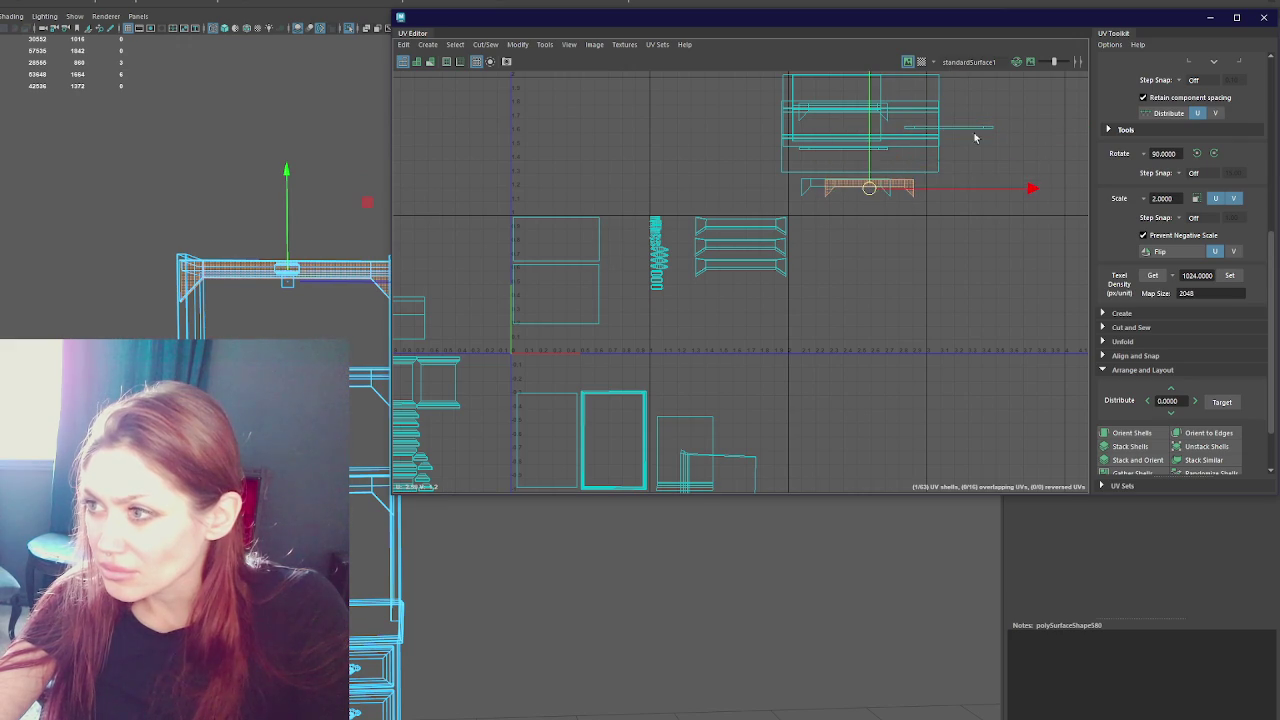
{"action": "left_click", "coordinate": [1027, 119]}
{"action": "left_click", "coordinate": [890, 135]}
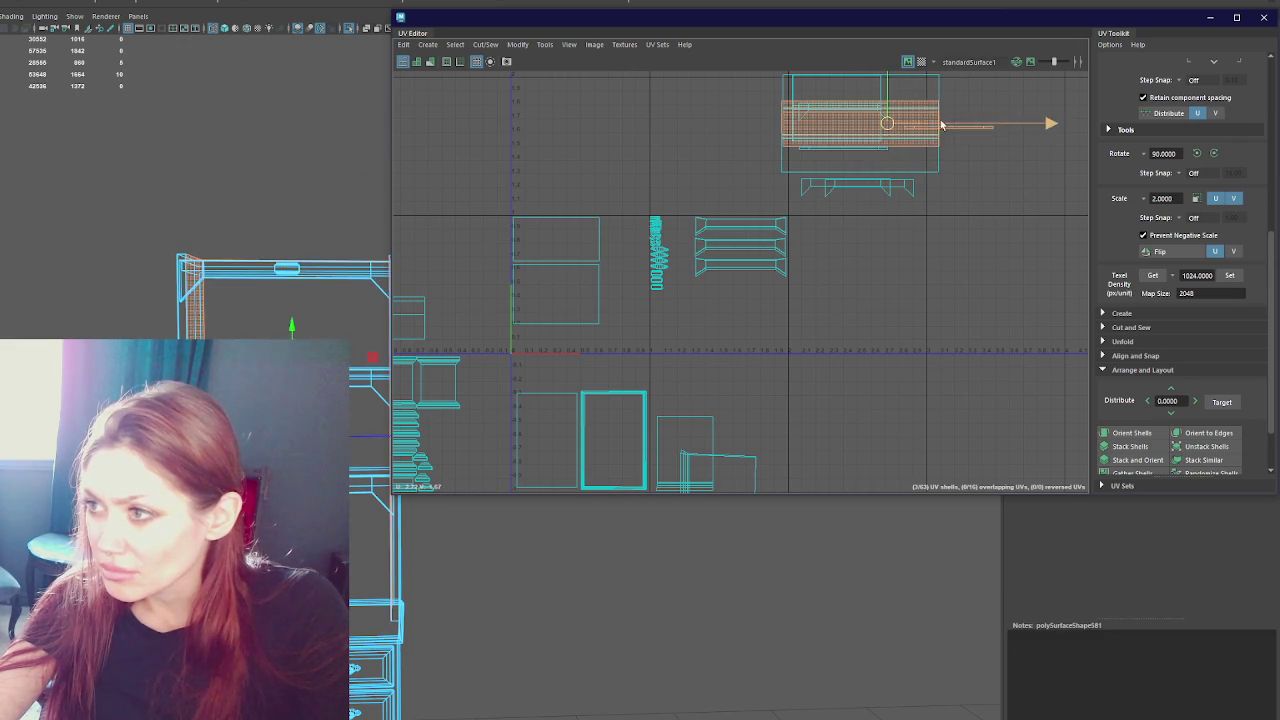
{"action": "key", "text": "f"}
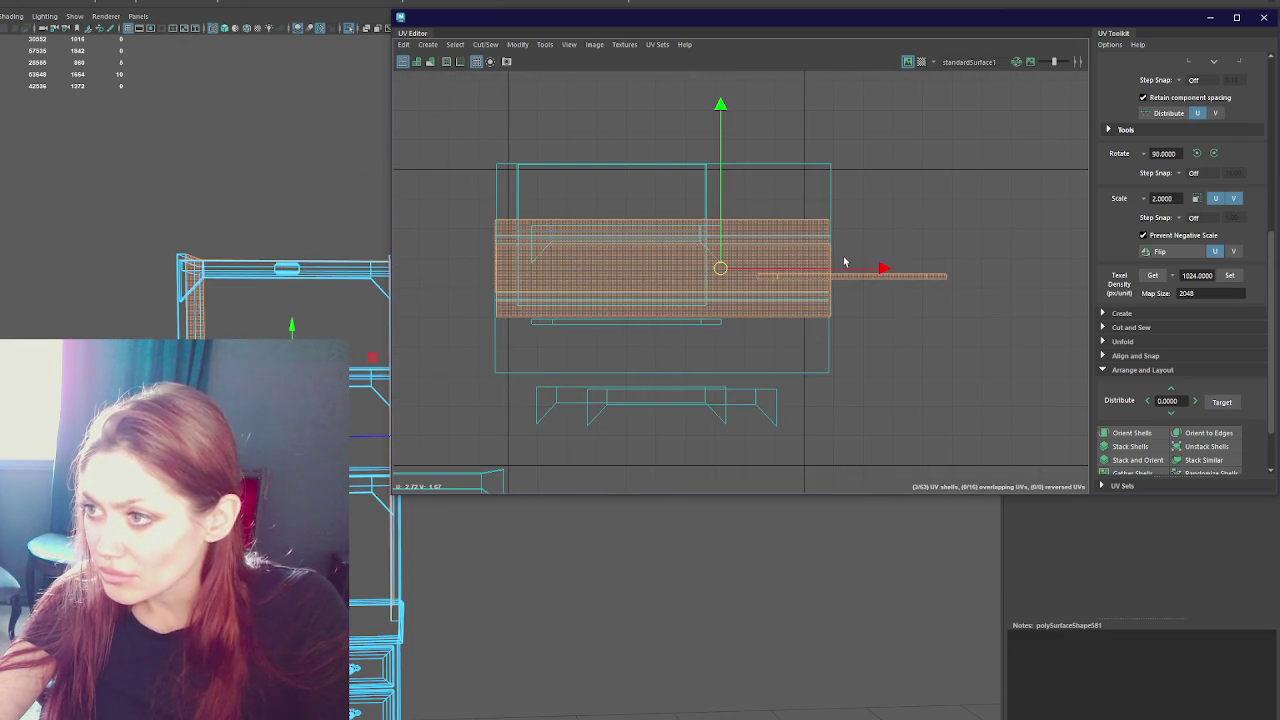
{"action": "left_click", "coordinate": [858, 276]}
- Move the thin strip shell aside and rotate the tall side panel shell 180° so its ledge is at the bottom
{"action": "left_click_drag", "start_coordinate": [858, 276], "coordinate": [660, 423]}
{"action": "scroll", "coordinate": [660, 423], "scroll_direction": "down", "scroll_amount": 2}
{"action": "mouse_move", "coordinate": [751, 423]}
{"action": "middle_mouse_down", "text": "alt"}
{"action": "mouse_move", "coordinate": [817, 213]}
{"action": "mouse_move", "coordinate": [877, 114]}
{"action": "middle_mouse_up", "text": "alt"}
{"action": "scroll", "coordinate": [748, 380], "scroll_direction": "down", "scroll_amount": 2}
{"action": "left_click", "coordinate": [748, 390]}
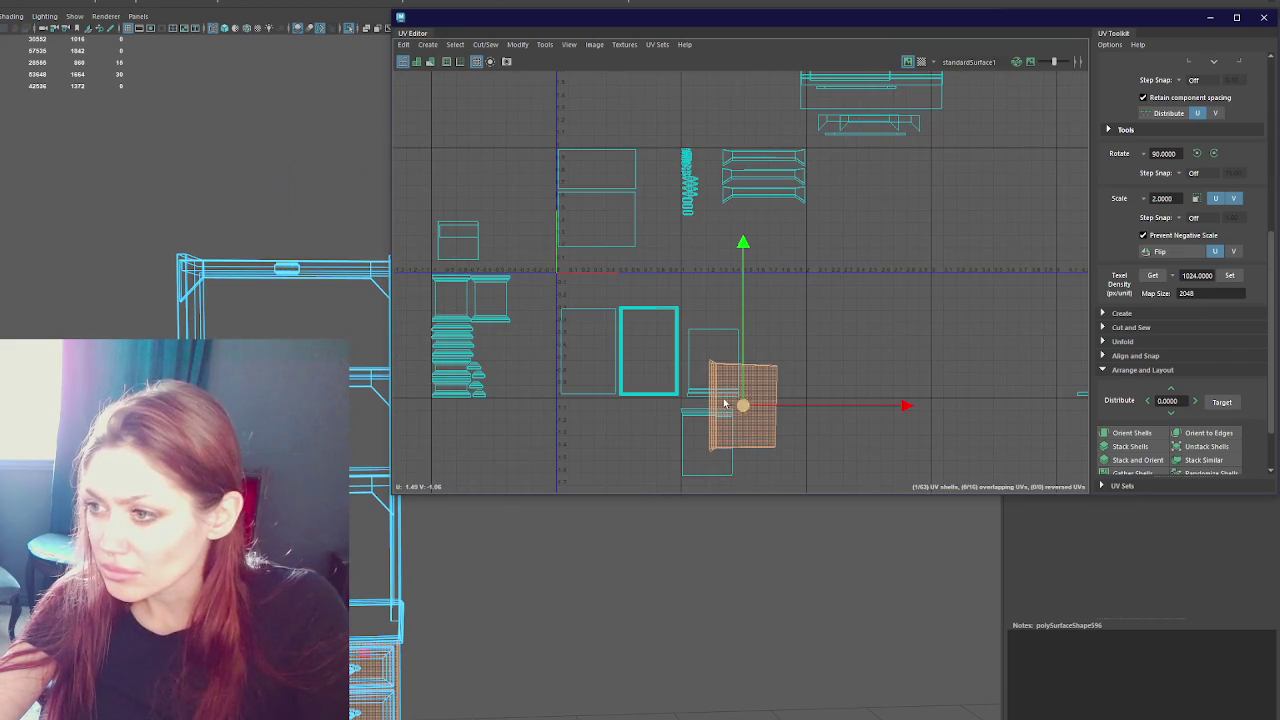
{"action": "left_click", "coordinate": [1215, 154]}
{"action": "left_click", "coordinate": [1215, 154]}
{"action": "left_click", "coordinate": [1215, 154]}
{"action": "middle_click_drag", "start_coordinate": [817, 368], "coordinate": [912, 351]}
{"action": "right_click_drag", "start_coordinate": [912, 351], "coordinate": [721, 324]}
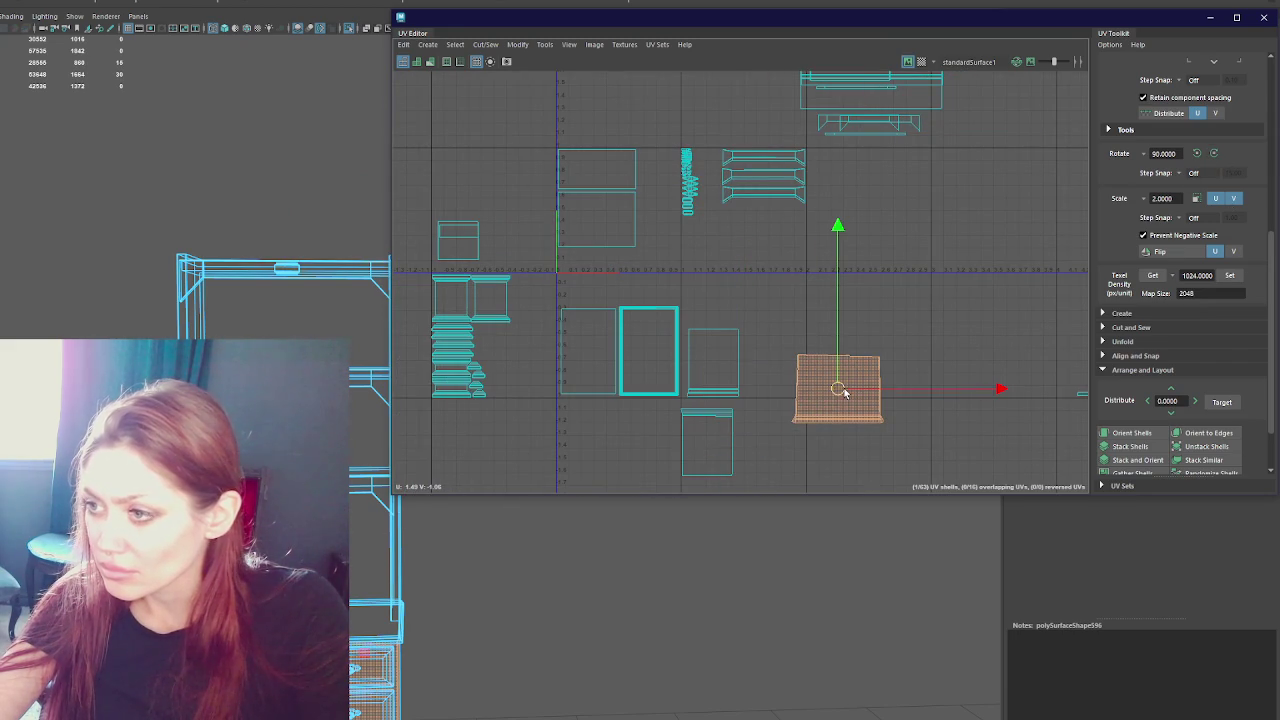
- Pick the panel shell's top-edge corners in edge mode, then clear the selection
{"action": "scroll", "coordinate": [818, 343], "scroll_direction": "up", "scroll_amount": 2}
{"action": "scroll", "coordinate": [894, 366], "scroll_direction": "up", "scroll_amount": 2}
{"action": "right_click_drag", "start_coordinate": [920, 300], "coordinate": [943, 289]}
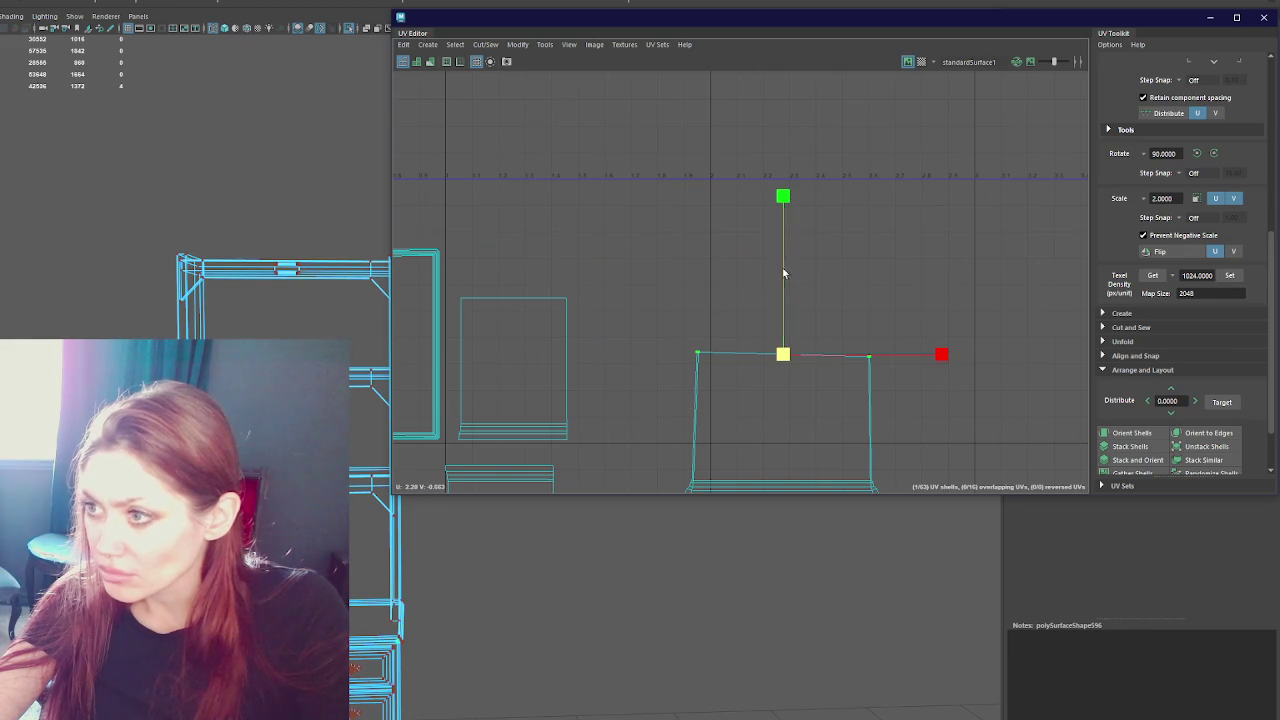
{"action": "middle_click_drag", "start_coordinate": [790, 403], "coordinate": [788, 303], "text": "alt"}
{"action": "key", "text": "w"}
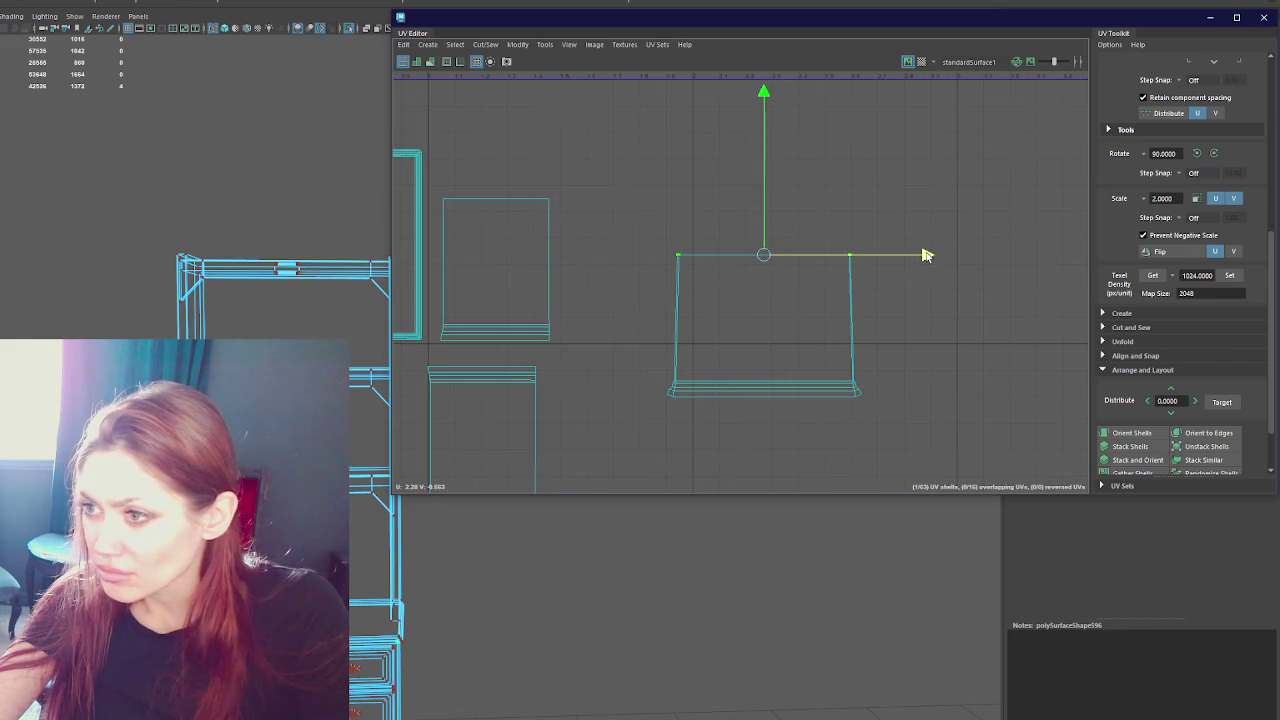
{"action": "left_click", "coordinate": [678, 256]}
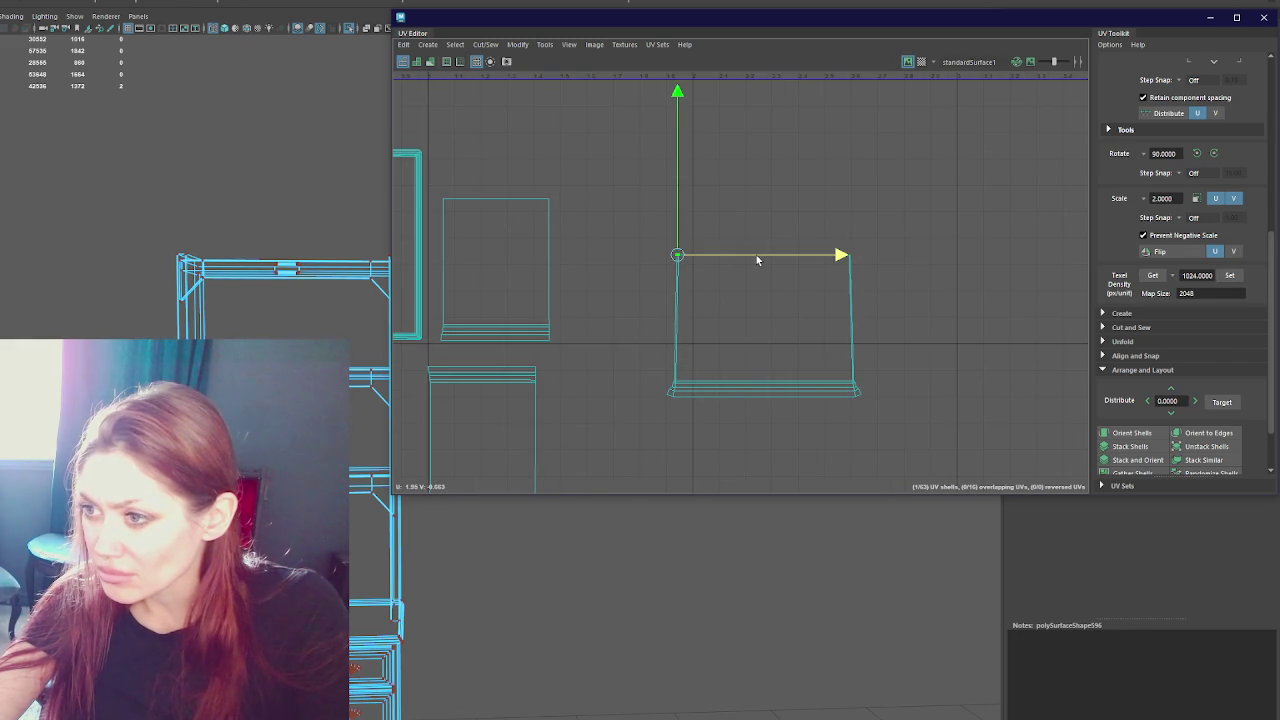
{"action": "left_click", "coordinate": [897, 264]}
{"action": "left_click_drag", "start_coordinate": [866, 265], "coordinate": [845, 262]}
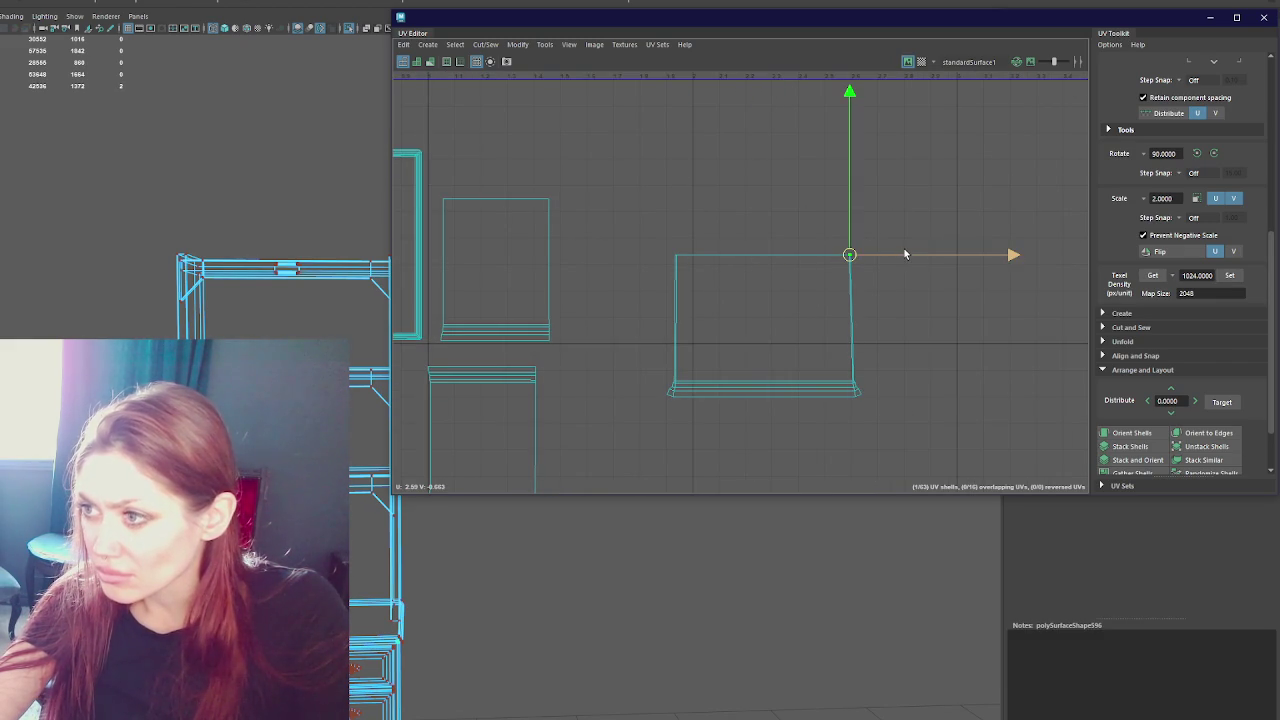
{"action": "left_click", "coordinate": [901, 352]}
- Move the whole side panel shell up beside the shelf stack
{"action": "scroll", "coordinate": [901, 352], "scroll_direction": "down", "scroll_amount": 3}
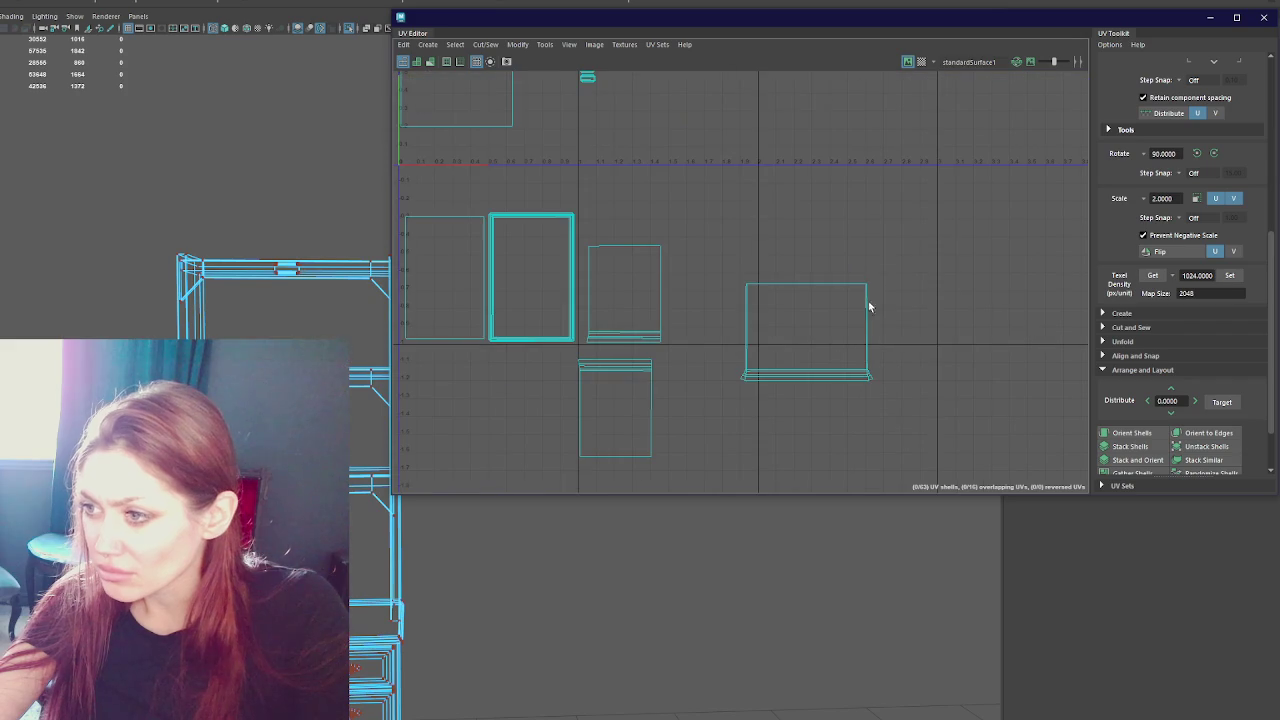
{"action": "left_click", "coordinate": [797, 357]}
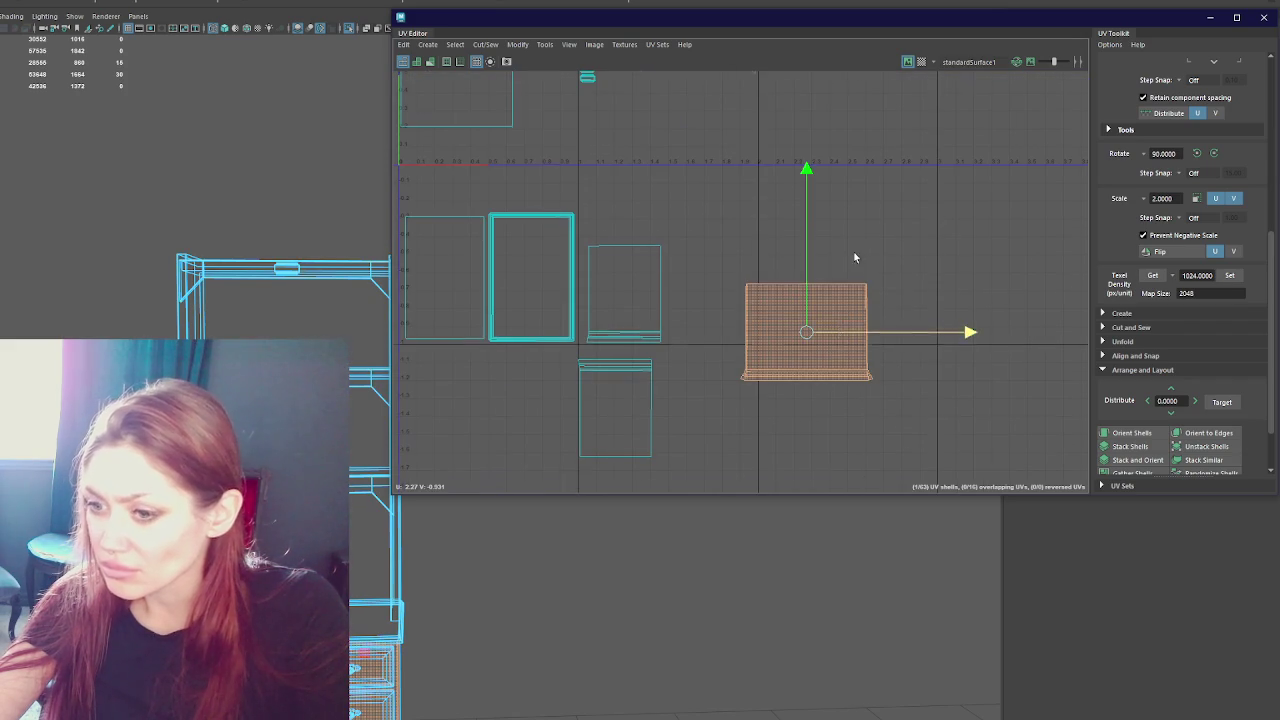
{"action": "scroll", "coordinate": [873, 368], "scroll_direction": "down", "scroll_amount": 2}
{"action": "left_click_drag", "start_coordinate": [834, 398], "coordinate": [748, 236]}
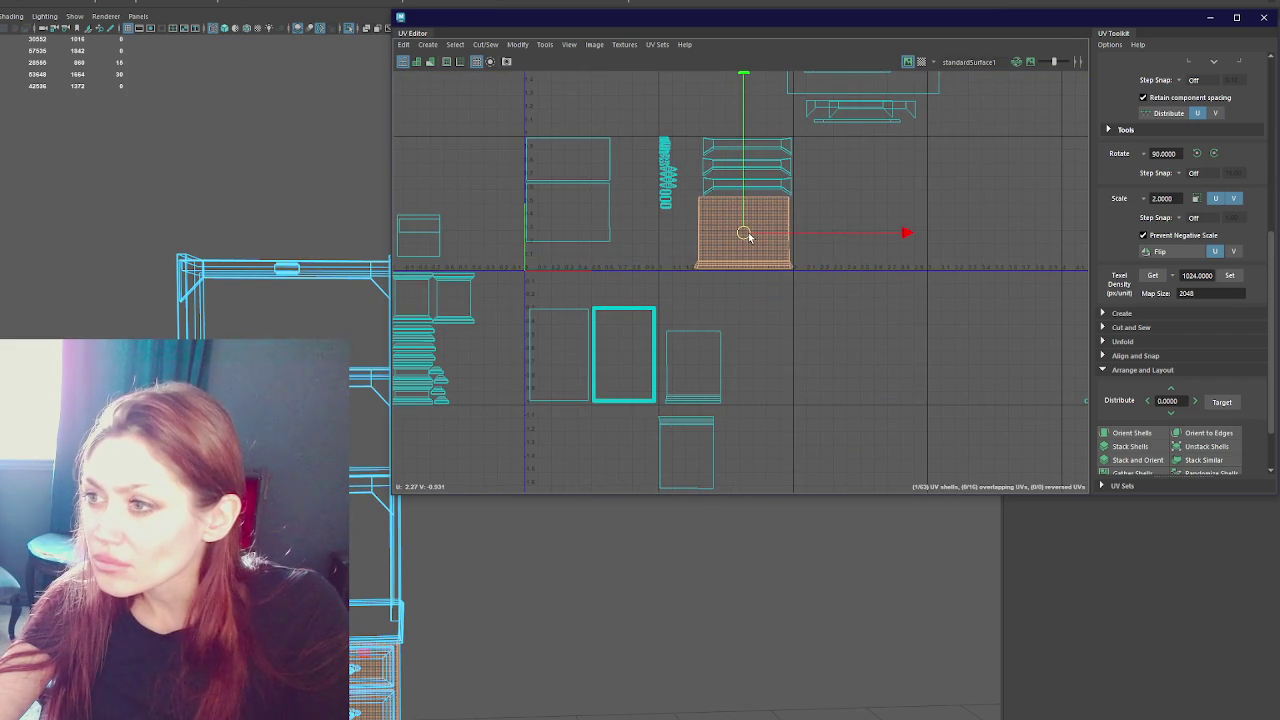
{"action": "scroll", "coordinate": [745, 233], "scroll_direction": "up", "scroll_amount": 2}
{"action": "scroll", "coordinate": [745, 233], "scroll_direction": "down", "scroll_amount": 2}
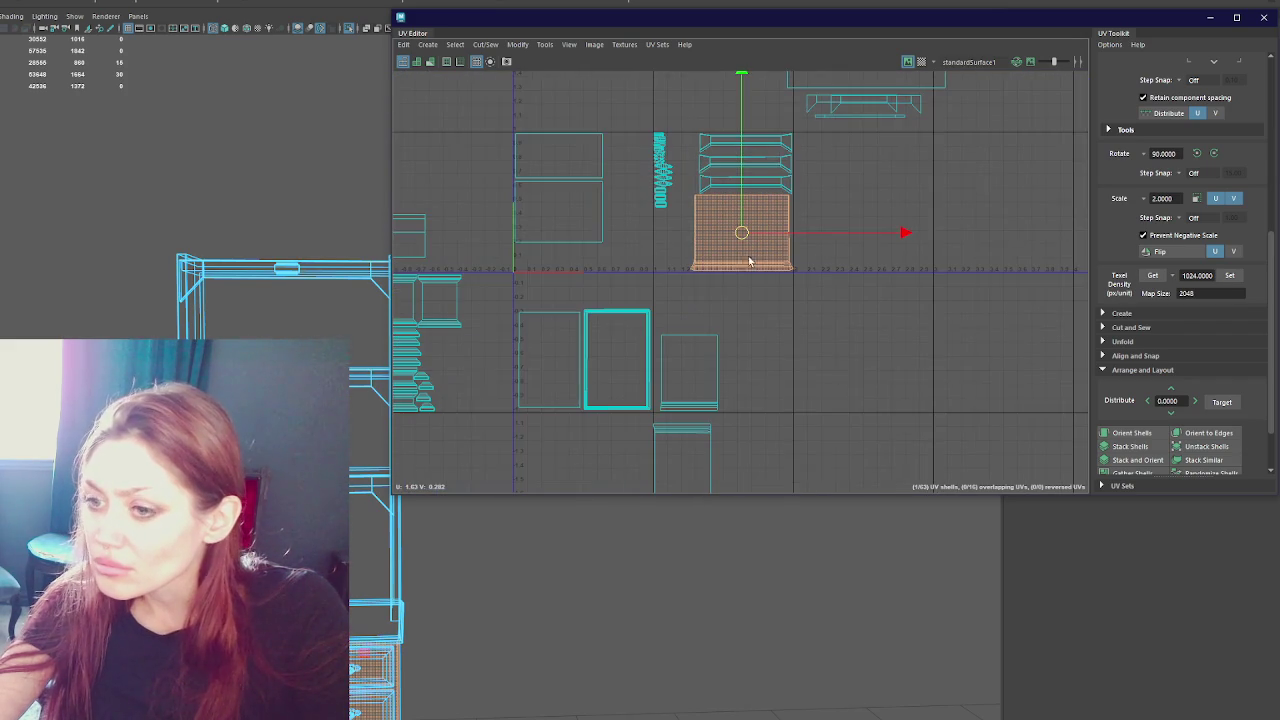
- Drag three small square shells from the lower and left areas into the top group
{"action": "left_click", "coordinate": [697, 375]}
{"action": "scroll", "coordinate": [758, 355], "scroll_direction": "down", "scroll_amount": 1}
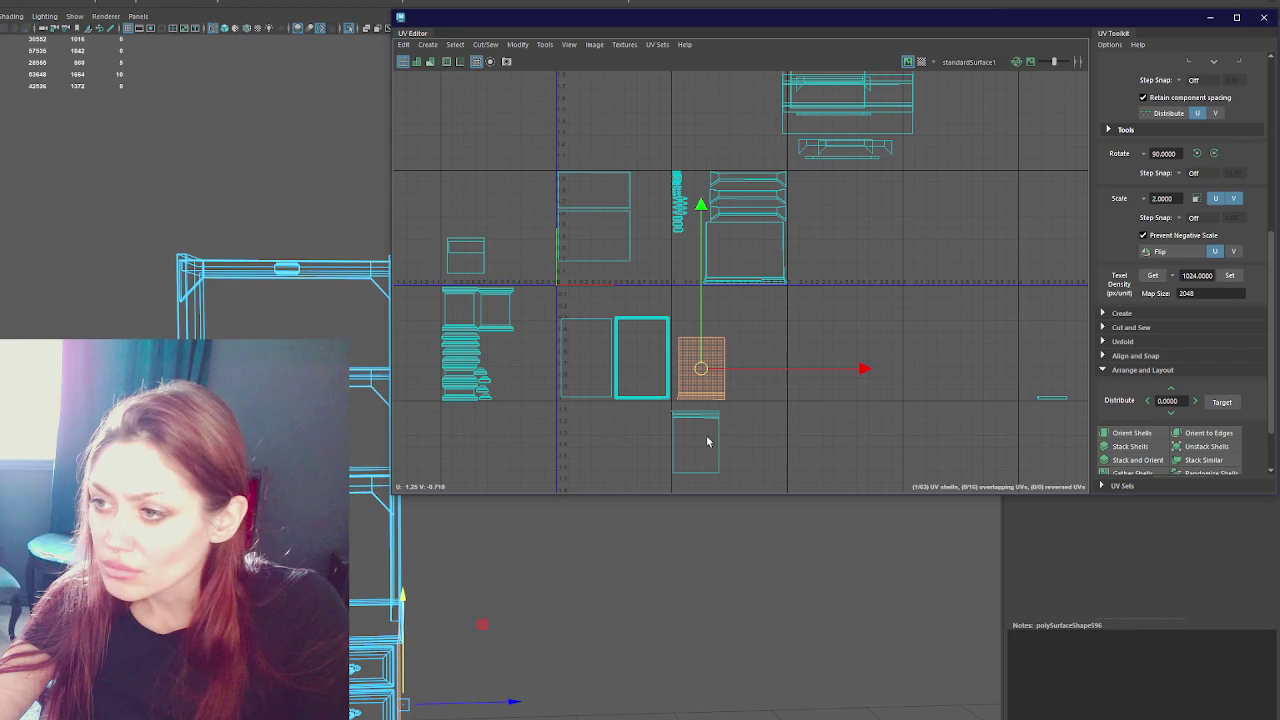
{"action": "left_click_drag", "start_coordinate": [716, 395], "coordinate": [815, 137]}
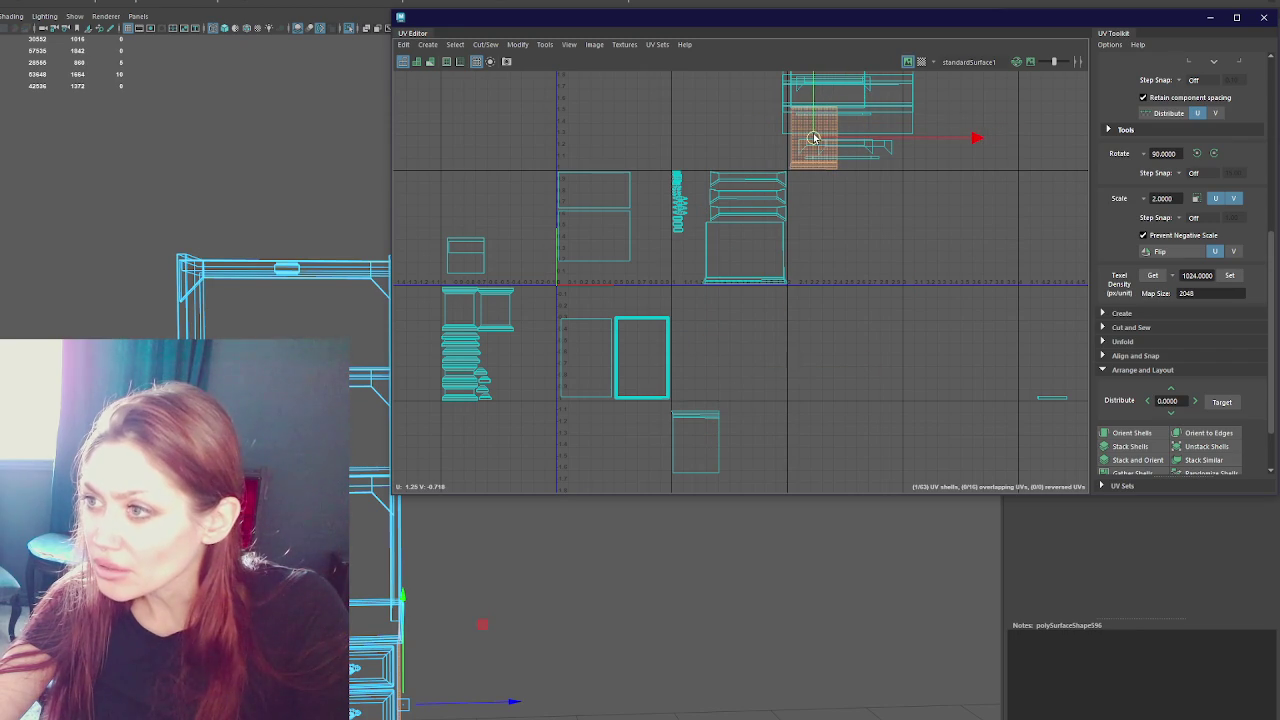
{"action": "left_click", "coordinate": [690, 447]}
{"action": "mouse_move", "coordinate": [690, 447]}
{"action": "left_mouse_down"}
{"action": "mouse_move", "coordinate": [870, 128]}
{"action": "mouse_move", "coordinate": [849, 133]}
{"action": "mouse_move", "coordinate": [874, 140]}
{"action": "left_mouse_up"}
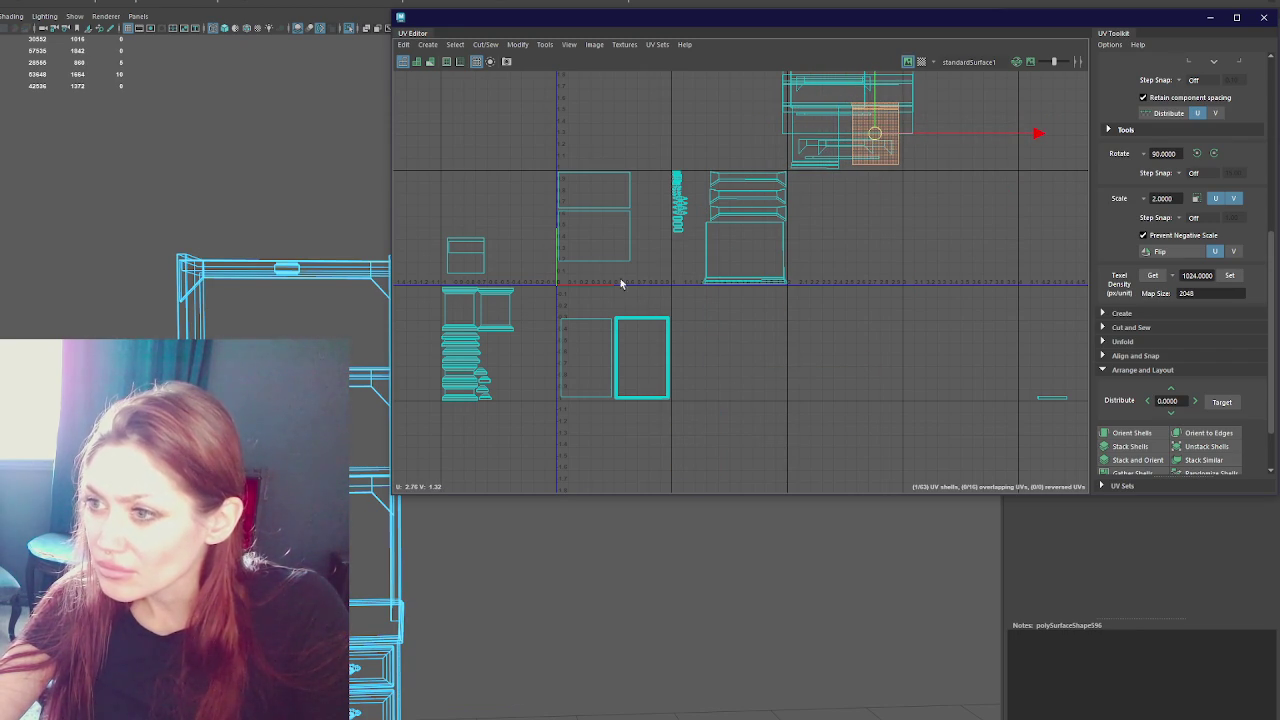
{"action": "left_click", "coordinate": [467, 259]}
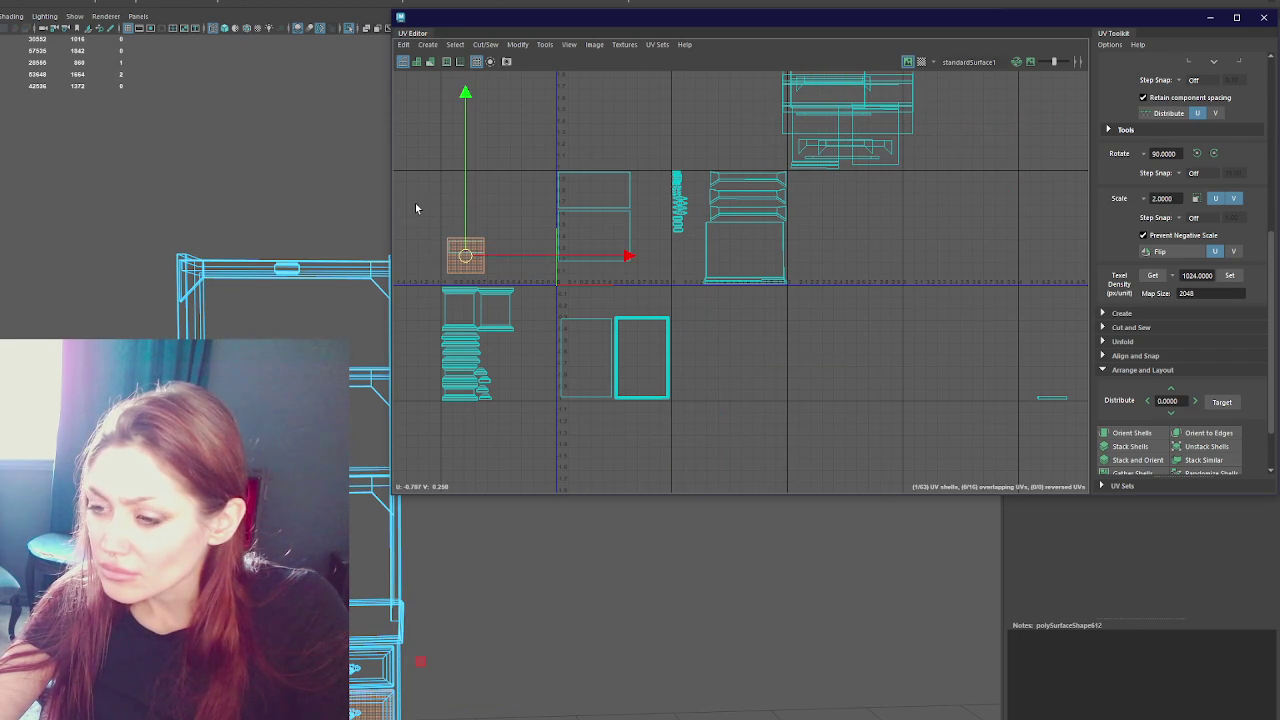
{"action": "mouse_move", "coordinate": [485, 268]}
{"action": "left_mouse_down"}
{"action": "mouse_move", "coordinate": [877, 141]}
{"action": "mouse_move", "coordinate": [866, 155]}
{"action": "left_mouse_up"}
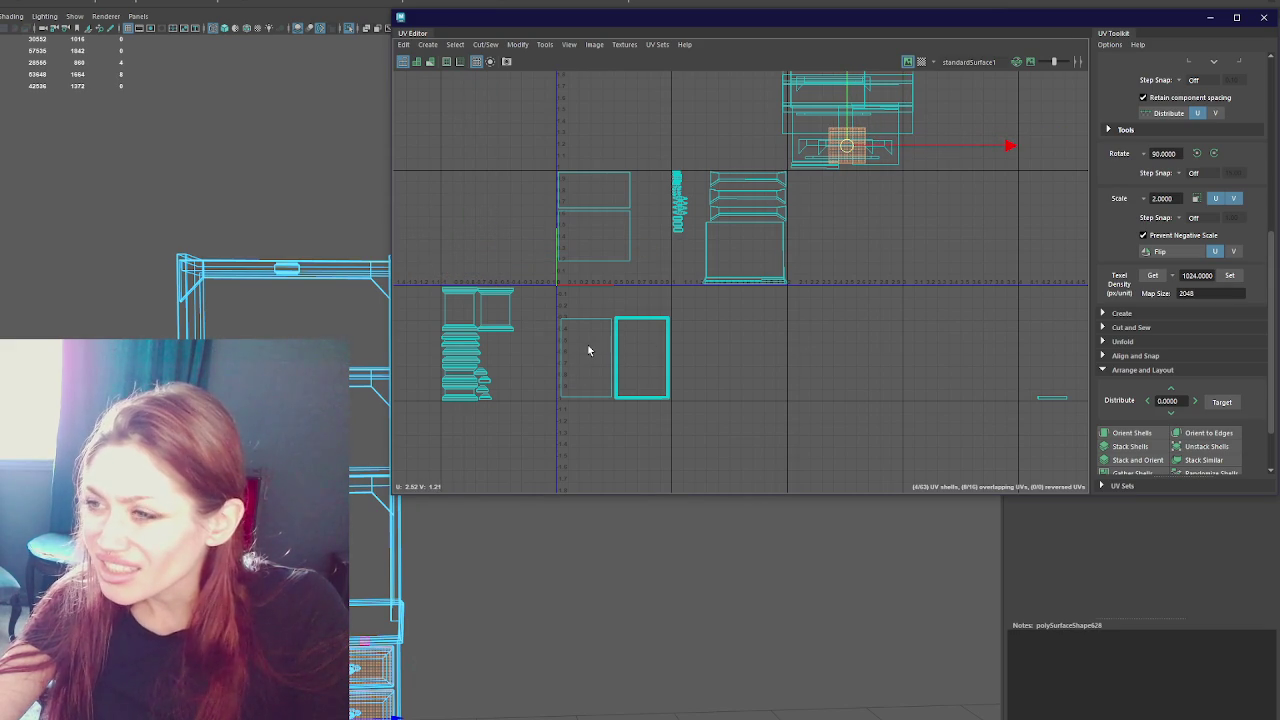